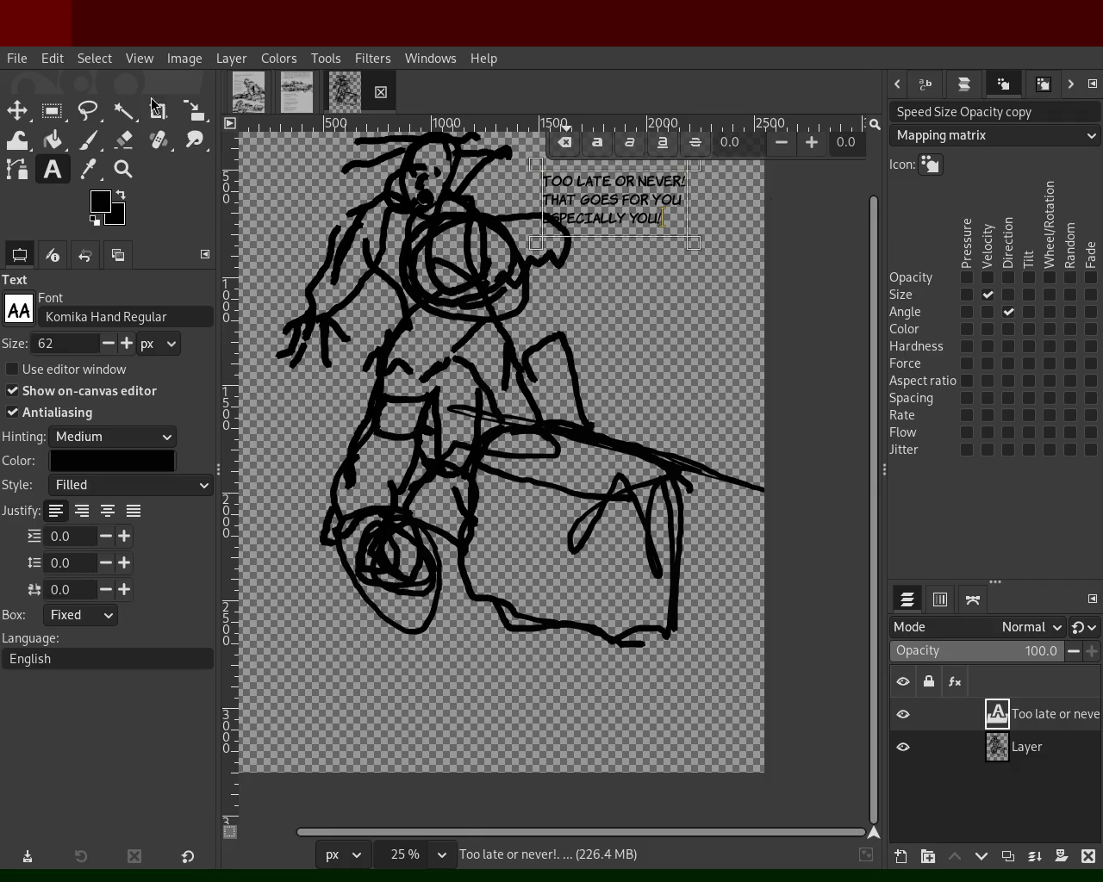
# - Reshape and widen the speech text box so the caption lines wrap cleanly
pyautogui.click(14, 115)
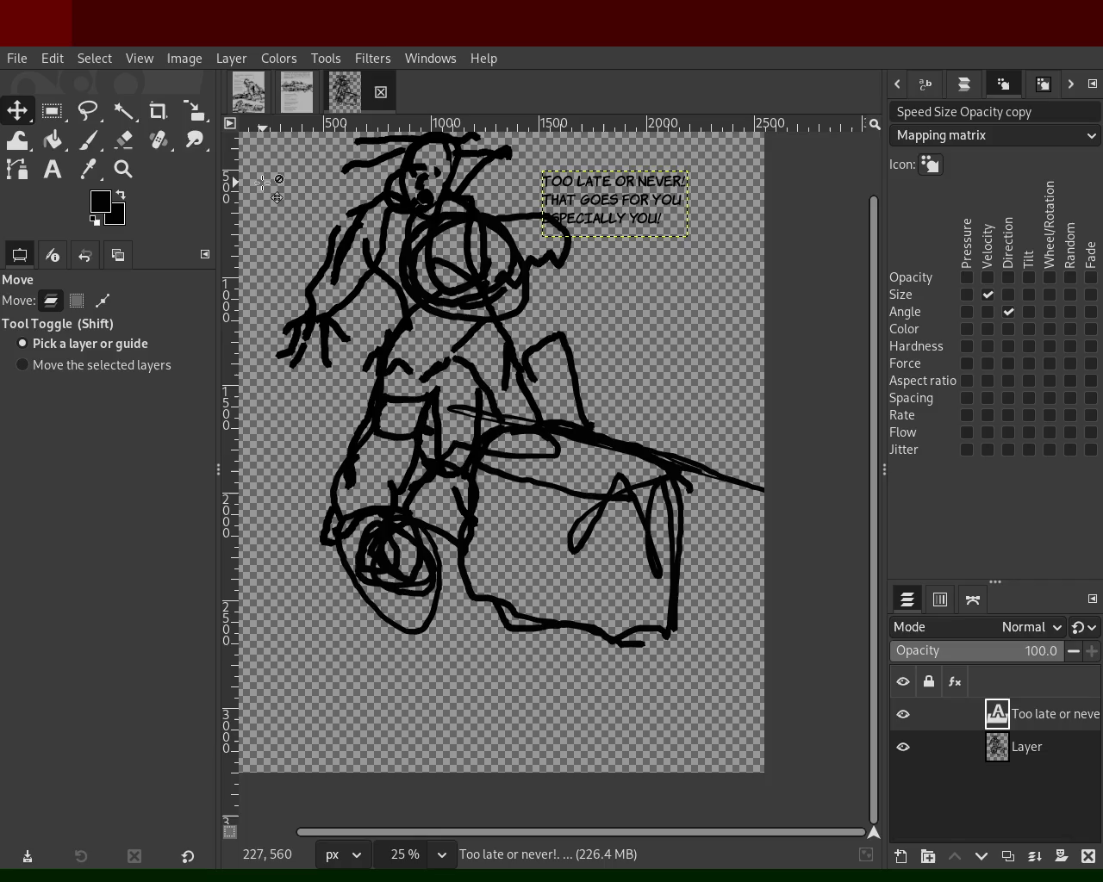
pyautogui.click(52, 169)
pyautogui.click(648, 219)
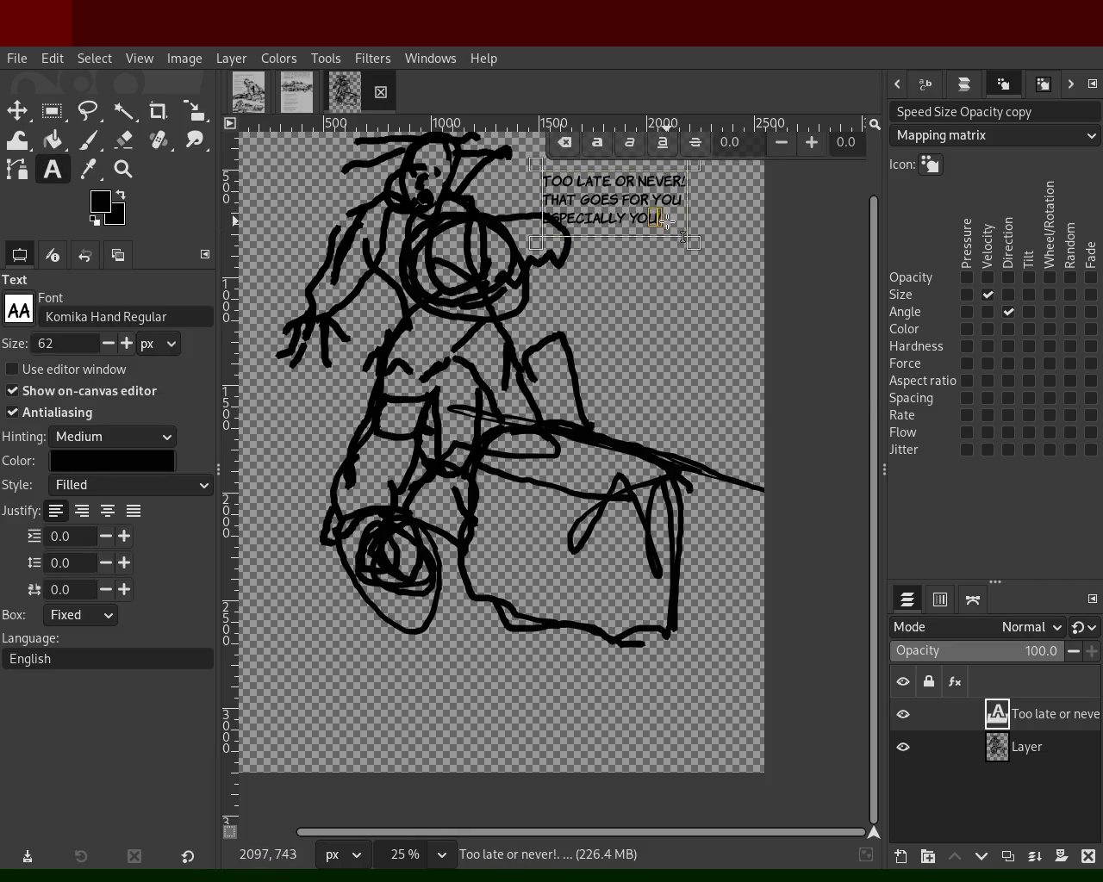
pyautogui.moveTo(541, 177); pyautogui.dragTo(603, 209)
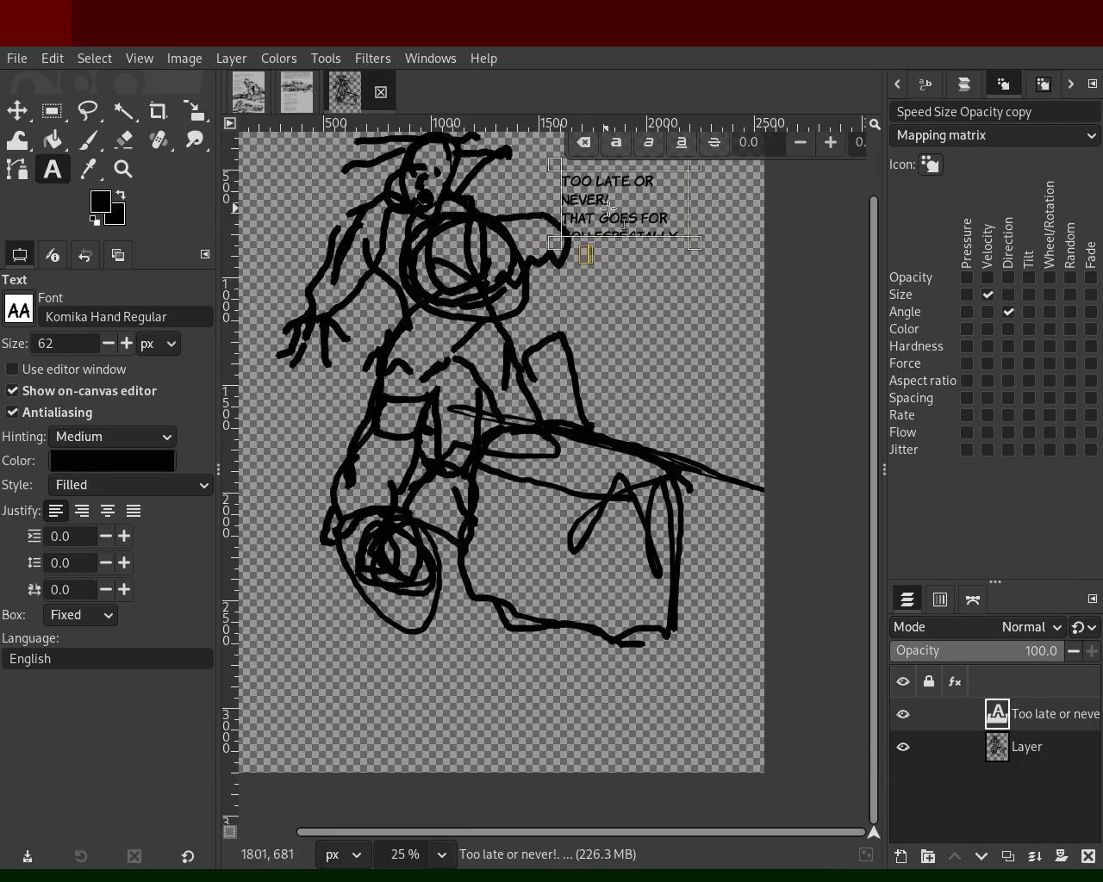
pyautogui.moveTo(694, 241); pyautogui.dragTo(705, 267)
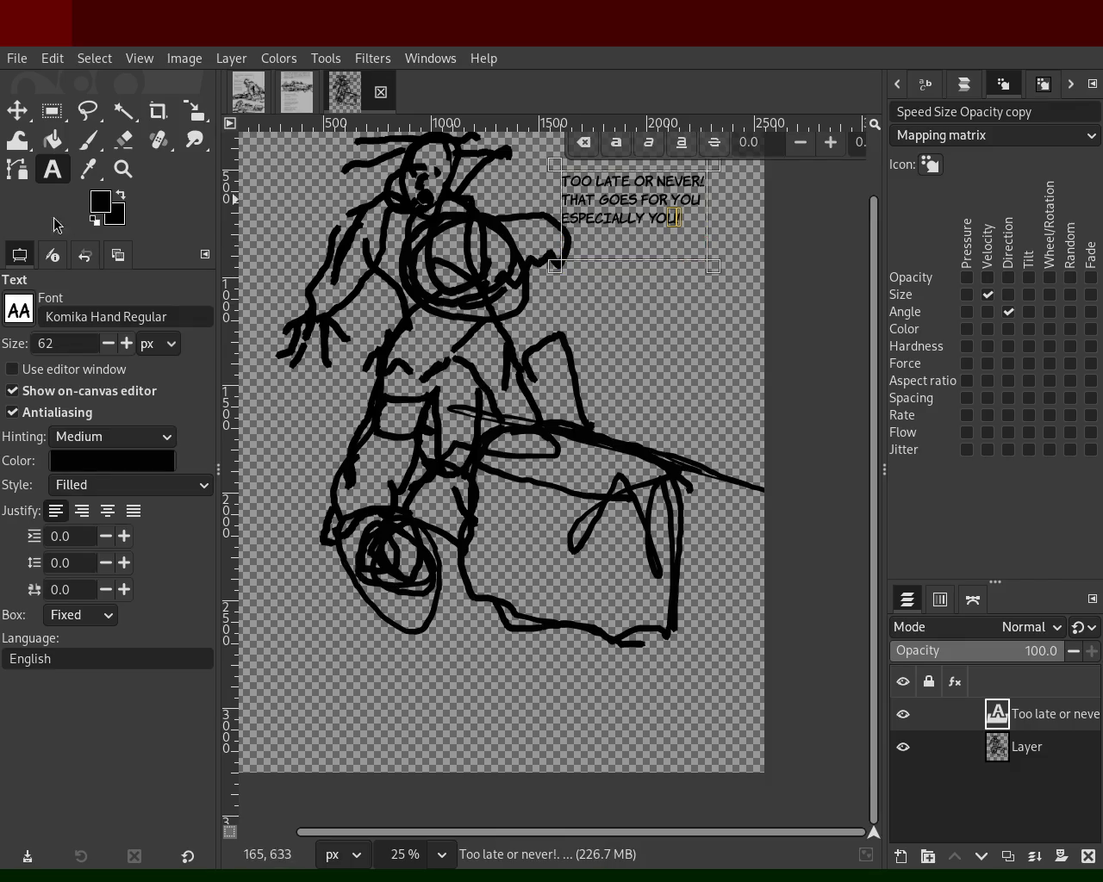
# - Place the caret at the start of the ESPECIALLY YOU! line
pyautogui.click(628, 217)
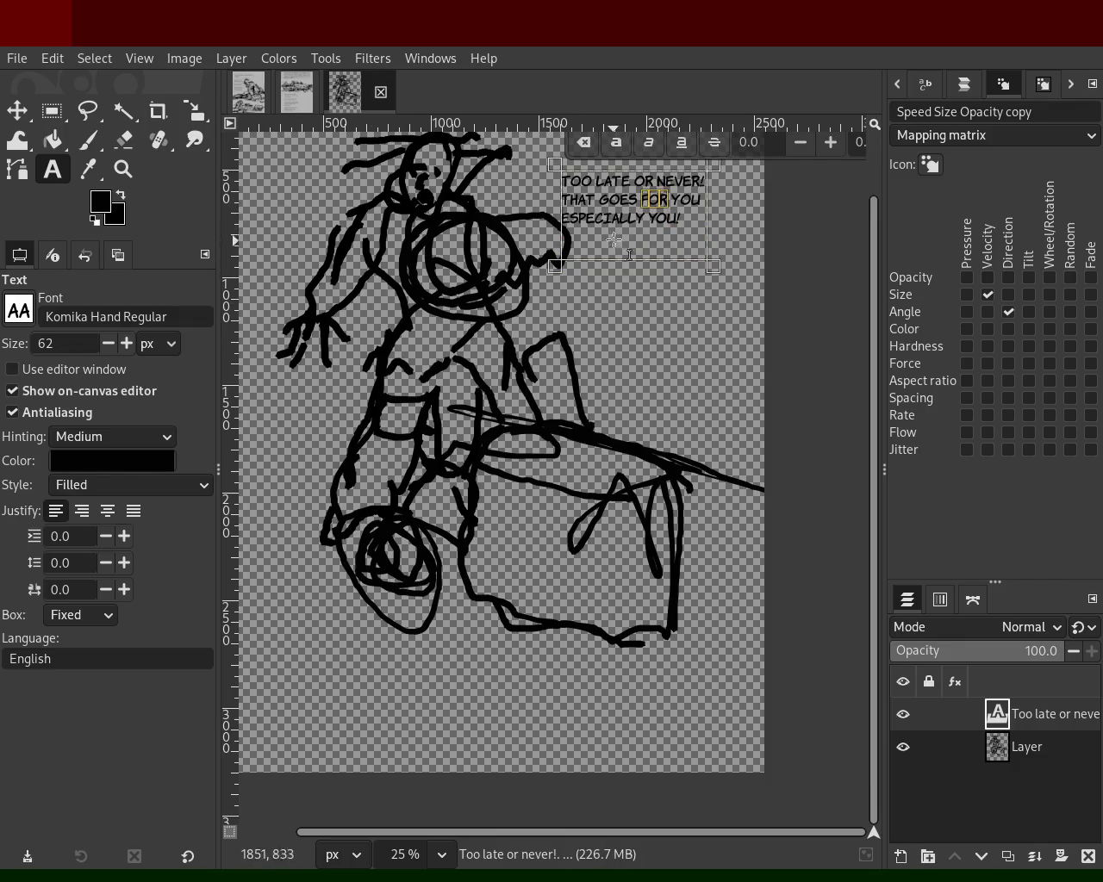
pyautogui.press('Home')
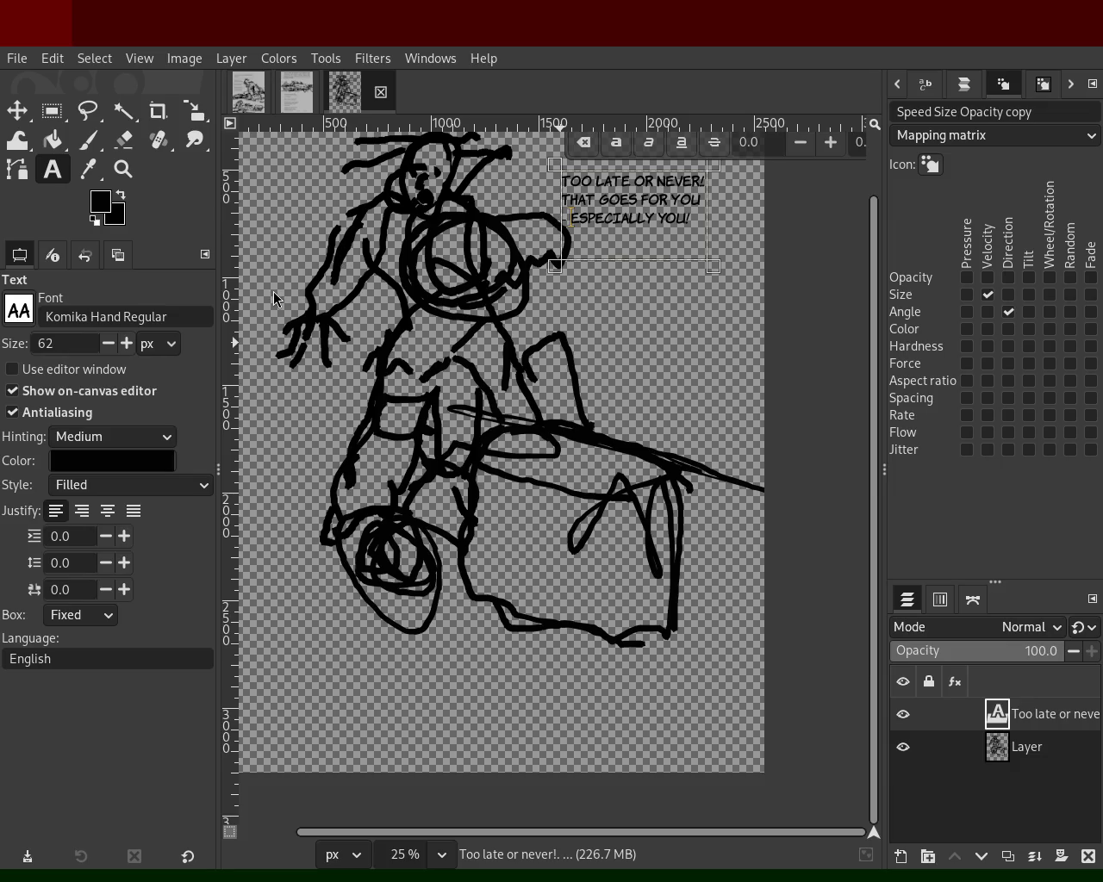
pyautogui.click(123, 169)
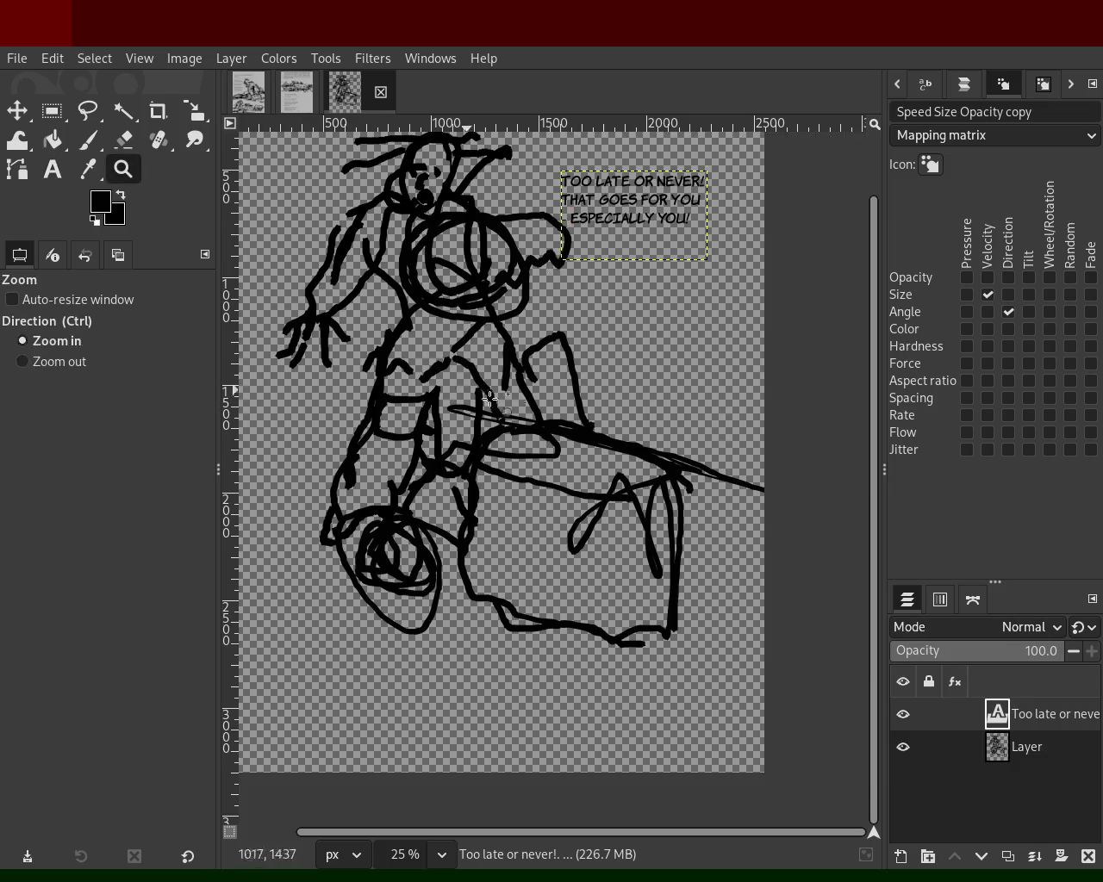
# - Zoom in closely on the speech text
pyautogui.keyDown('ctrl'); pyautogui.click(513, 402); pyautogui.keyUp('ctrl')
pyautogui.keyDown('ctrl'); pyautogui.click(513, 402); pyautogui.keyUp('ctrl')
pyautogui.click(545, 321)
pyautogui.click(544, 320)
pyautogui.click(548, 349)
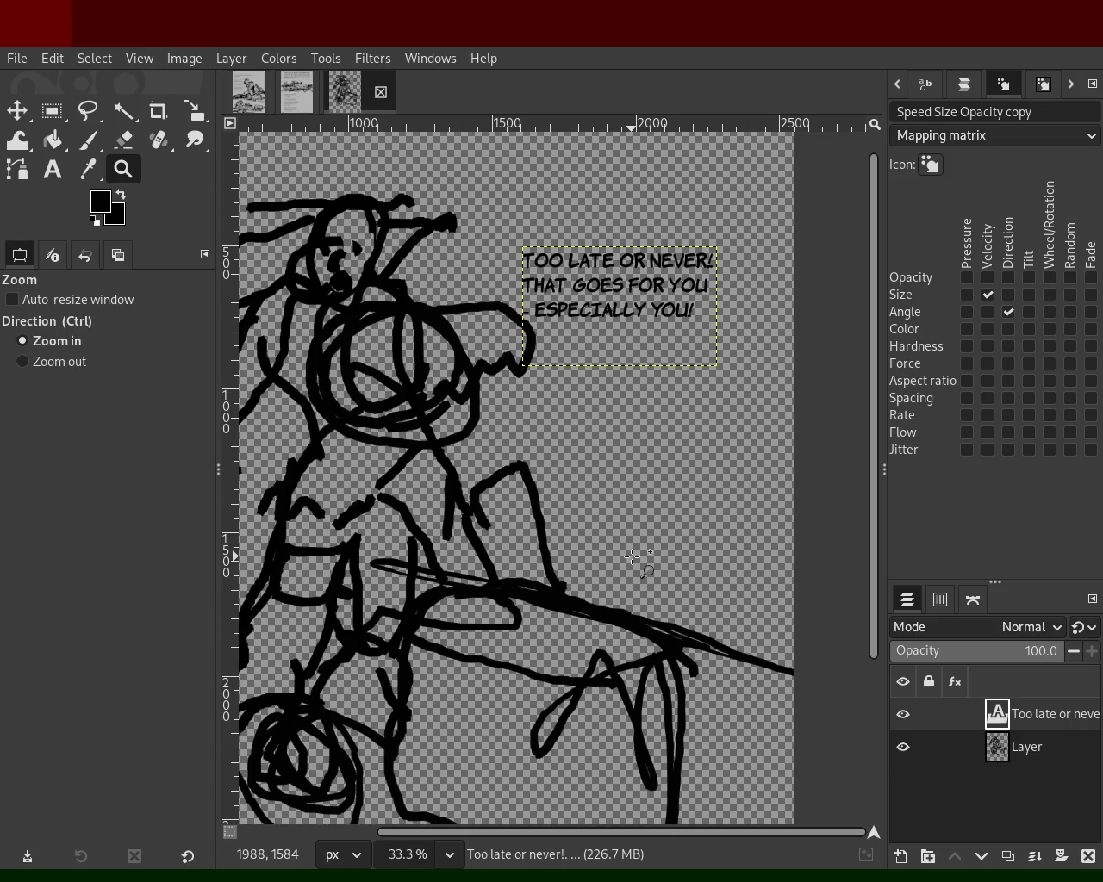
pyautogui.click(721, 307)
# - Edit the caption's last line, typing 'aswell' and then deleting it
pyautogui.press('t')
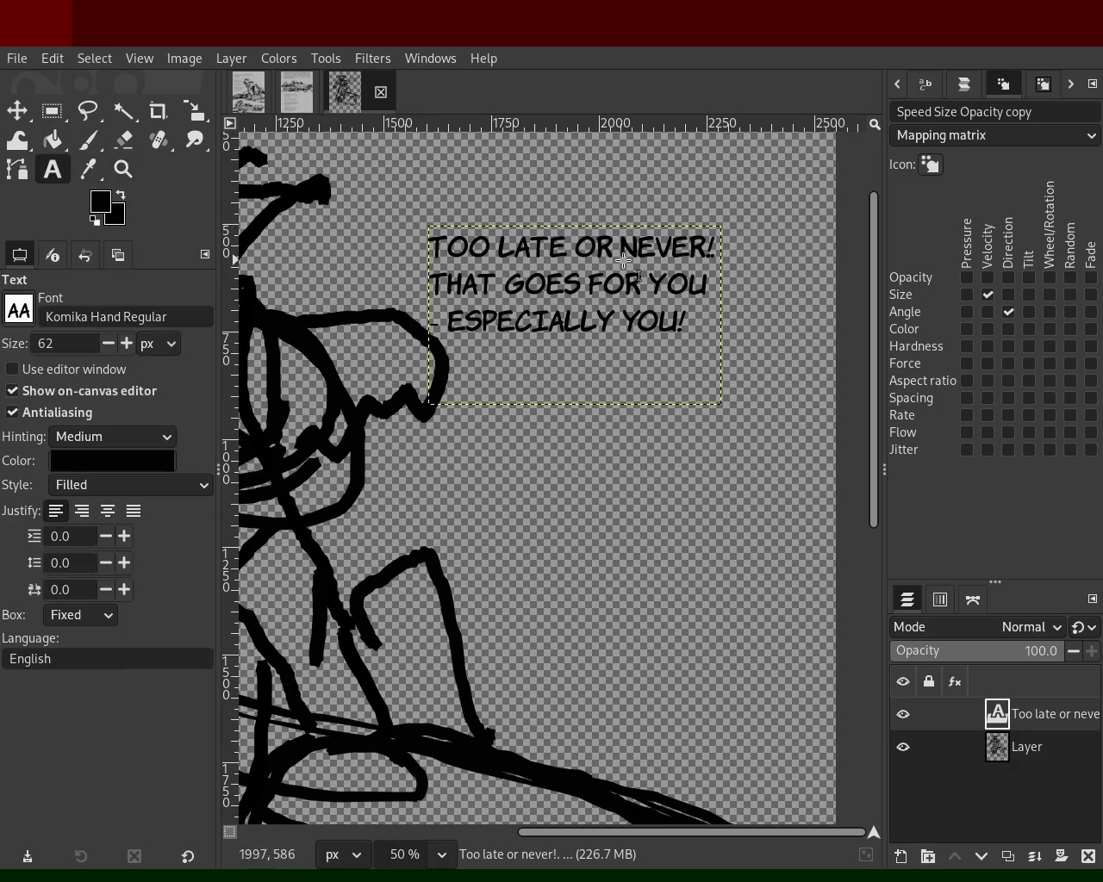
pyautogui.click(680, 277)
pyautogui.write('aswell')
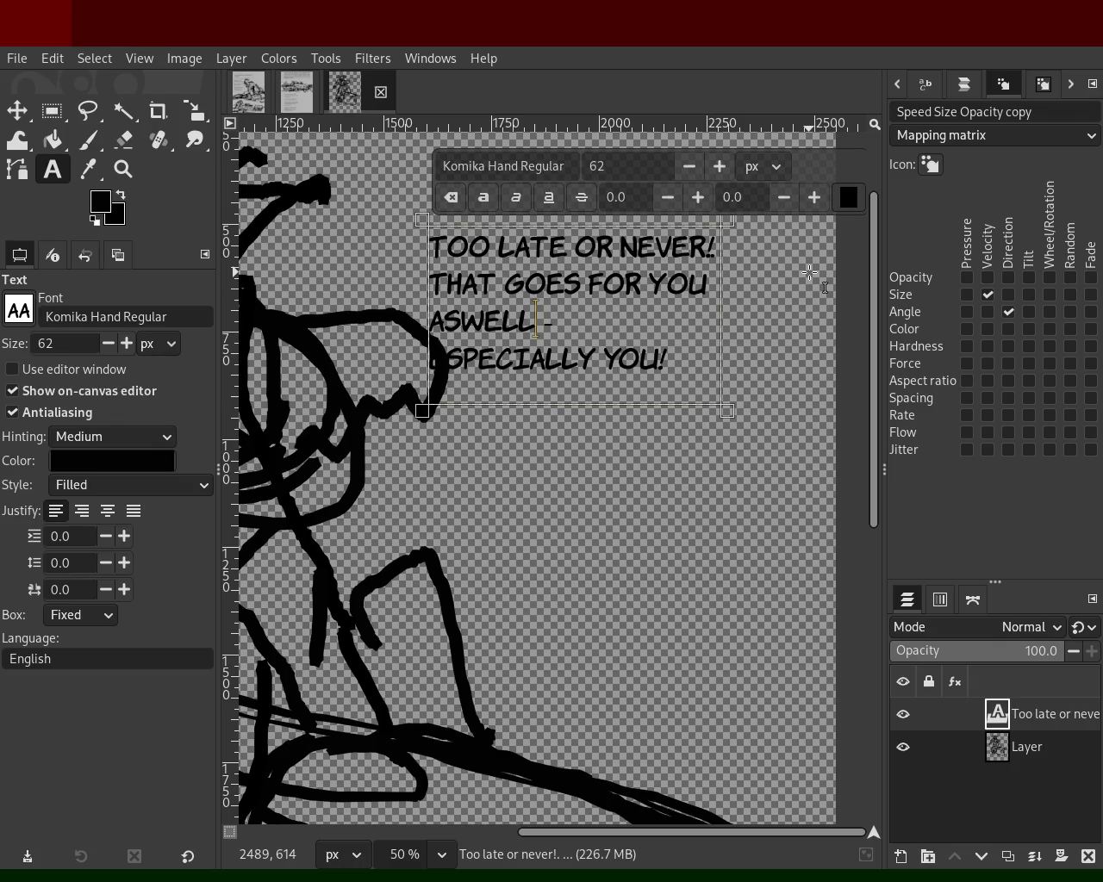
pyautogui.press('BackSpace')
pyautogui.press('BackSpace')
pyautogui.press('BackSpace')
pyautogui.press('BackSpace')
pyautogui.press('BackSpace')
pyautogui.press('BackSpace')
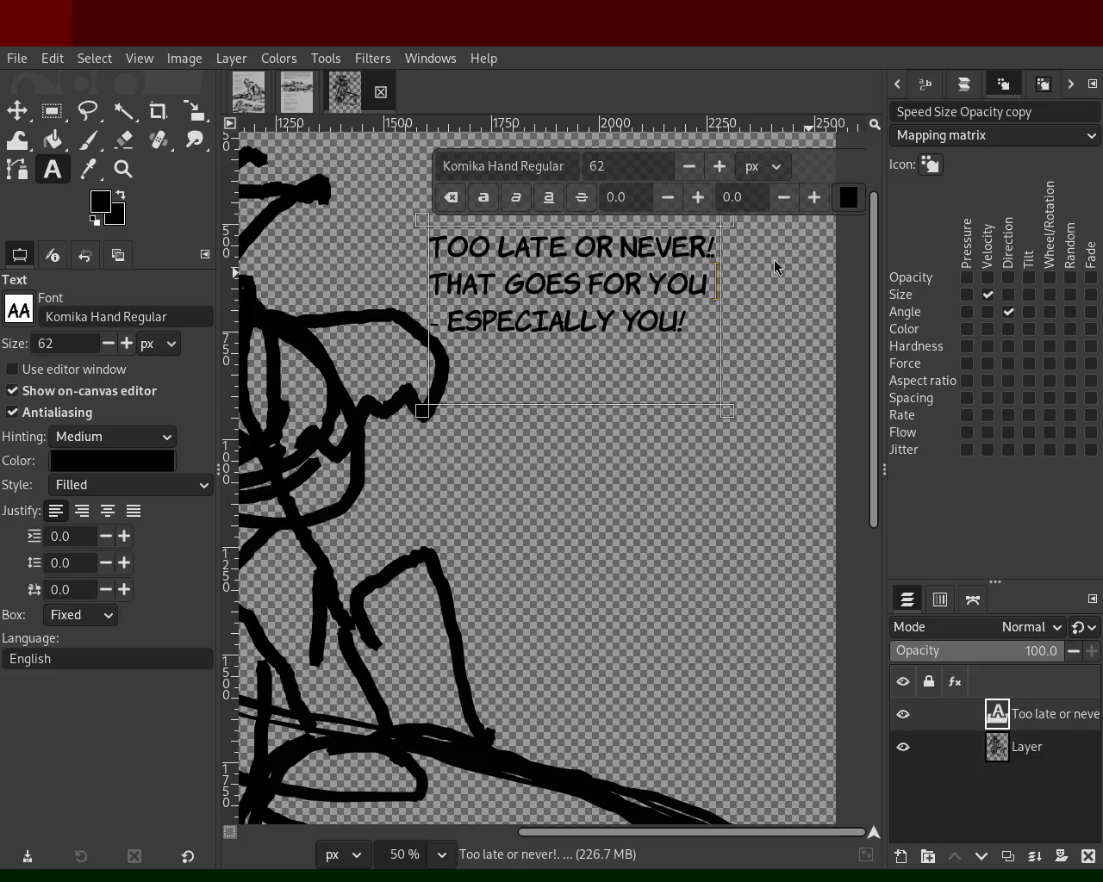
# - Zoom out to the whole page, then zoom in on the cart figure
pyautogui.click(123, 169)
pyautogui.keyDown('ctrl'); pyautogui.click(426, 388); pyautogui.keyUp('ctrl')
pyautogui.keyDown('ctrl'); pyautogui.click(426, 387); pyautogui.keyUp('ctrl')
pyautogui.click(425, 388)
pyautogui.keyDown('ctrl'); pyautogui.click(638, 621); pyautogui.keyUp('ctrl')
pyautogui.click(576, 457)
pyautogui.keyDown('ctrl'); pyautogui.click(457, 490); pyautogui.keyUp('ctrl')
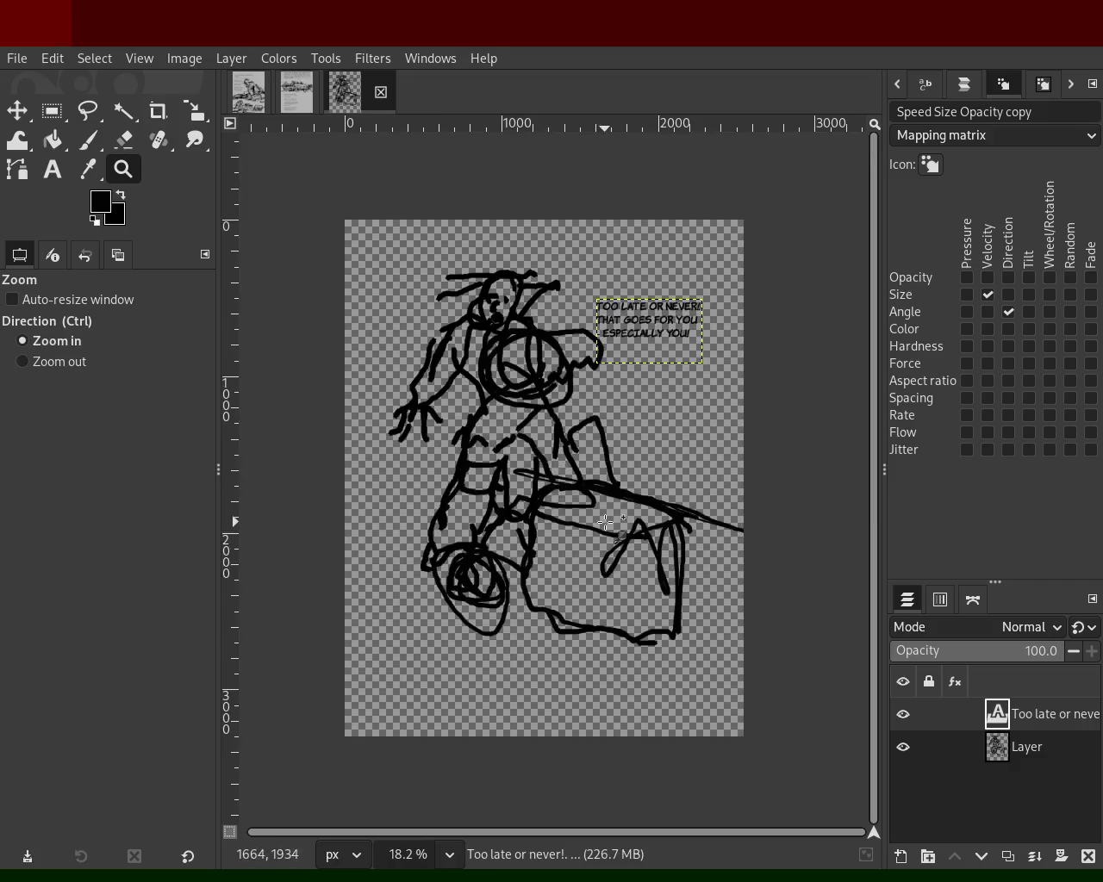
pyautogui.click(605, 521)
pyautogui.click(606, 521)
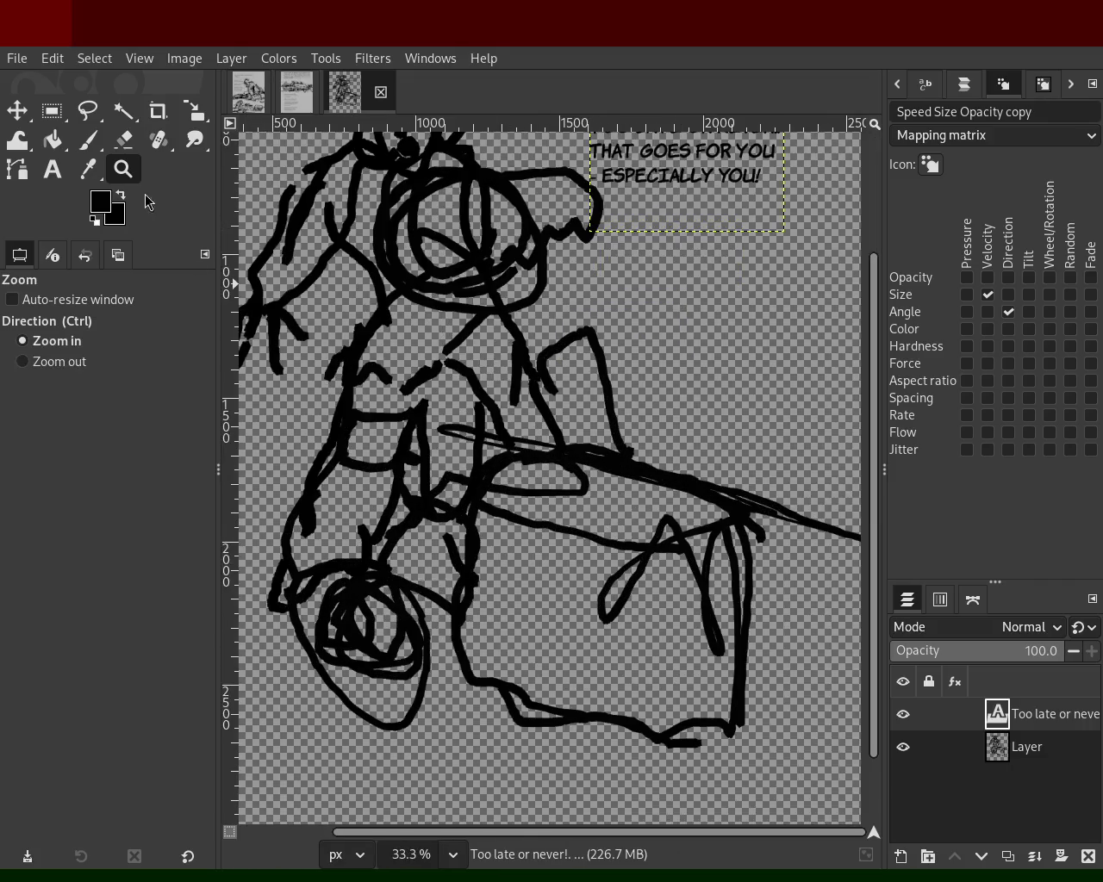
# - On Layer, thicken the lower-left wheel scribble with the size-148 paintbrush
pyautogui.click(963, 759)
pyautogui.click(88, 140)
pyautogui.moveTo(499, 617)
pyautogui.mouseDown()
pyautogui.moveTo(580, 645)
pyautogui.moveTo(557, 615)
pyautogui.moveTo(683, 604)
pyautogui.moveTo(608, 487)
pyautogui.moveTo(681, 560)
pyautogui.moveTo(568, 560)
pyautogui.moveTo(517, 586)
pyautogui.moveTo(527, 510)
pyautogui.moveTo(715, 611)
pyautogui.moveTo(581, 548)
pyautogui.moveTo(546, 593)
pyautogui.mouseUp()
pyautogui.hotkey('ctrl', 'z')
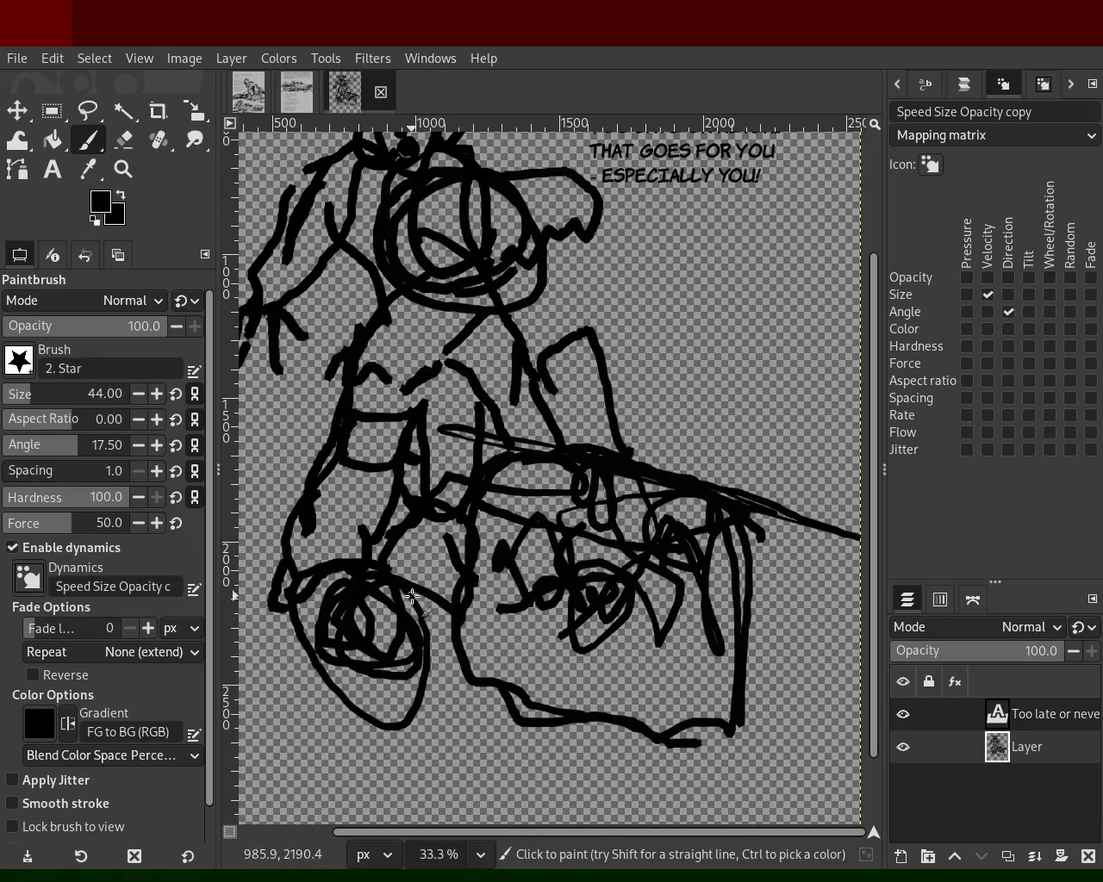
pyautogui.moveTo(422, 606)
pyautogui.mouseDown()
pyautogui.moveTo(388, 626)
pyautogui.moveTo(309, 558)
pyautogui.mouseUp()
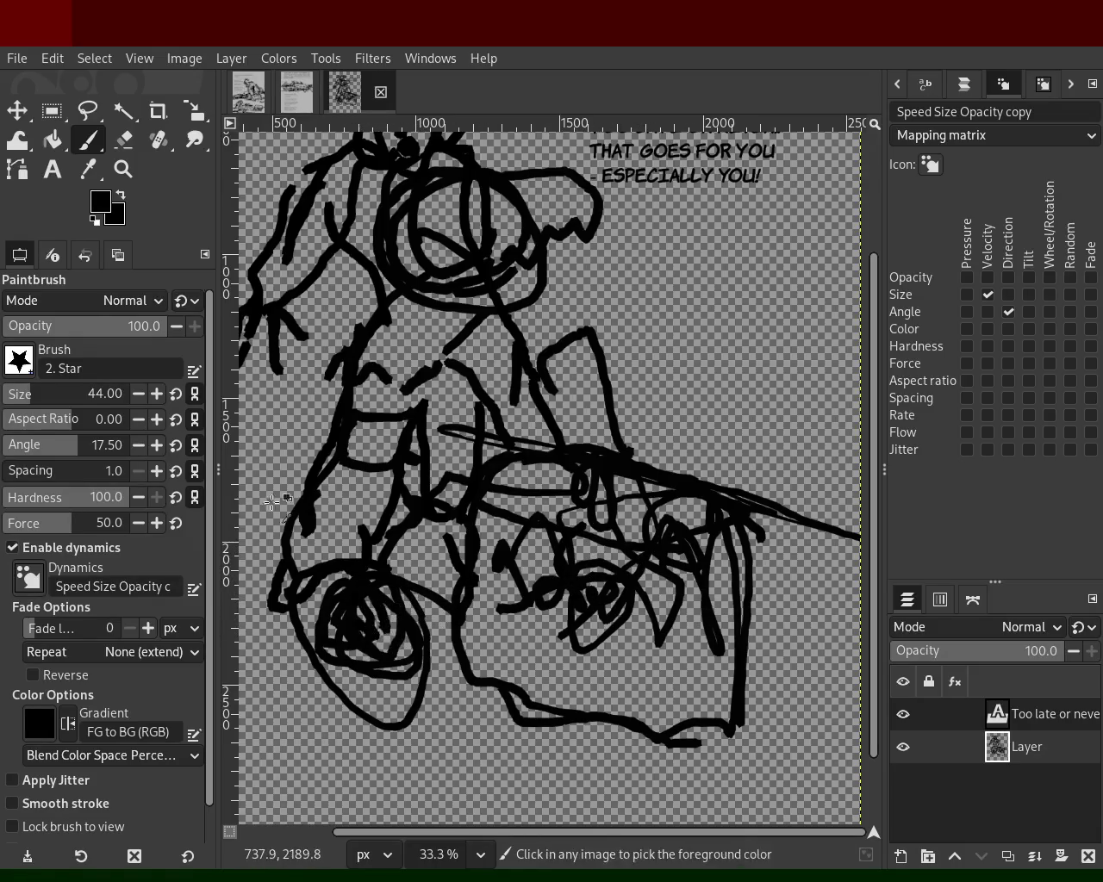
# - Erase the messy inner wheel scribble and retrace the wheel as a thick black loop
pyautogui.click(123, 139)
pyautogui.click(52, 389)
pyautogui.moveTo(349, 633)
pyautogui.mouseDown()
pyautogui.moveTo(350, 653)
pyautogui.moveTo(377, 659)
pyautogui.moveTo(367, 648)
pyautogui.mouseUp()
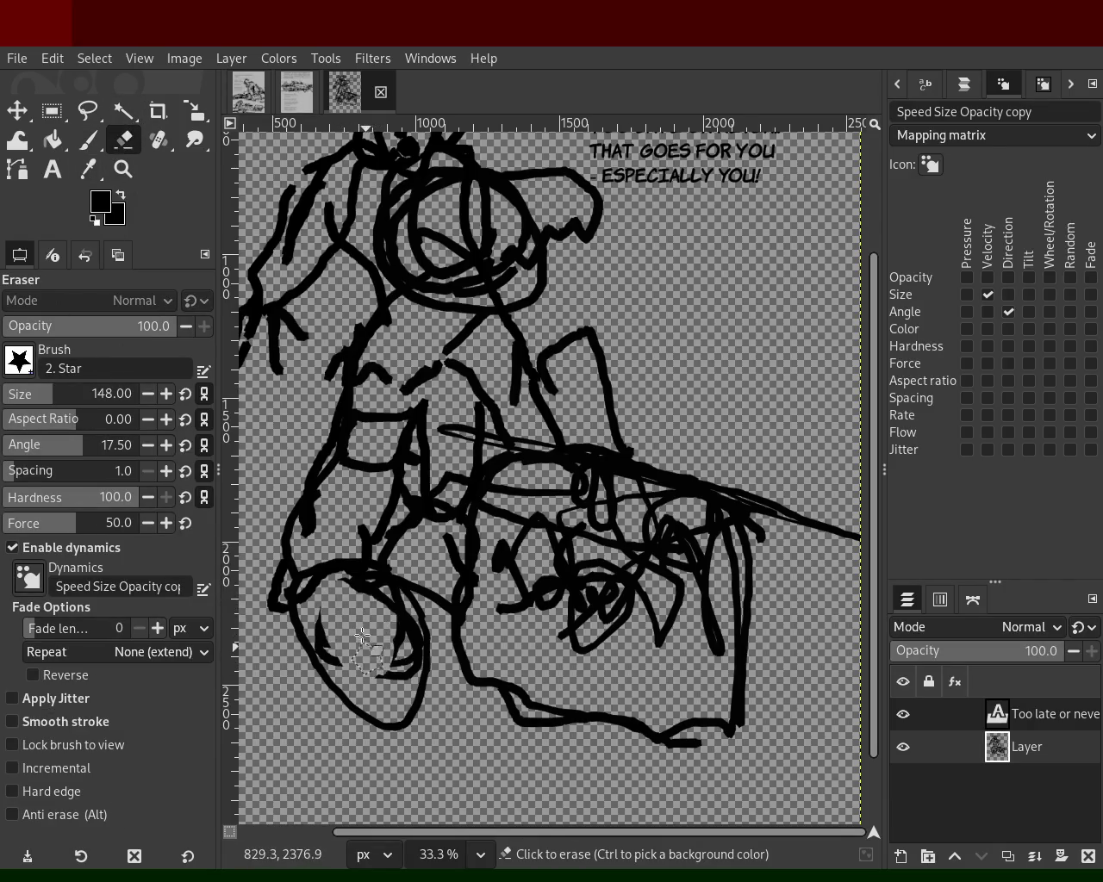
pyautogui.click(88, 139)
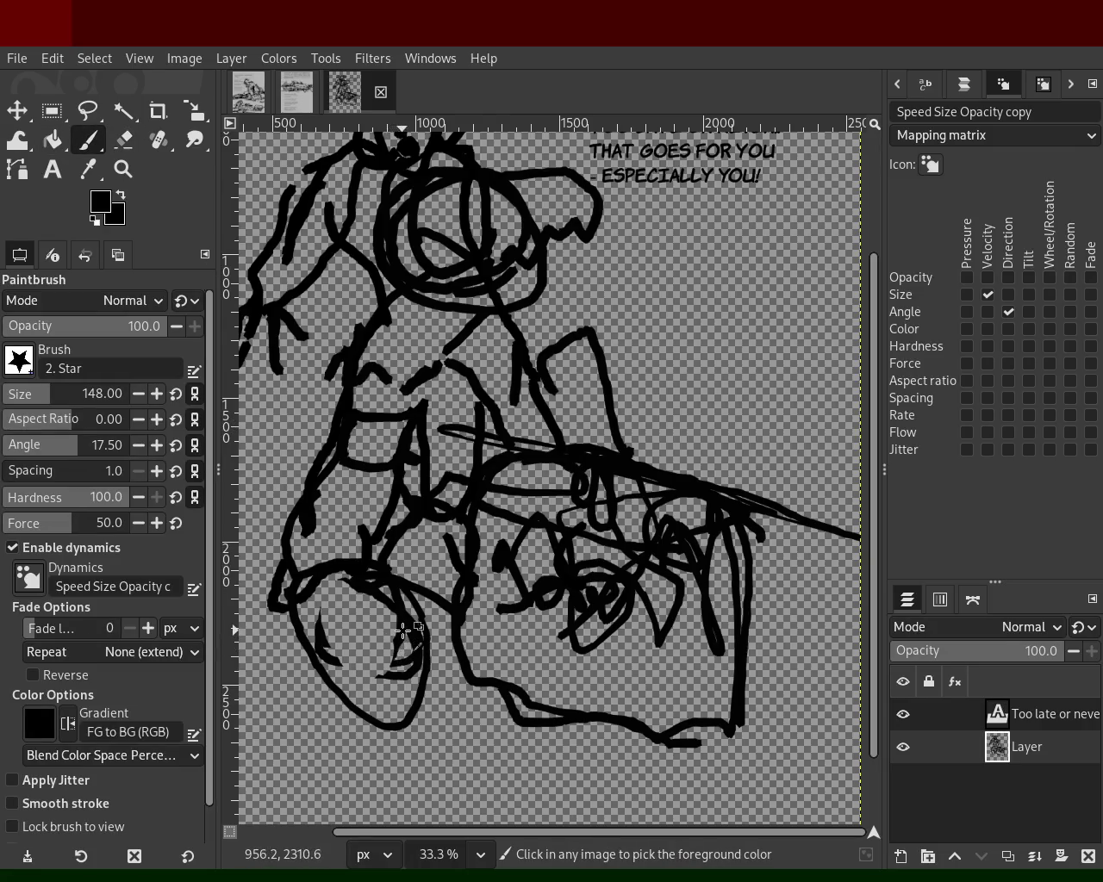
pyautogui.moveTo(408, 626)
pyautogui.mouseDown()
pyautogui.moveTo(330, 629)
pyautogui.moveTo(390, 714)
pyautogui.moveTo(373, 611)
pyautogui.mouseUp()
# - Thicken the cart's bottom, base, sides and diagonals plus the figure's waist and legs
pyautogui.moveTo(457, 663)
pyautogui.mouseDown()
pyautogui.moveTo(443, 674)
pyautogui.moveTo(680, 738)
pyautogui.moveTo(733, 732)
pyautogui.moveTo(461, 689)
pyautogui.mouseUp()
pyautogui.moveTo(473, 448)
pyautogui.mouseDown()
pyautogui.moveTo(560, 435)
pyautogui.moveTo(469, 448)
pyautogui.moveTo(451, 623)
pyautogui.mouseUp()
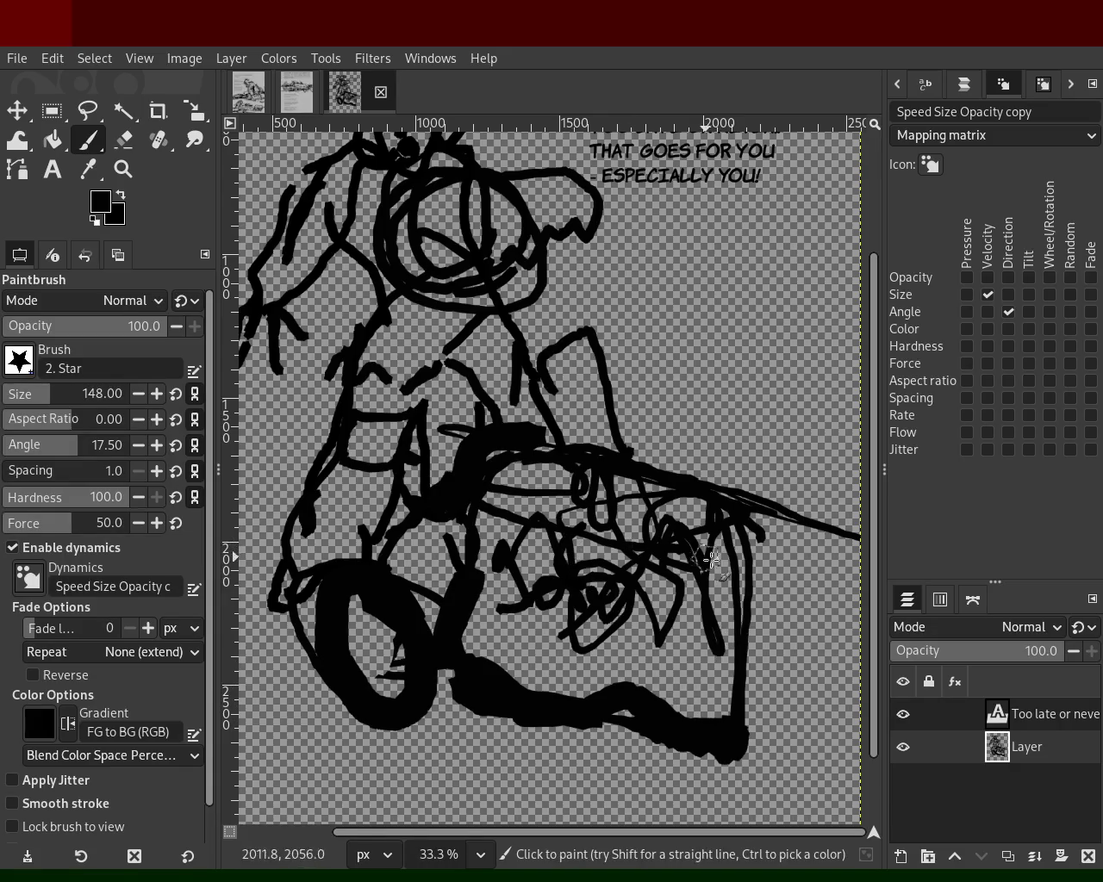
pyautogui.moveTo(461, 383)
pyautogui.mouseDown()
pyautogui.moveTo(355, 388)
pyautogui.moveTo(345, 439)
pyautogui.mouseUp()
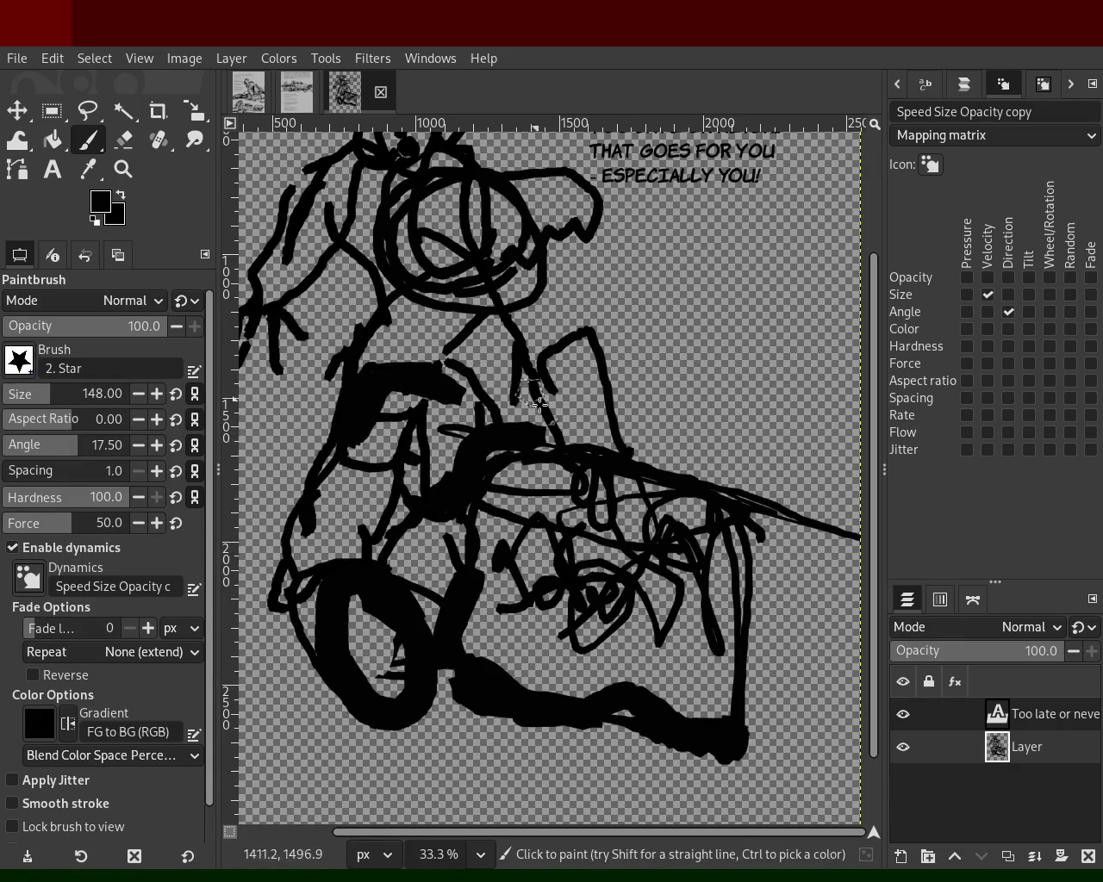
pyautogui.moveTo(533, 394); pyautogui.dragTo(571, 452)
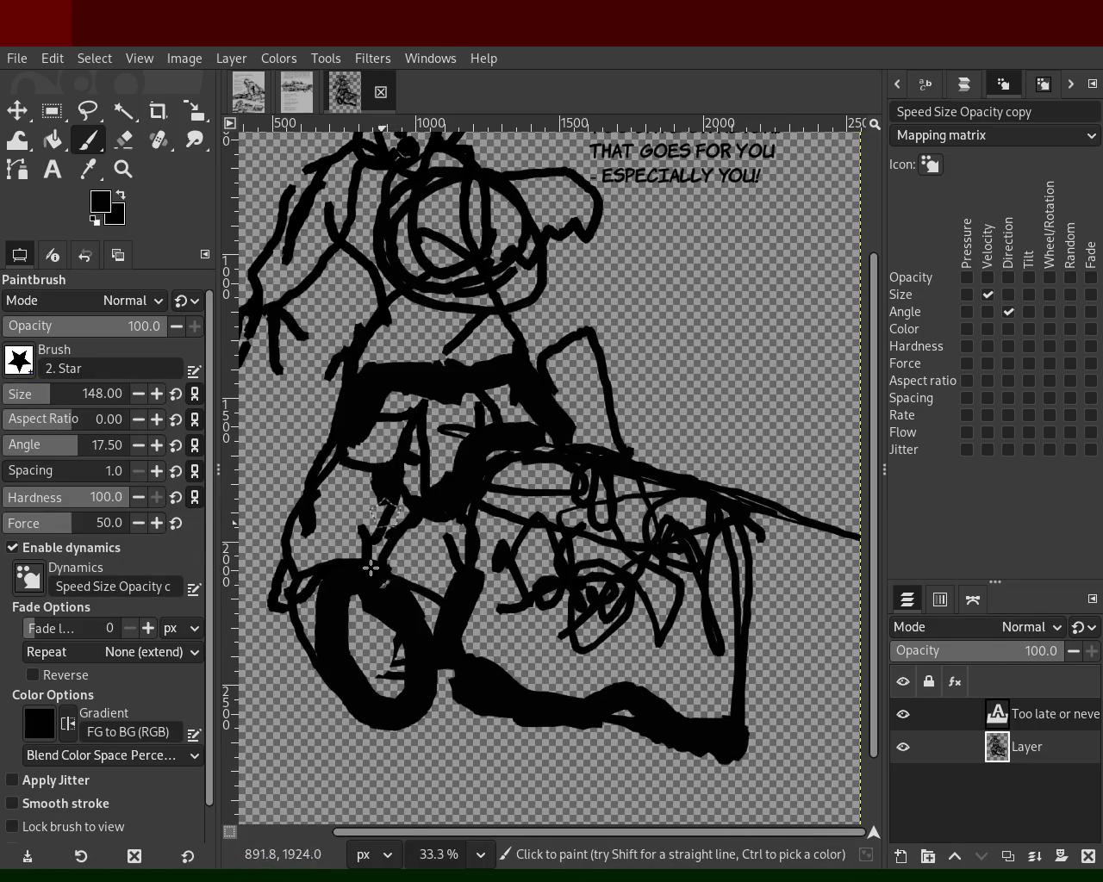
pyautogui.moveTo(371, 562); pyautogui.dragTo(385, 500)
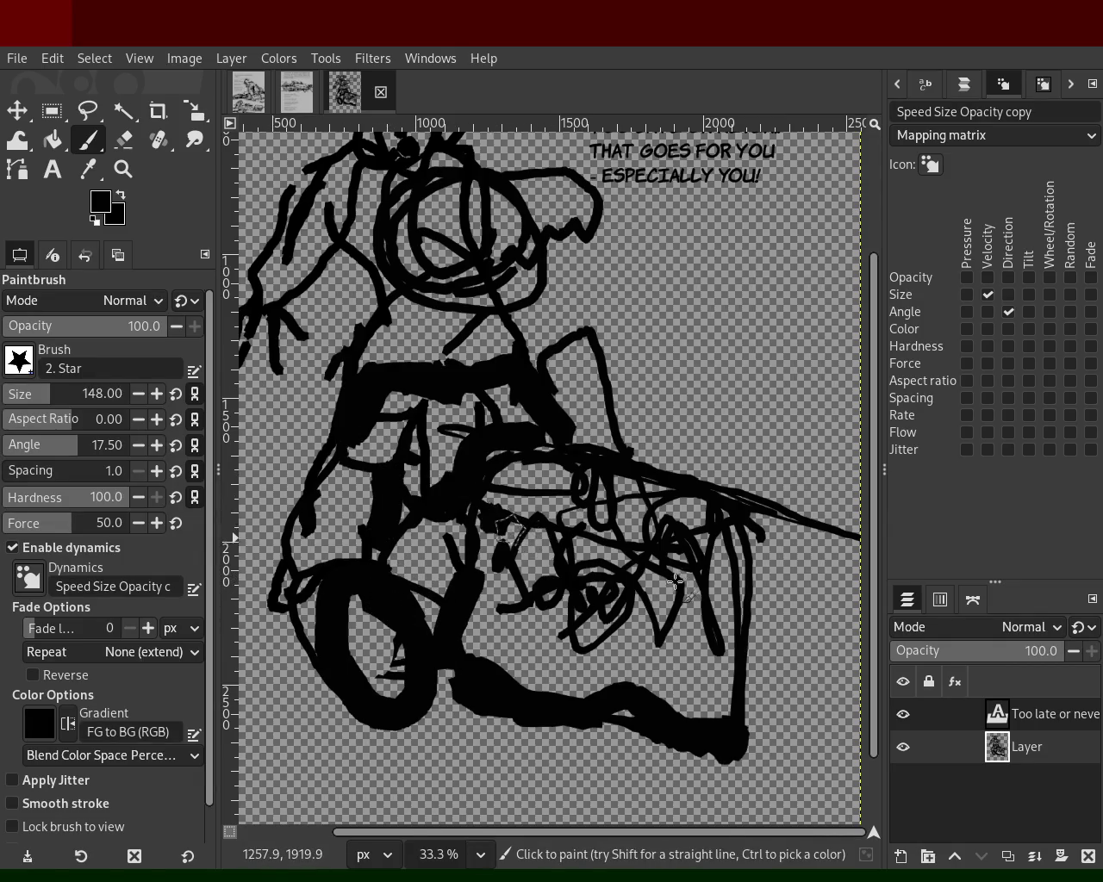
pyautogui.moveTo(552, 569); pyautogui.dragTo(489, 514)
pyautogui.moveTo(715, 524); pyautogui.dragTo(676, 556)
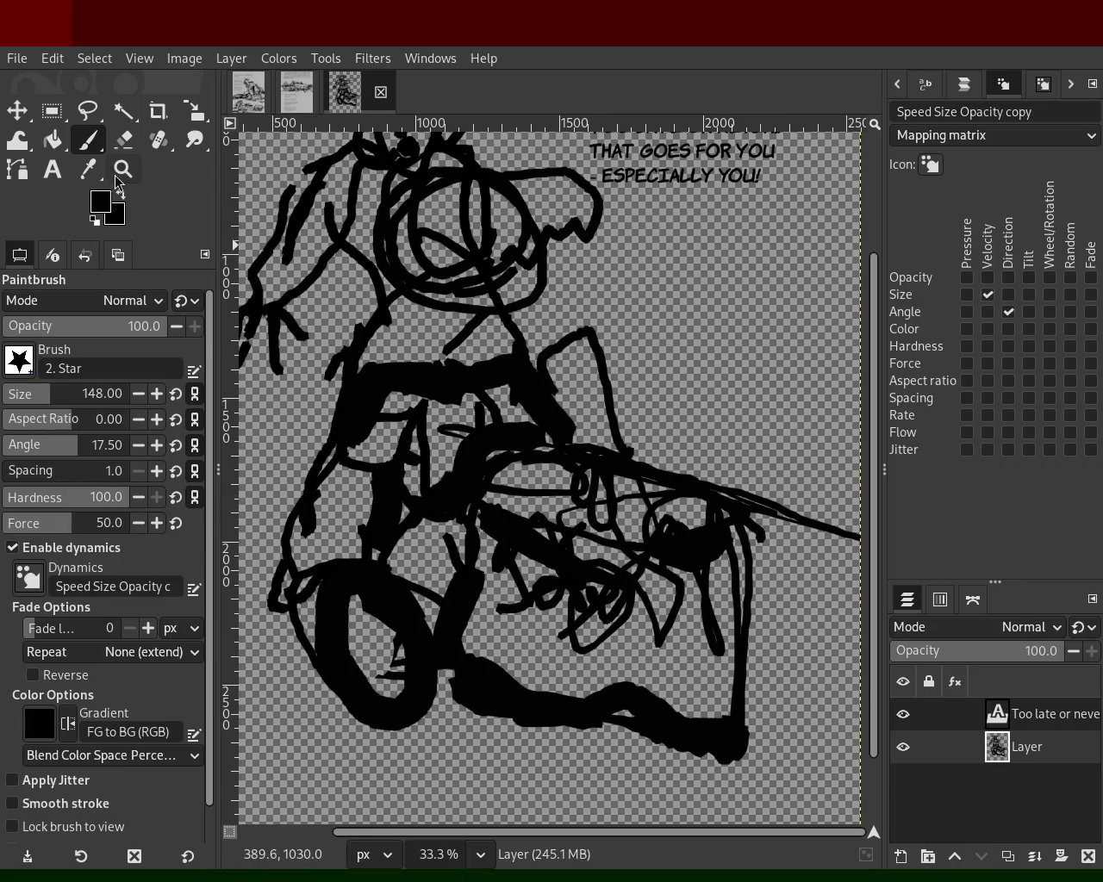
# - Zoom out to view the whole page and the figure
pyautogui.click(122, 169)
pyautogui.keyDown('ctrl'); pyautogui.click(488, 431); pyautogui.keyUp('ctrl')
pyautogui.keyDown('ctrl'); pyautogui.click(488, 431); pyautogui.keyUp('ctrl')
pyautogui.click(508, 323)
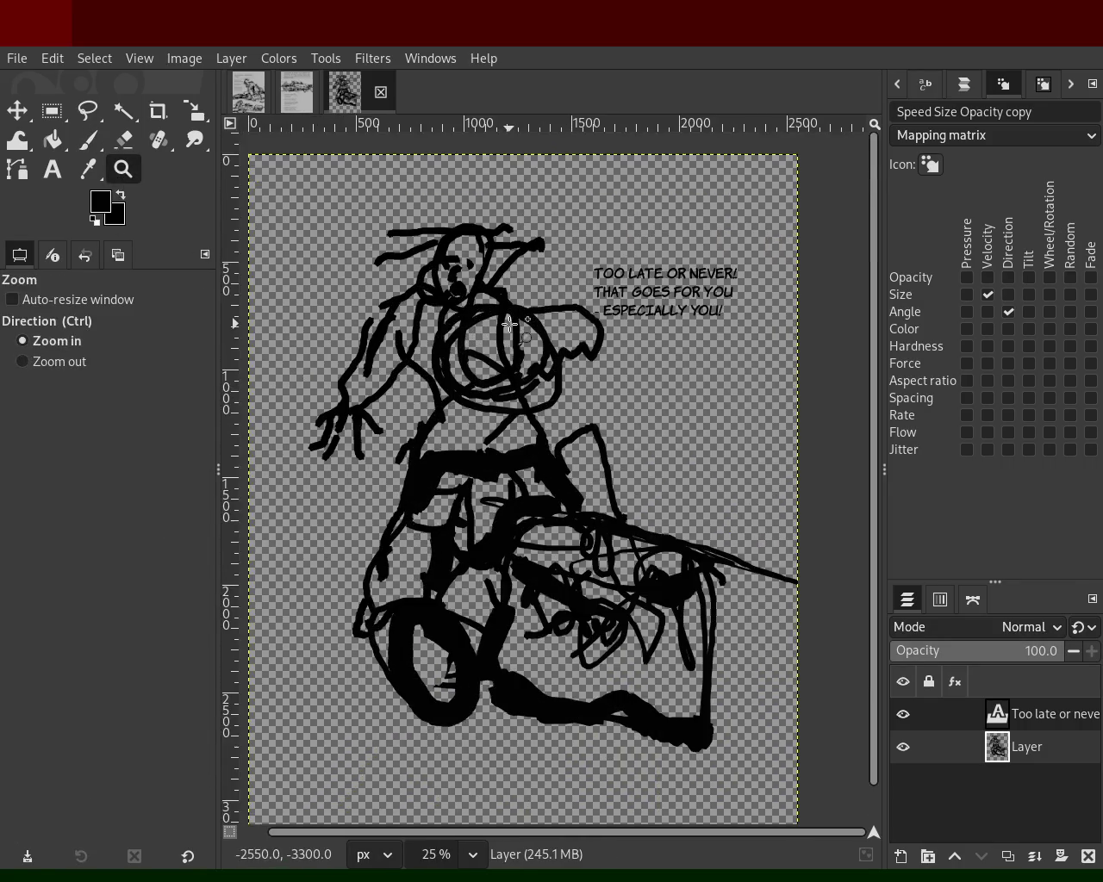
pyautogui.keyDown('ctrl'); pyautogui.click(510, 326); pyautogui.keyUp('ctrl')
pyautogui.click(517, 319)
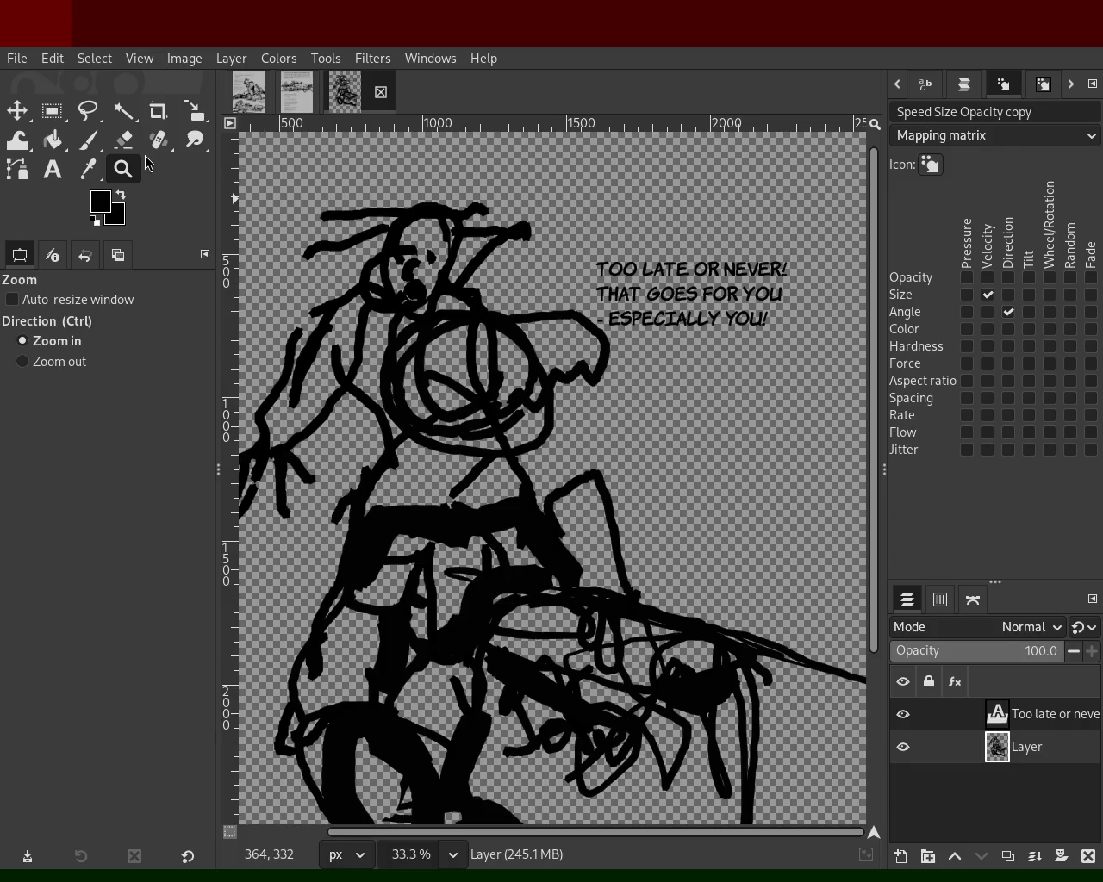
# - Adjust the page zoom, then switch to the narration text page and zoom it
pyautogui.keyDown('ctrl'); pyautogui.click(571, 414); pyautogui.keyUp('ctrl')
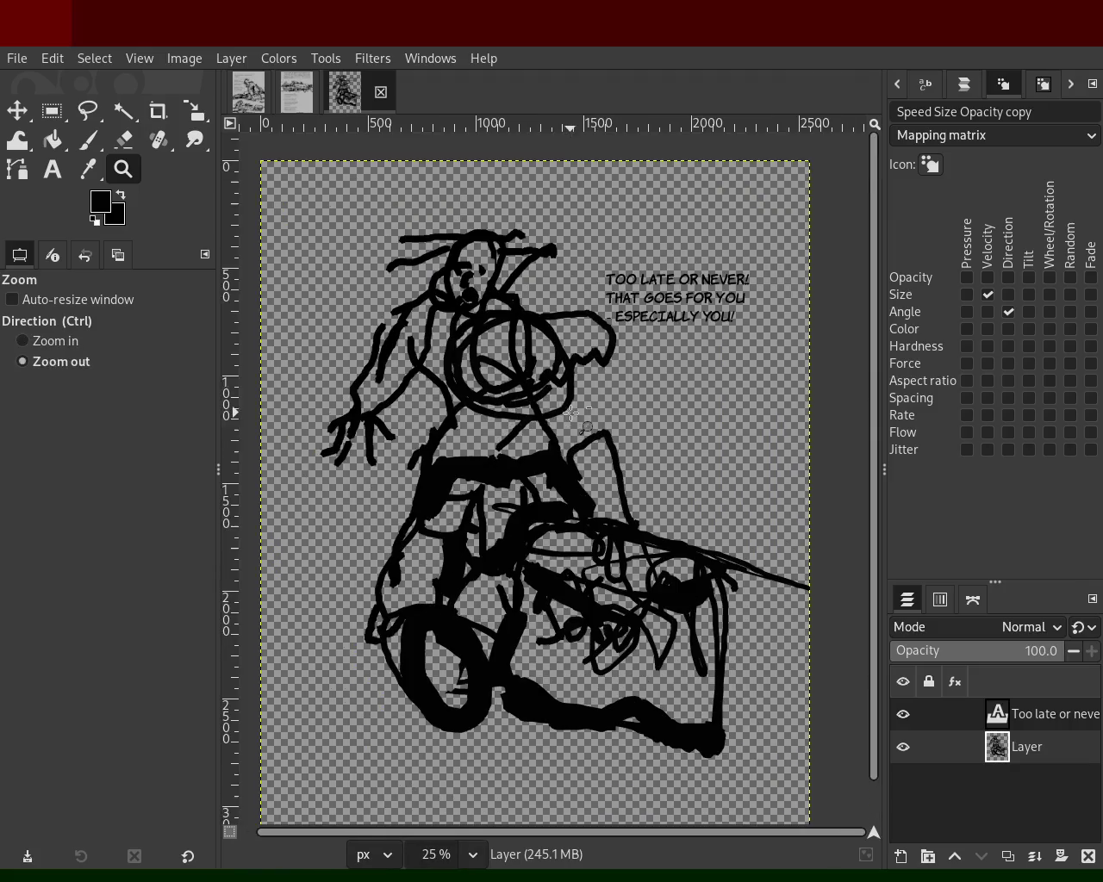
pyautogui.click(570, 414)
pyautogui.click(296, 92)
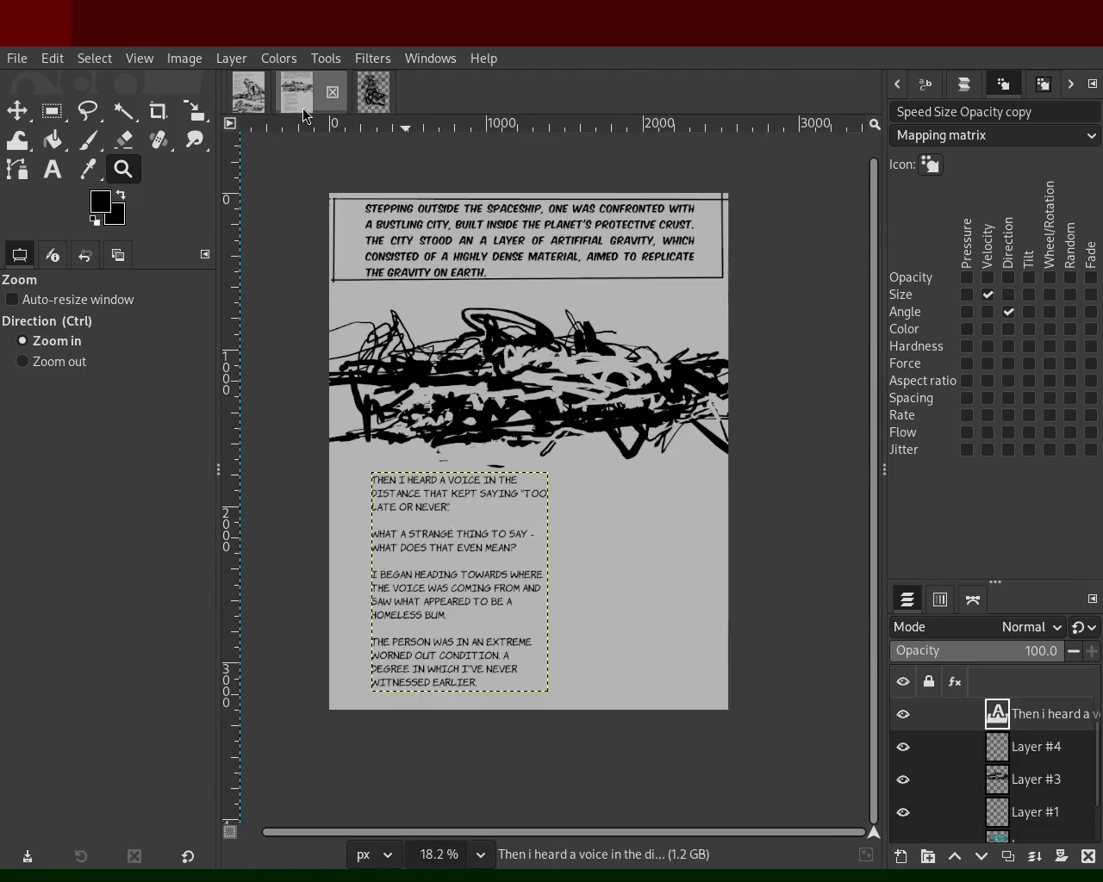
pyautogui.keyDown('ctrl'); pyautogui.click(504, 316); pyautogui.keyUp('ctrl')
pyautogui.click(487, 319)
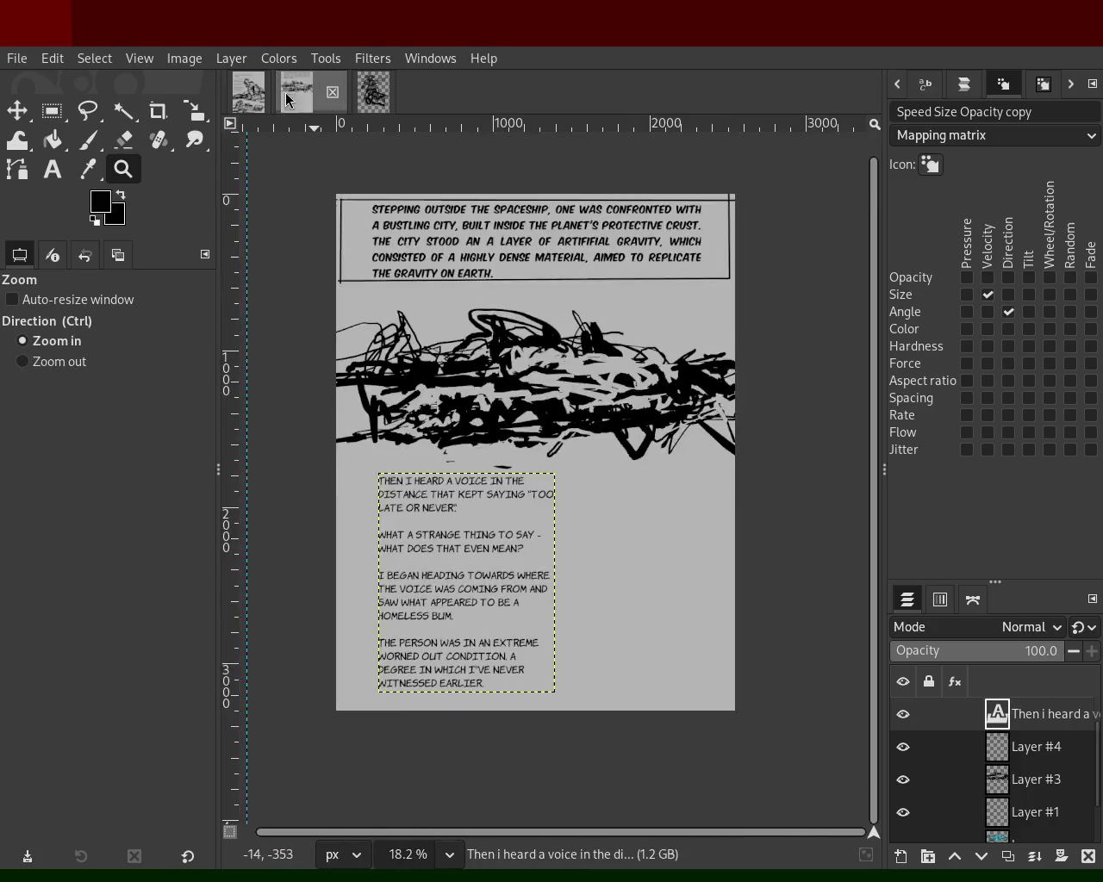
# - Zoom the first comic page, then move via the narration page to the figure drawing
pyautogui.click(248, 92)
pyautogui.keyDown('ctrl'); pyautogui.click(505, 332); pyautogui.keyUp('ctrl')
pyautogui.click(505, 332)
pyautogui.click(505, 332)
pyautogui.keyDown('ctrl'); pyautogui.click(505, 333); pyautogui.keyUp('ctrl')
pyautogui.click(505, 333)
pyautogui.keyDown('ctrl'); pyautogui.click(505, 332); pyautogui.keyUp('ctrl')
pyautogui.click(490, 362)
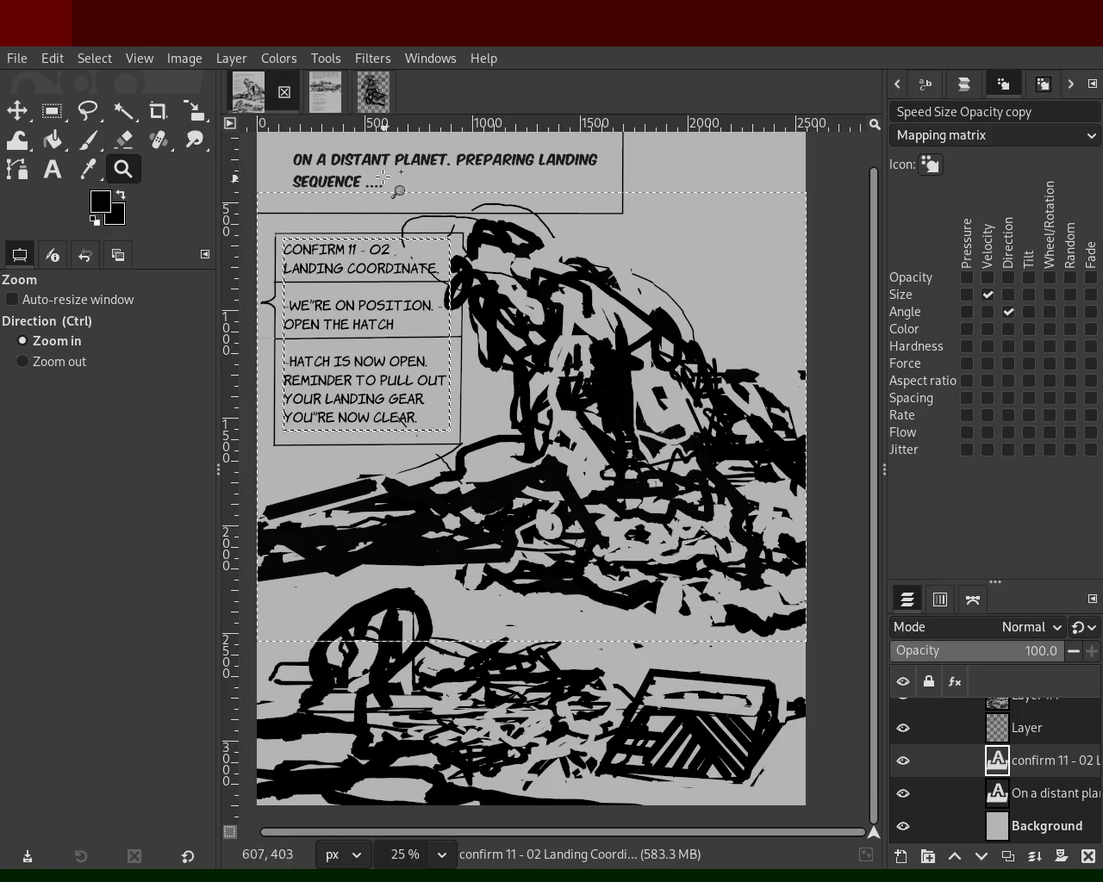
pyautogui.click(319, 99)
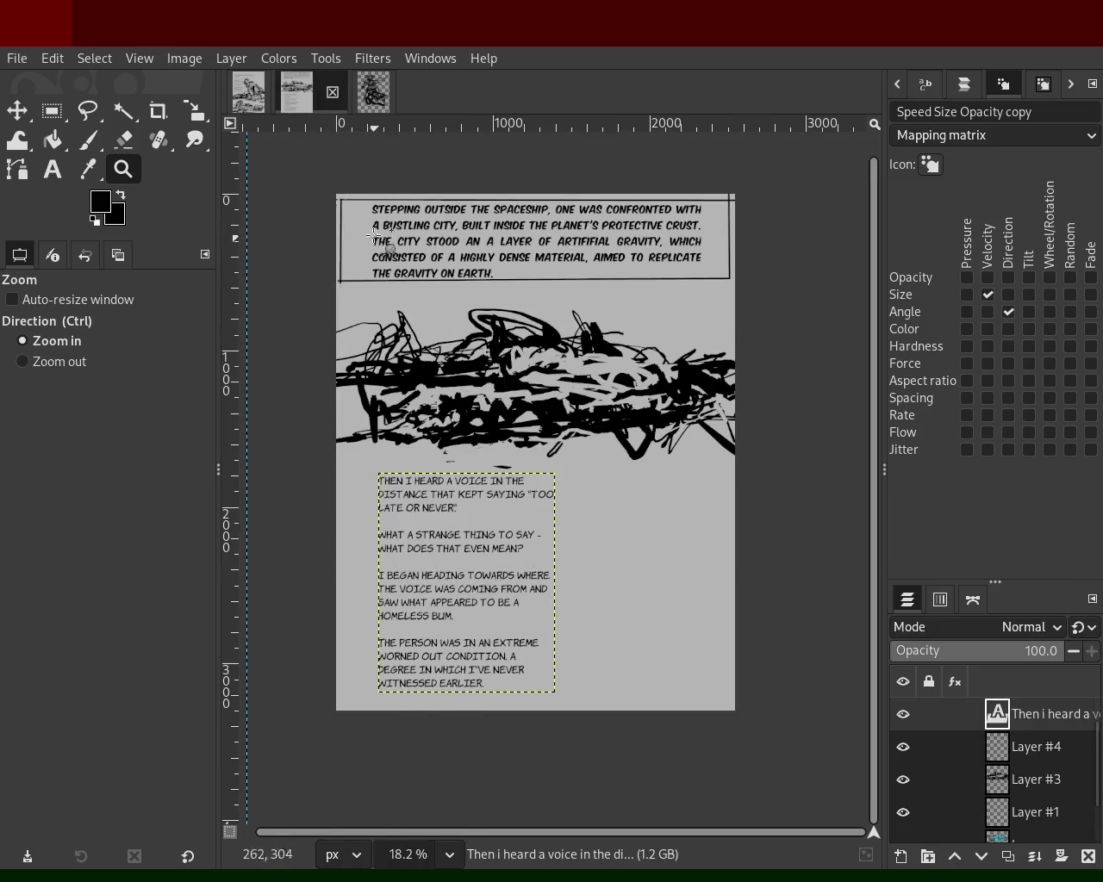
pyautogui.click(373, 92)
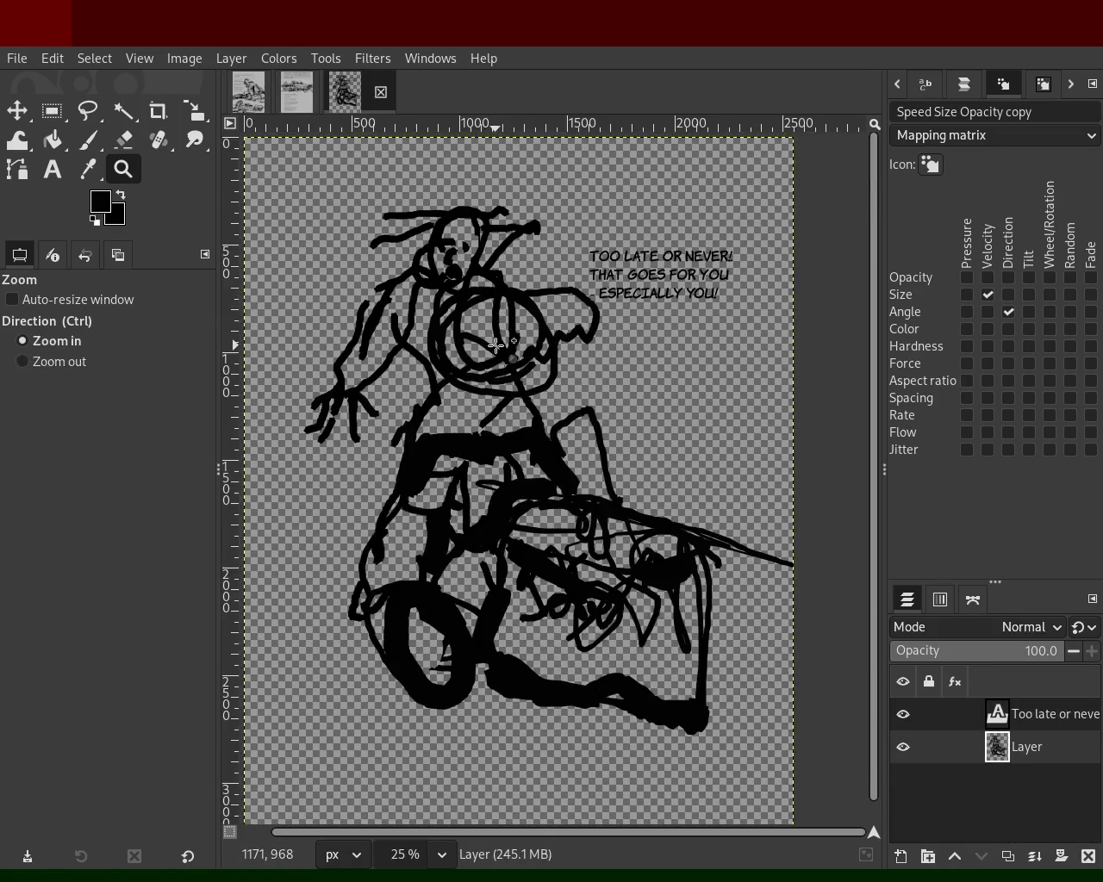
# - Zoom the figure drawing to 33.3% and paint a solid black dab on its torso
pyautogui.keyDown('ctrl'); pyautogui.click(496, 343); pyautogui.keyUp('ctrl')
pyautogui.press('p')
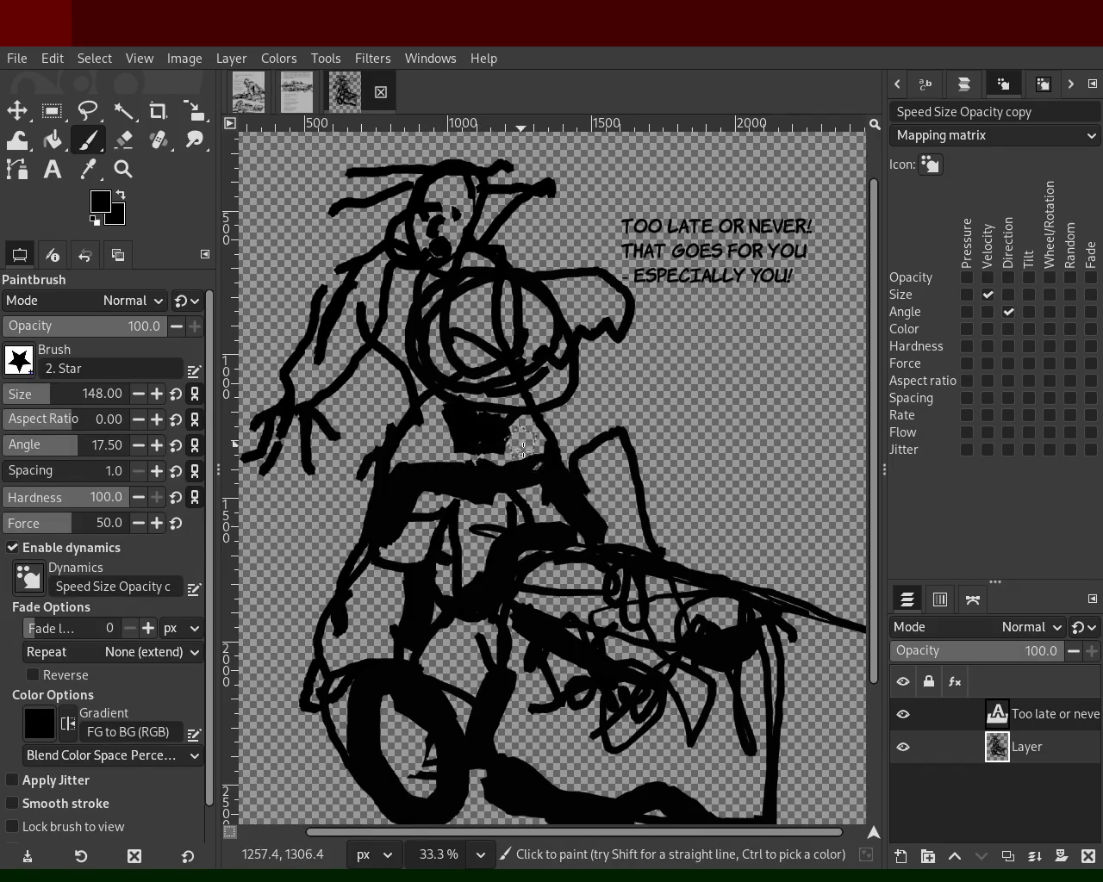
pyautogui.click(457, 431)
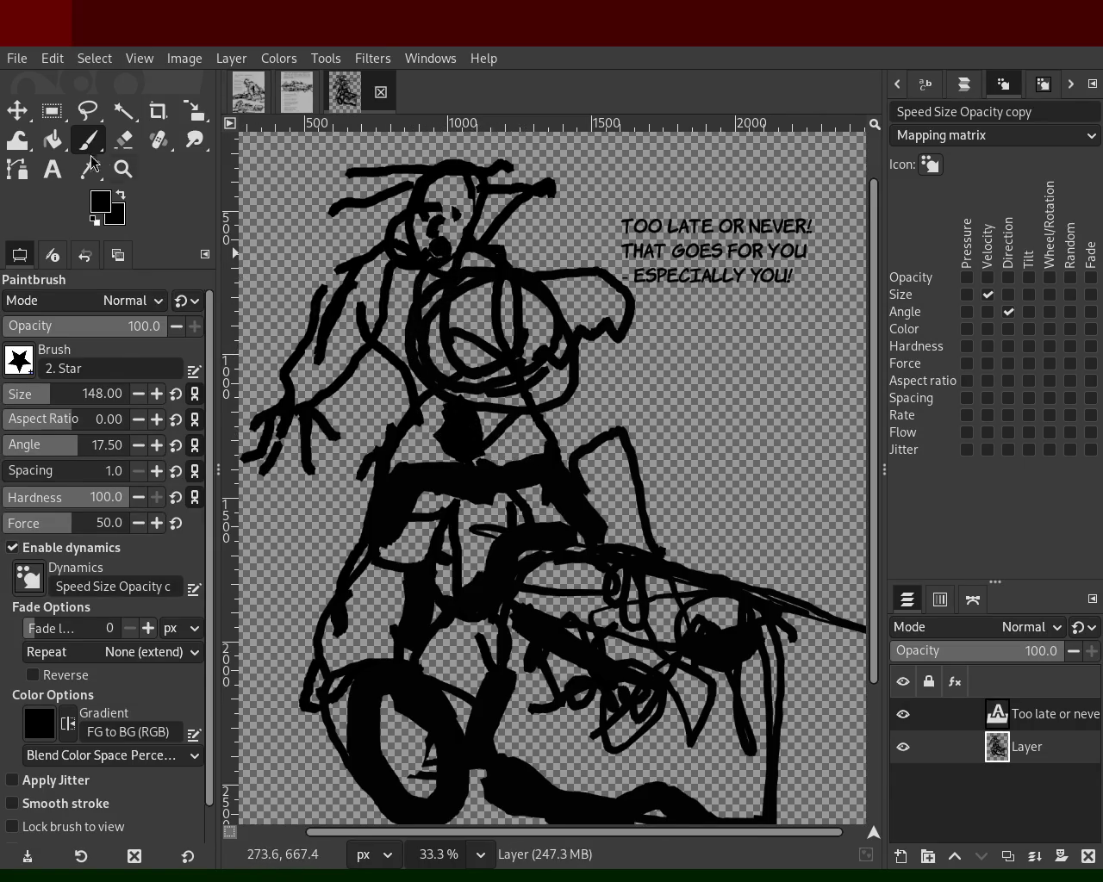
pyautogui.press('r')
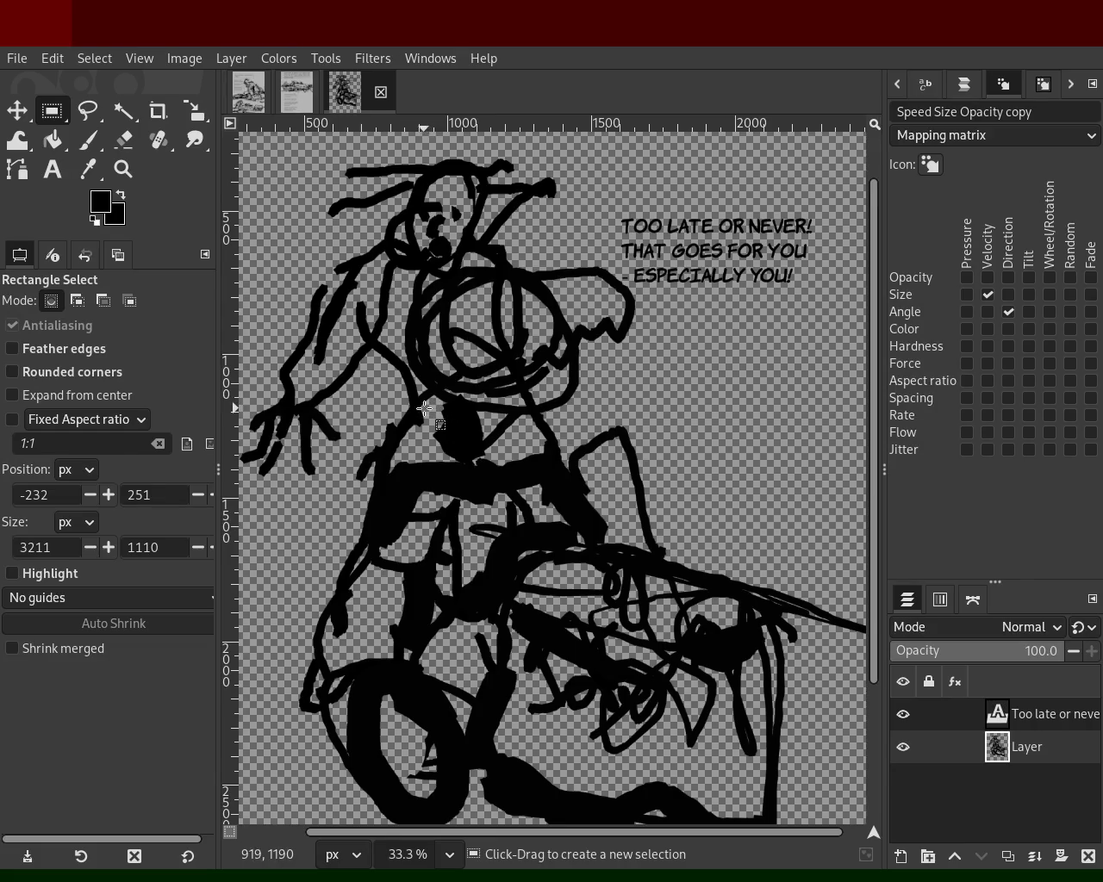
# - Cut the round upper-body shape and paste it as a new layer
pyautogui.moveTo(420, 411)
pyautogui.mouseDown()
pyautogui.moveTo(637, 259)
pyautogui.moveTo(421, 407)
pyautogui.mouseUp()
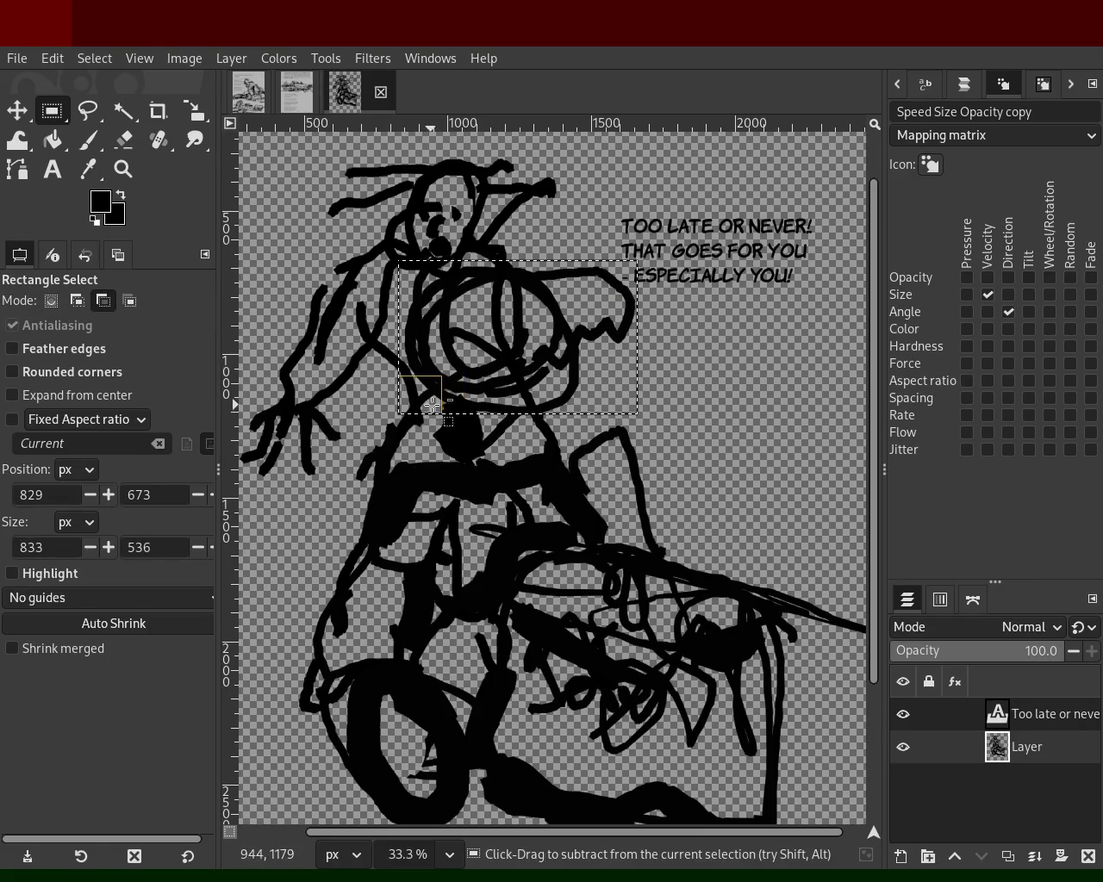
pyautogui.hotkey('ctrl', 'x')
pyautogui.hotkey('ctrl', 'v')
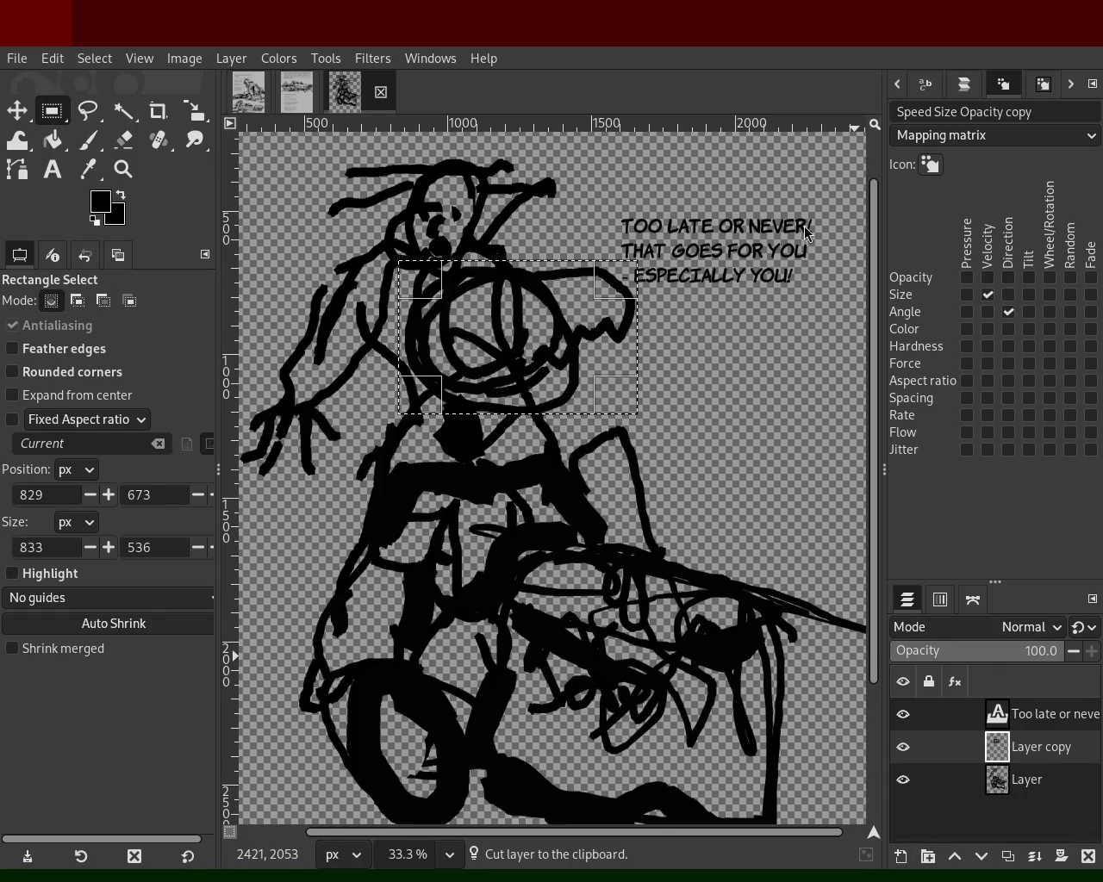
# - Add Layer #1 beneath Layer copy, merge Layer copy into it, and hide the text layer
pyautogui.hotkey('ctrl', 'shift', 'n')
pyautogui.moveTo(1016, 754); pyautogui.dragTo(1013, 800)
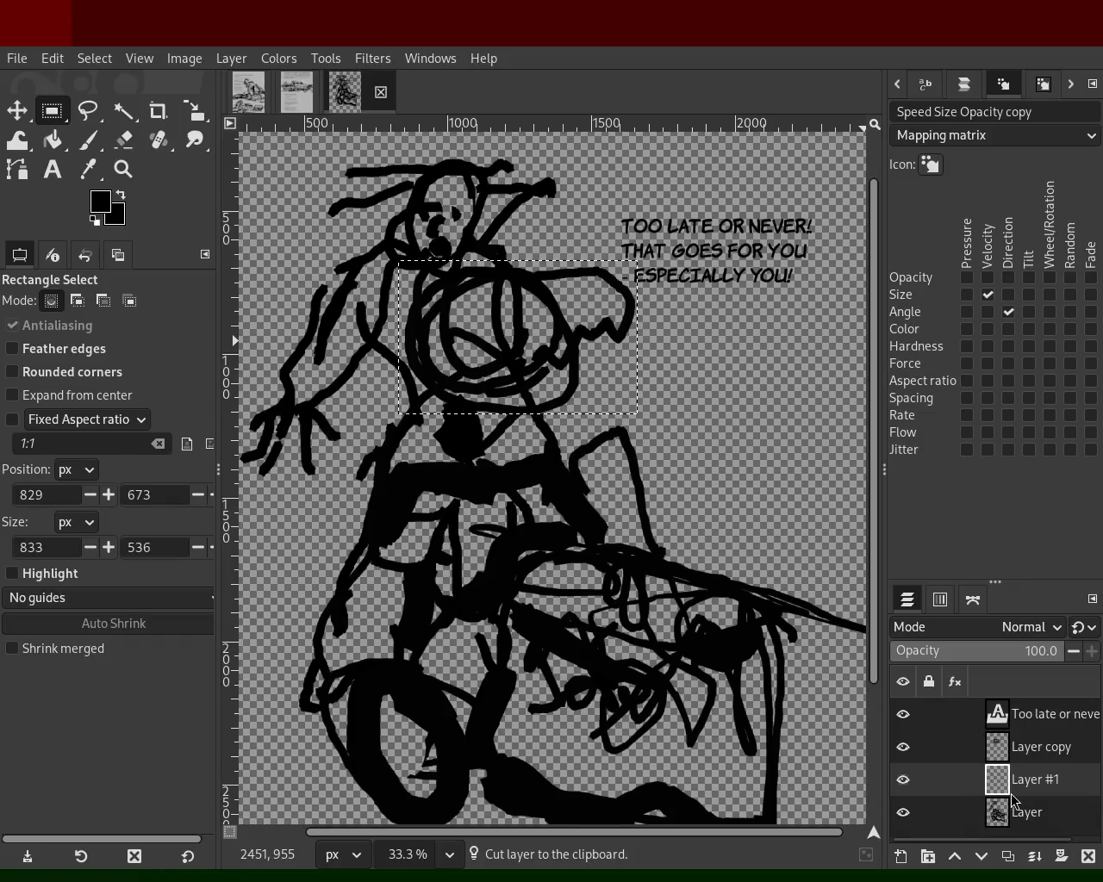
pyautogui.click(1035, 857)
pyautogui.hotkey('ctrl', 'z')
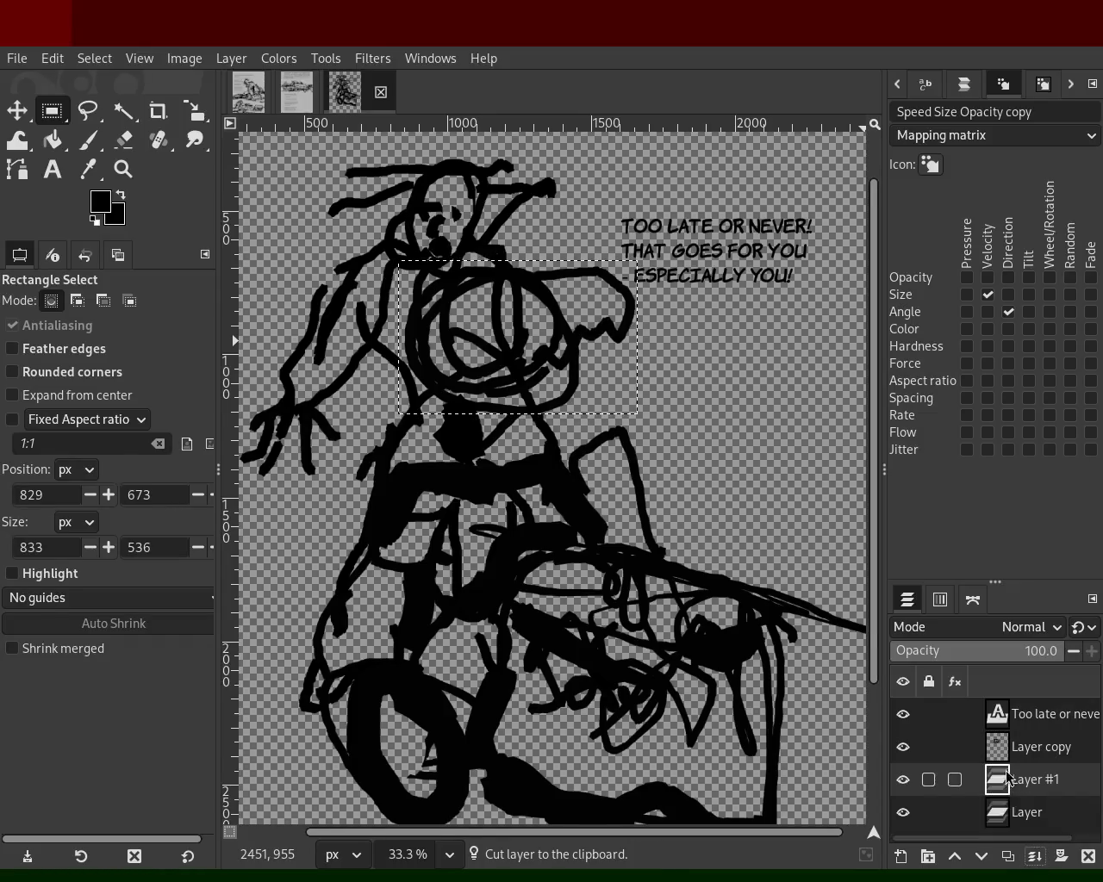
pyautogui.click(1038, 748)
pyautogui.click(1035, 857)
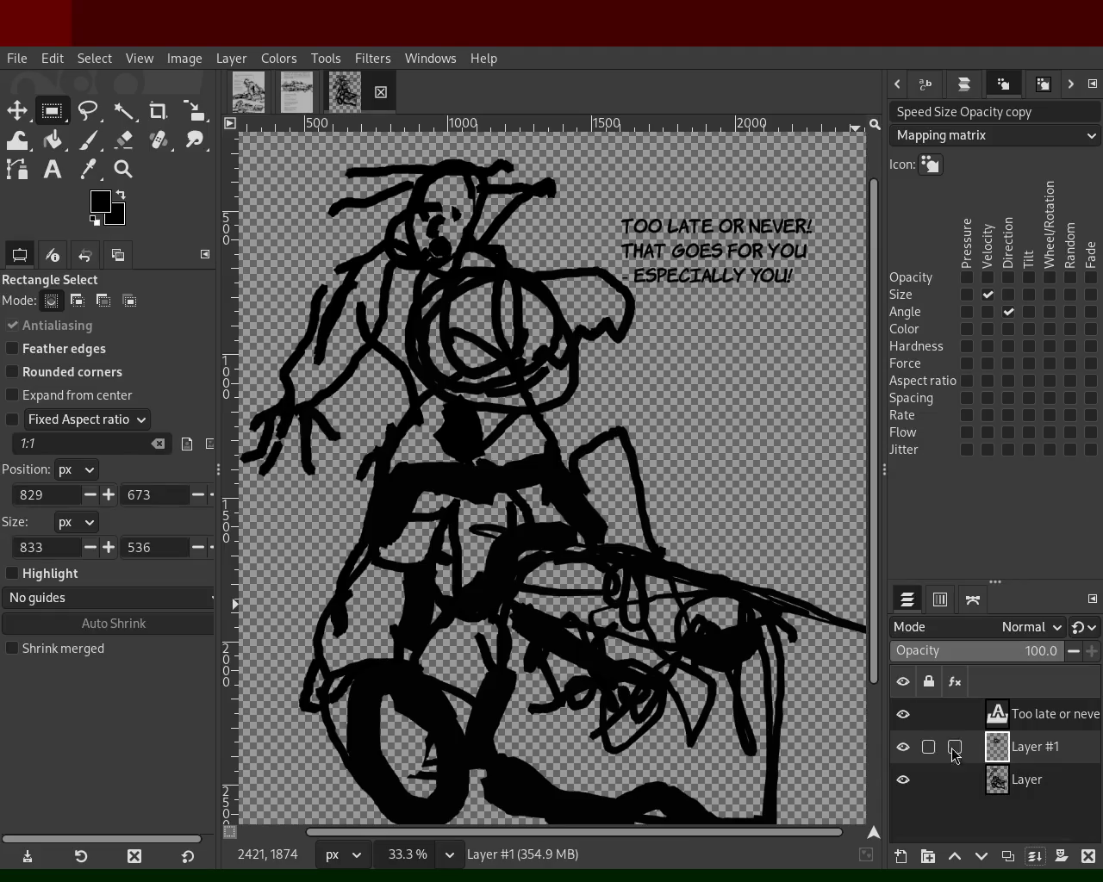
pyautogui.click(903, 714)
# - Hide the main drawing layer and try strokes inside the circle, undoing both
pyautogui.click(903, 780)
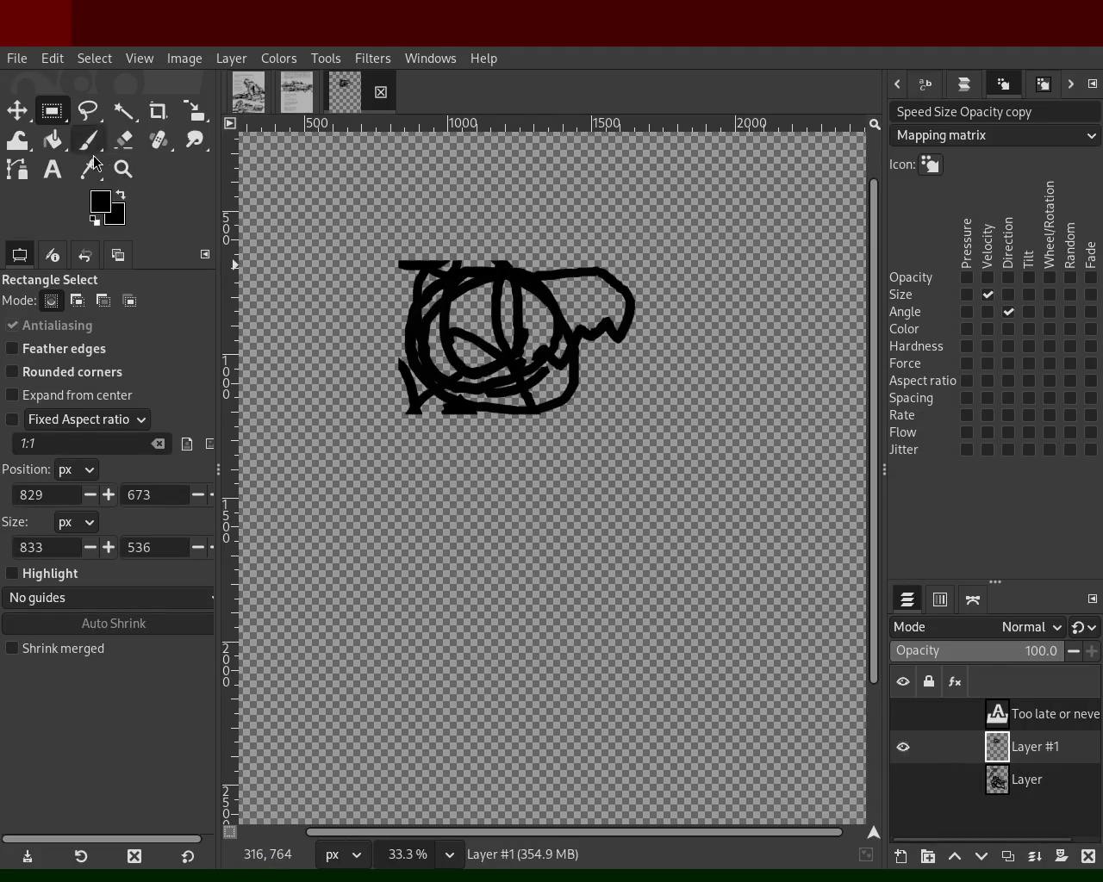
pyautogui.press('p')
pyautogui.moveTo(543, 328); pyautogui.dragTo(461, 343)
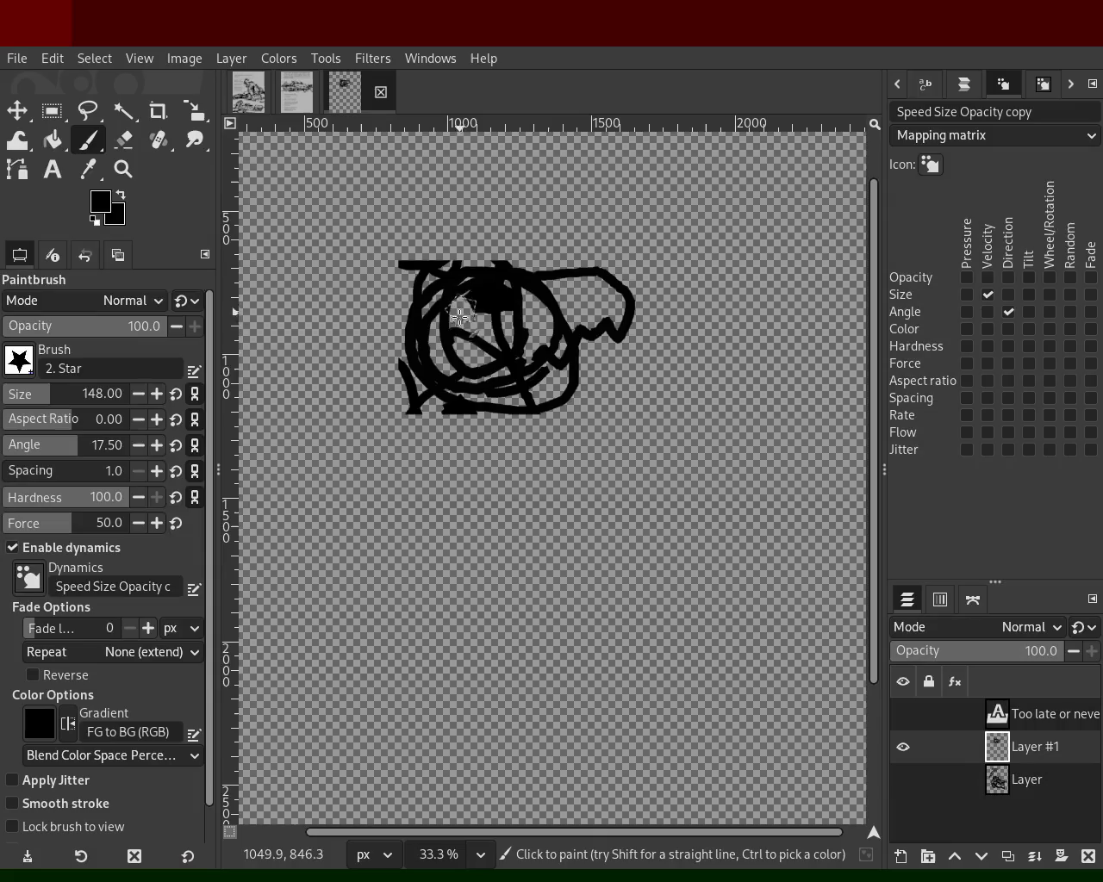
pyautogui.hotkey('ctrl', 'z')
pyautogui.moveTo(477, 312); pyautogui.dragTo(497, 323)
pyautogui.hotkey('ctrl', 'z')
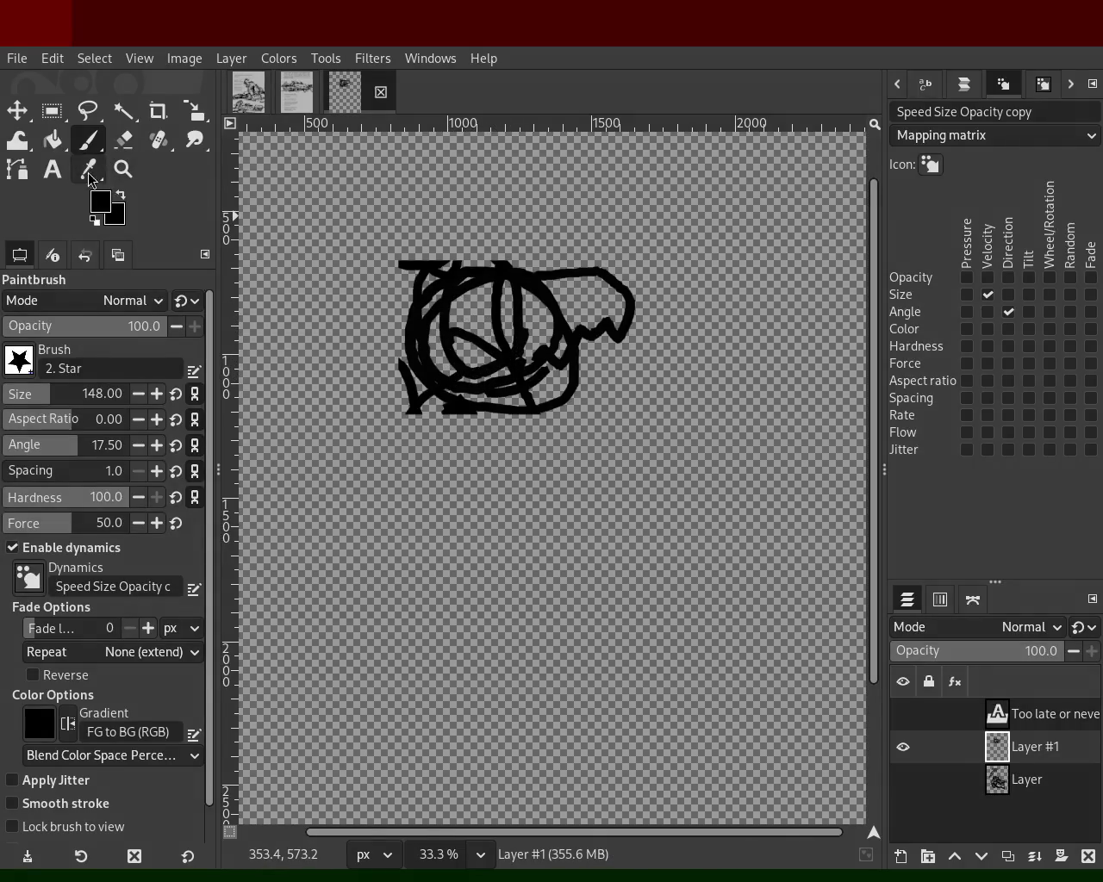
# - At brush size 37, paint thin curves in the circle and erase its bottom strays
pyautogui.click(21, 396)
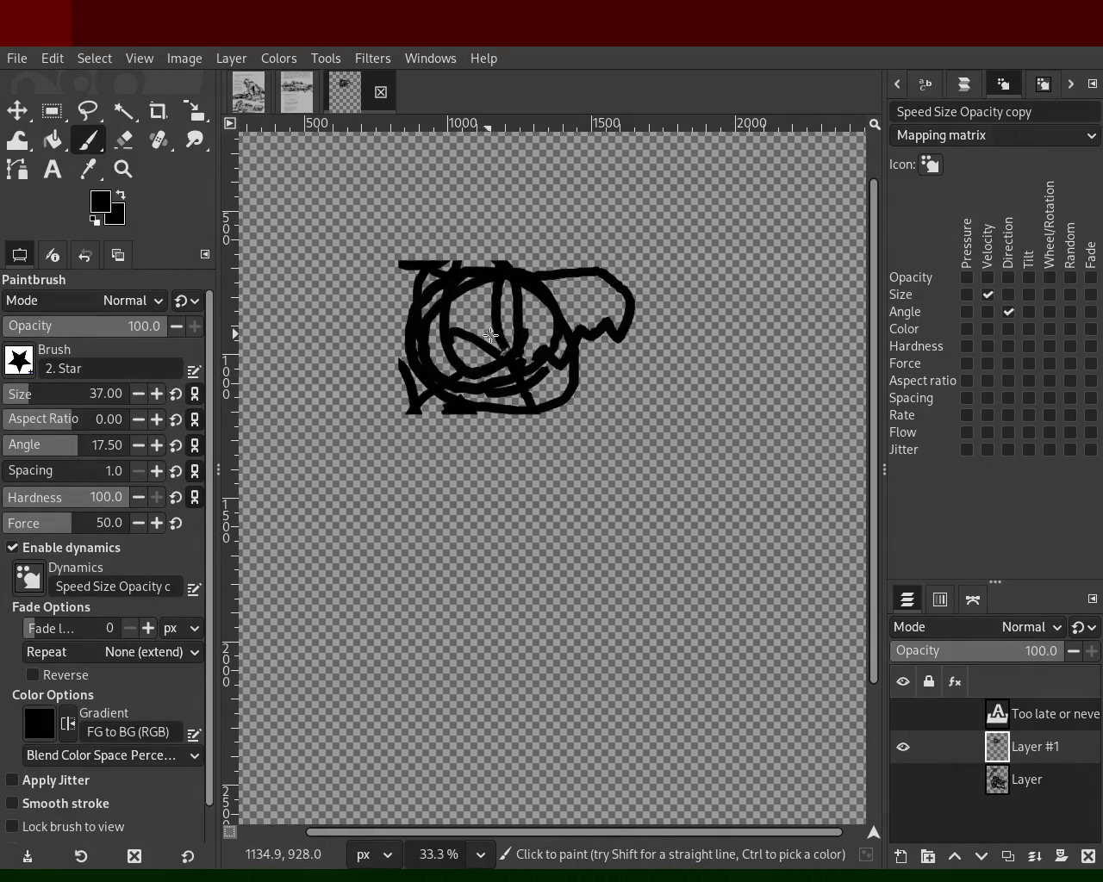
pyautogui.moveTo(449, 372)
pyautogui.mouseDown()
pyautogui.moveTo(458, 322)
pyautogui.moveTo(490, 339)
pyautogui.mouseUp()
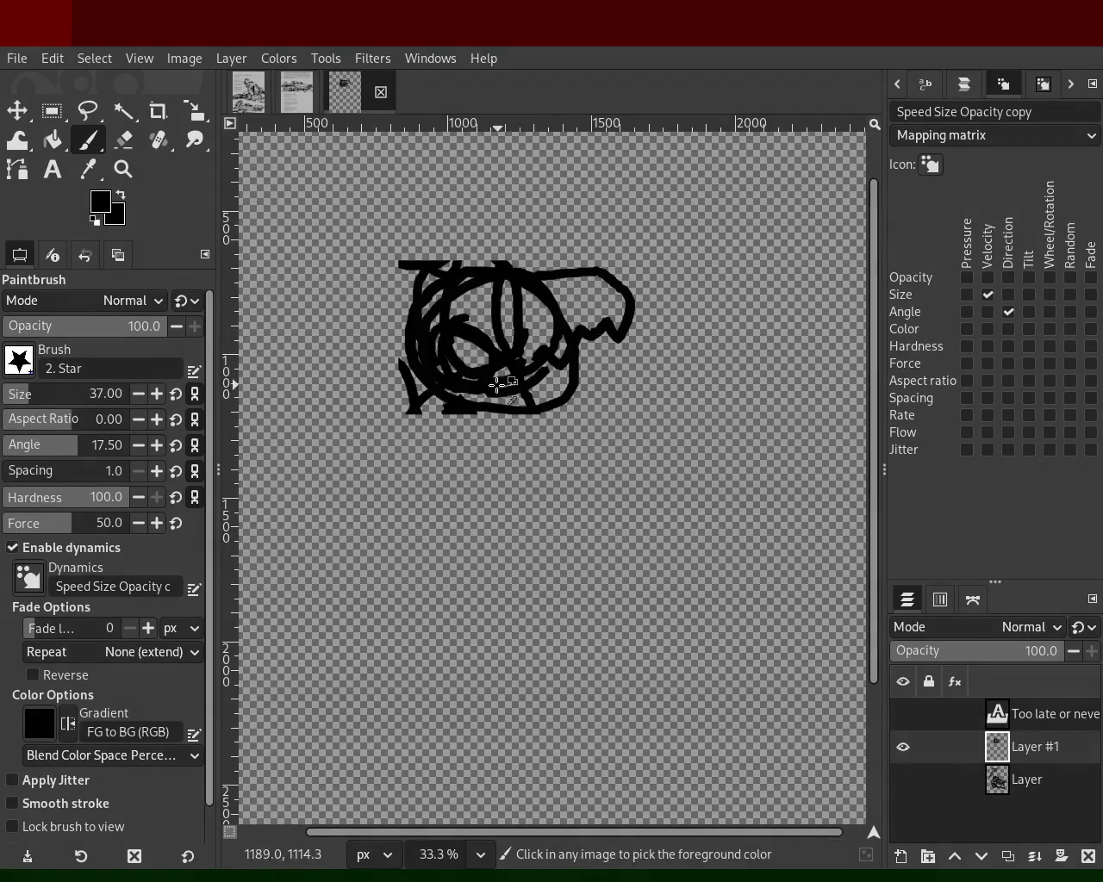
pyautogui.click(126, 150)
pyautogui.moveTo(514, 416)
pyautogui.mouseDown()
pyautogui.moveTo(411, 392)
pyautogui.moveTo(483, 418)
pyautogui.moveTo(599, 335)
pyautogui.moveTo(621, 343)
pyautogui.moveTo(496, 257)
pyautogui.moveTo(413, 290)
pyautogui.moveTo(428, 265)
pyautogui.moveTo(391, 259)
pyautogui.moveTo(492, 312)
pyautogui.moveTo(571, 302)
pyautogui.moveTo(524, 333)
pyautogui.moveTo(532, 310)
pyautogui.mouseUp()
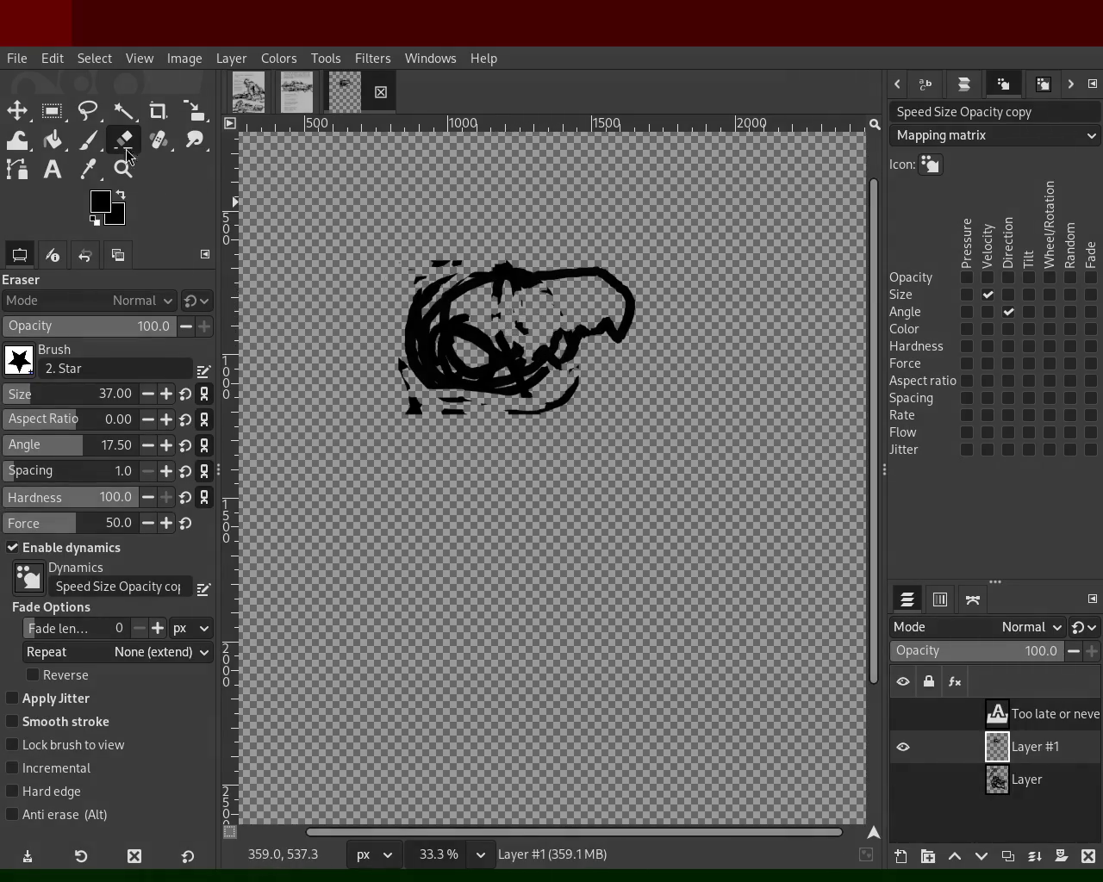
pyautogui.click(91, 141)
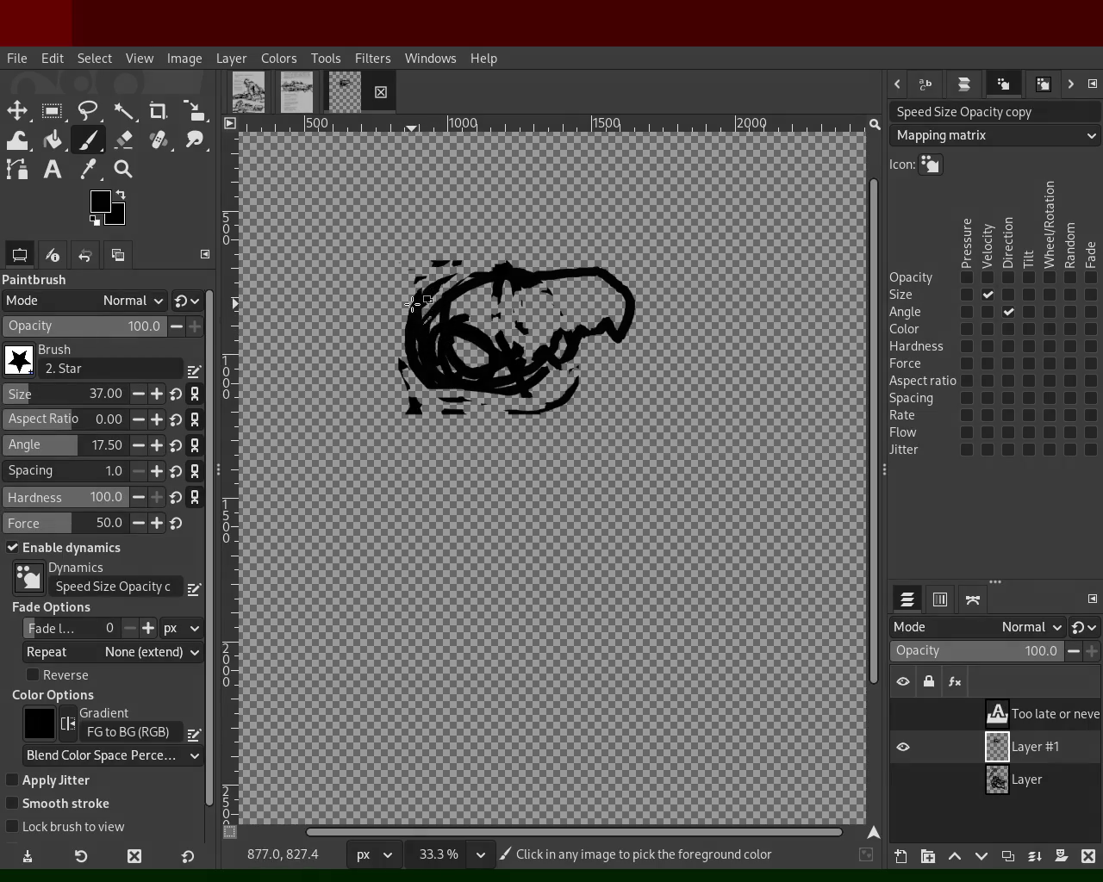
pyautogui.moveTo(410, 328); pyautogui.dragTo(389, 395)
pyautogui.moveTo(414, 286)
pyautogui.mouseDown()
pyautogui.moveTo(402, 331)
pyautogui.moveTo(444, 301)
pyautogui.mouseUp()
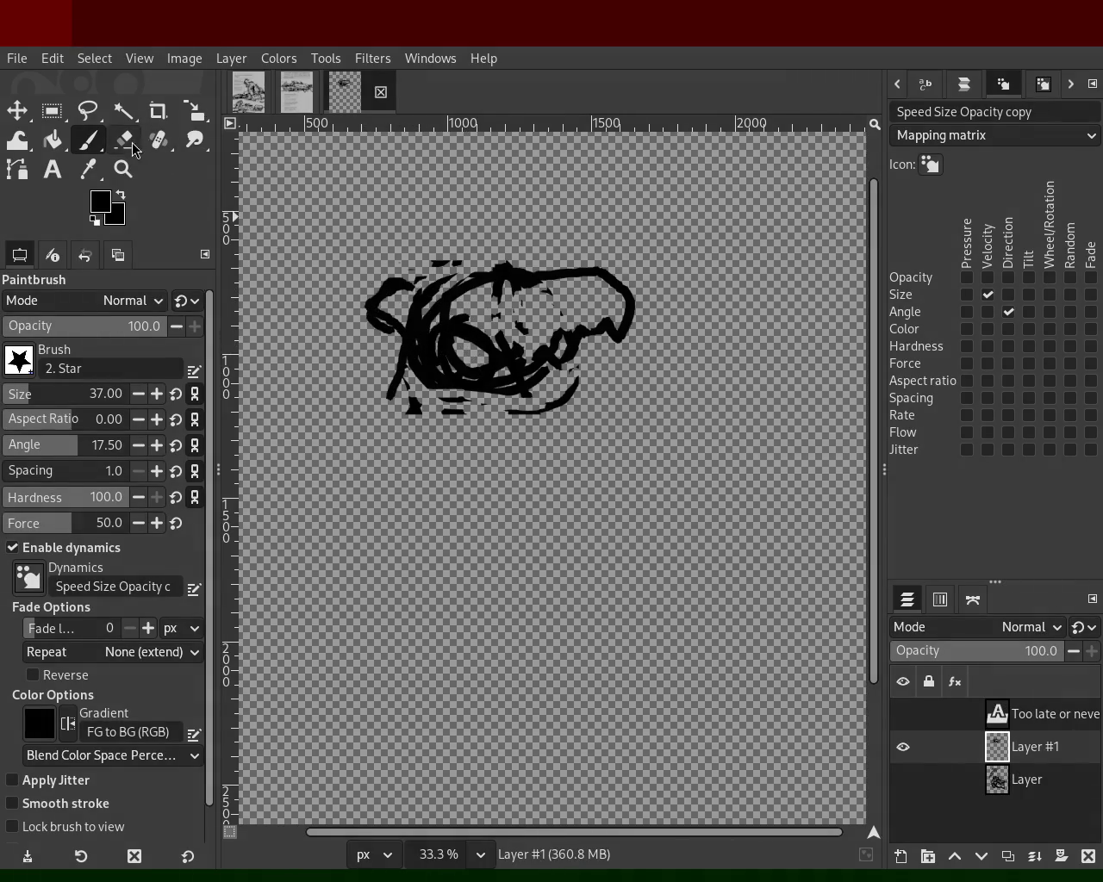
# - Erase and redraw the scribble's top-left and upper-middle strokes, then view the second page
pyautogui.hotkey('shift', 'e')
pyautogui.moveTo(434, 339)
pyautogui.mouseDown()
pyautogui.moveTo(450, 368)
pyautogui.moveTo(471, 303)
pyautogui.moveTo(511, 292)
pyautogui.moveTo(544, 362)
pyautogui.moveTo(442, 369)
pyautogui.mouseUp()
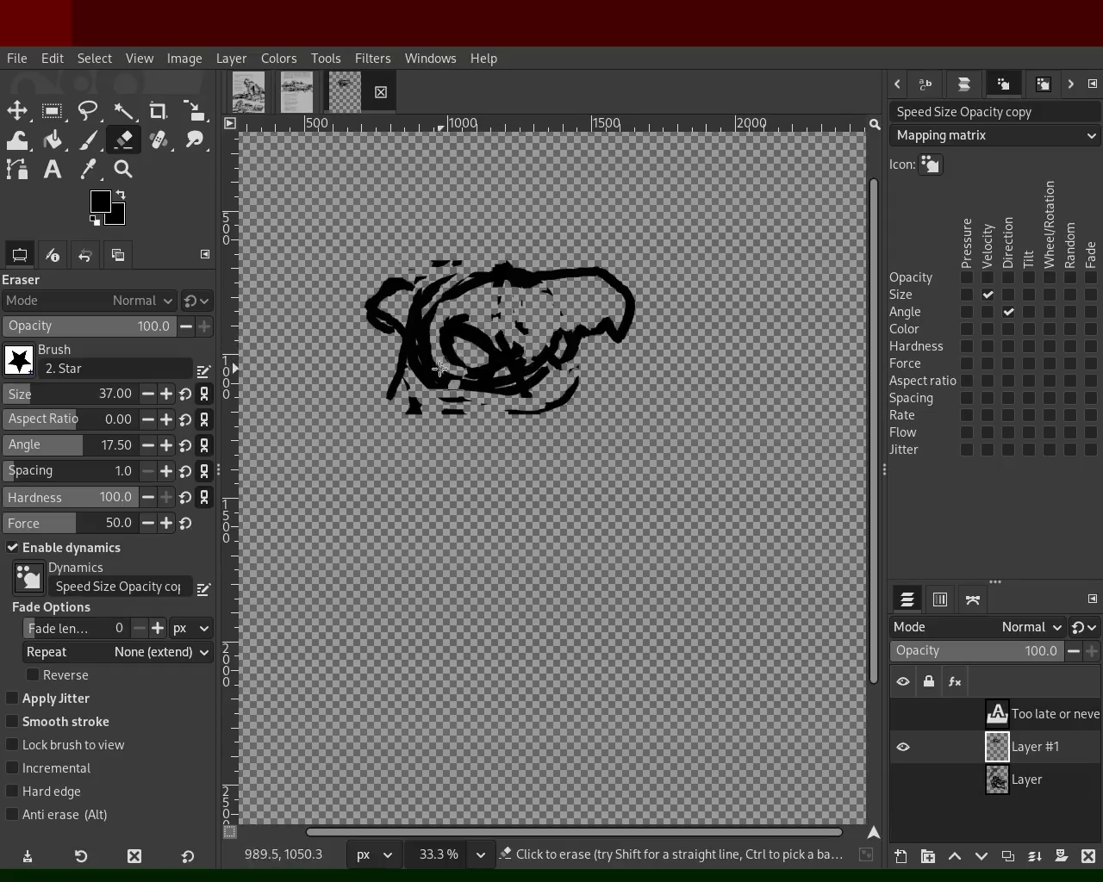
pyautogui.click(88, 140)
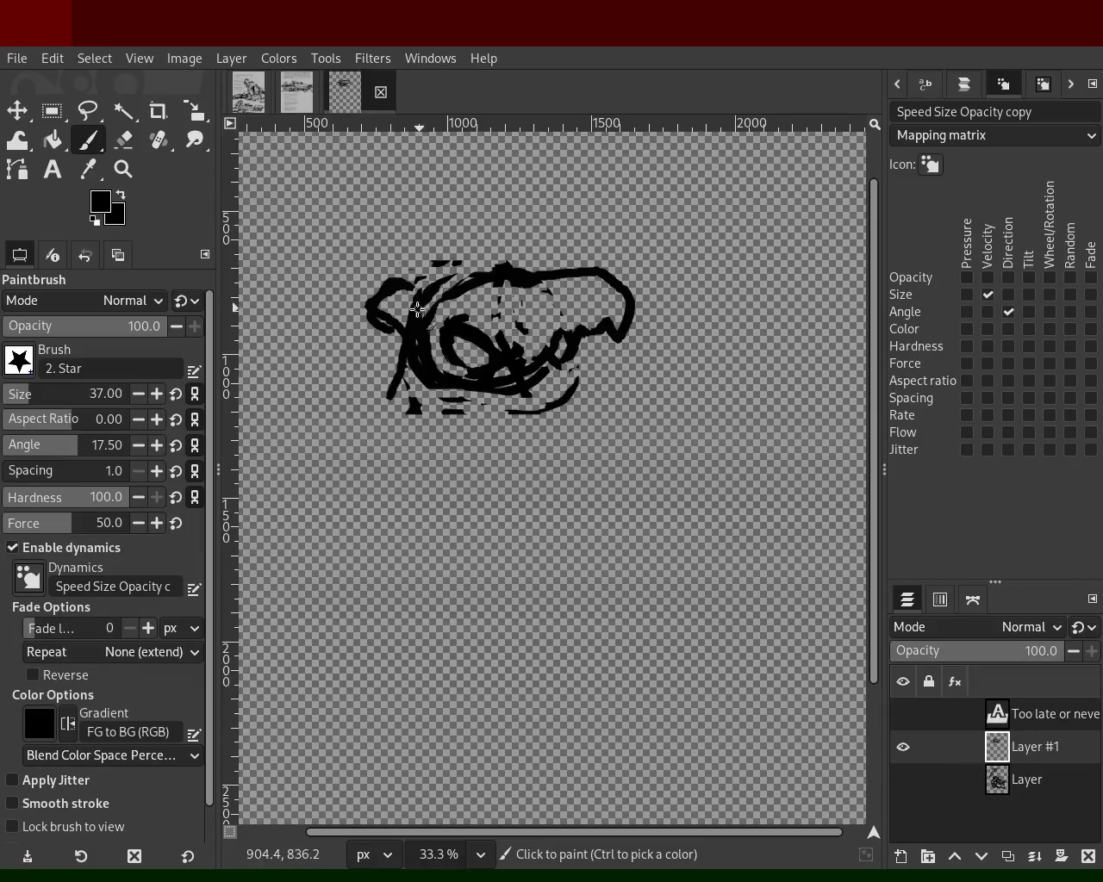
pyautogui.moveTo(394, 282)
pyautogui.mouseDown()
pyautogui.moveTo(406, 229)
pyautogui.moveTo(390, 227)
pyautogui.mouseUp()
pyautogui.keyDown('shift'); pyautogui.click(505, 262); pyautogui.keyUp('shift')
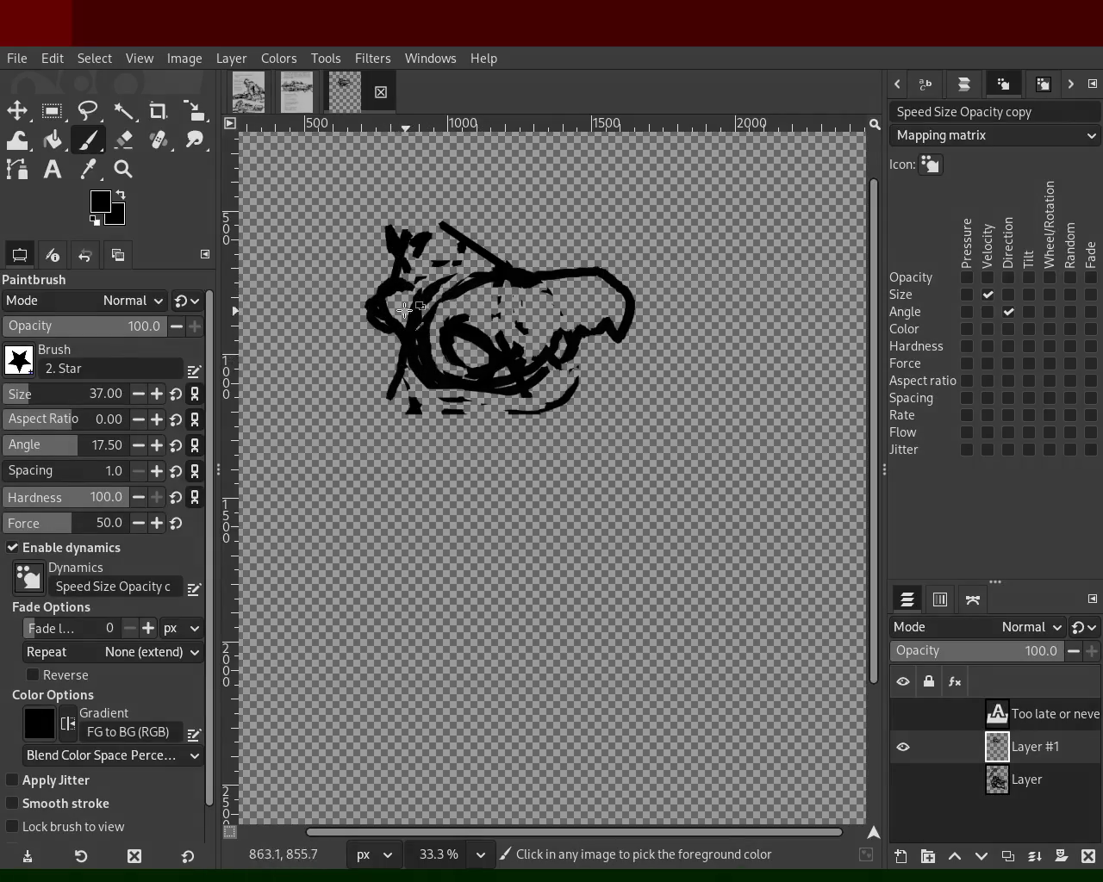
pyautogui.hotkey('shift', 'e')
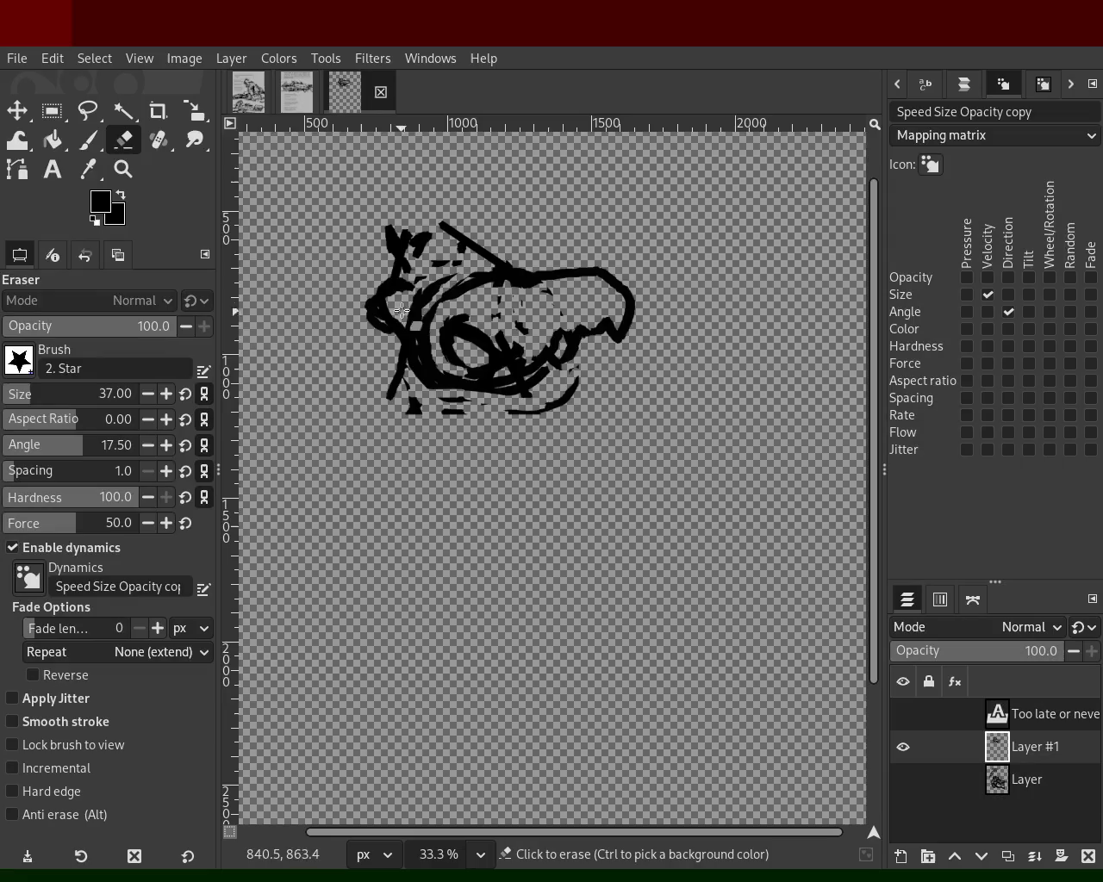
pyautogui.moveTo(418, 327)
pyautogui.mouseDown()
pyautogui.moveTo(494, 289)
pyautogui.moveTo(614, 295)
pyautogui.mouseUp()
pyautogui.moveTo(461, 274)
pyautogui.mouseDown()
pyautogui.moveTo(576, 285)
pyautogui.moveTo(599, 297)
pyautogui.moveTo(479, 281)
pyautogui.moveTo(581, 288)
pyautogui.moveTo(623, 324)
pyautogui.moveTo(569, 364)
pyautogui.mouseUp()
pyautogui.click(87, 140)
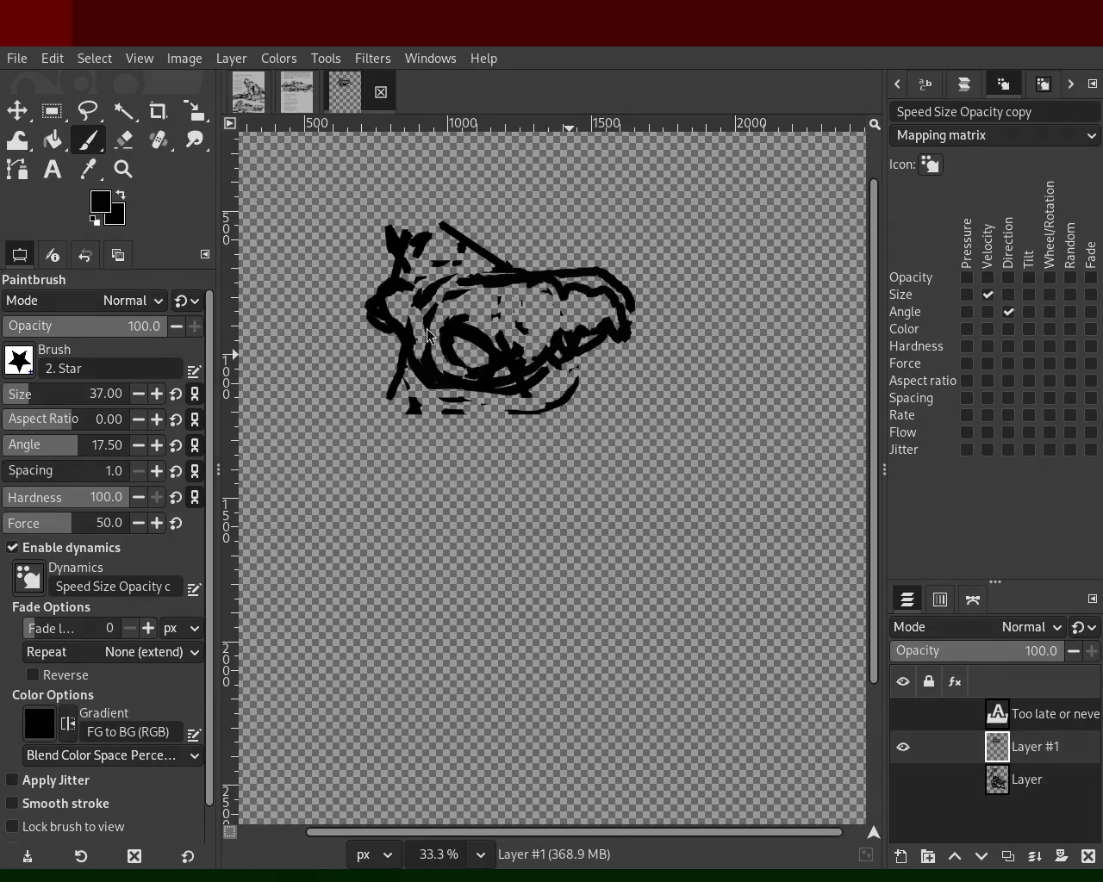
pyautogui.click(295, 105)
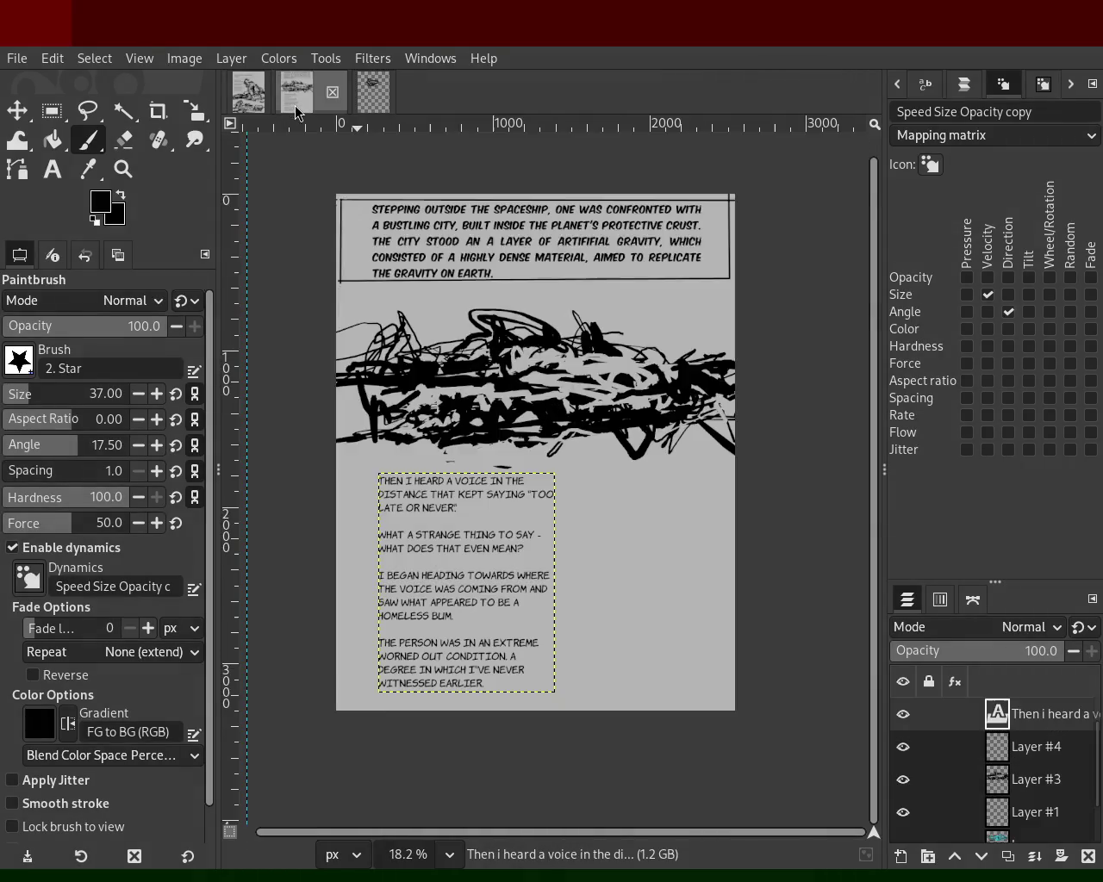
# - Return to the isolated sketch and add thick strokes along its right and left edges
pyautogui.click(247, 109)
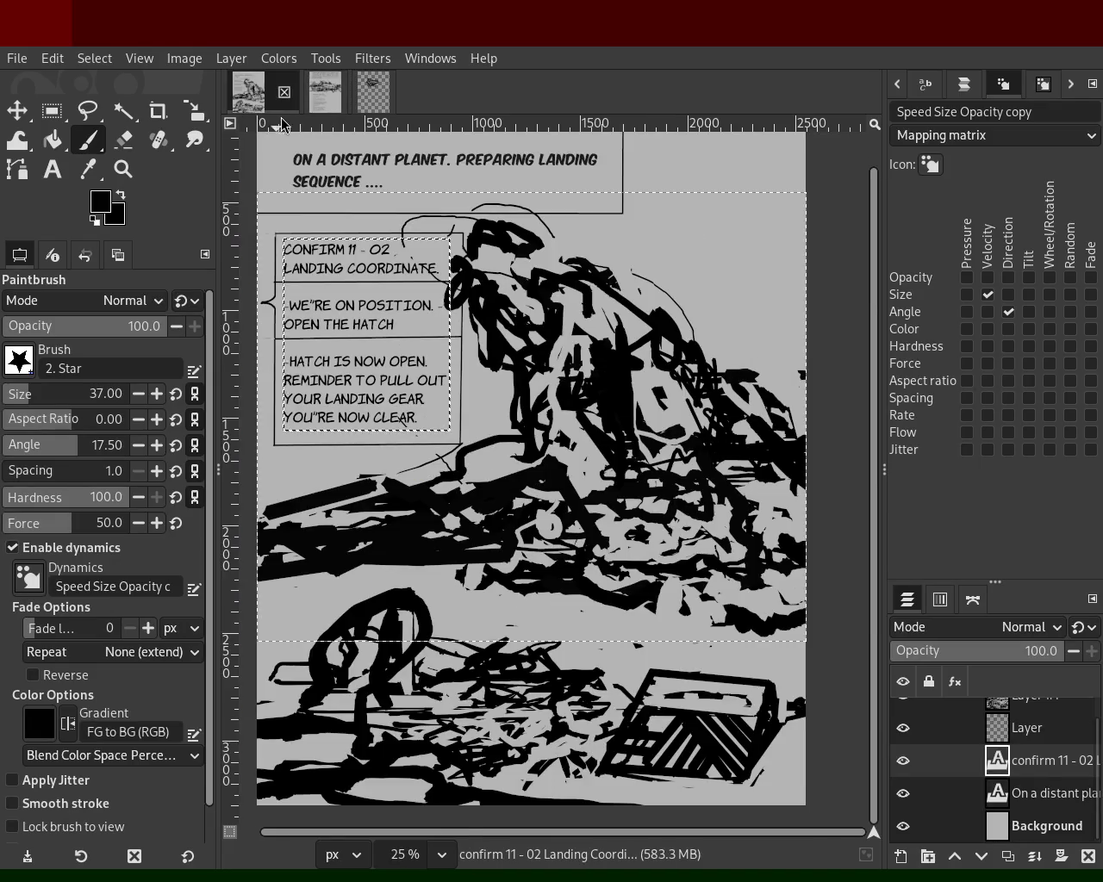
pyautogui.click(297, 93)
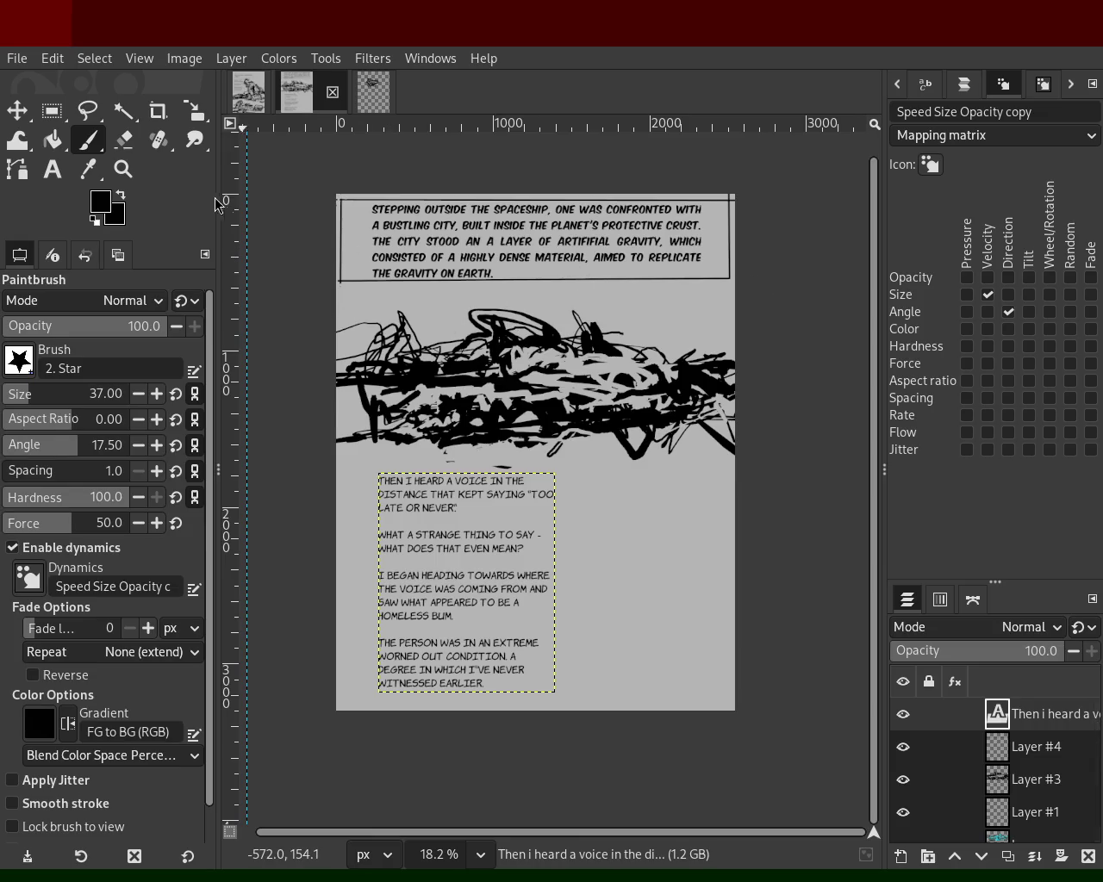
pyautogui.click(372, 92)
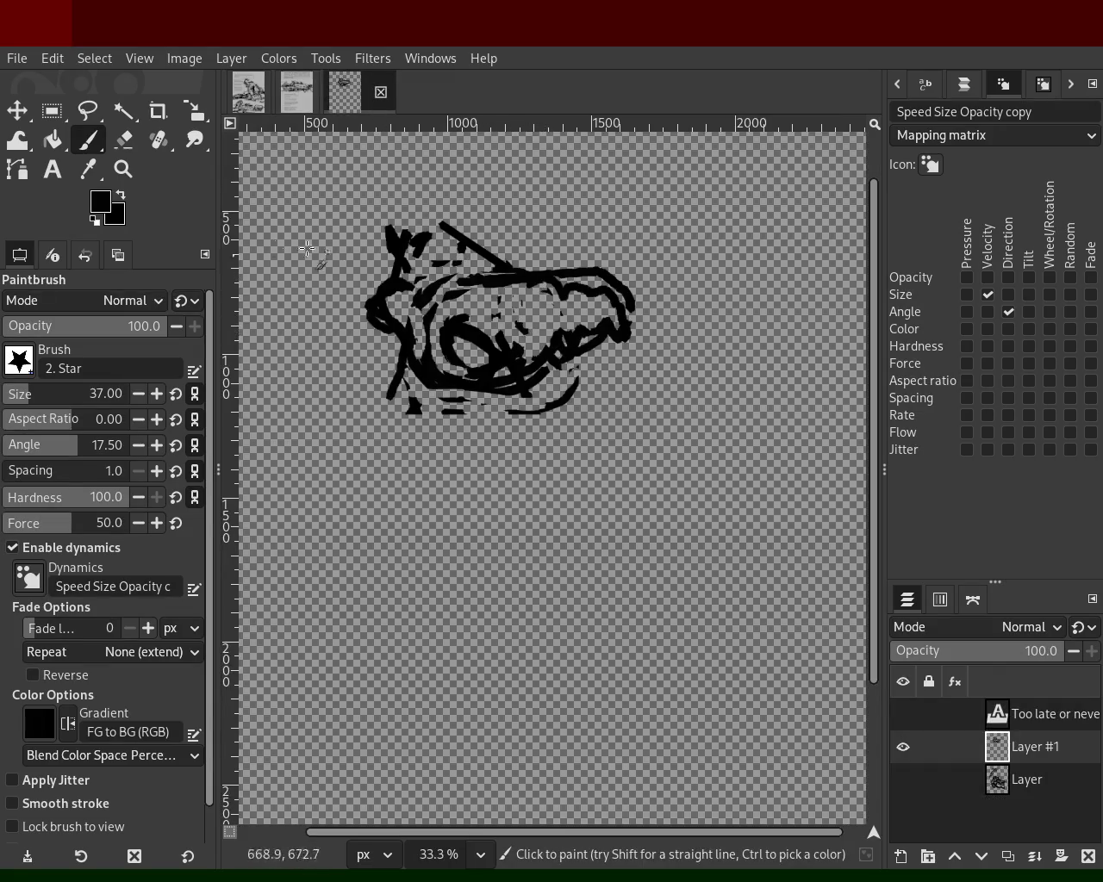
pyautogui.moveTo(556, 285); pyautogui.dragTo(564, 352)
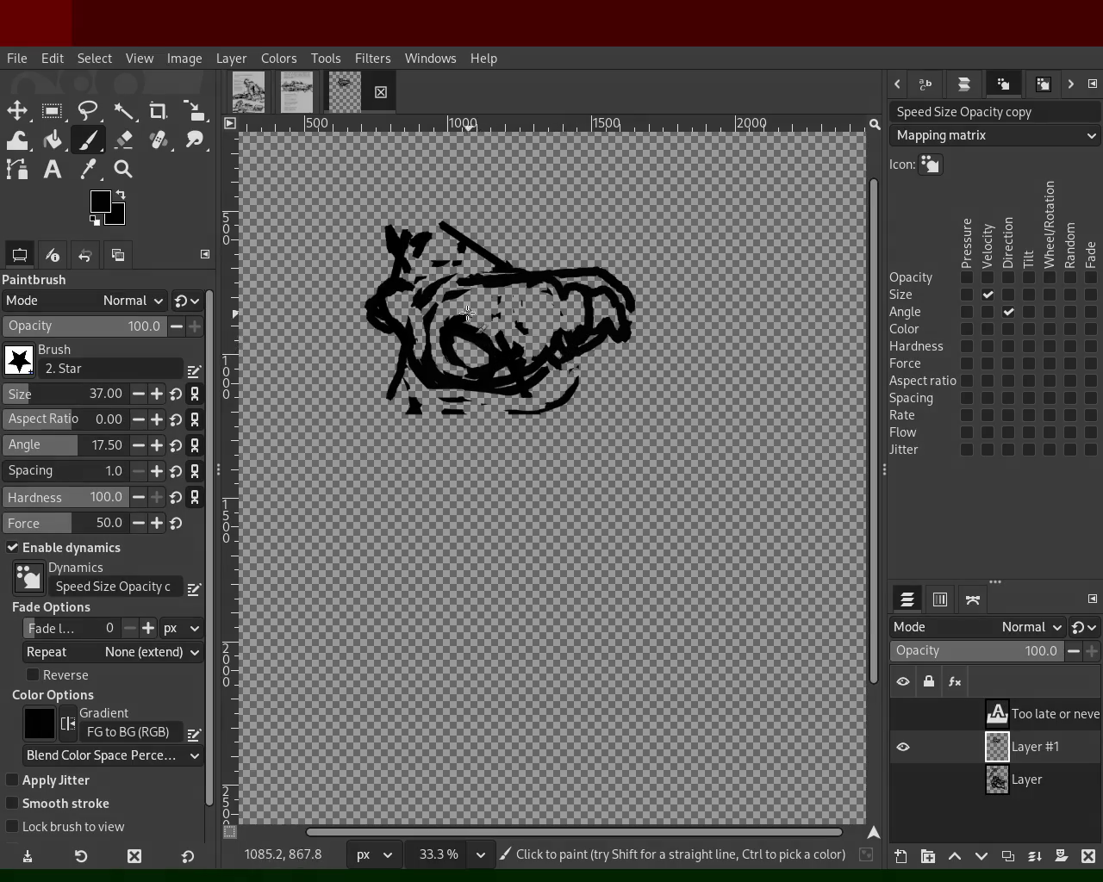
pyautogui.moveTo(384, 285); pyautogui.dragTo(405, 380)
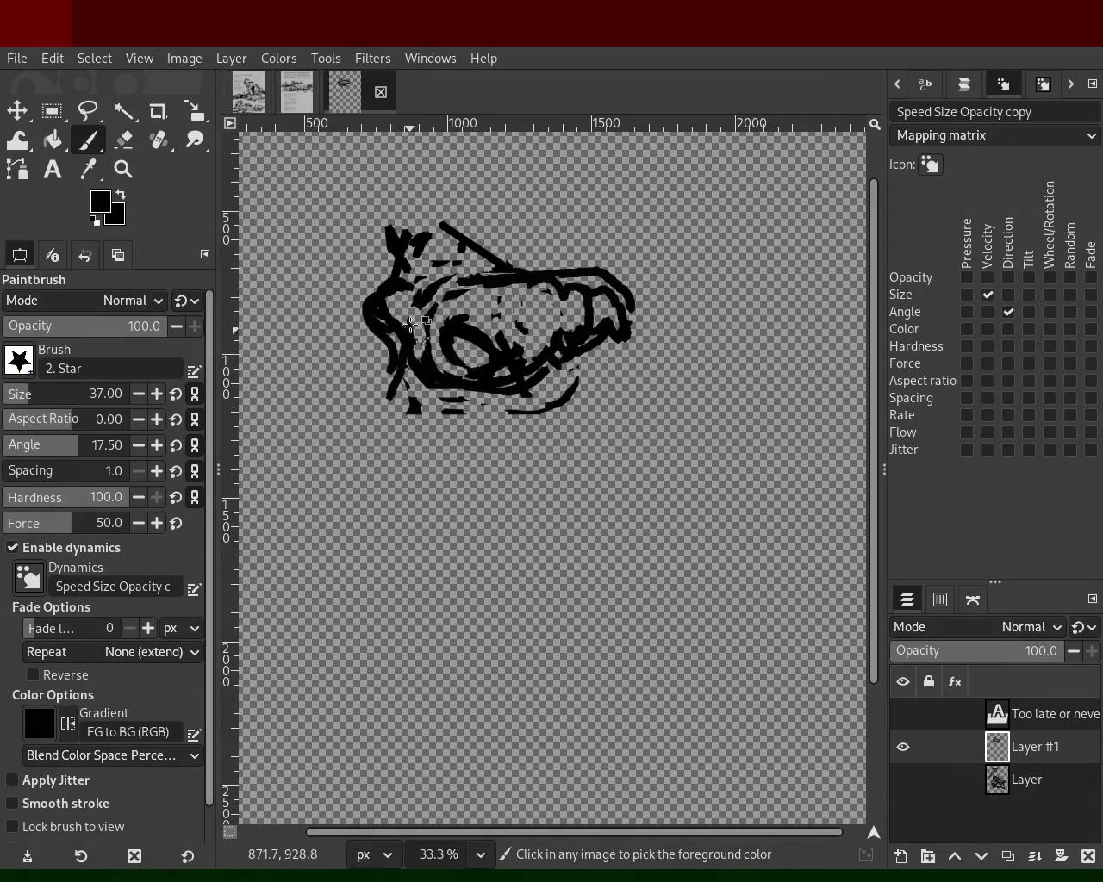
# - Erase stray left-edge strokes and fill in black along the lower-left area
pyautogui.hotkey('shift', 'e')
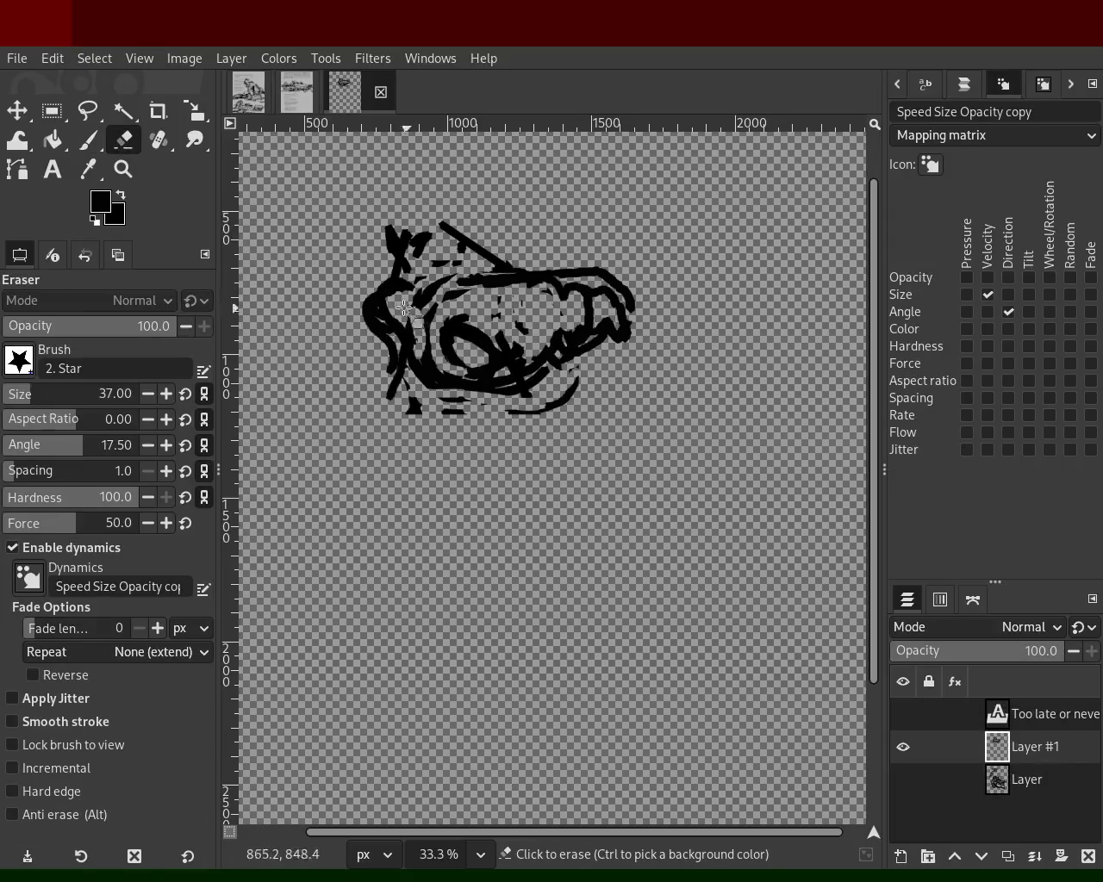
pyautogui.moveTo(407, 309); pyautogui.dragTo(411, 348)
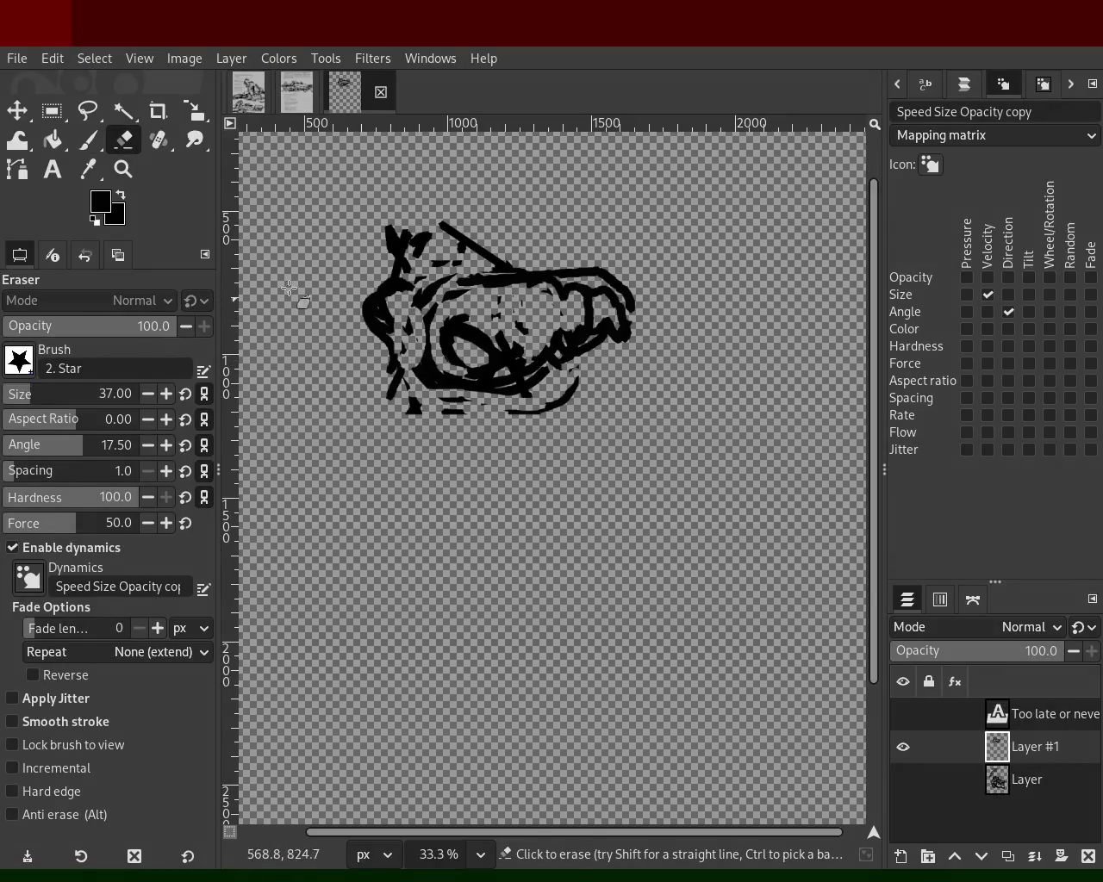
pyautogui.press('p')
pyautogui.click(421, 364)
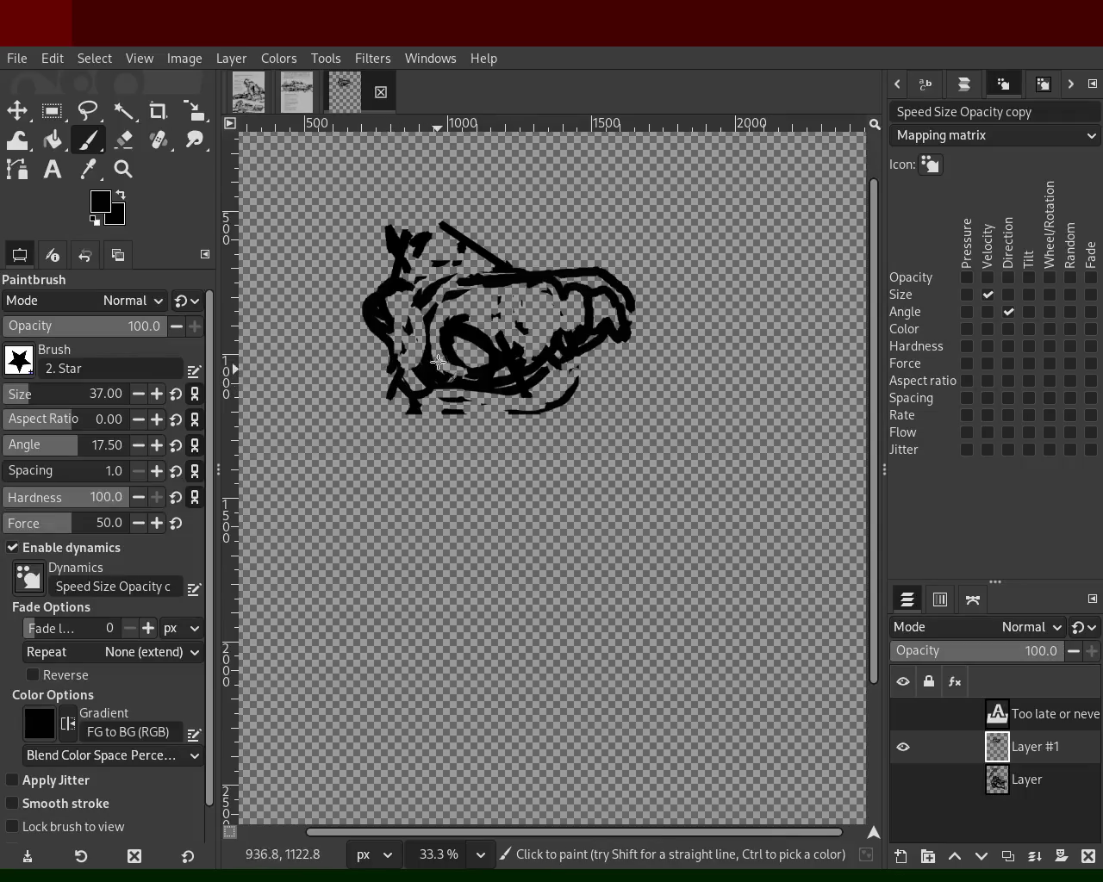
pyautogui.moveTo(406, 368); pyautogui.dragTo(445, 383)
# - Erase lines near the sketch's centre and paint new curves through it
pyautogui.click(123, 140)
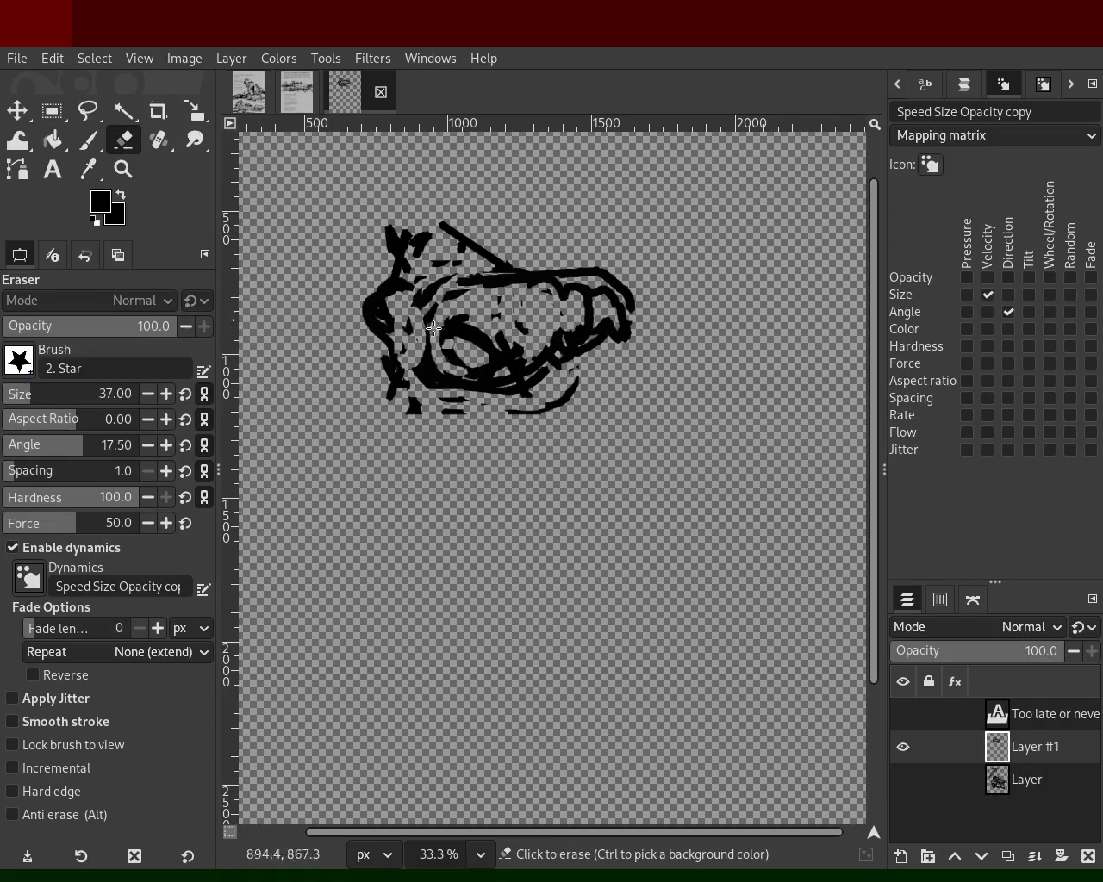
pyautogui.moveTo(441, 327); pyautogui.dragTo(518, 343)
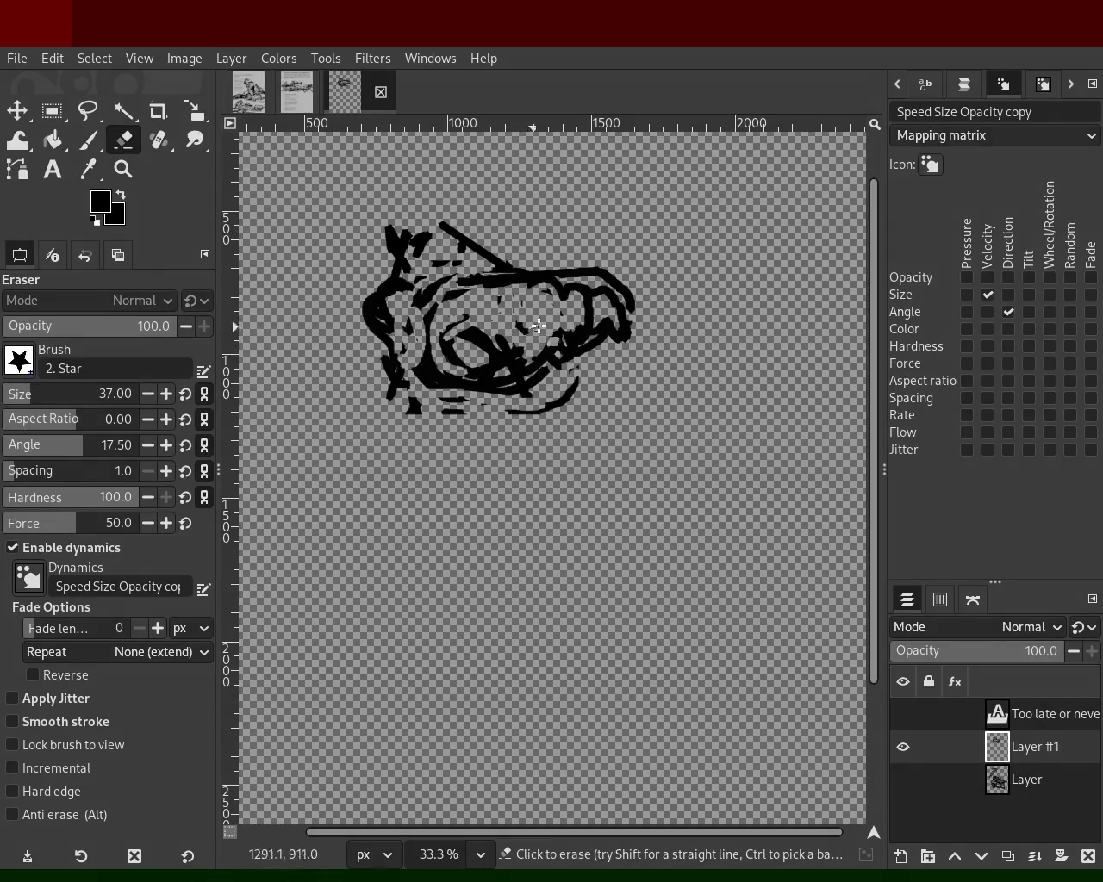
pyautogui.click(87, 139)
pyautogui.moveTo(485, 342); pyautogui.dragTo(502, 280)
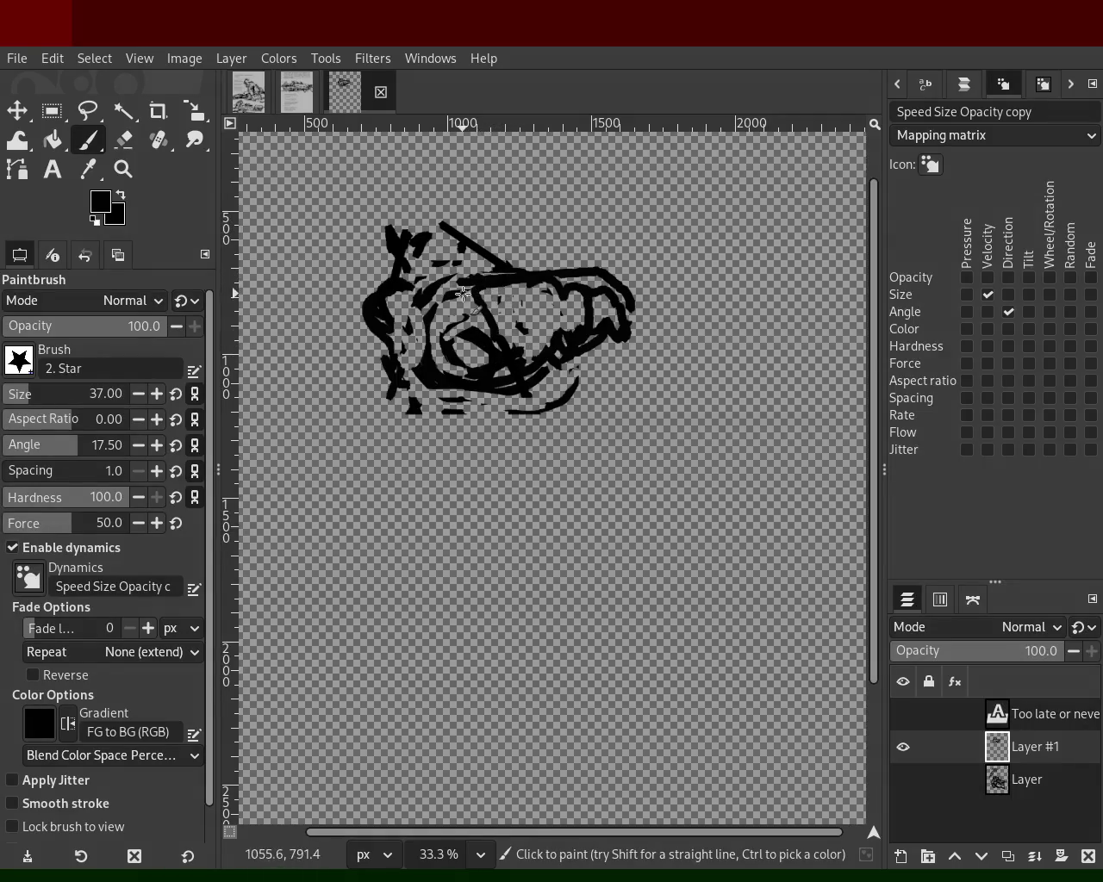
pyautogui.moveTo(455, 319); pyautogui.dragTo(451, 376)
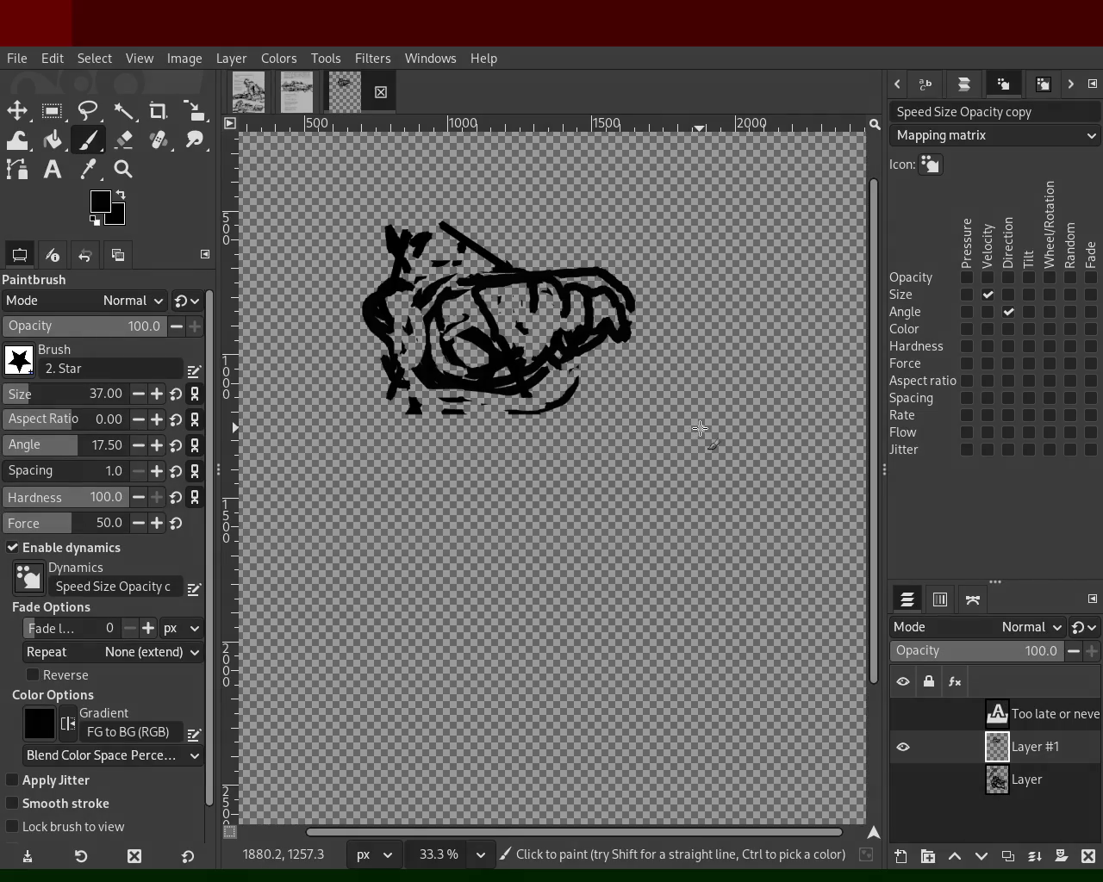
# - Paint a curve along the right edge, erase a gap, and redraw the right loops' arcs
pyautogui.moveTo(627, 344); pyautogui.dragTo(560, 398)
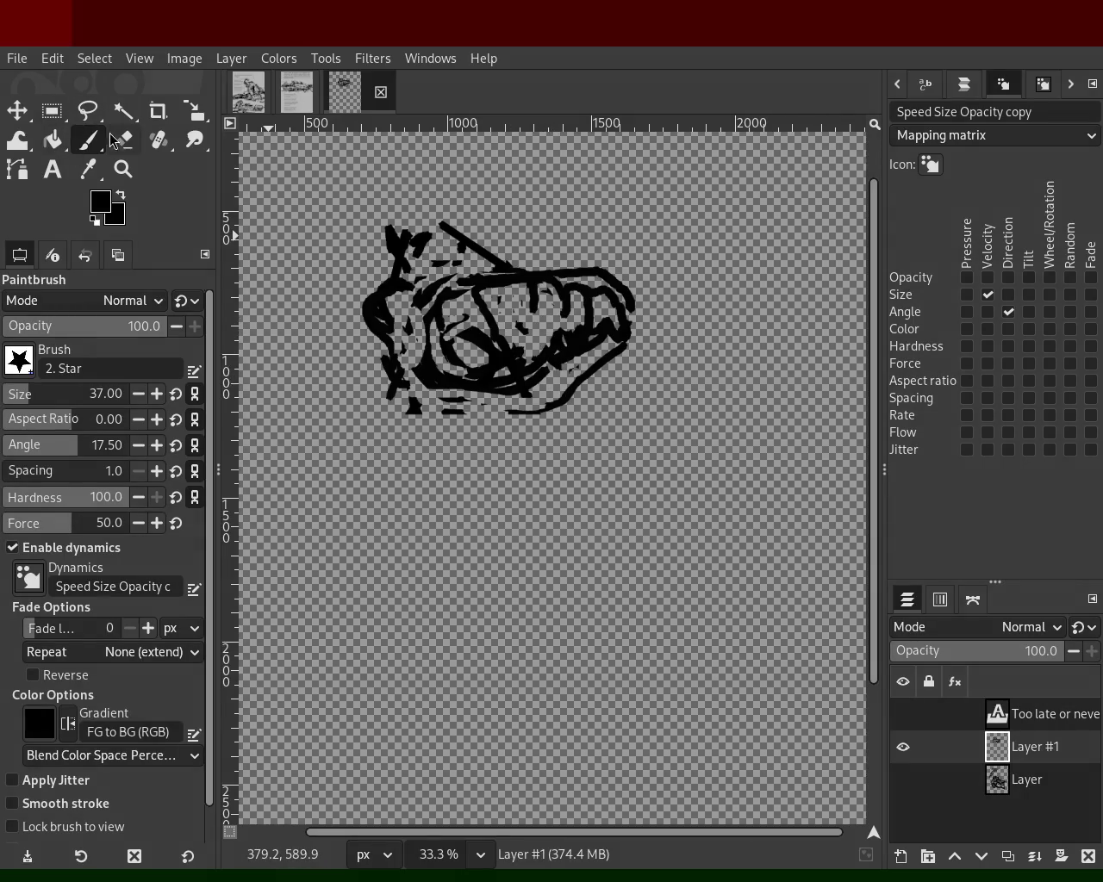
pyautogui.hotkey('shift', 'e')
pyautogui.moveTo(574, 332); pyautogui.dragTo(550, 365)
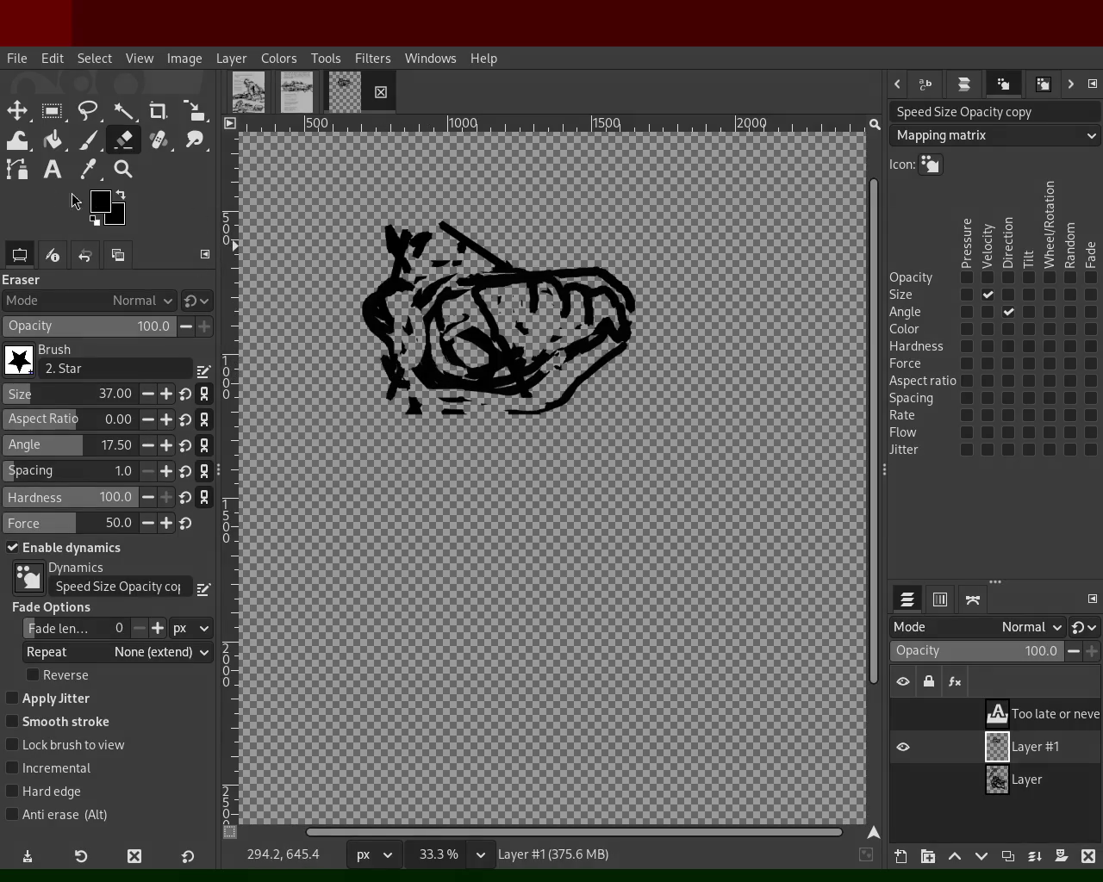
pyautogui.click(87, 139)
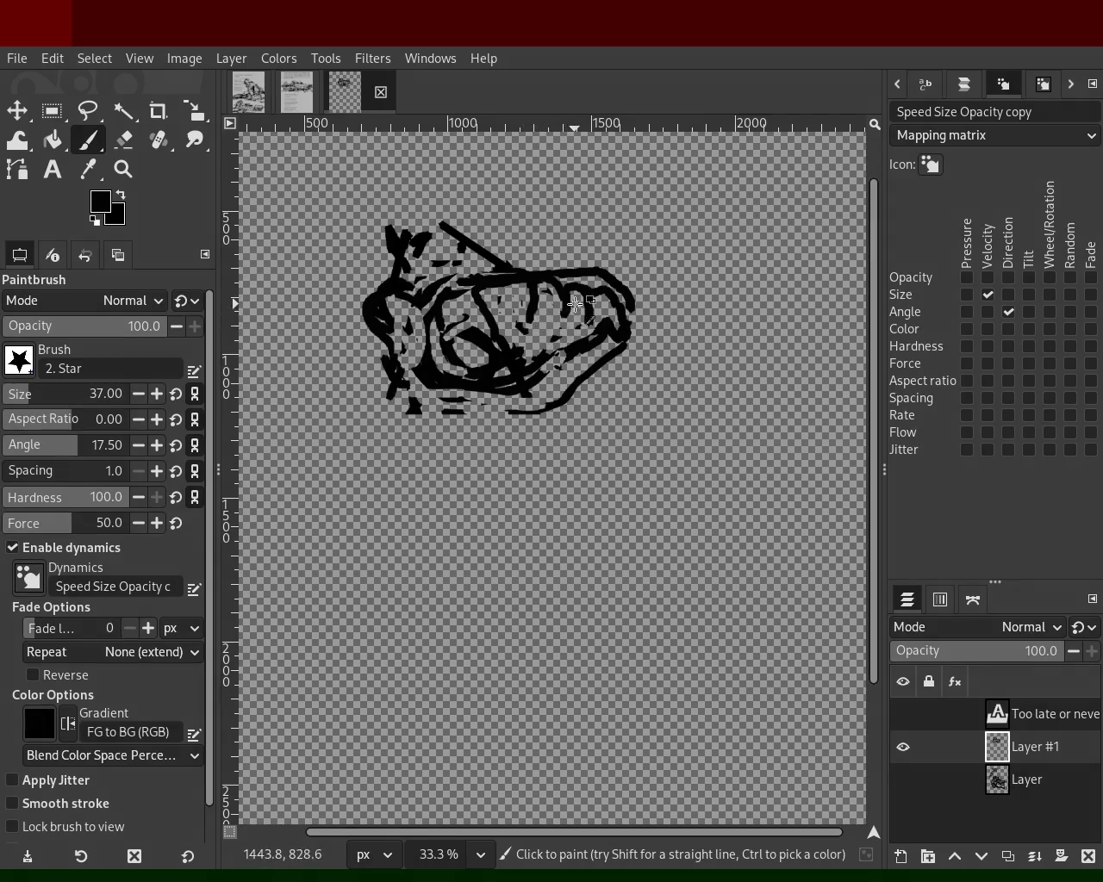
pyautogui.moveTo(569, 305)
pyautogui.mouseDown()
pyautogui.moveTo(575, 349)
pyautogui.moveTo(610, 322)
pyautogui.moveTo(598, 356)
pyautogui.moveTo(526, 347)
pyautogui.moveTo(492, 309)
pyautogui.moveTo(495, 356)
pyautogui.mouseUp()
pyautogui.click(124, 140)
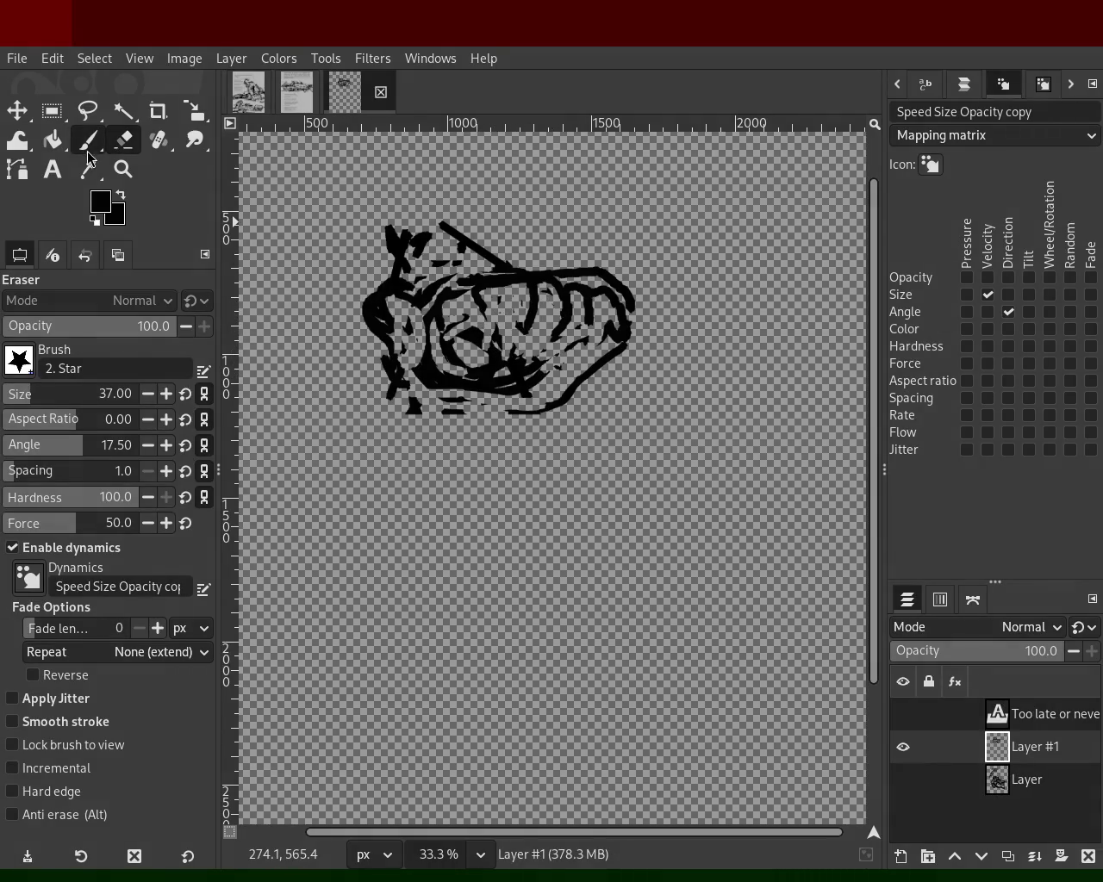
# - Paint a stroke along the lower right and undo an erase on the top-right edge
pyautogui.click(88, 145)
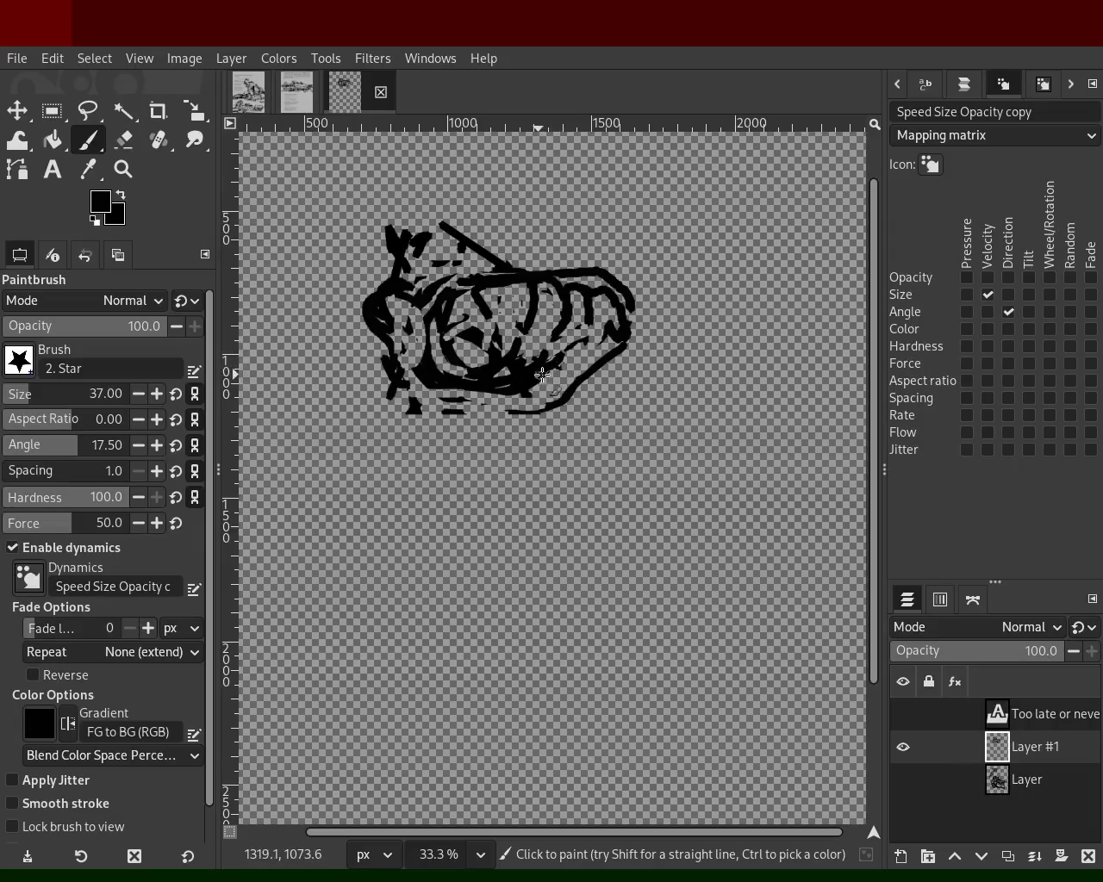
pyautogui.moveTo(605, 350)
pyautogui.mouseDown()
pyautogui.moveTo(573, 392)
pyautogui.moveTo(379, 392)
pyautogui.moveTo(435, 405)
pyautogui.mouseUp()
pyautogui.click(123, 139)
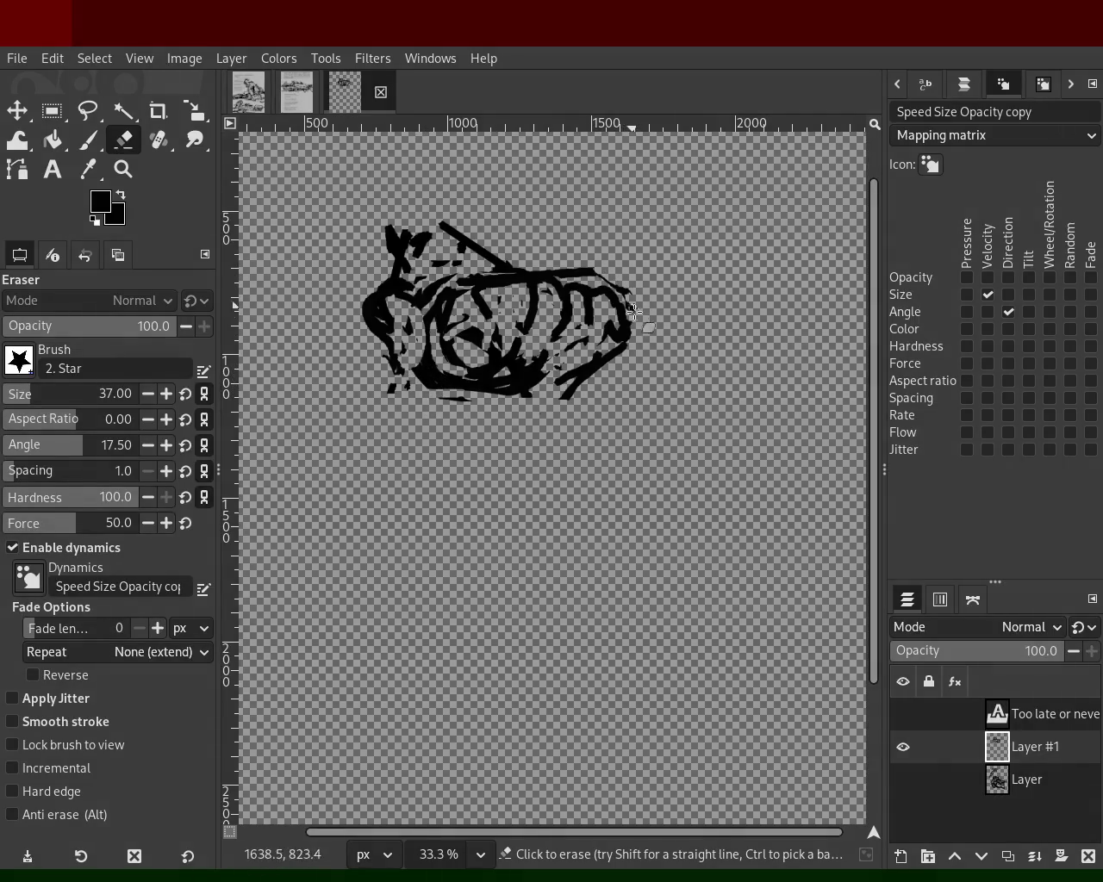
pyautogui.moveTo(618, 285); pyautogui.dragTo(560, 272)
pyautogui.hotkey('ctrl', 'z')
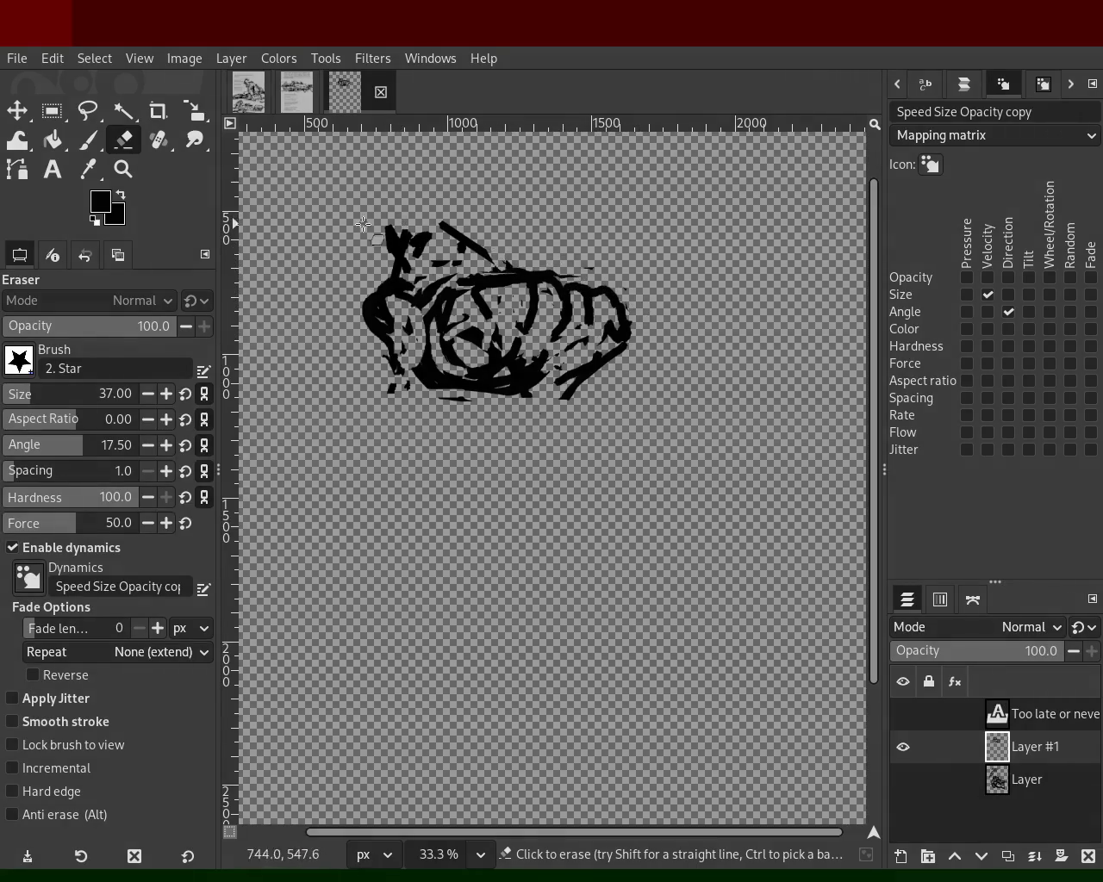
# - Paint strokes in the drawing's upper middle, then undo them
pyautogui.press('z')
pyautogui.press('p')
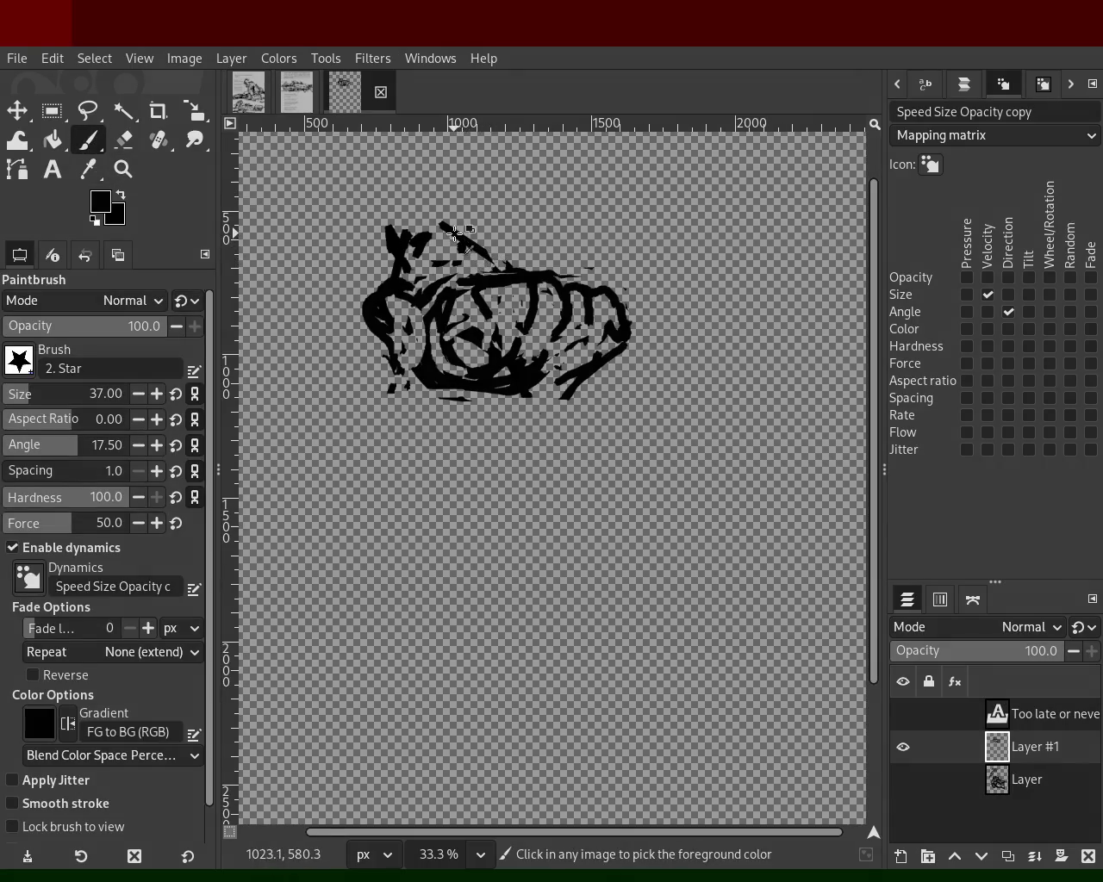
pyautogui.moveTo(473, 239); pyautogui.dragTo(516, 282)
pyautogui.hotkey('ctrl', 'z')
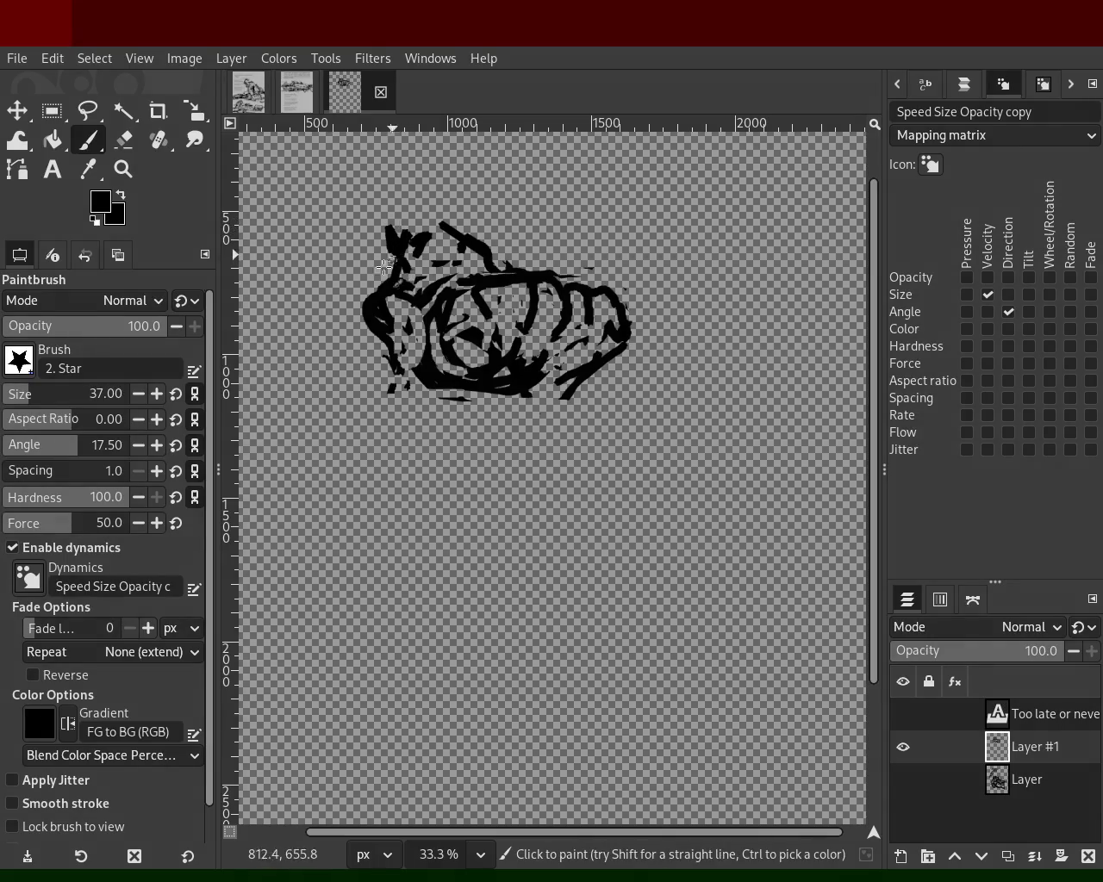
pyautogui.hotkey('ctrl', 'z')
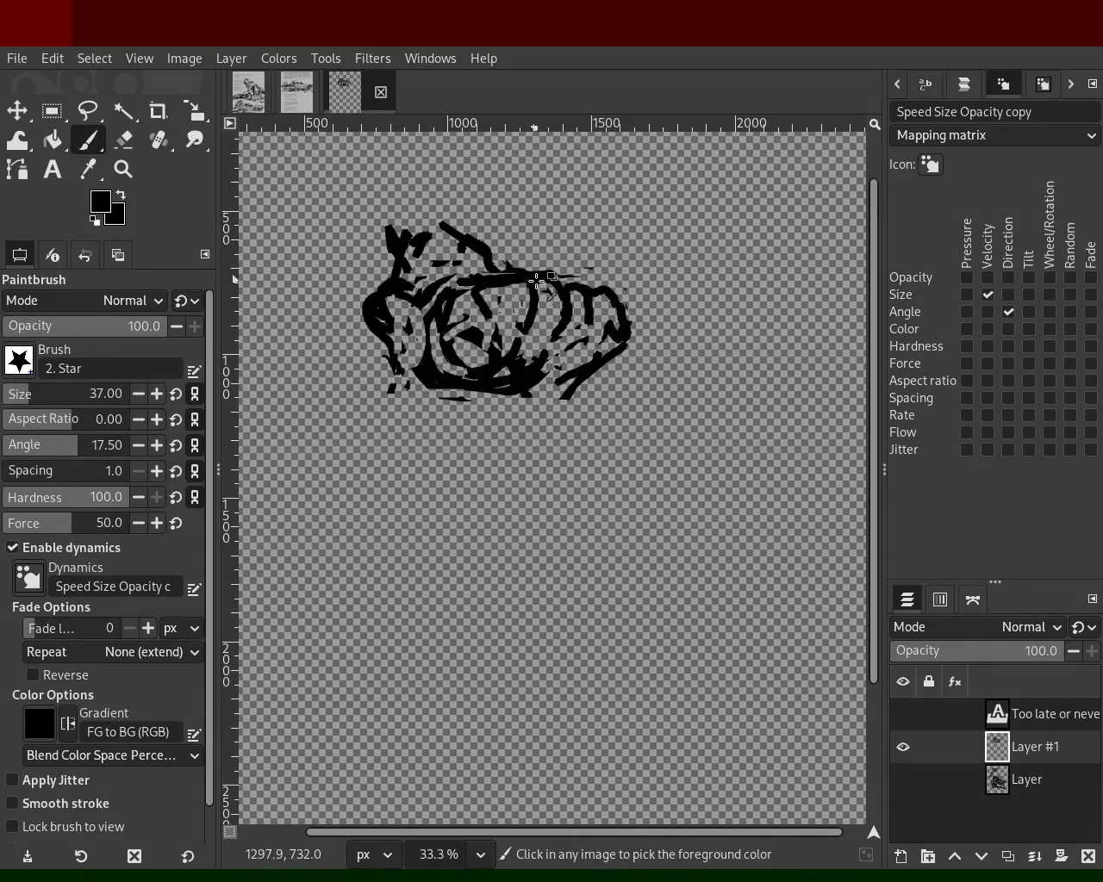
# - Erase part of the bottom edge, then show the speech text and bottom figure layers
pyautogui.click(123, 139)
pyautogui.moveTo(487, 397); pyautogui.dragTo(436, 394)
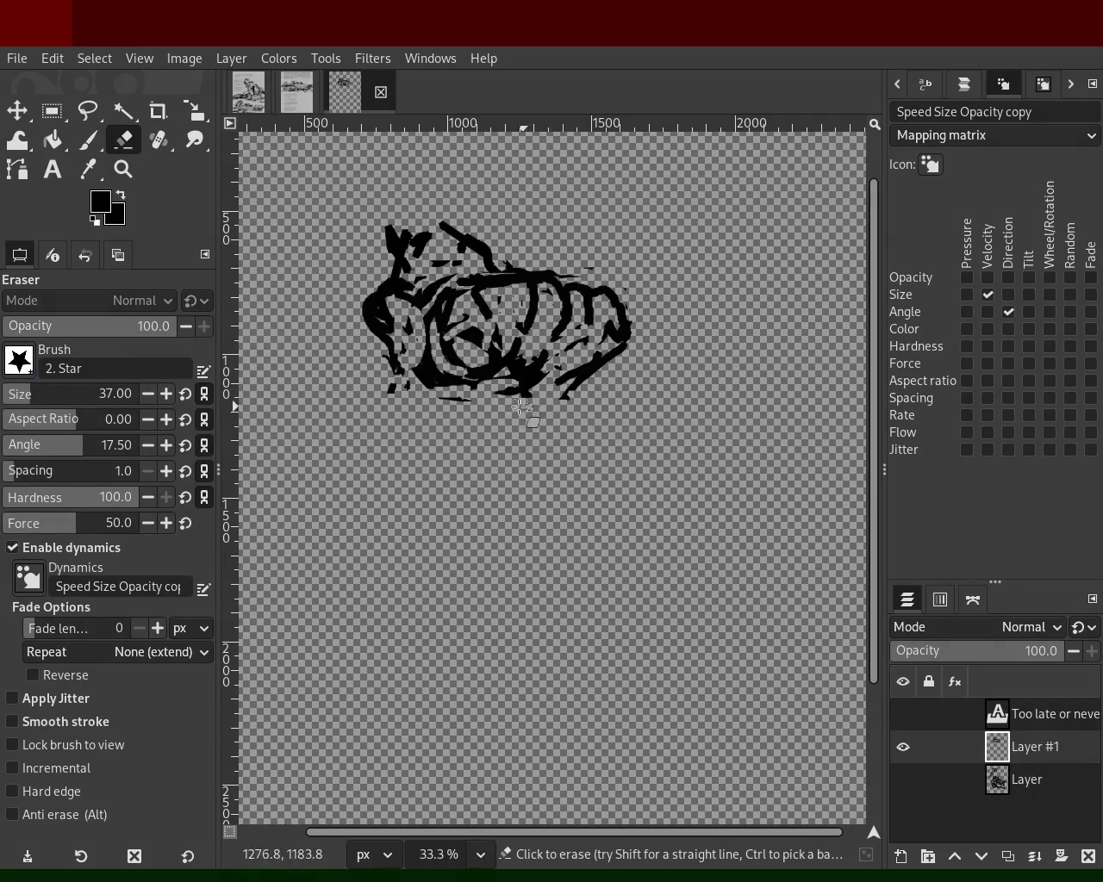
pyautogui.click(93, 138)
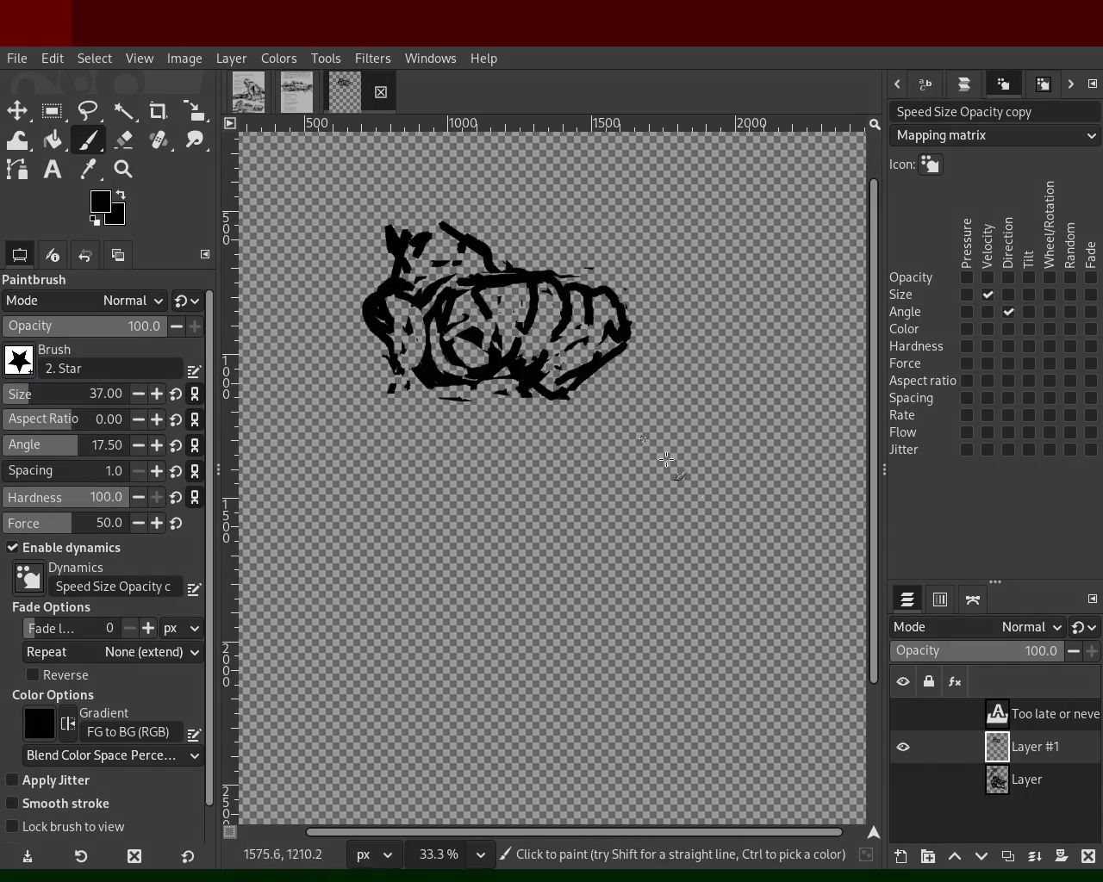
pyautogui.click(903, 714)
pyautogui.click(905, 780)
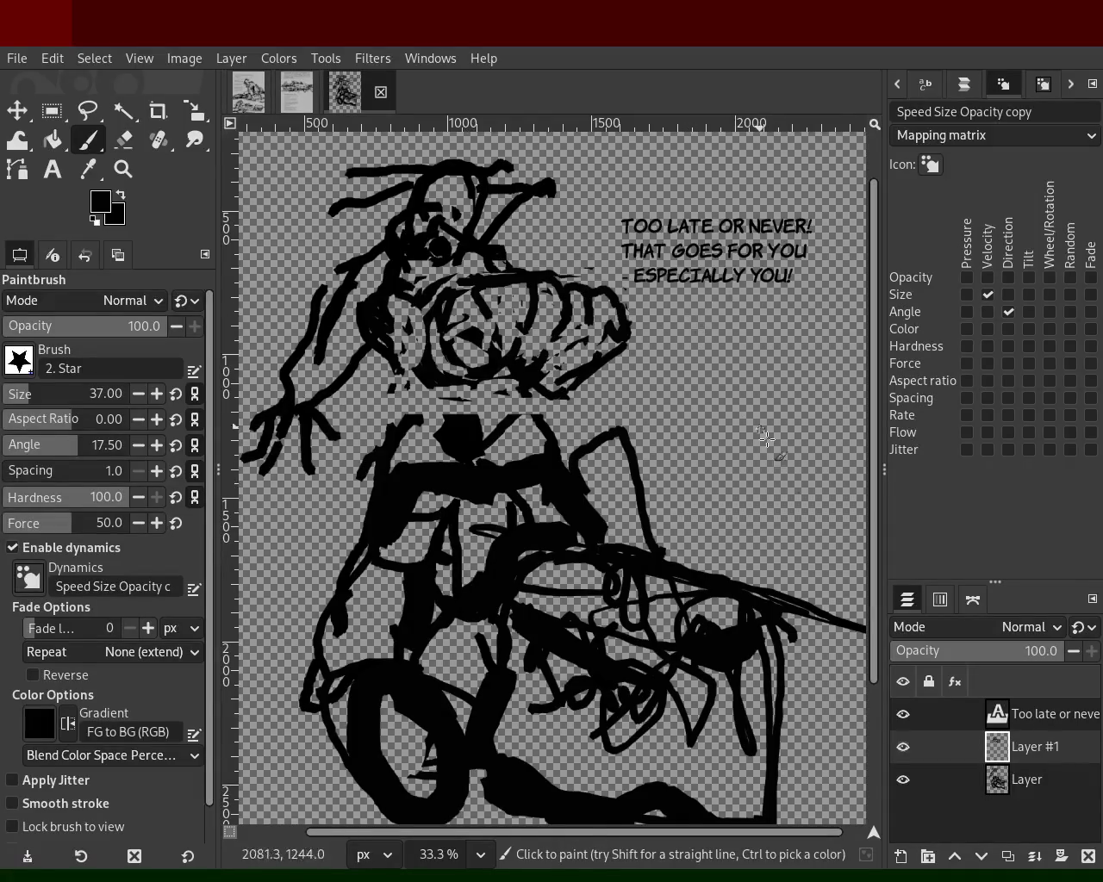
# - Hide the speech text and figure layers and add a new layer at the bottom of the stack
pyautogui.click(903, 714)
pyautogui.click(903, 779)
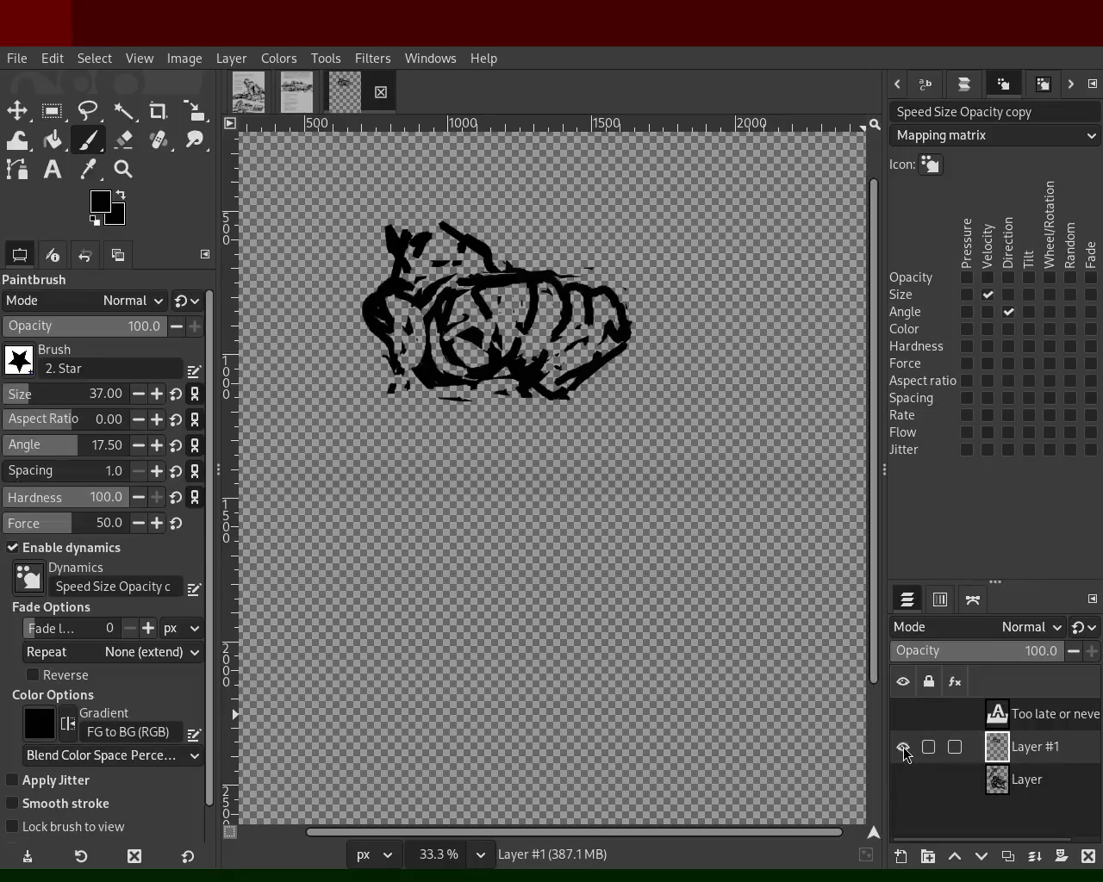
pyautogui.keyDown('shift'); pyautogui.click(902, 855); pyautogui.keyUp('shift')
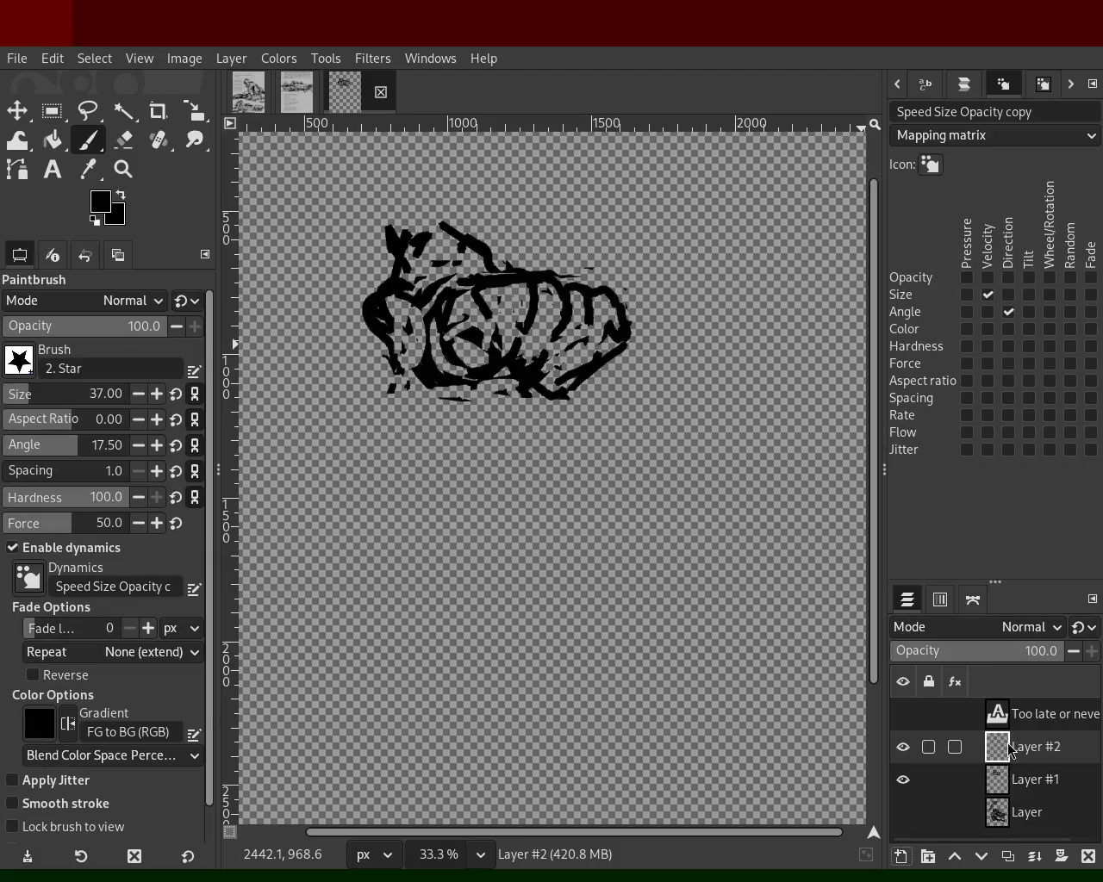
pyautogui.moveTo(1010, 812); pyautogui.dragTo(1012, 843)
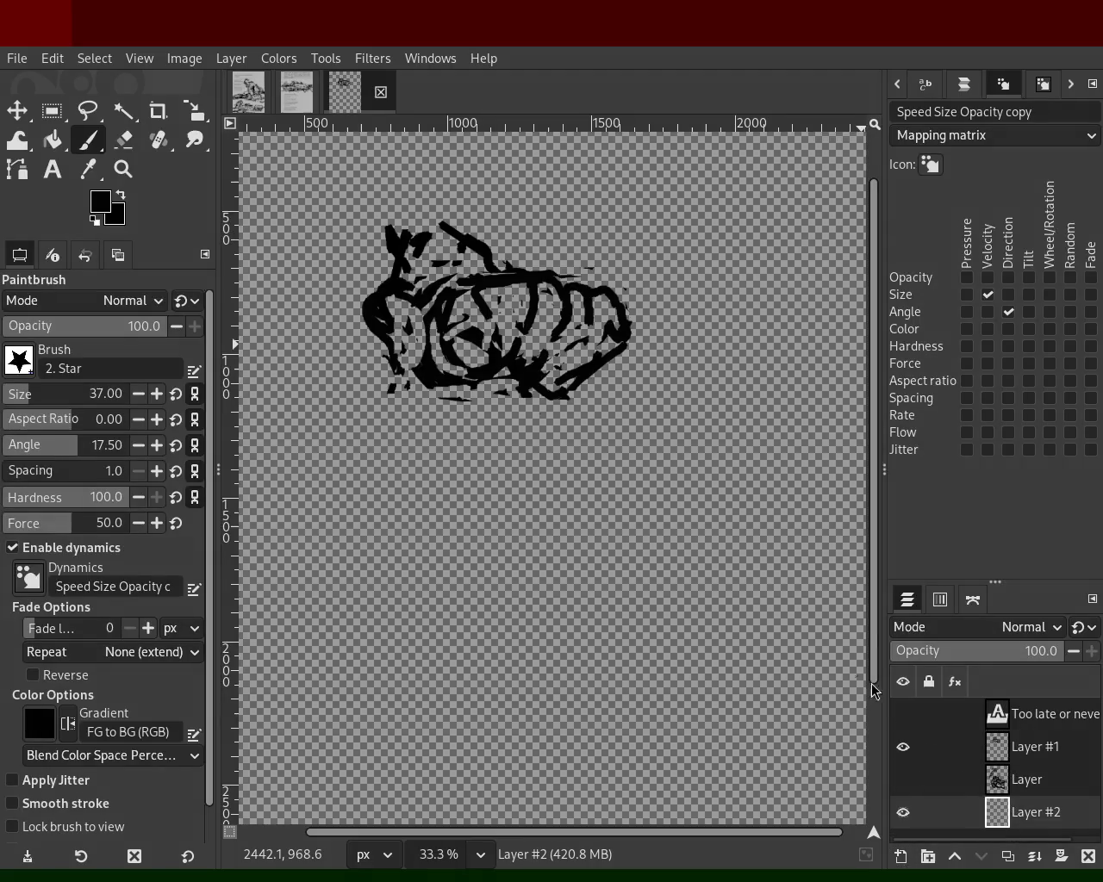
# - Fill the new bottom layer with grey using Bucket Fill in Normal mode, then reshow the speech text
pyautogui.click(53, 141)
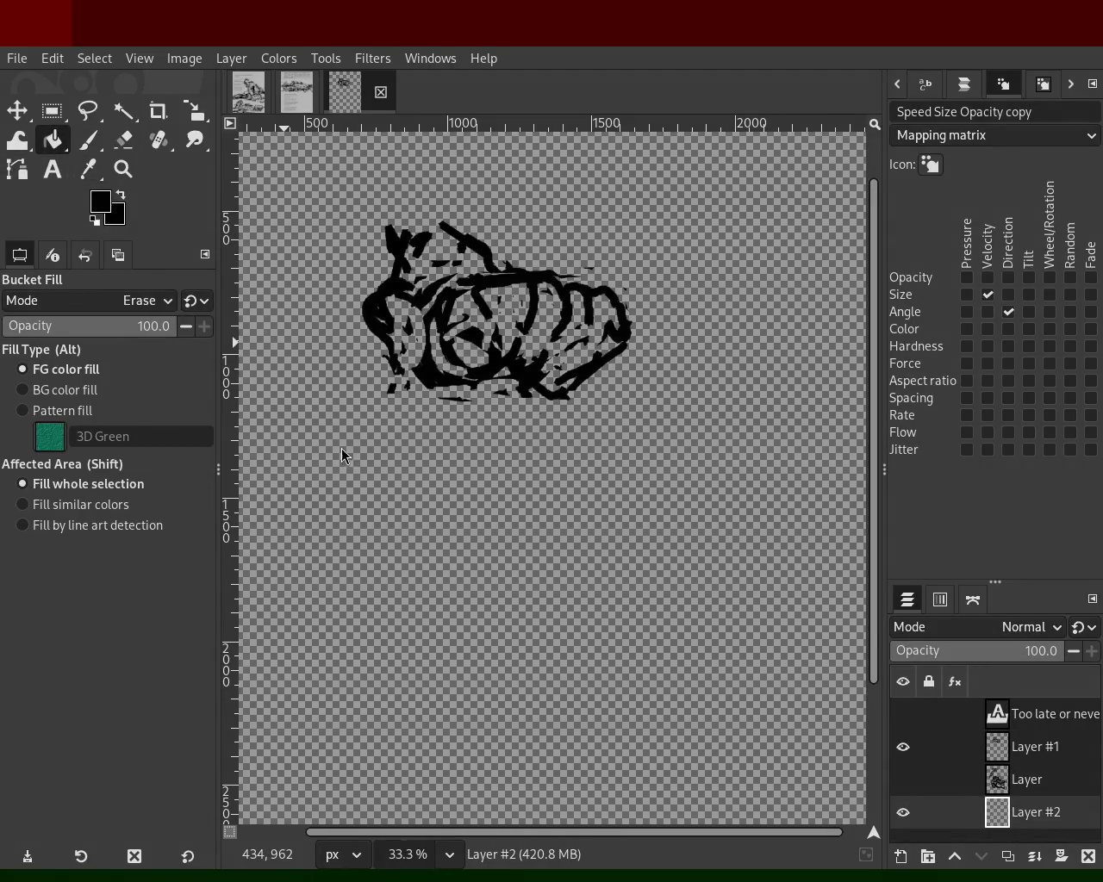
pyautogui.click(759, 357)
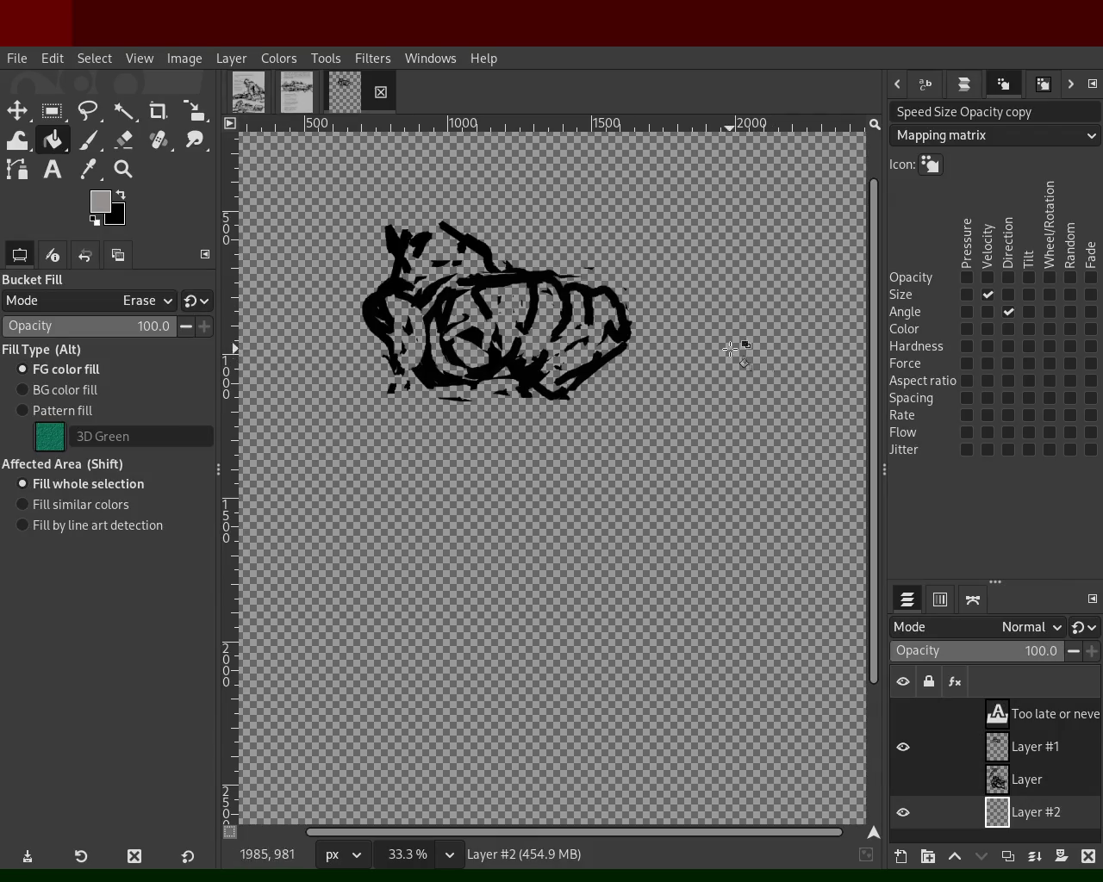
pyautogui.click(86, 300)
pyautogui.click(112, 206)
pyautogui.click(601, 466)
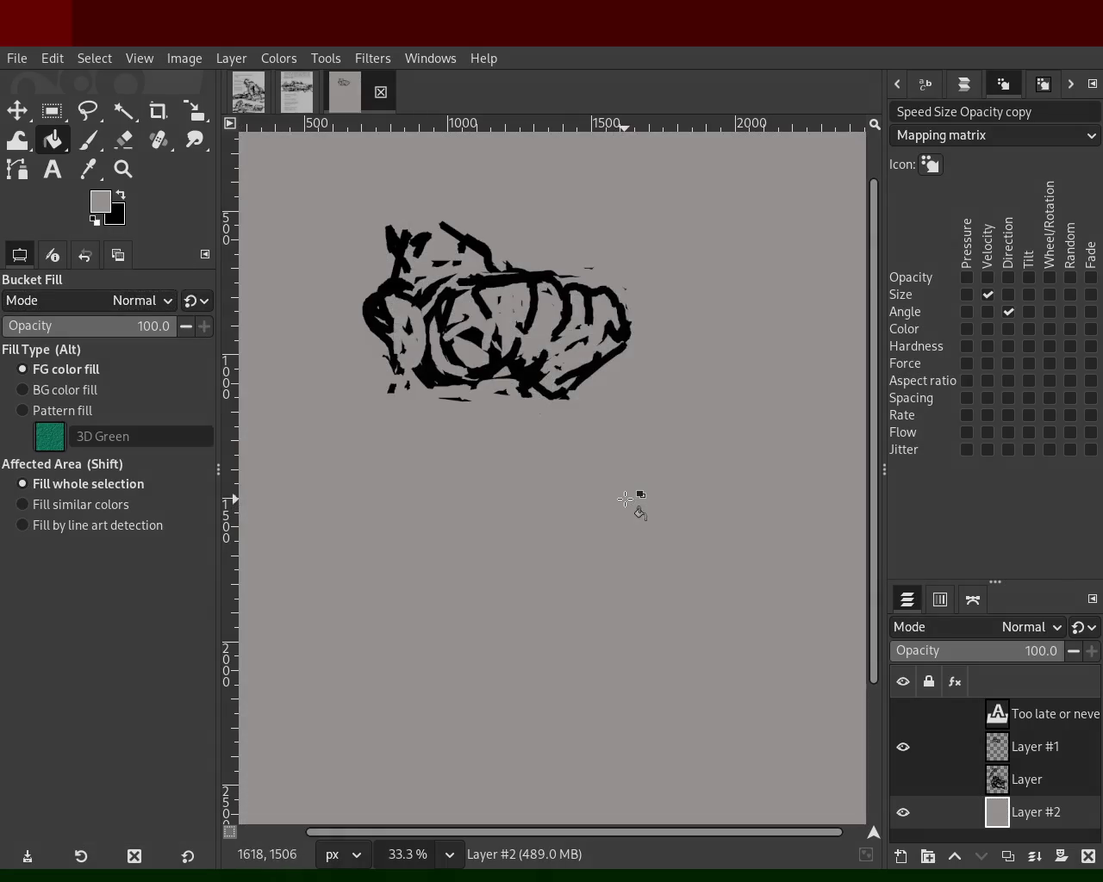
pyautogui.click(901, 724)
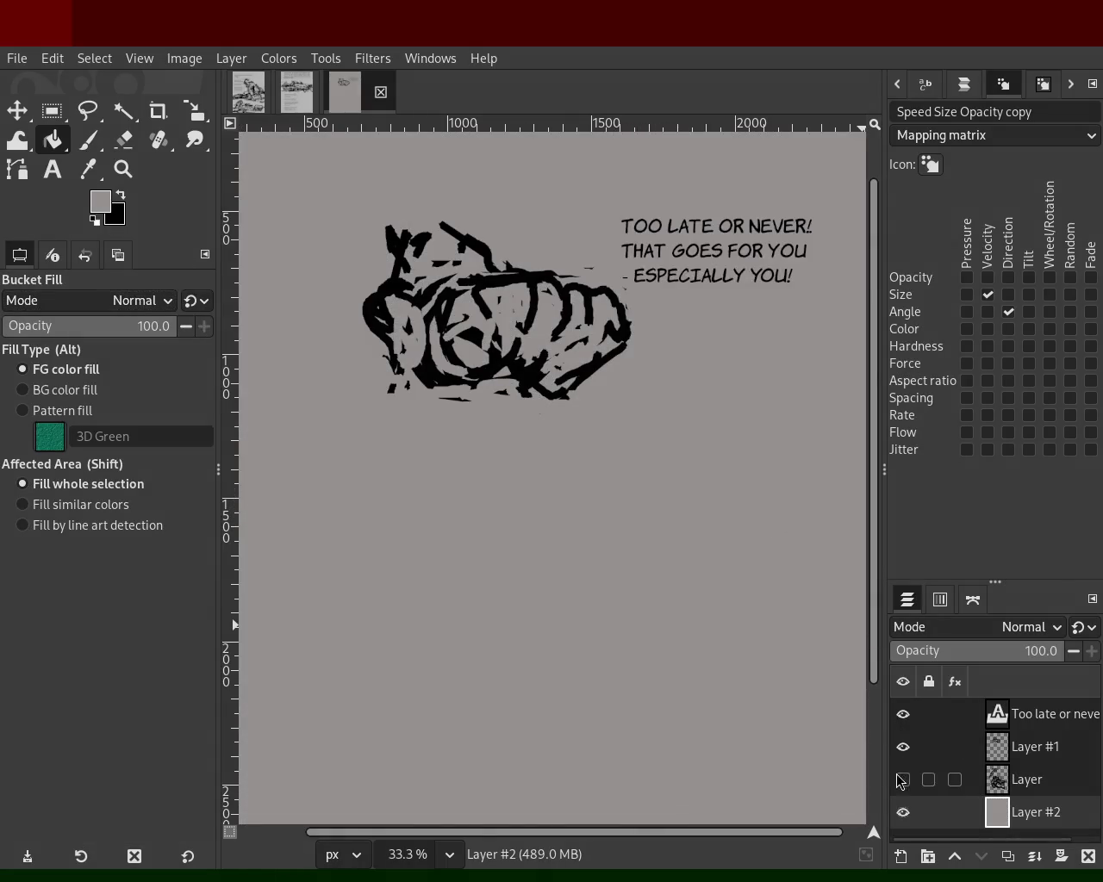
# - Reshow the figure layer and save the cart figure page as 67.xcf
pyautogui.click(904, 779)
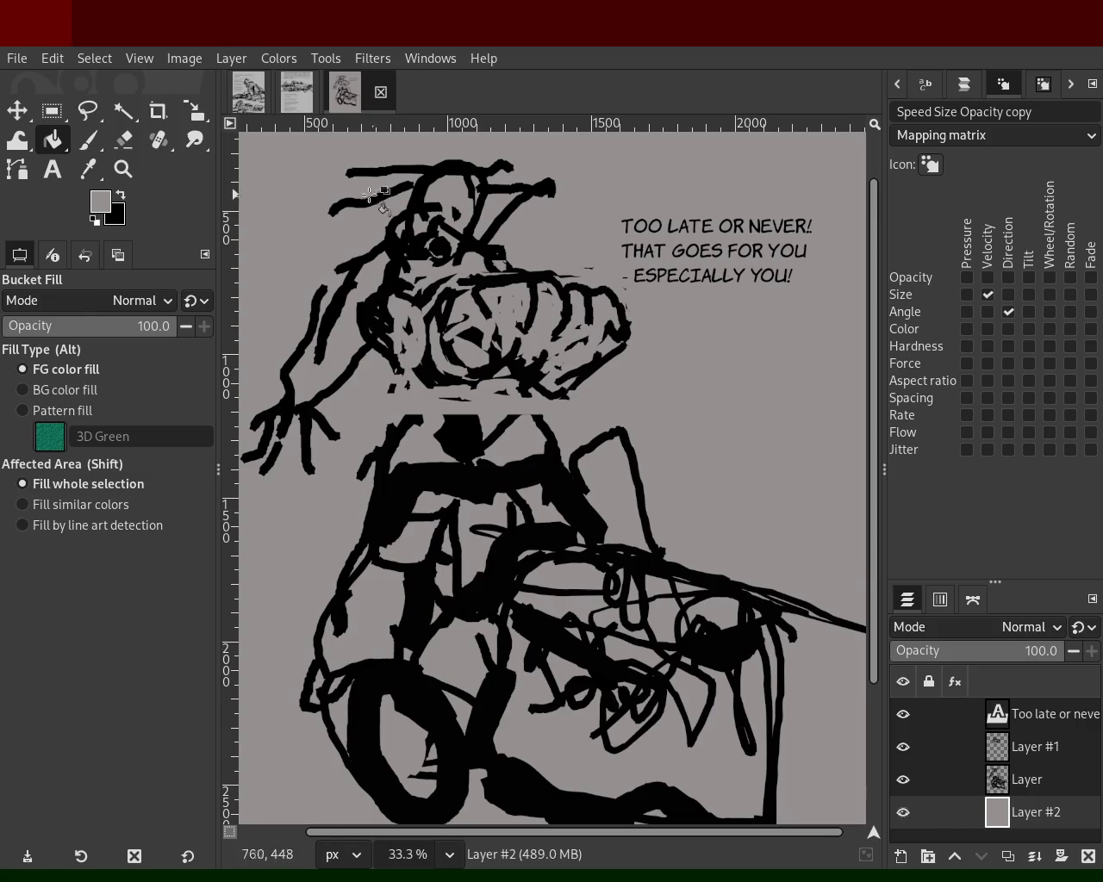
pyautogui.click(305, 92)
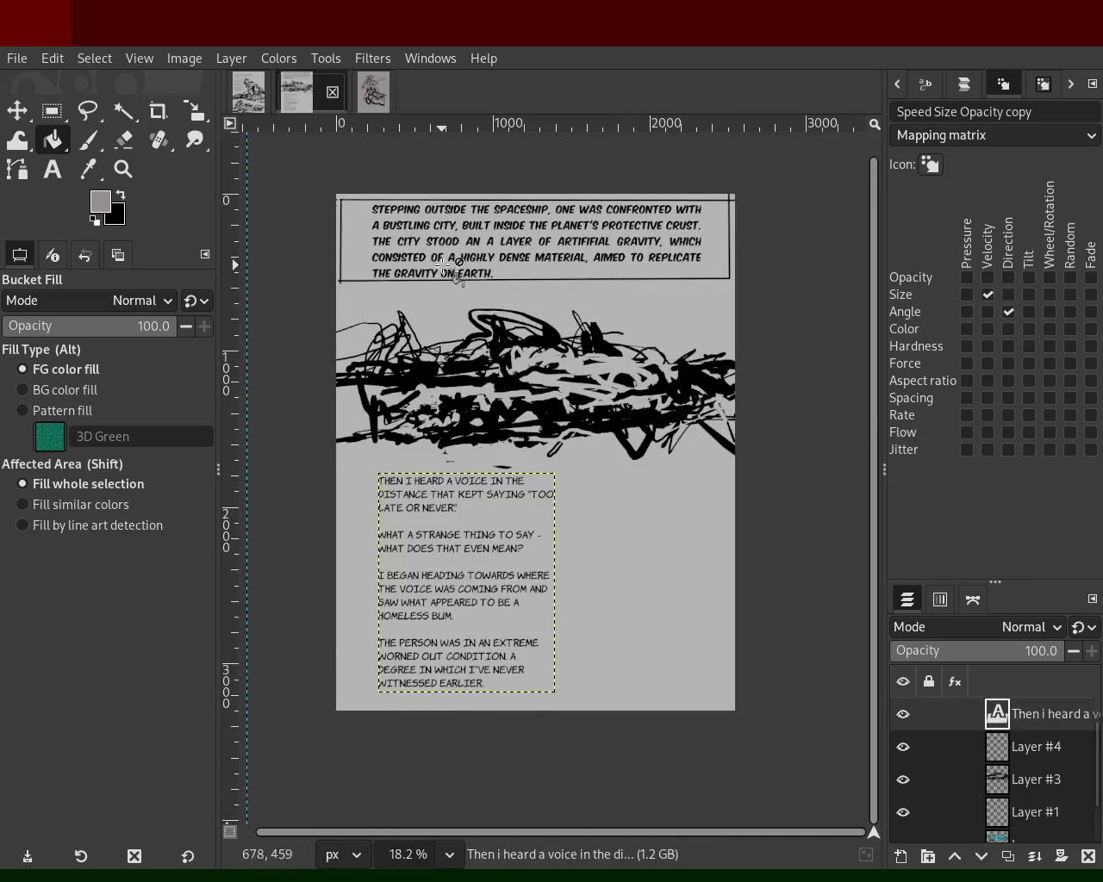
pyautogui.click(373, 93)
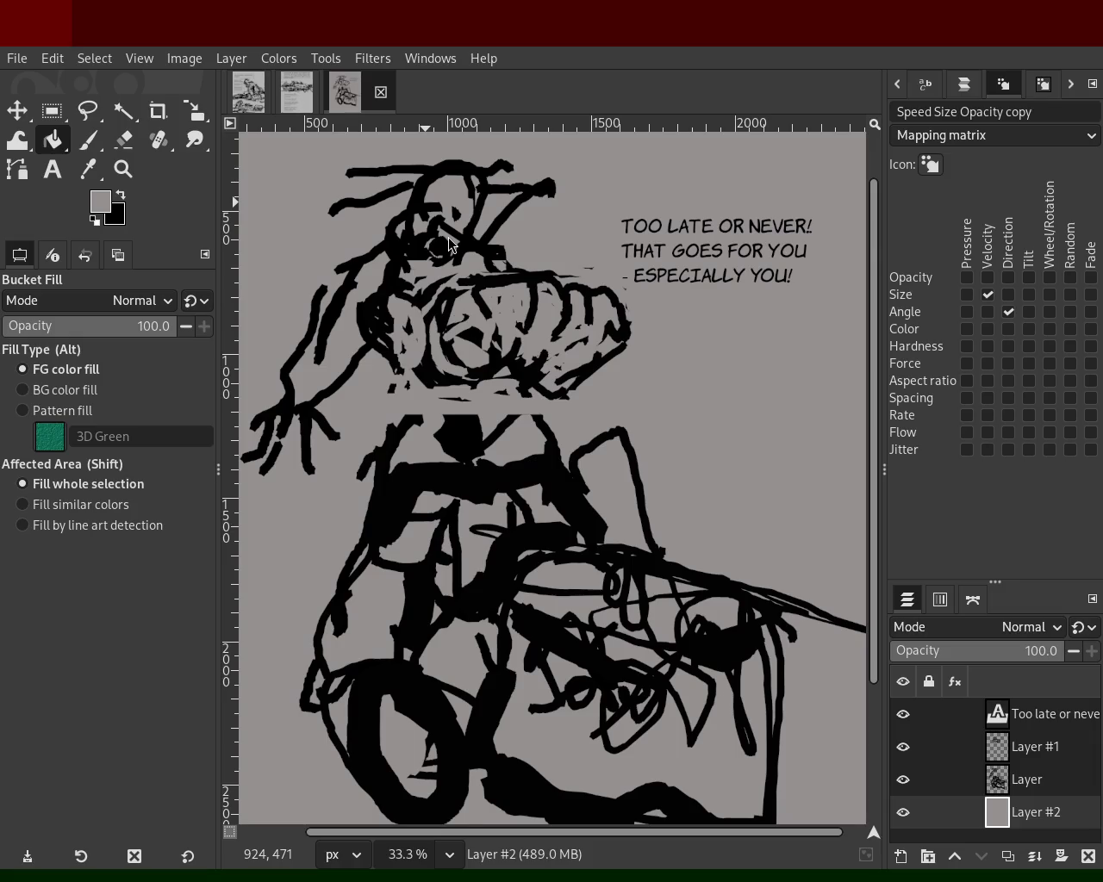
pyautogui.hotkey('ctrl', 's')
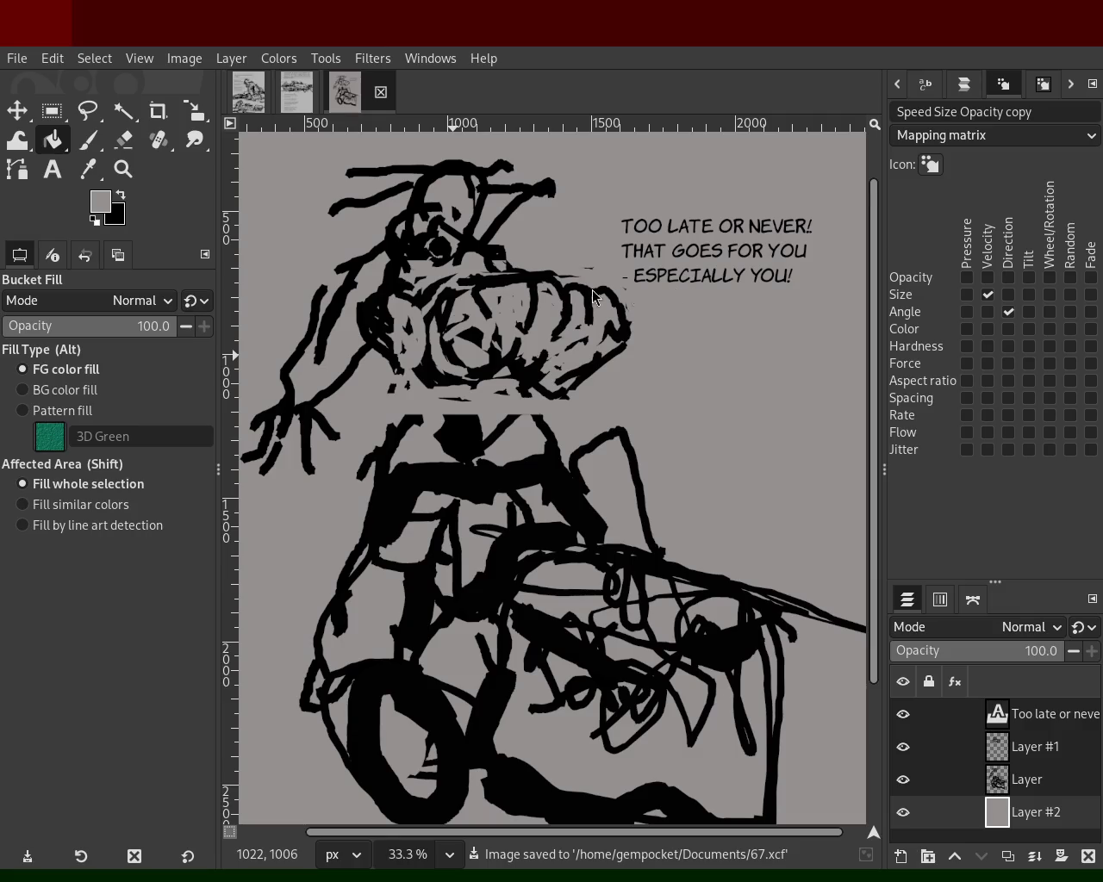
# - Zoom out and switch to the landing-sequence comic page
pyautogui.press('z')
pyautogui.scroll(-2, 496, 379)
pyautogui.scroll(1, 496, 379)
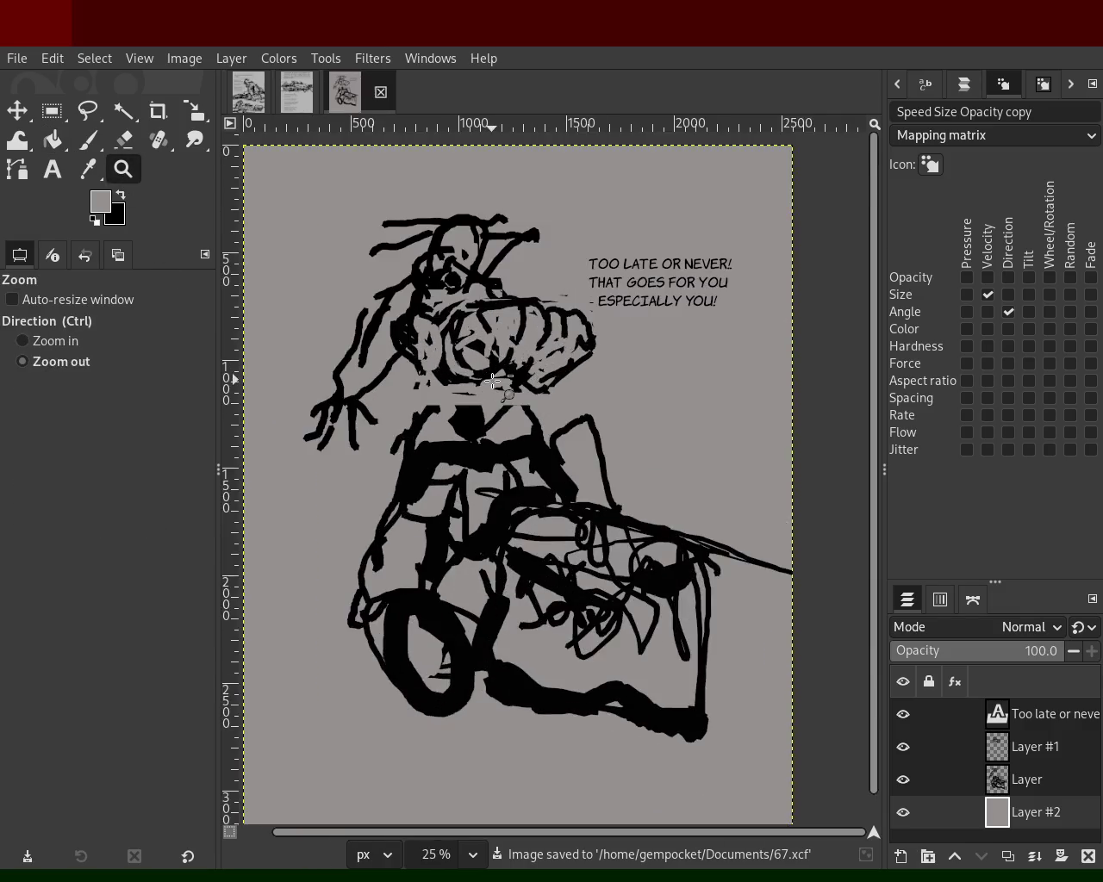
pyautogui.scroll(-1, 495, 379)
pyautogui.scroll(1, 495, 379)
pyautogui.scroll(-1, 510, 388)
pyautogui.scroll(1, 521, 413)
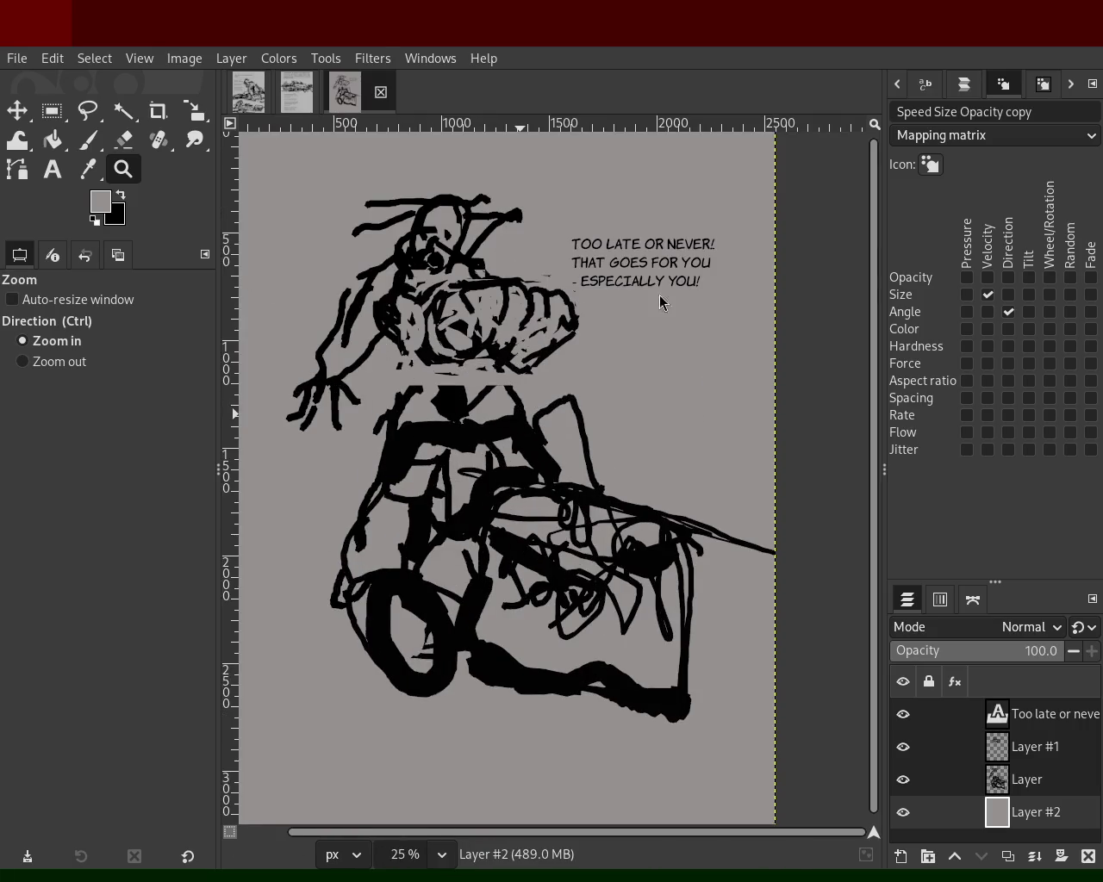
pyautogui.click(251, 91)
pyautogui.scroll(-1, 503, 271)
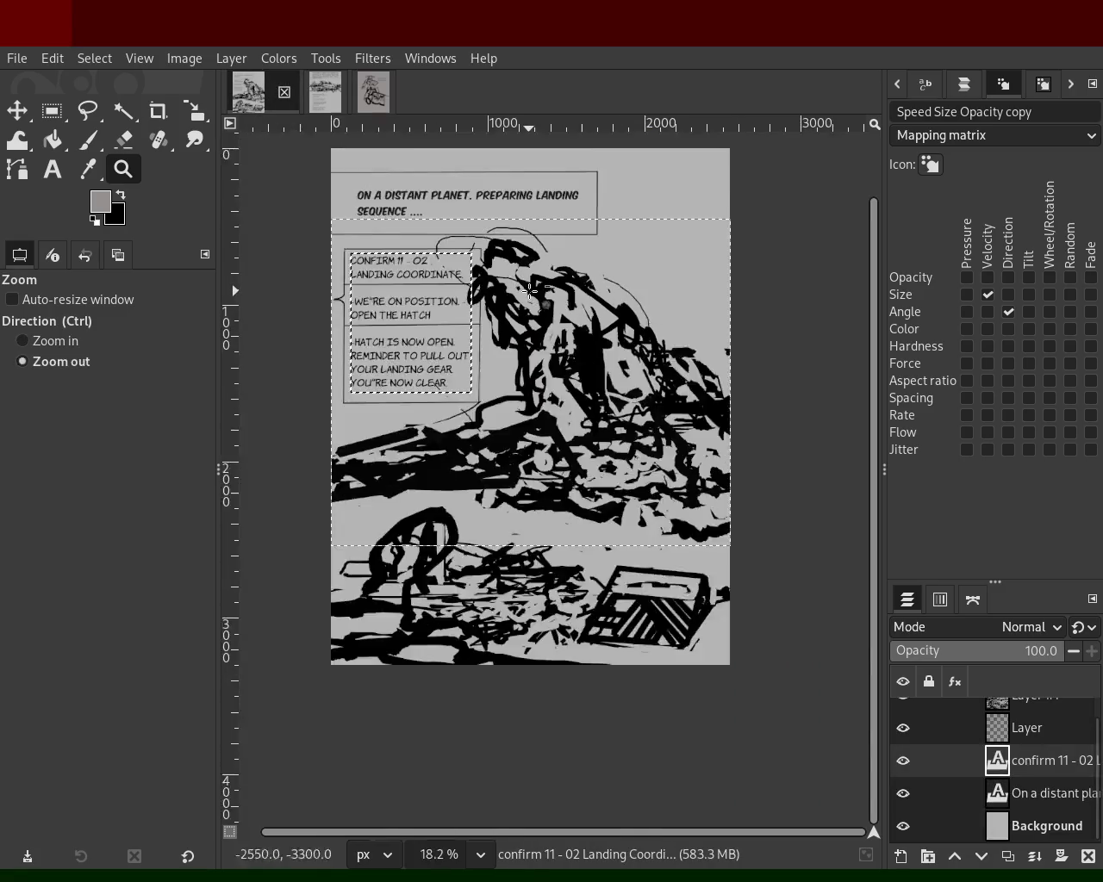
# - With the Text tool, select the words LANDING COORDINATE in the first caption
pyautogui.scroll(1, 517, 302)
pyautogui.scroll(-1, 534, 324)
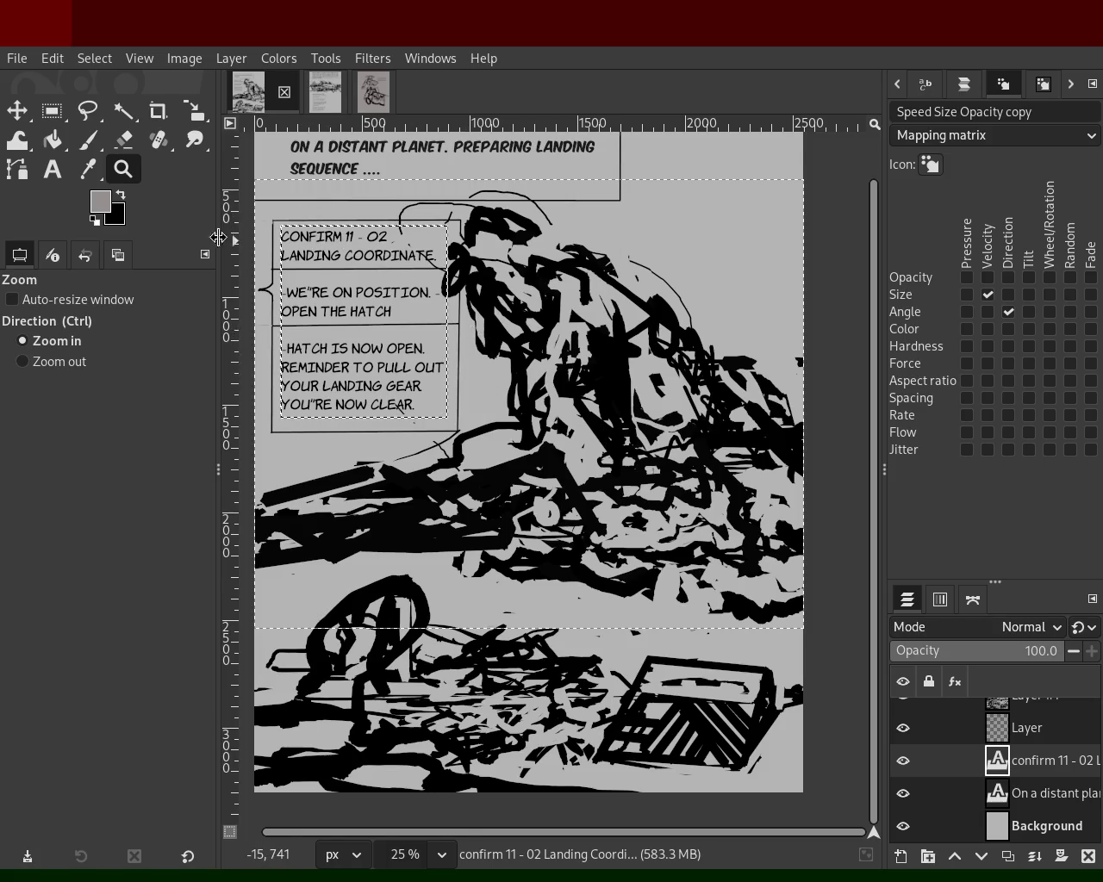
pyautogui.click(49, 168)
pyautogui.click(384, 259)
pyautogui.doubleClick(395, 259)
pyautogui.click(339, 256)
pyautogui.moveTo(339, 256)
pyautogui.mouseDown()
pyautogui.moveTo(438, 257)
pyautogui.moveTo(281, 257)
pyautogui.mouseUp()
pyautogui.click(413, 255)
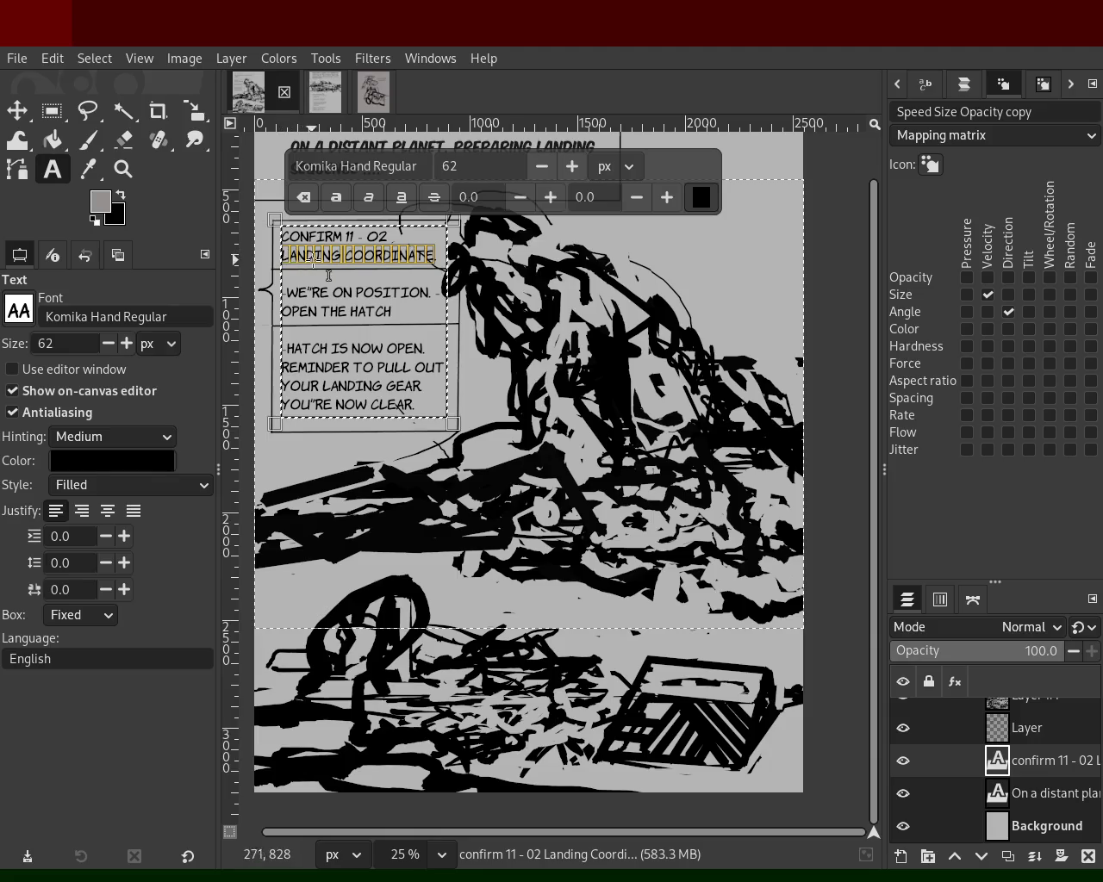
# - Add a period after COORDINATE in the landing caption
pyautogui.press('BackSpace')
pyautogui.hotkey('ctrl', 'z')
pyautogui.write('11 - 02')
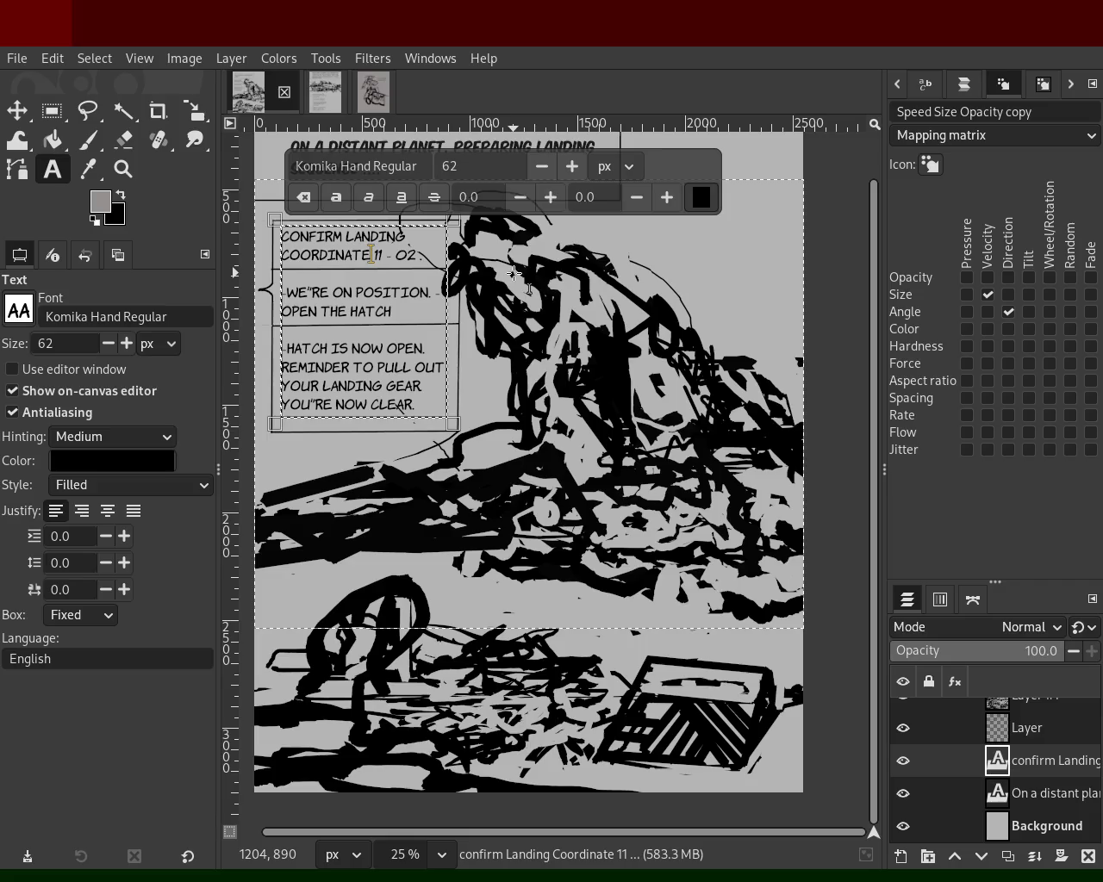
pyautogui.write('.')
pyautogui.write('.')
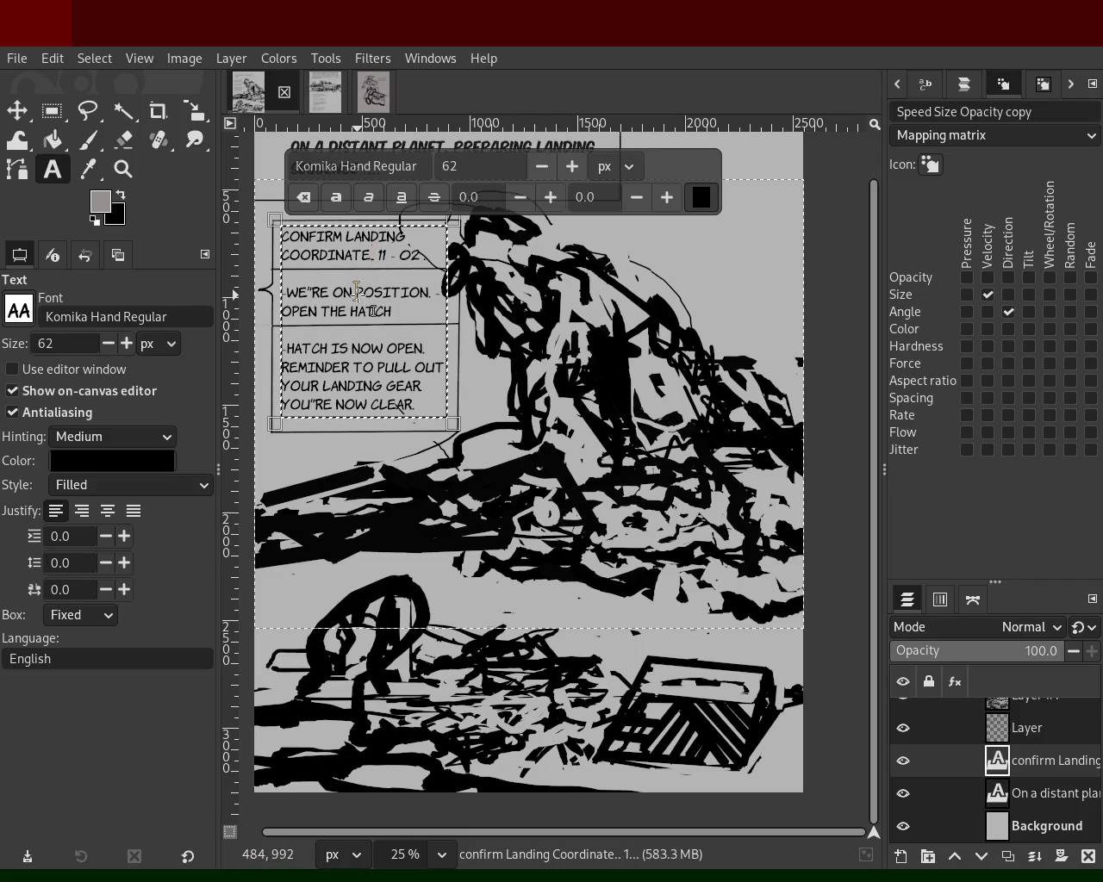
pyautogui.press('BackSpace')
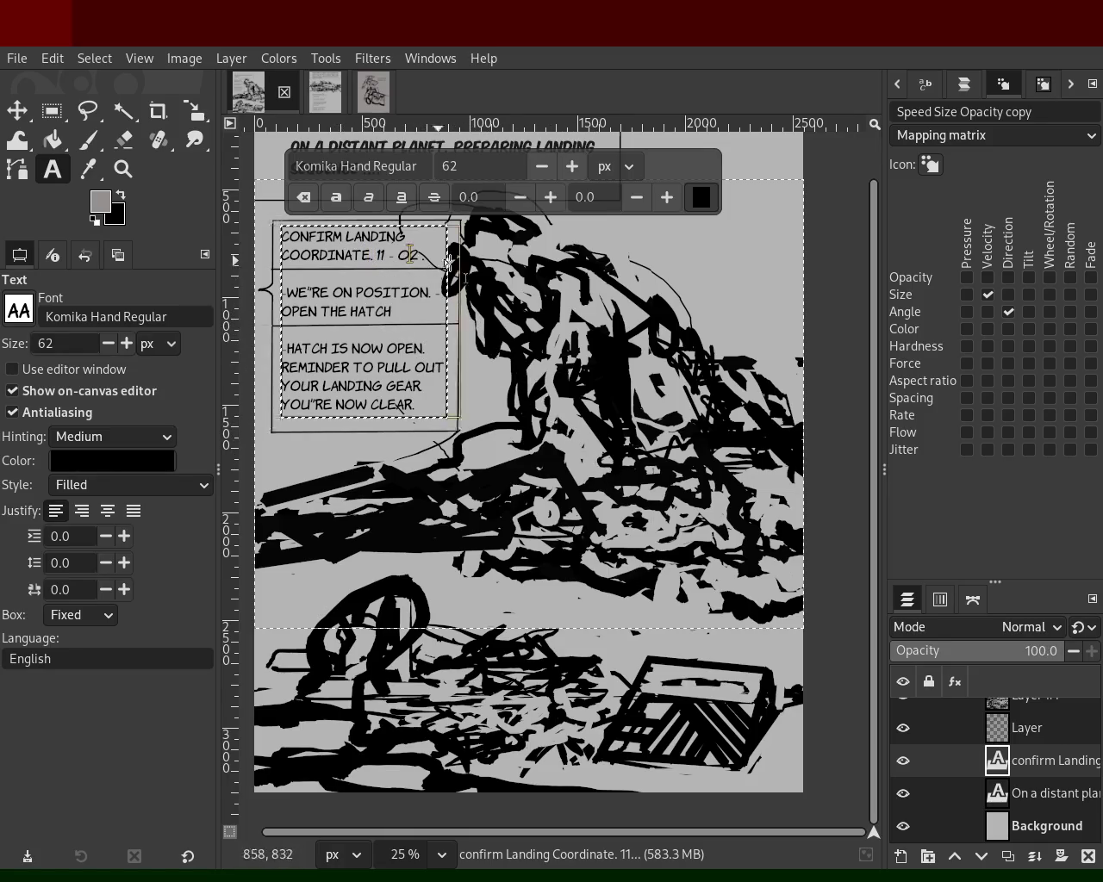
pyautogui.press('End')
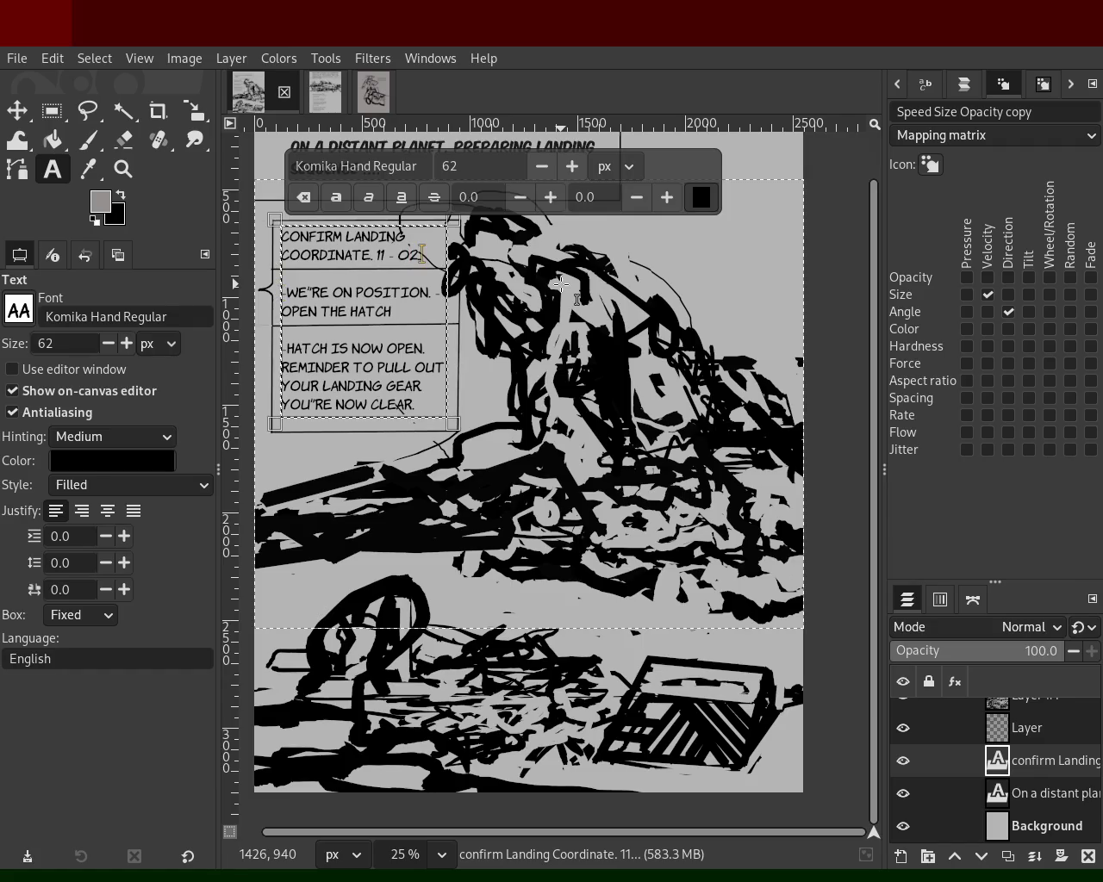
# - Delete the stray space so the caption reads 'CONFIRM LANDING COORDINATE. 11 - 02' and finish editing
pyautogui.press('Left')
pyautogui.press('Left')
pyautogui.press('Left')
pyautogui.press('Left')
pyautogui.press('Left')
pyautogui.press('Left')
pyautogui.press('Left')
pyautogui.press('Left')
pyautogui.press('Left')
pyautogui.press('Right')
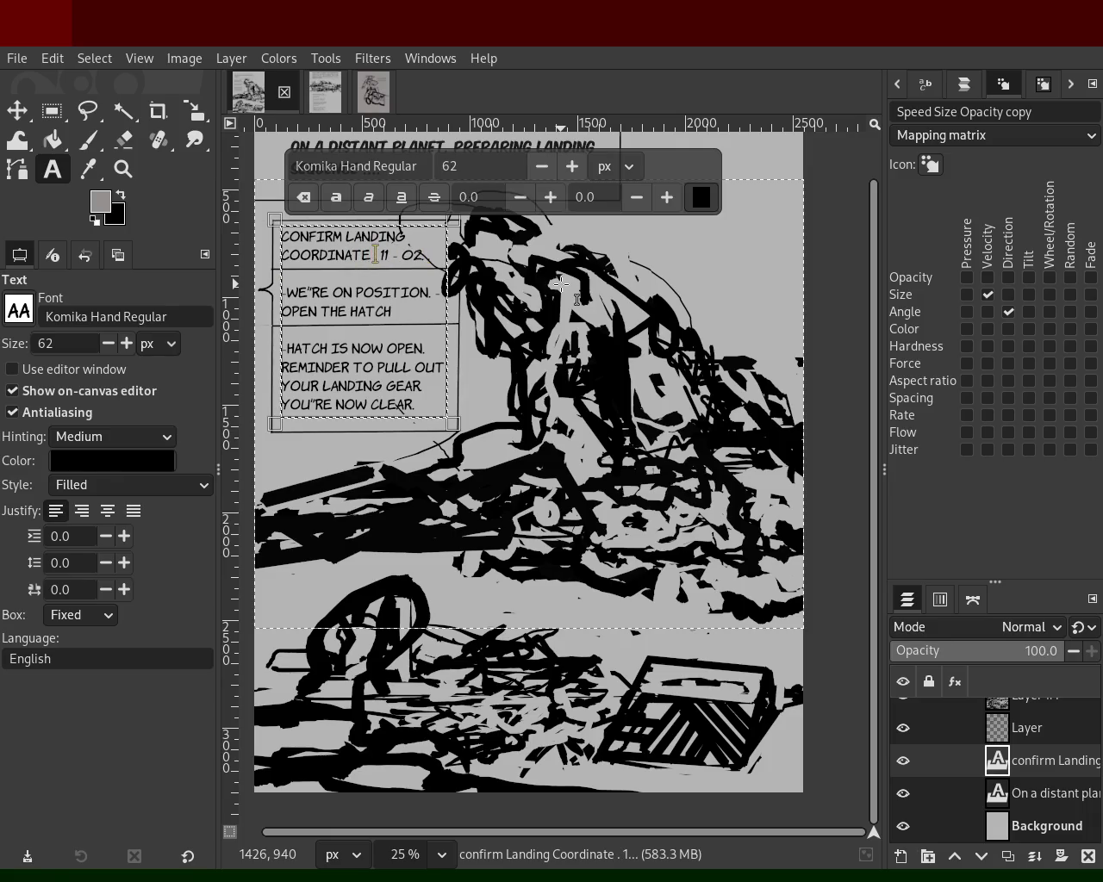
pyautogui.press('Right')
pyautogui.press('Left')
pyautogui.press('BackSpace')
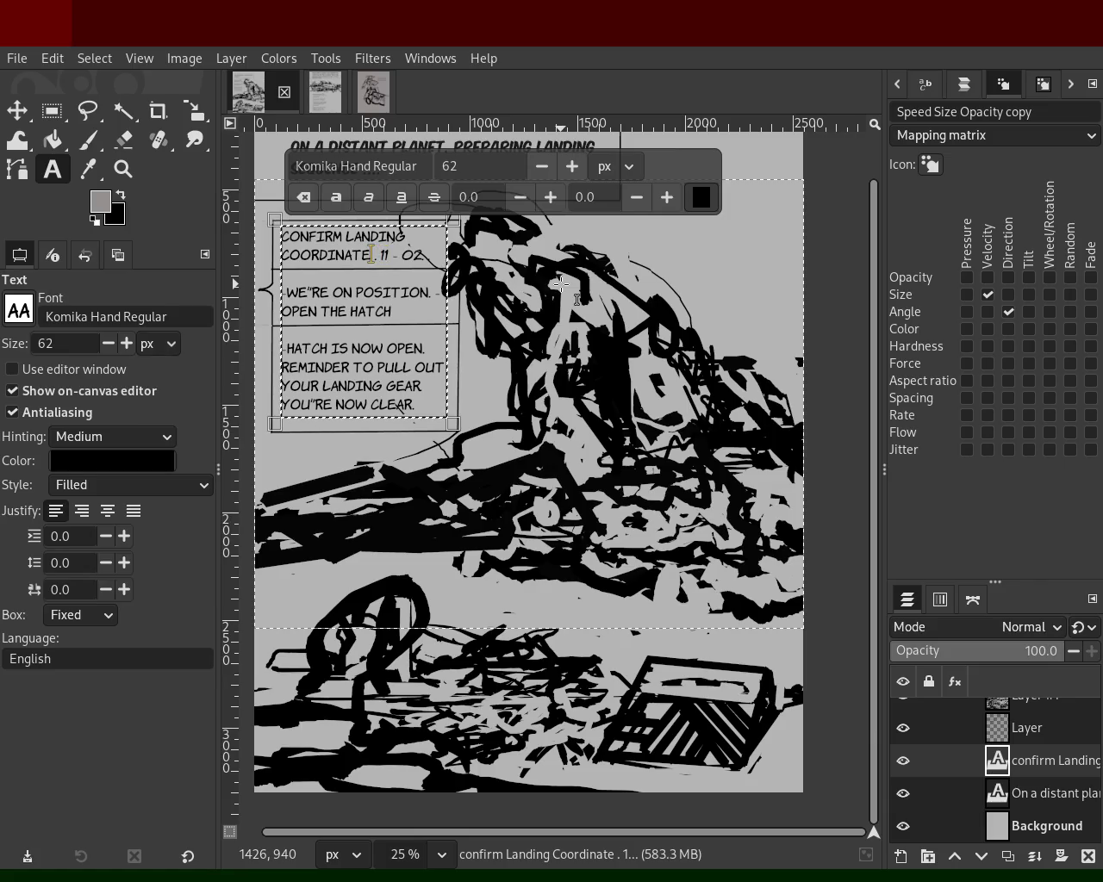
pyautogui.press('Right')
pyautogui.press('Right')
pyautogui.press('Right')
pyautogui.press('Right')
pyautogui.press('Right')
pyautogui.press('Right')
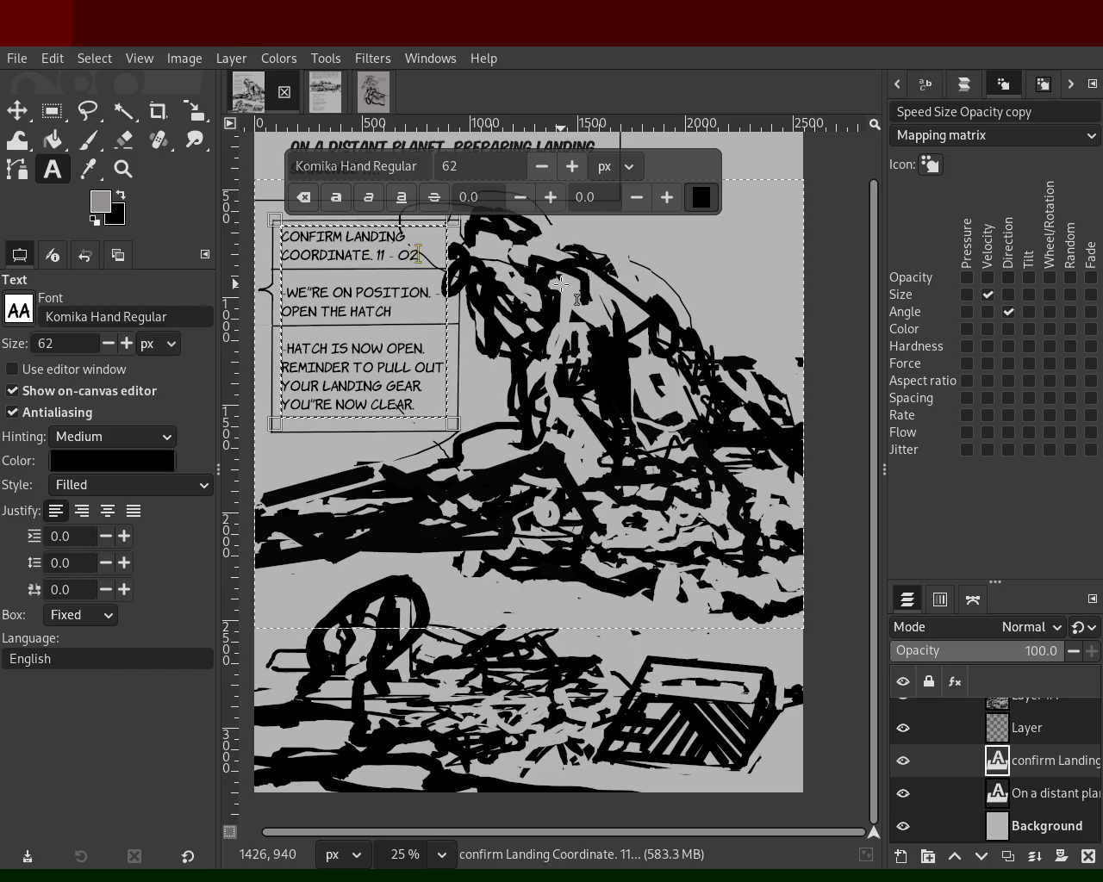
pyautogui.moveTo(1009, 760)
pyautogui.click(1005, 736)
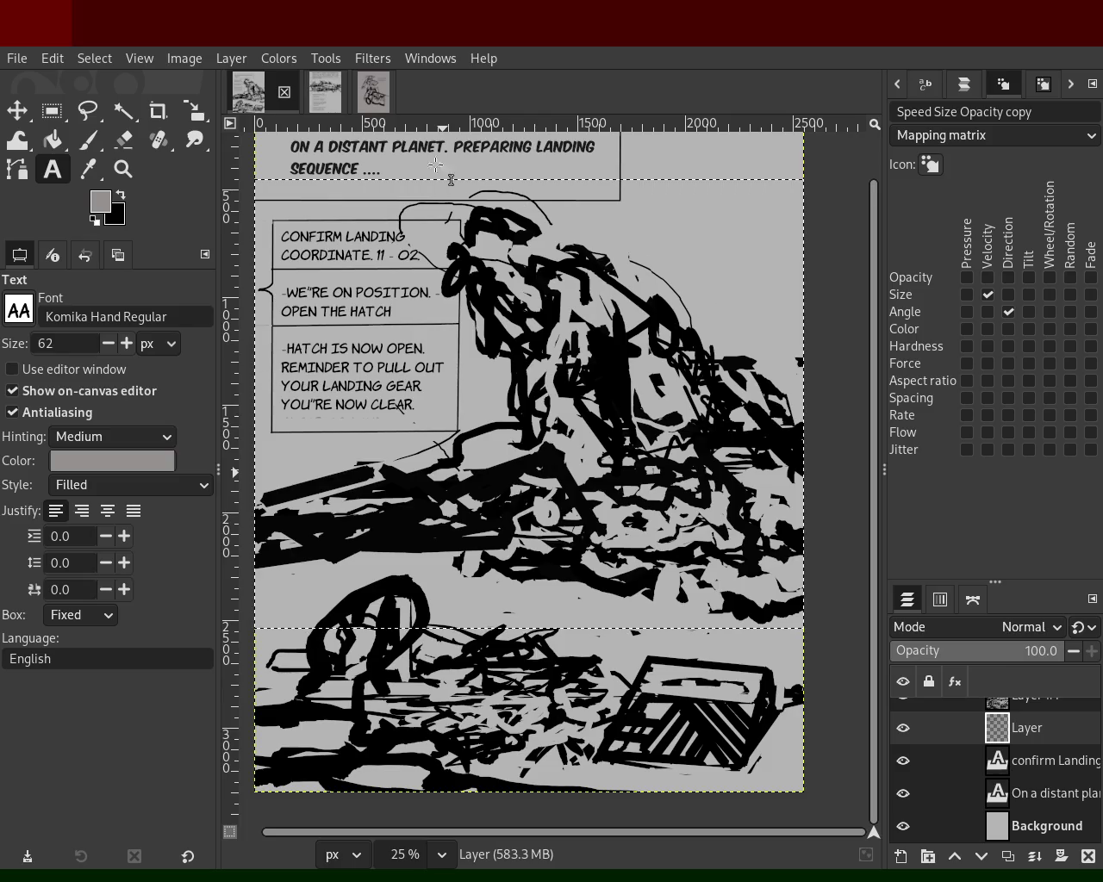
pyautogui.click(326, 93)
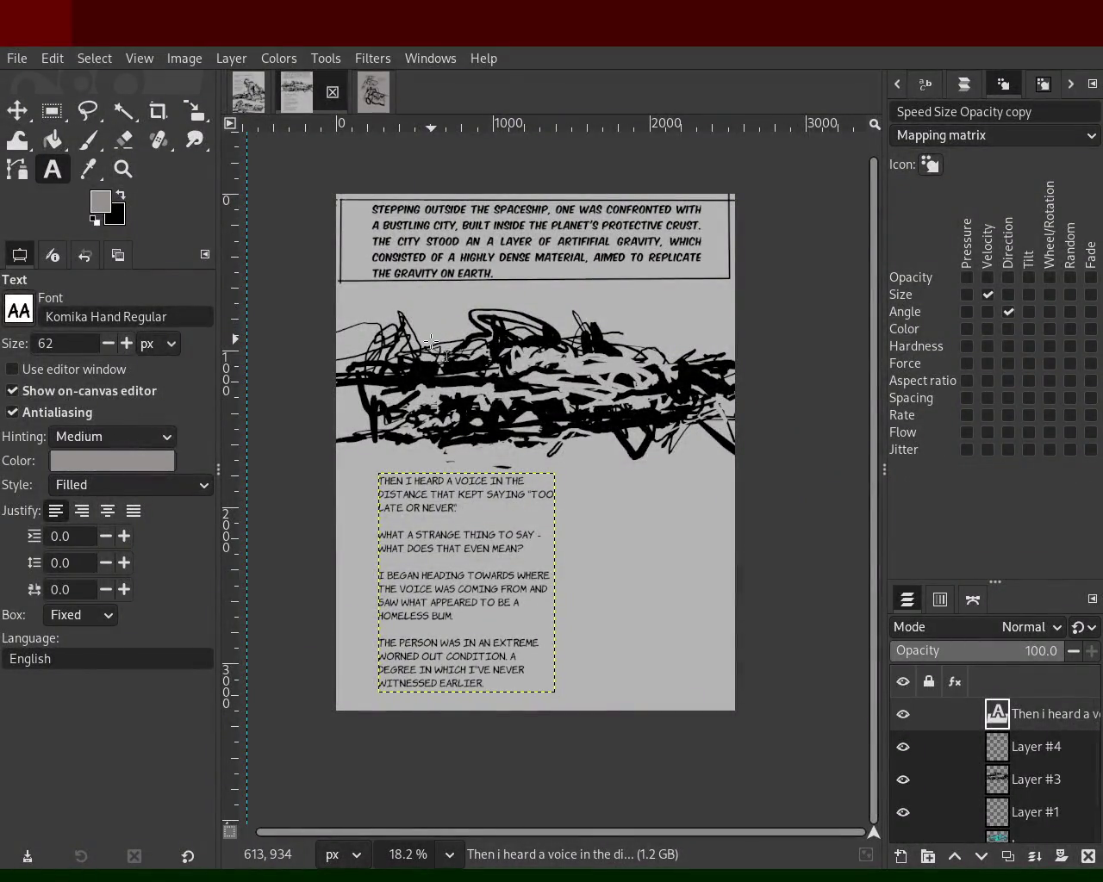
# - Zoom in on the city page's narration text
pyautogui.click(584, 341)
pyautogui.click(123, 169)
pyautogui.scroll(-1, 475, 310)
pyautogui.scroll(2, 475, 311)
pyautogui.scroll(-1, 475, 310)
pyautogui.scroll(1, 475, 310)
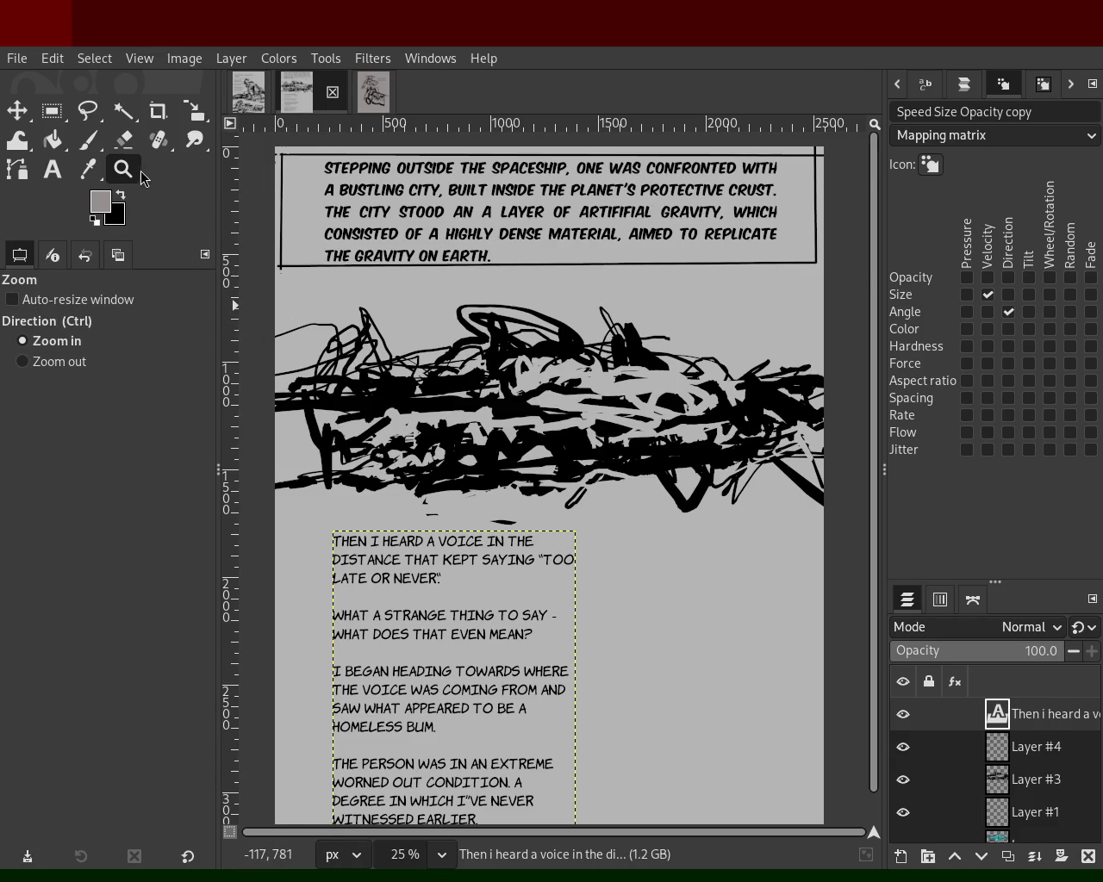
pyautogui.keyDown('ctrl'); pyautogui.click(380, 306); pyautogui.keyUp('ctrl')
pyautogui.scroll(-2, 419, 529)
pyautogui.click(431, 527)
pyautogui.click(466, 525)
pyautogui.keyDown('ctrl'); pyautogui.click(450, 460); pyautogui.keyUp('ctrl')
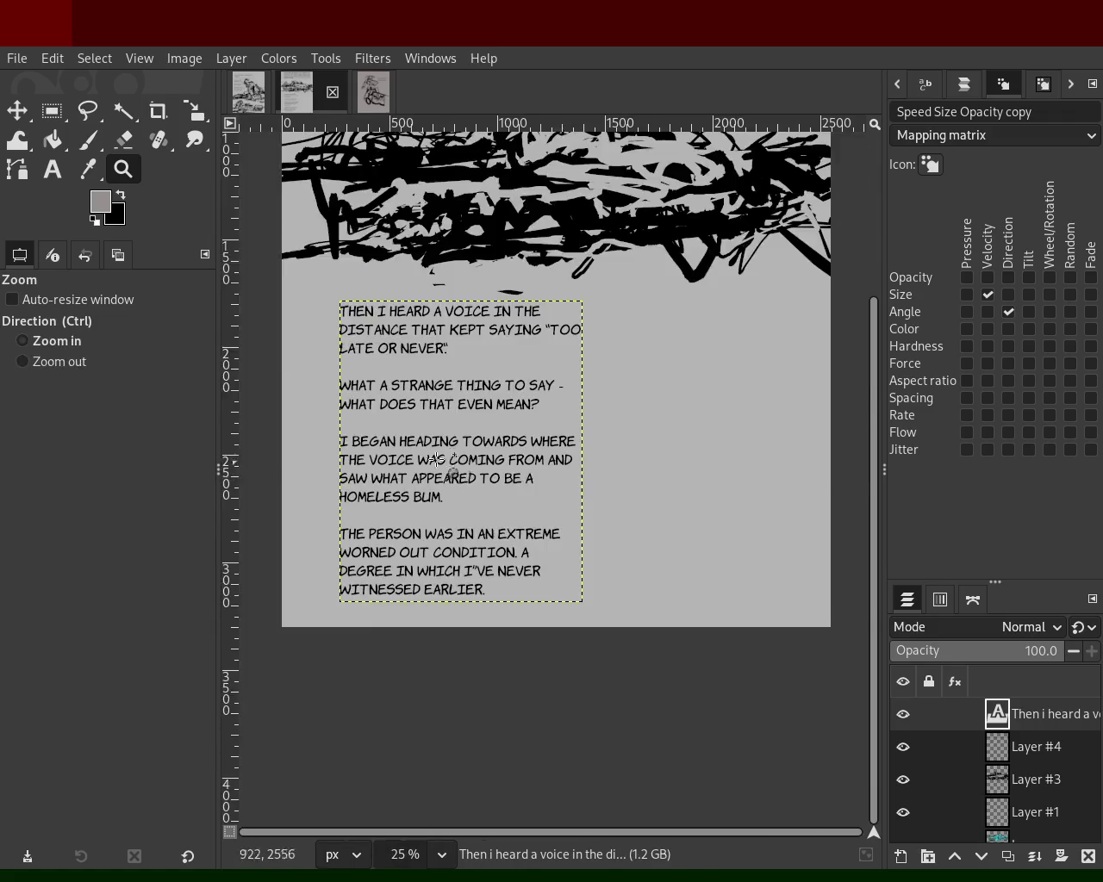
pyautogui.click(450, 460)
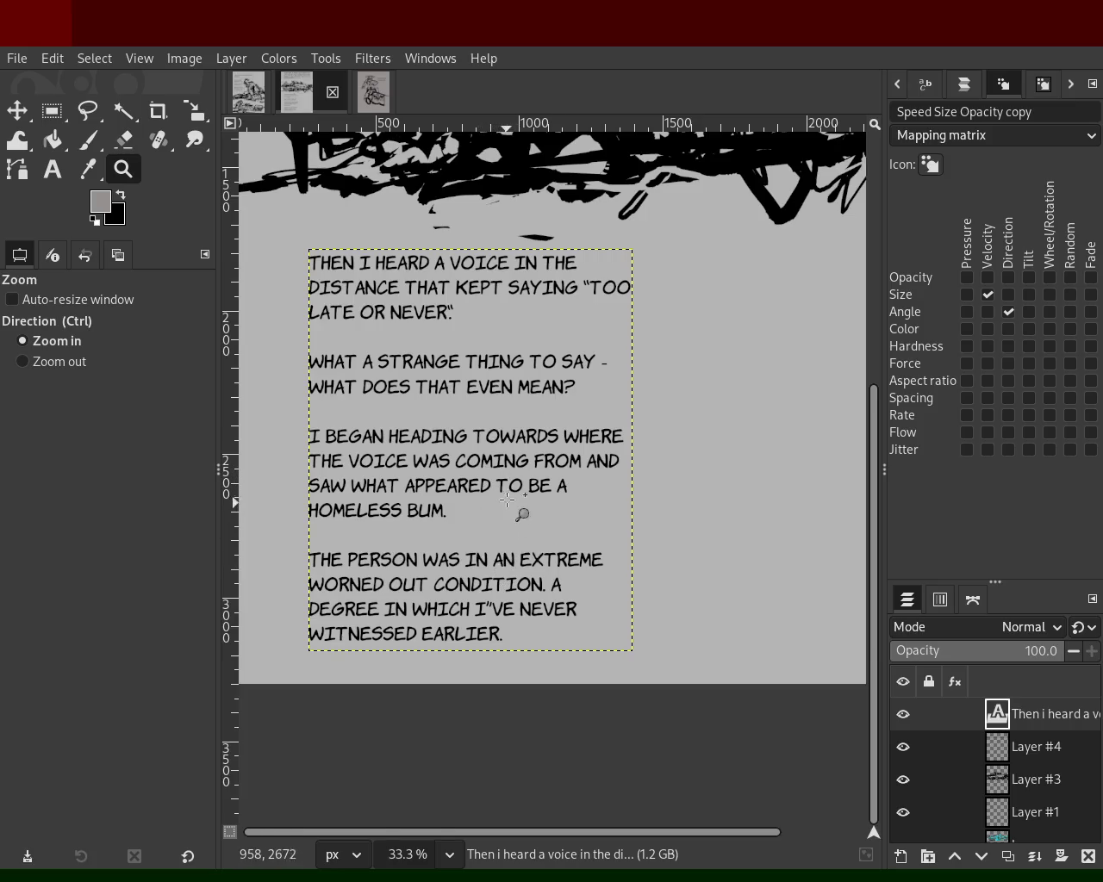
pyautogui.keyDown('ctrl'); pyautogui.click(508, 480); pyautogui.keyUp('ctrl')
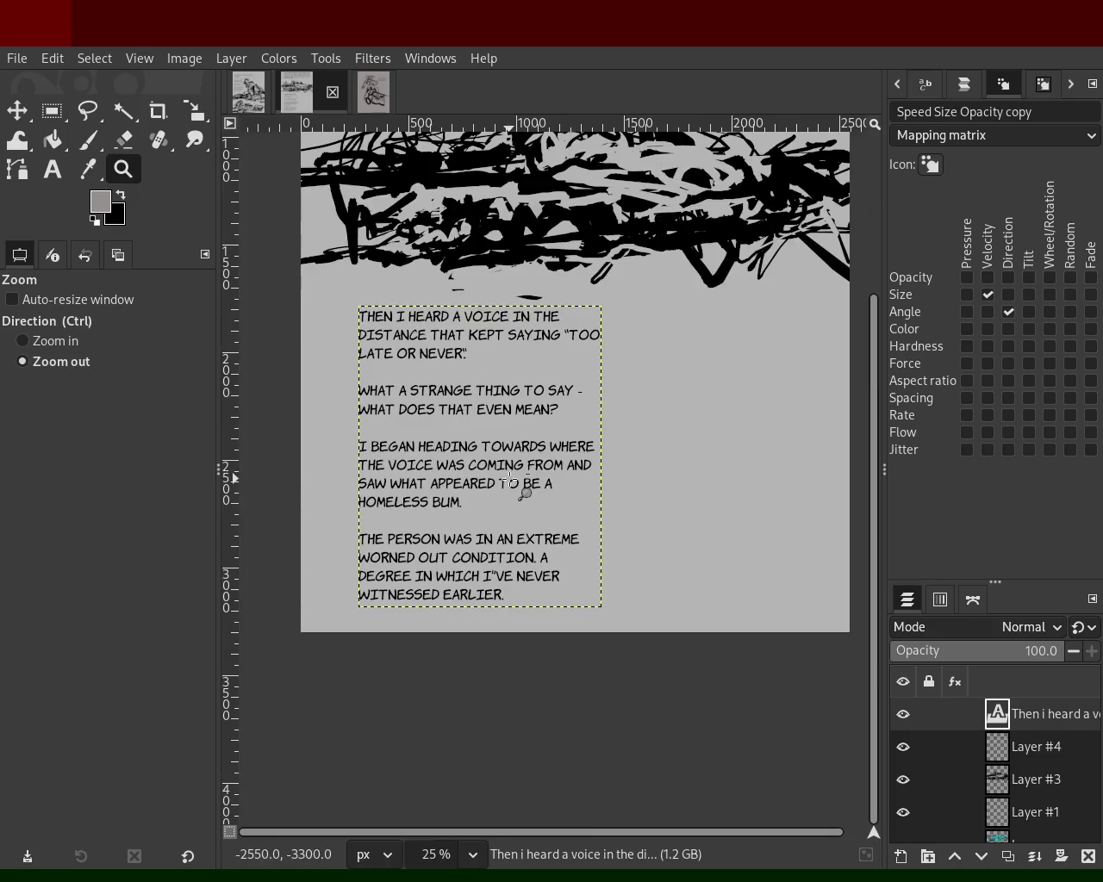
pyautogui.click(479, 554)
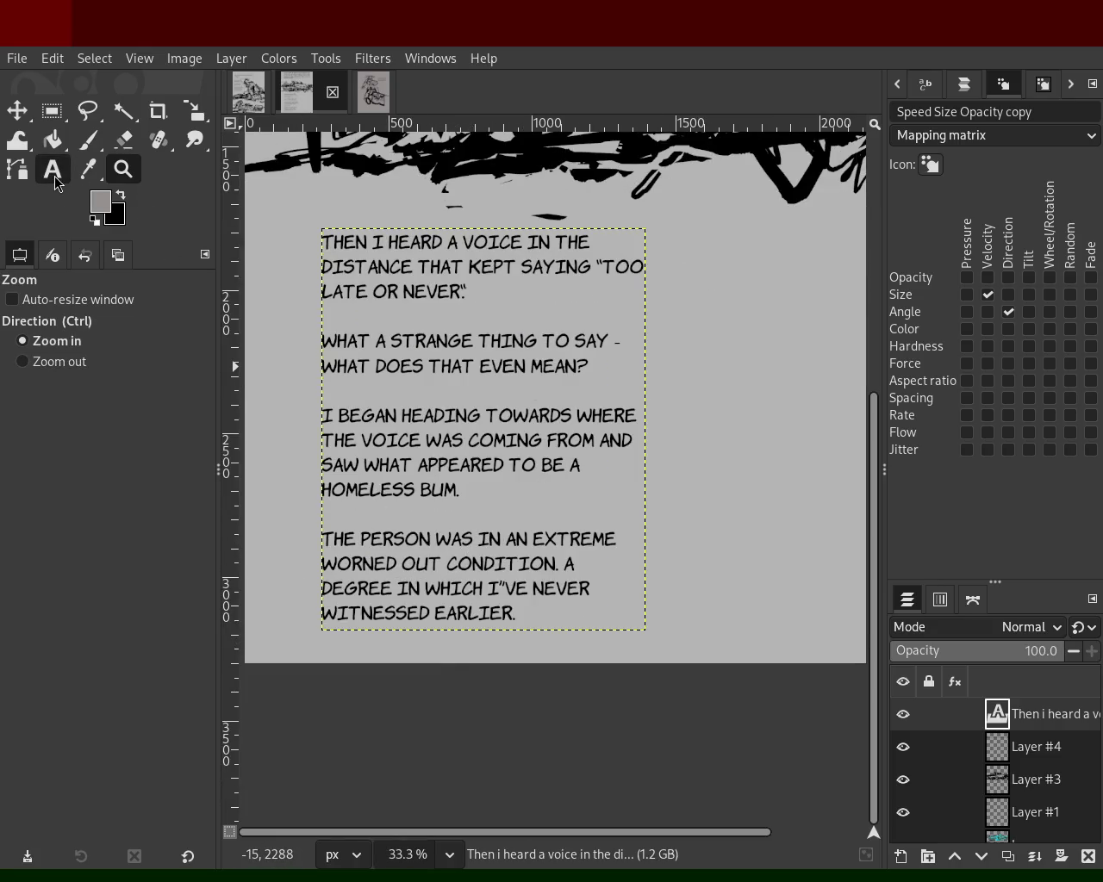
# - Replace the word EARLIER with BEFORE in the narration
pyautogui.click(55, 176)
pyautogui.doubleClick(472, 613)
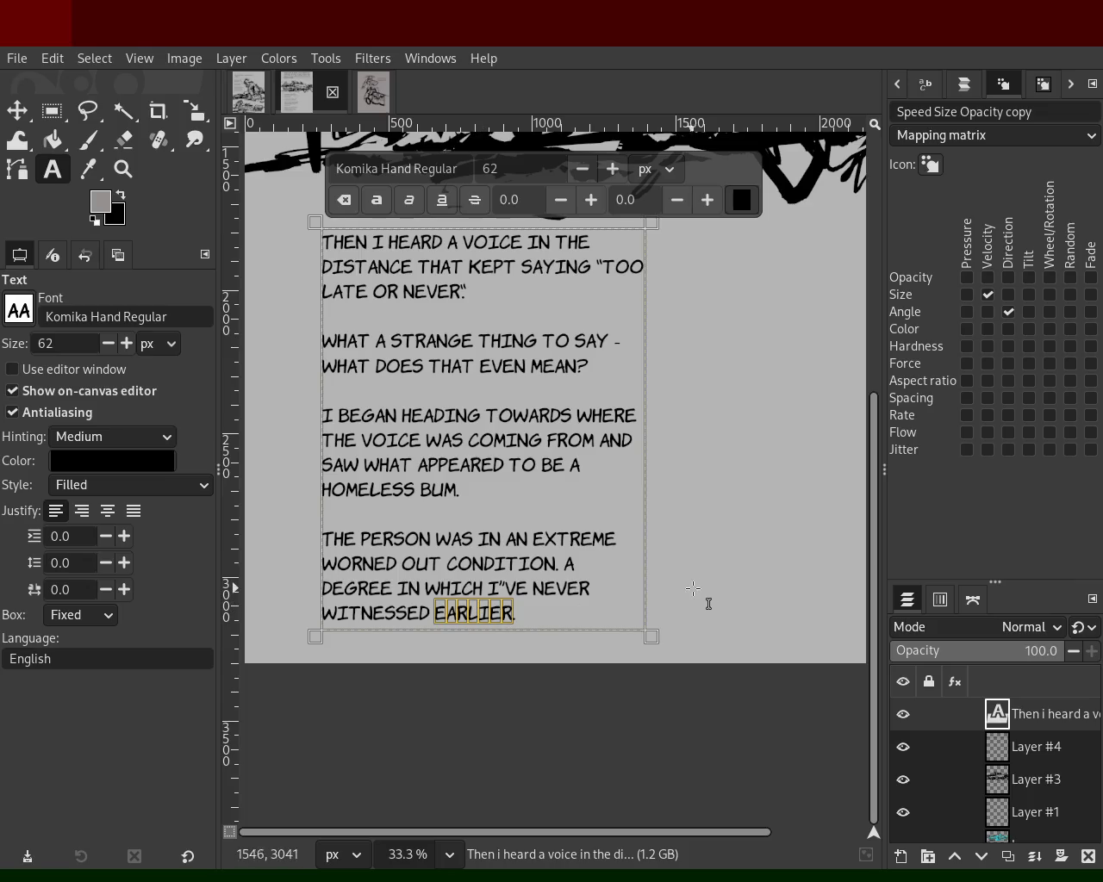
pyautogui.write('BEFORE')
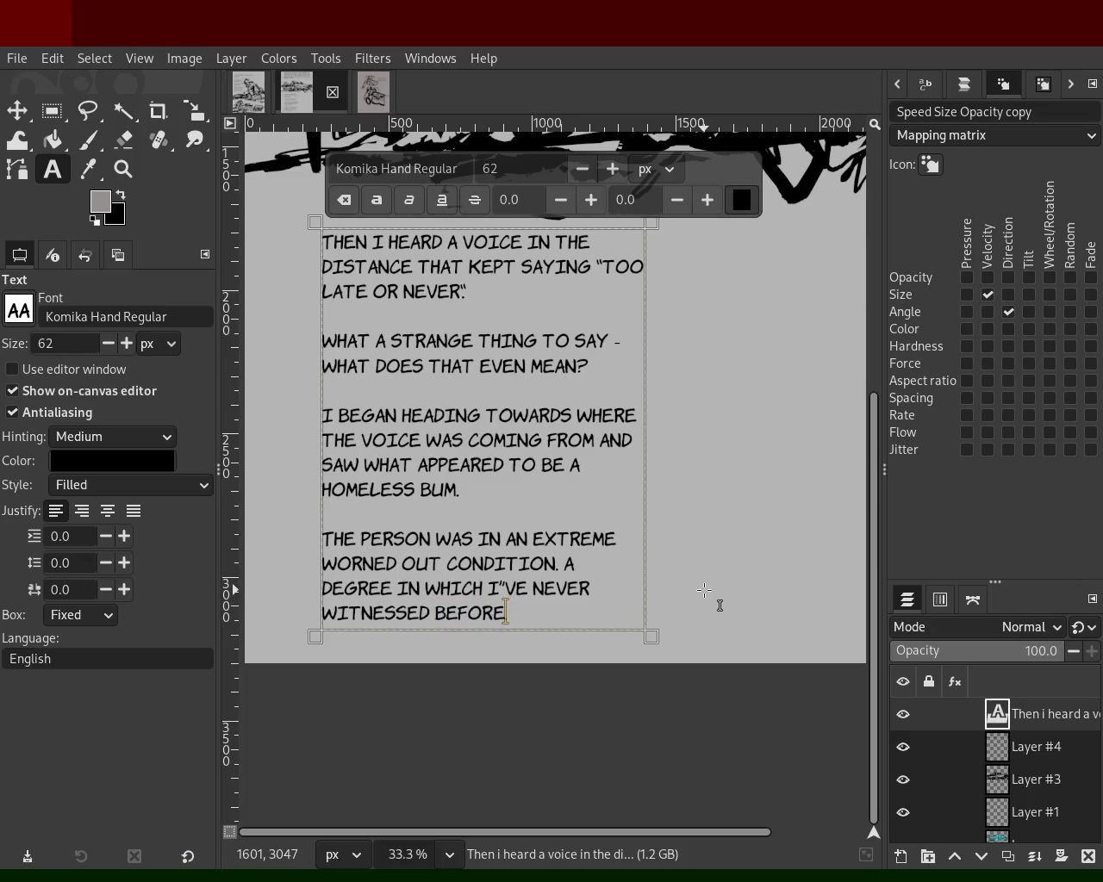
pyautogui.click(123, 169)
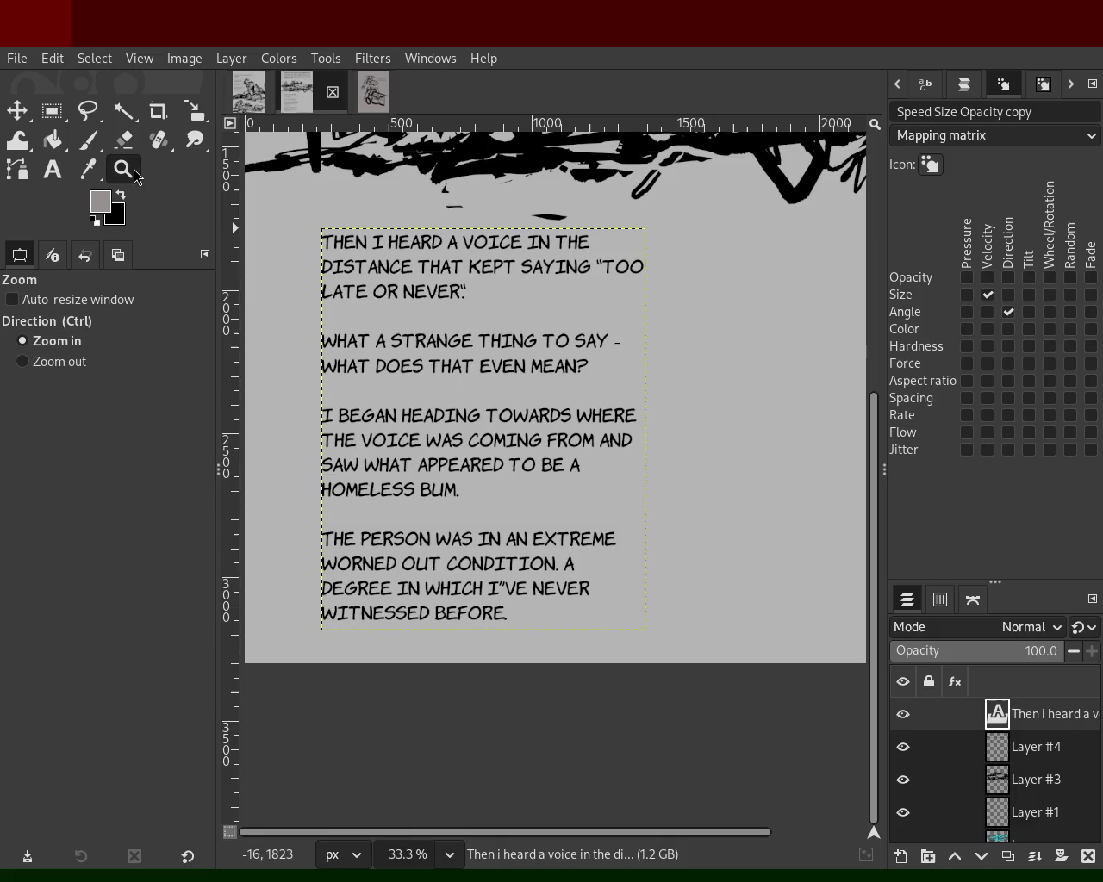
pyautogui.keyDown('ctrl'); pyautogui.click(468, 394); pyautogui.keyUp('ctrl')
pyautogui.click(455, 359)
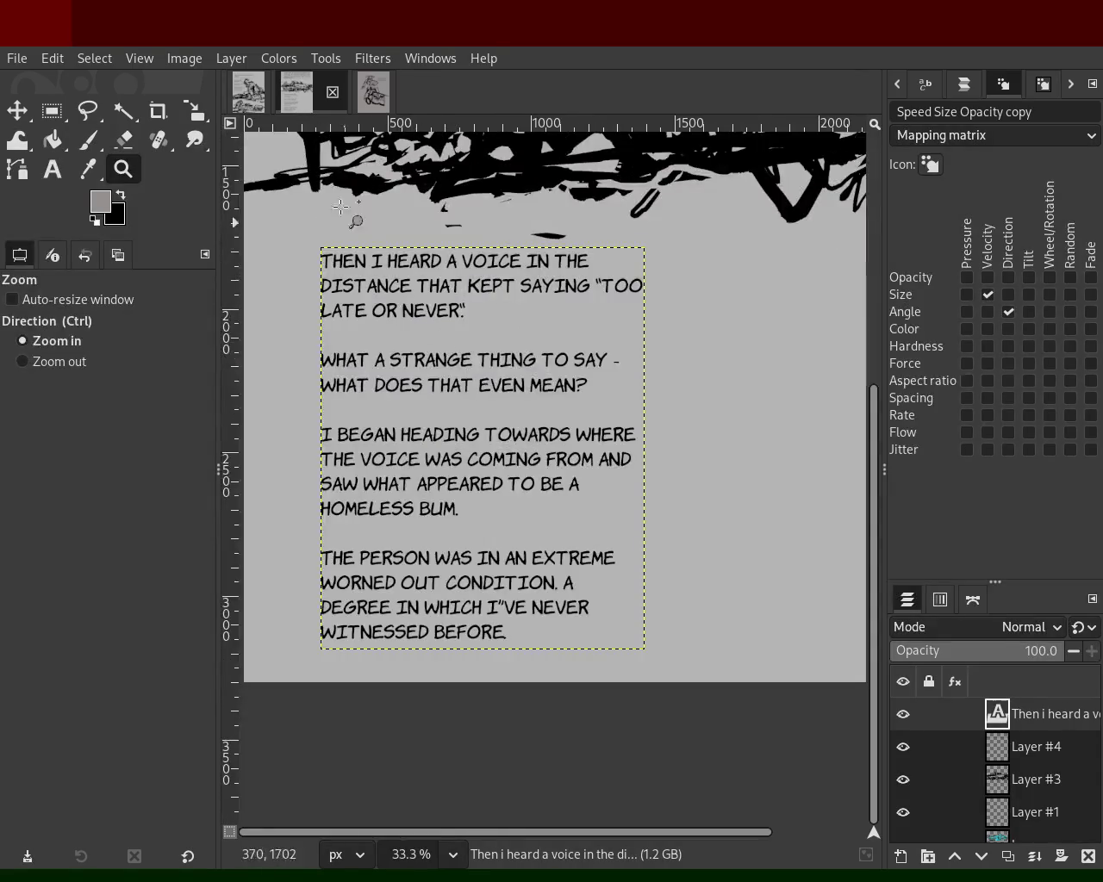
pyautogui.click(371, 92)
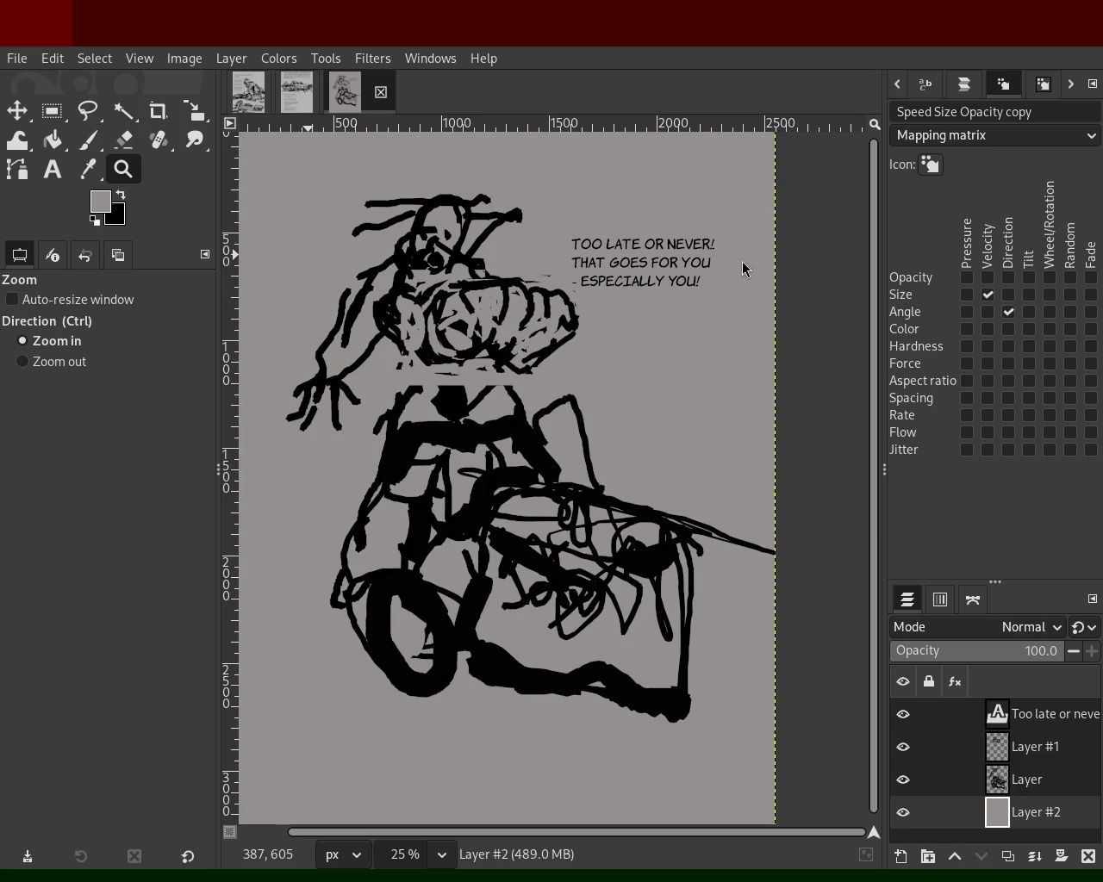
# - Switch to the landing-sequence page and adjust its zoom
pyautogui.click(248, 93)
pyautogui.keyDown('ctrl'); pyautogui.click(501, 341); pyautogui.keyUp('ctrl')
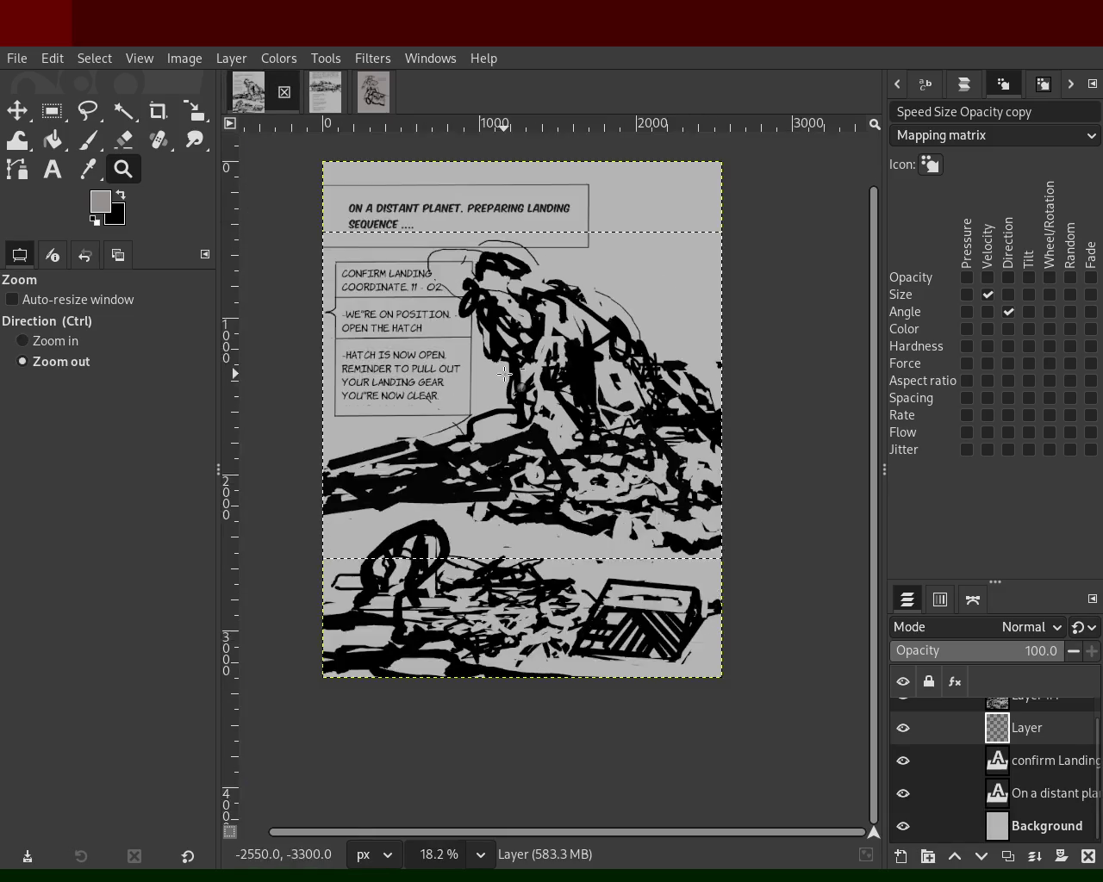
pyautogui.click(529, 422)
pyautogui.keyDown('ctrl'); pyautogui.click(528, 422); pyautogui.keyUp('ctrl')
pyautogui.click(528, 423)
pyautogui.keyDown('ctrl'); pyautogui.click(528, 423); pyautogui.keyUp('ctrl')
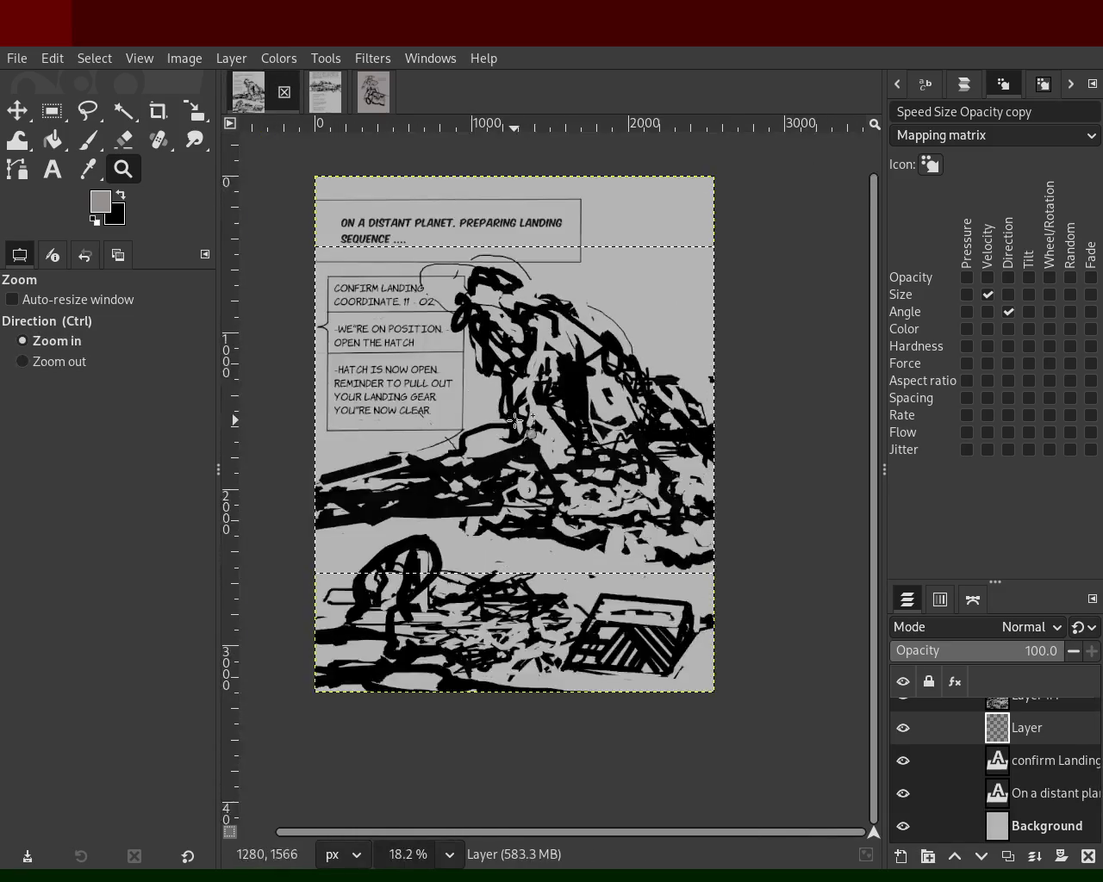
pyautogui.click(529, 422)
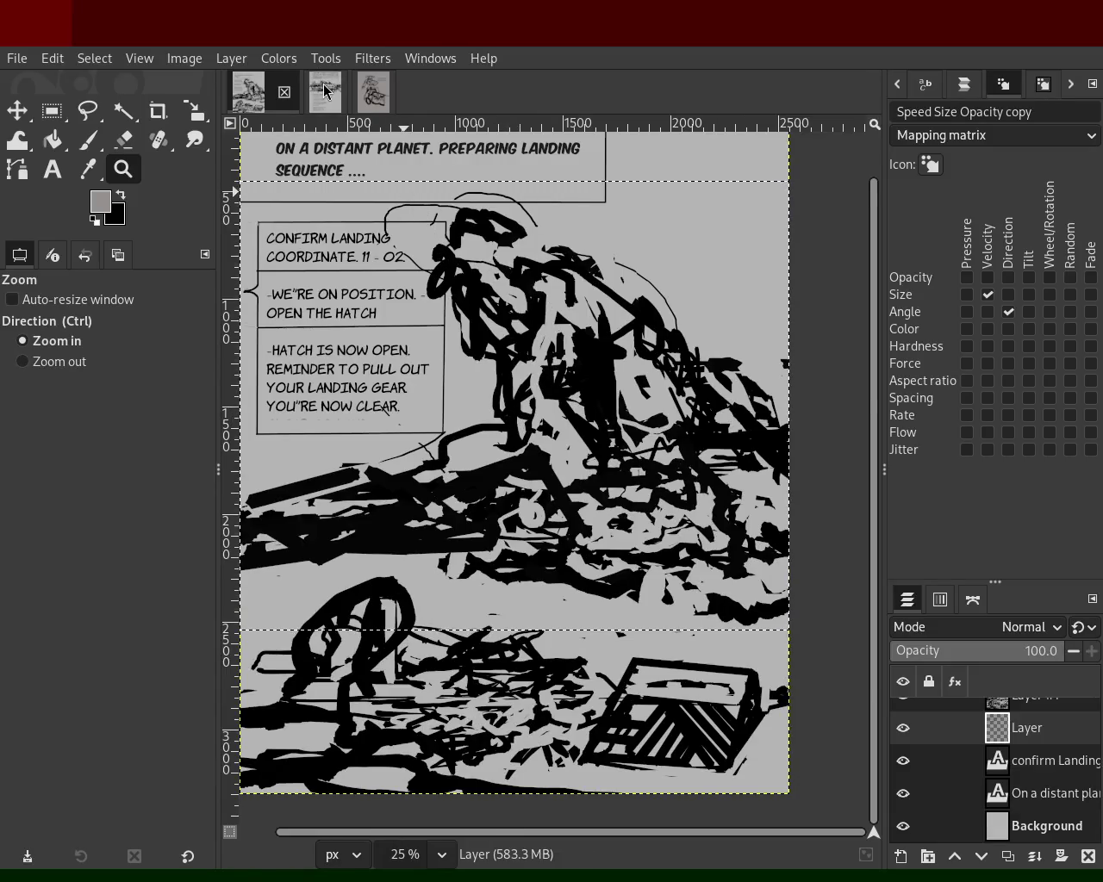
# - Check the city page at a different zoom, then return to the cart figure page
pyautogui.click(324, 90)
pyautogui.keyDown('ctrl'); pyautogui.click(591, 387); pyautogui.keyUp('ctrl')
pyautogui.keyDown('ctrl'); pyautogui.click(591, 387); pyautogui.keyUp('ctrl')
pyautogui.keyDown('ctrl'); pyautogui.click(591, 387); pyautogui.keyUp('ctrl')
pyautogui.click(588, 336)
pyautogui.keyDown('ctrl'); pyautogui.click(588, 337); pyautogui.keyUp('ctrl')
pyautogui.click(521, 330)
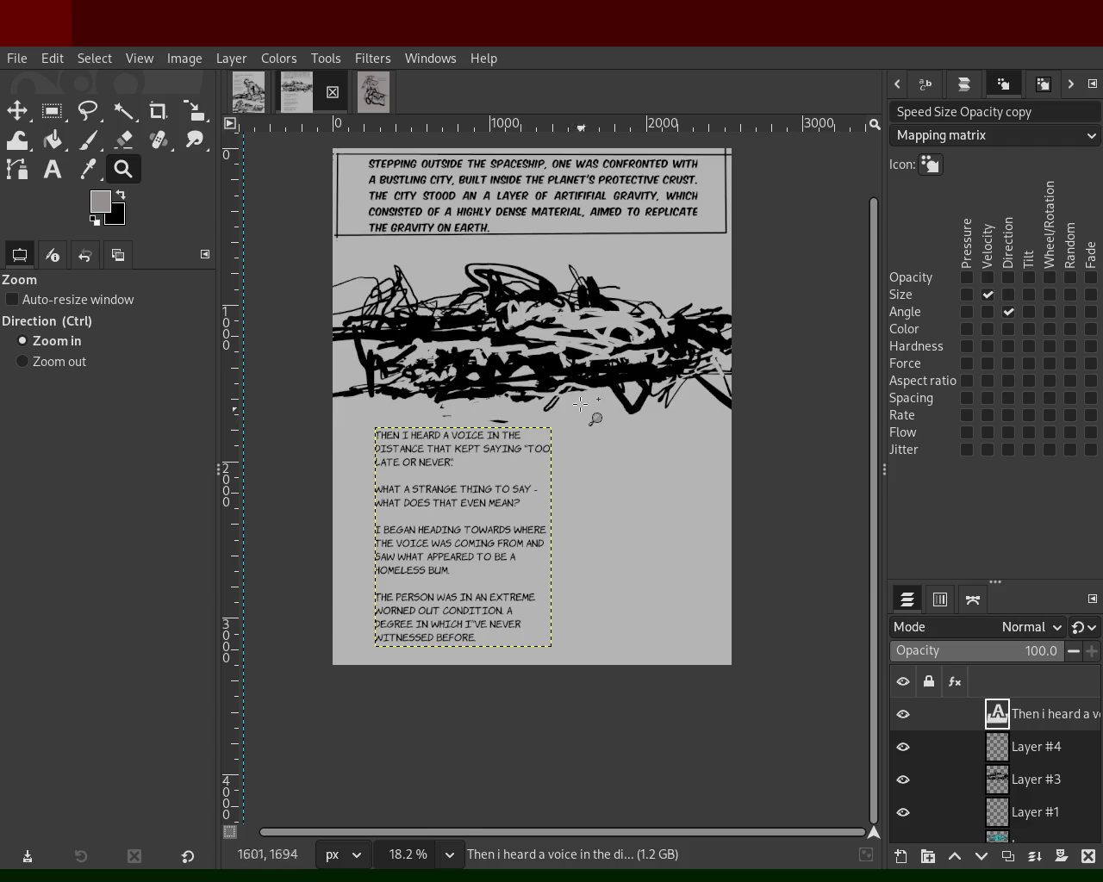
pyautogui.click(375, 102)
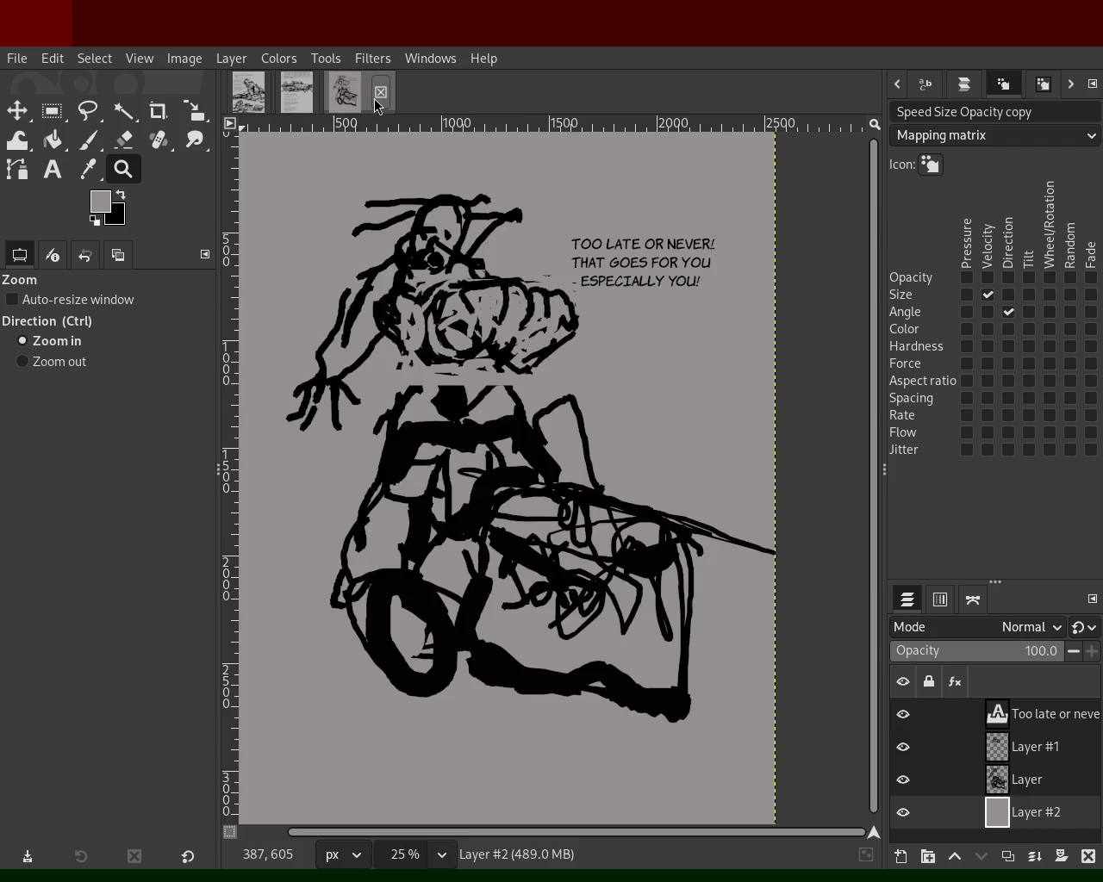
# - Zoom in on the tangled scribbles in the cart box to 66.7%
pyautogui.keyDown('ctrl'); pyautogui.click(511, 332); pyautogui.keyUp('ctrl')
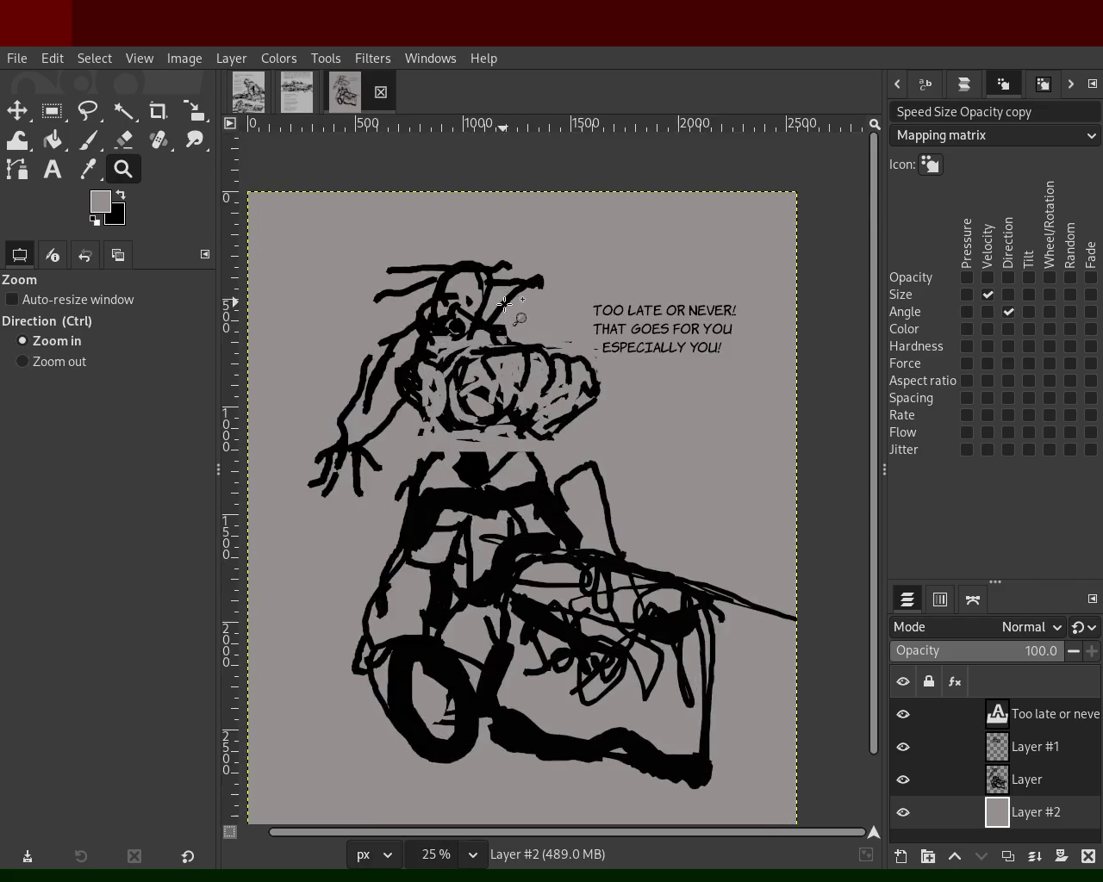
pyautogui.doubleClick(573, 330)
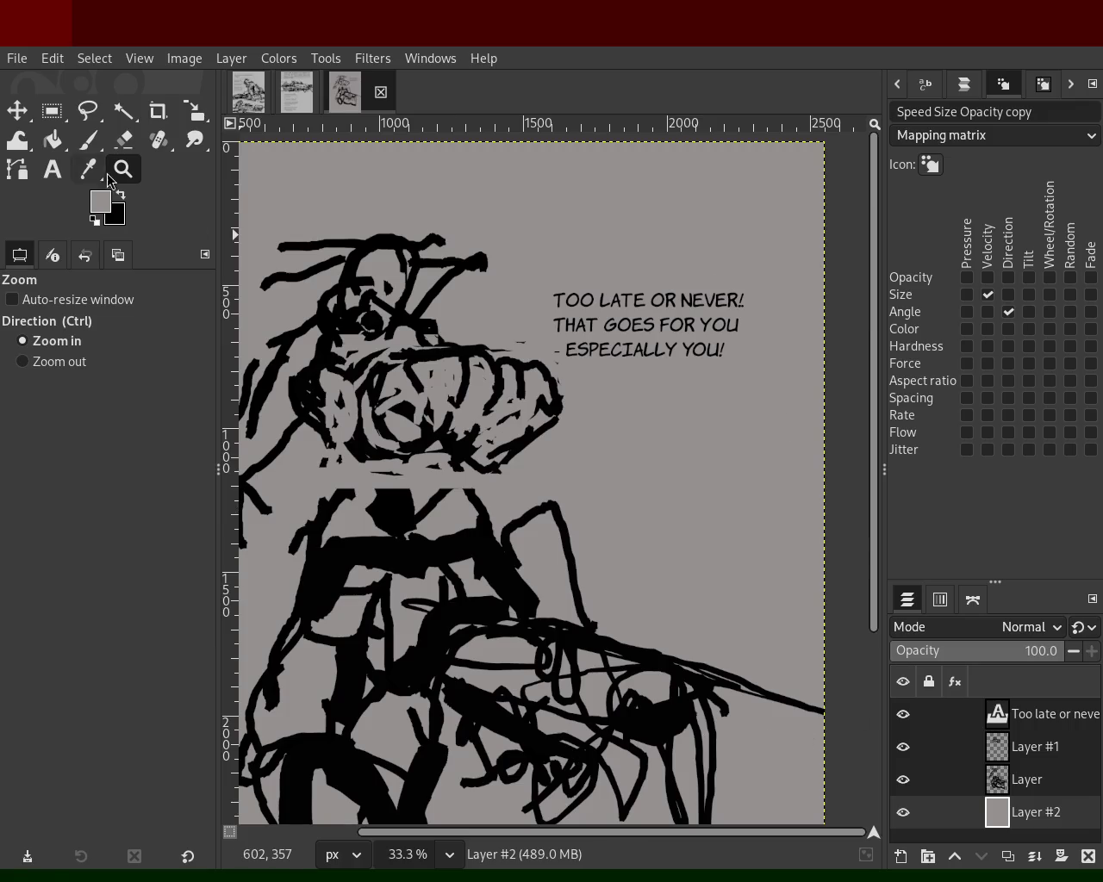
pyautogui.scroll(-2, 500, 363)
pyautogui.scroll(2, 500, 507)
pyautogui.scroll(-1, 501, 509)
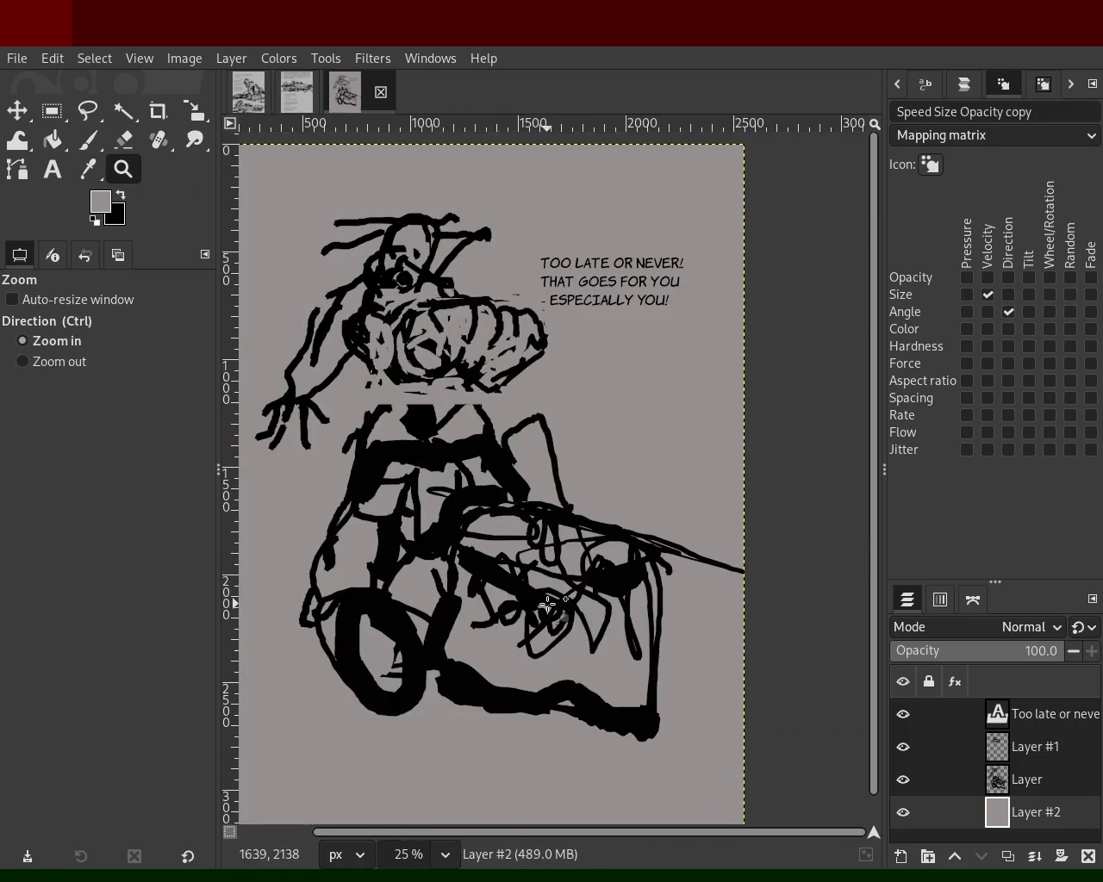
pyautogui.scroll(3, 547, 606)
pyautogui.scroll(-2, 546, 606)
pyautogui.scroll(1, 583, 596)
pyautogui.scroll(1, 582, 595)
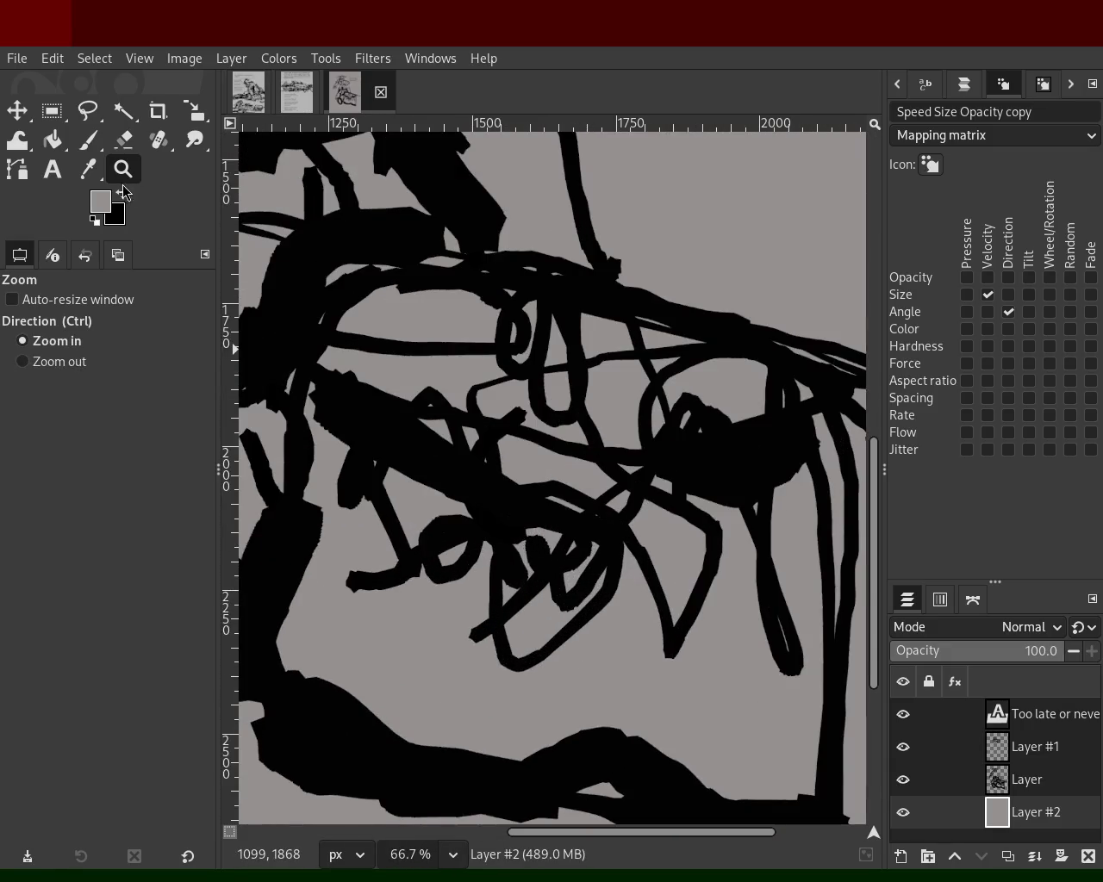
# - Try black brush strokes and eraser passes on the box scribbles, undoing them
pyautogui.press('p')
pyautogui.keyDown('ctrl'); pyautogui.click(443, 528); pyautogui.keyUp('ctrl')
pyautogui.moveTo(443, 528)
pyautogui.mouseDown()
pyautogui.moveTo(457, 582)
pyautogui.moveTo(655, 614)
pyautogui.moveTo(724, 603)
pyautogui.mouseUp()
pyautogui.hotkey('ctrl', 'z')
pyautogui.moveTo(448, 399)
pyautogui.mouseDown()
pyautogui.moveTo(596, 411)
pyautogui.moveTo(609, 369)
pyautogui.mouseUp()
pyautogui.keyDown('ctrl'); pyautogui.click(594, 383); pyautogui.keyUp('ctrl')
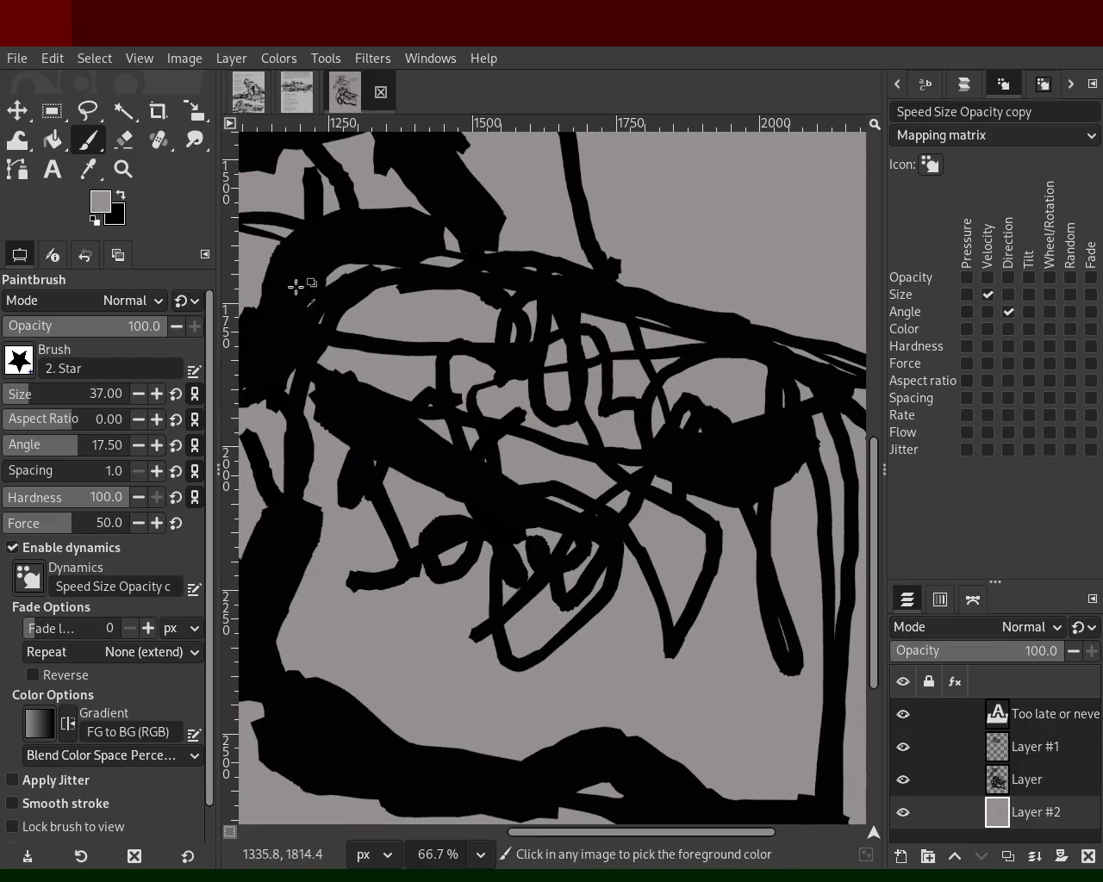
pyautogui.hotkey('shift', 'e')
pyautogui.moveTo(578, 396); pyautogui.dragTo(528, 394)
pyautogui.hotkey('ctrl', 'z')
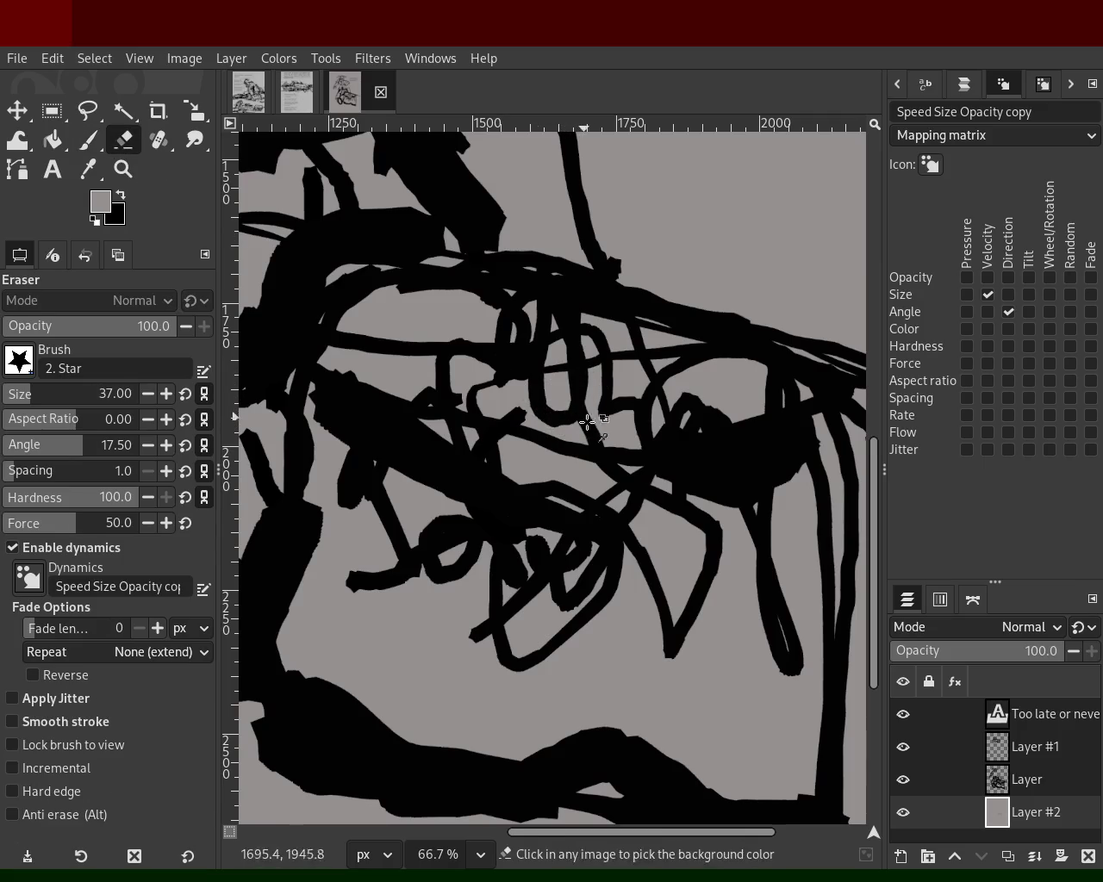
pyautogui.hotkey('ctrl', 'z')
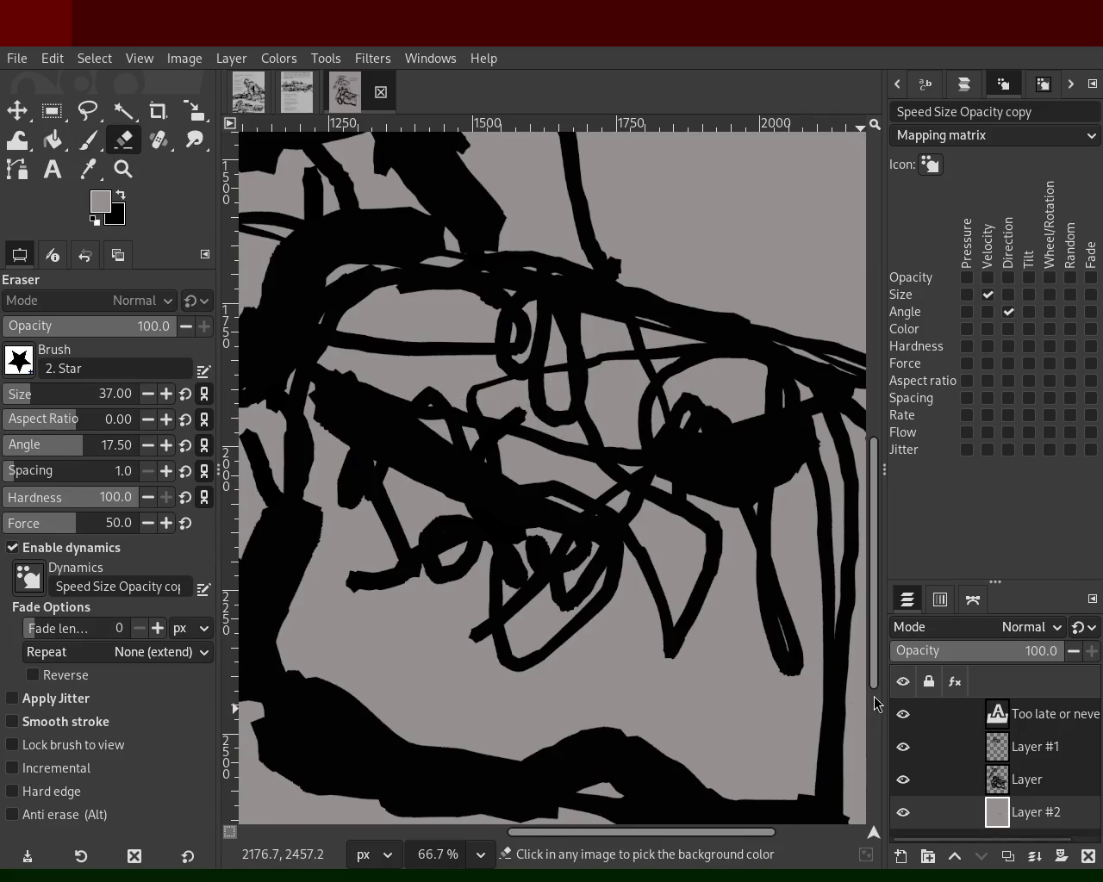
# - Hide the caption layer and erase streaks through the box and bottom scribbles
pyautogui.click(896, 712)
pyautogui.click(904, 779)
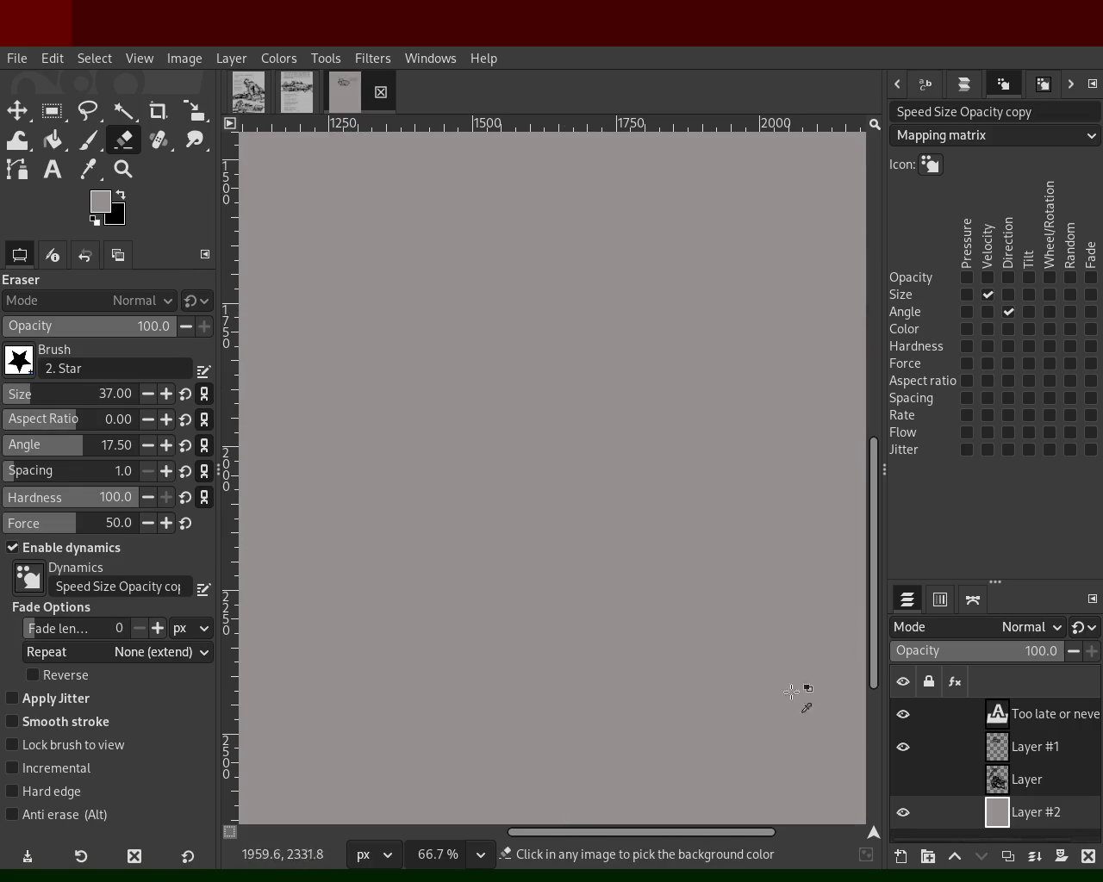
pyautogui.click(903, 779)
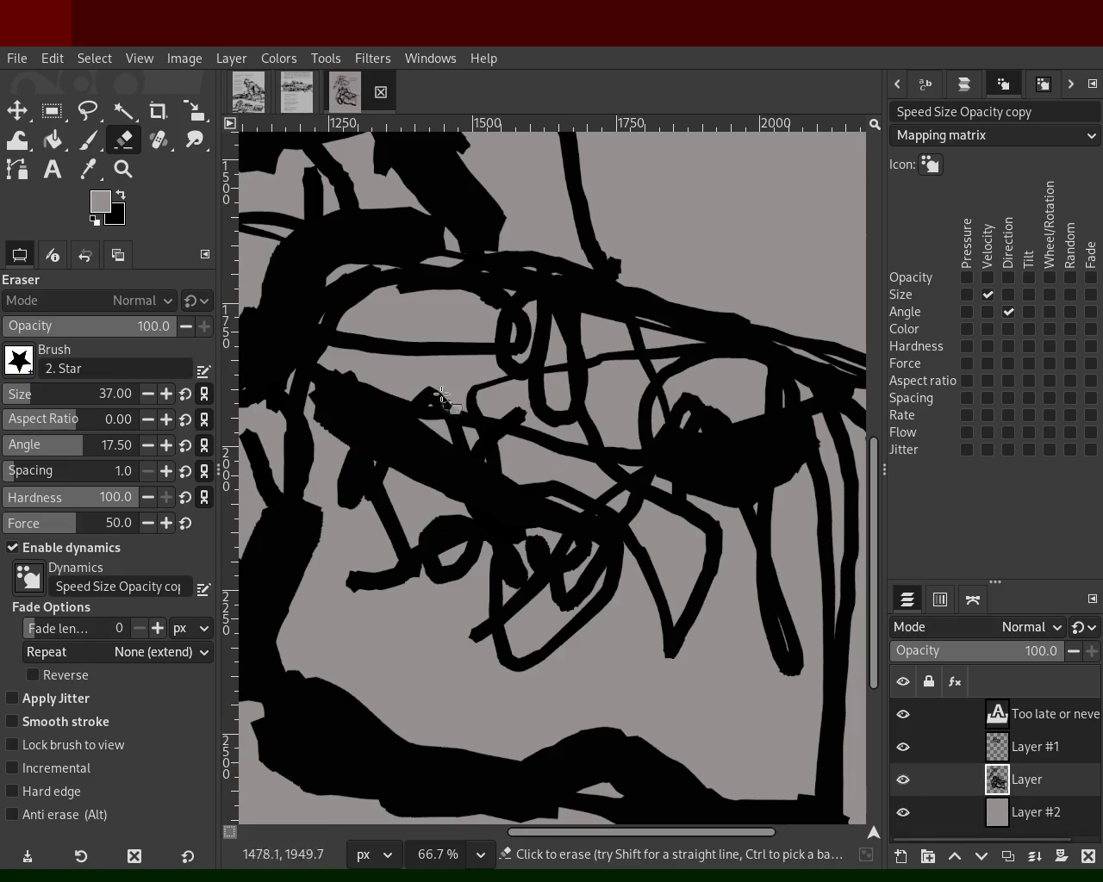
pyautogui.moveTo(474, 386)
pyautogui.mouseDown()
pyautogui.moveTo(510, 466)
pyautogui.moveTo(585, 361)
pyautogui.moveTo(749, 449)
pyautogui.moveTo(584, 560)
pyautogui.moveTo(411, 561)
pyautogui.moveTo(382, 463)
pyautogui.moveTo(408, 648)
pyautogui.mouseUp()
pyautogui.moveTo(607, 735)
pyautogui.mouseDown()
pyautogui.moveTo(604, 768)
pyautogui.moveTo(660, 755)
pyautogui.moveTo(556, 741)
pyautogui.moveTo(715, 762)
pyautogui.moveTo(783, 705)
pyautogui.moveTo(817, 565)
pyautogui.moveTo(760, 541)
pyautogui.moveTo(726, 476)
pyautogui.mouseUp()
# - Paint a long black stroke, some grey cover strokes, and black strokes across the box
pyautogui.click(88, 142)
pyautogui.keyDown('ctrl'); pyautogui.click(433, 739); pyautogui.keyUp('ctrl')
pyautogui.moveTo(752, 525)
pyautogui.mouseDown()
pyautogui.moveTo(757, 465)
pyautogui.moveTo(475, 394)
pyautogui.moveTo(427, 347)
pyautogui.moveTo(683, 389)
pyautogui.moveTo(529, 381)
pyautogui.moveTo(510, 318)
pyautogui.moveTo(427, 324)
pyautogui.mouseUp()
pyautogui.keyDown('ctrl'); pyautogui.click(683, 388); pyautogui.keyUp('ctrl')
pyautogui.hotkey('ctrl', 'z')
pyautogui.moveTo(523, 393)
pyautogui.mouseDown()
pyautogui.moveTo(575, 484)
pyautogui.moveTo(606, 356)
pyautogui.moveTo(491, 309)
pyautogui.mouseUp()
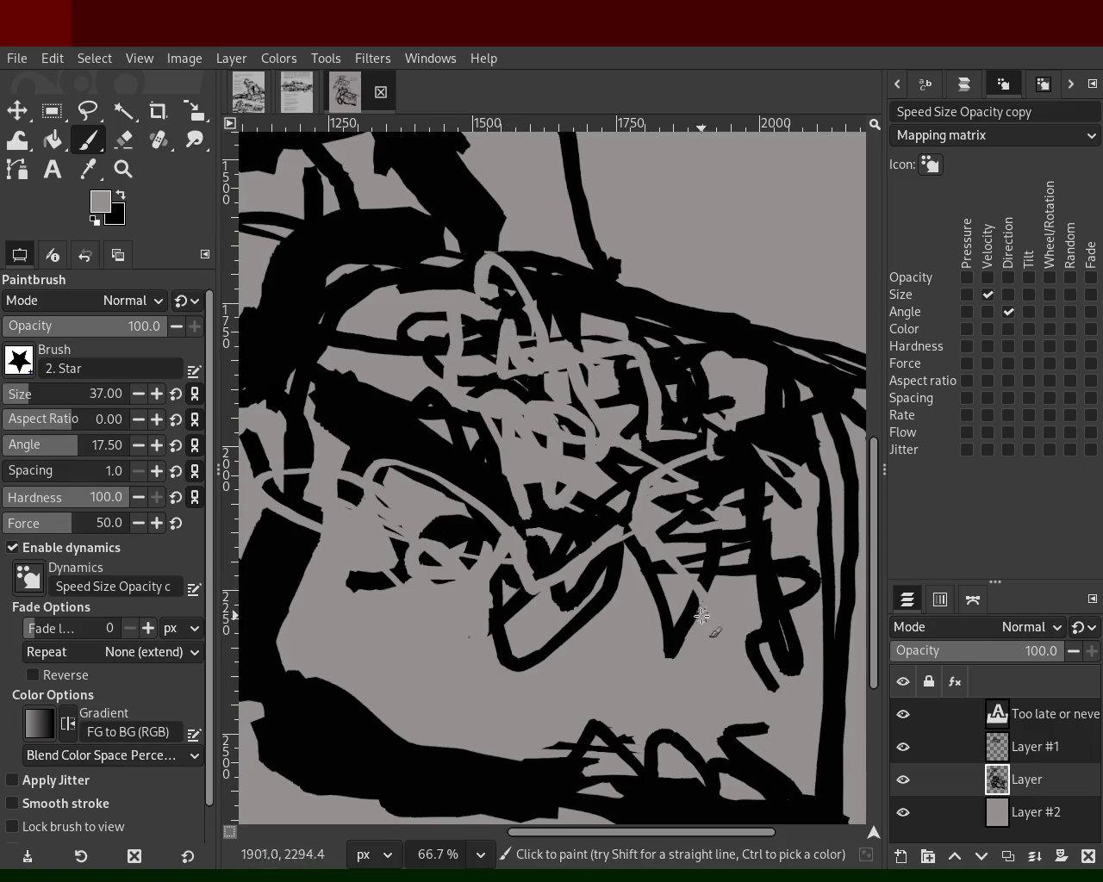
pyautogui.keyDown('ctrl'); pyautogui.click(447, 477); pyautogui.keyUp('ctrl')
pyautogui.moveTo(447, 476)
pyautogui.mouseDown()
pyautogui.moveTo(495, 564)
pyautogui.moveTo(395, 646)
pyautogui.moveTo(787, 609)
pyautogui.moveTo(795, 644)
pyautogui.mouseUp()
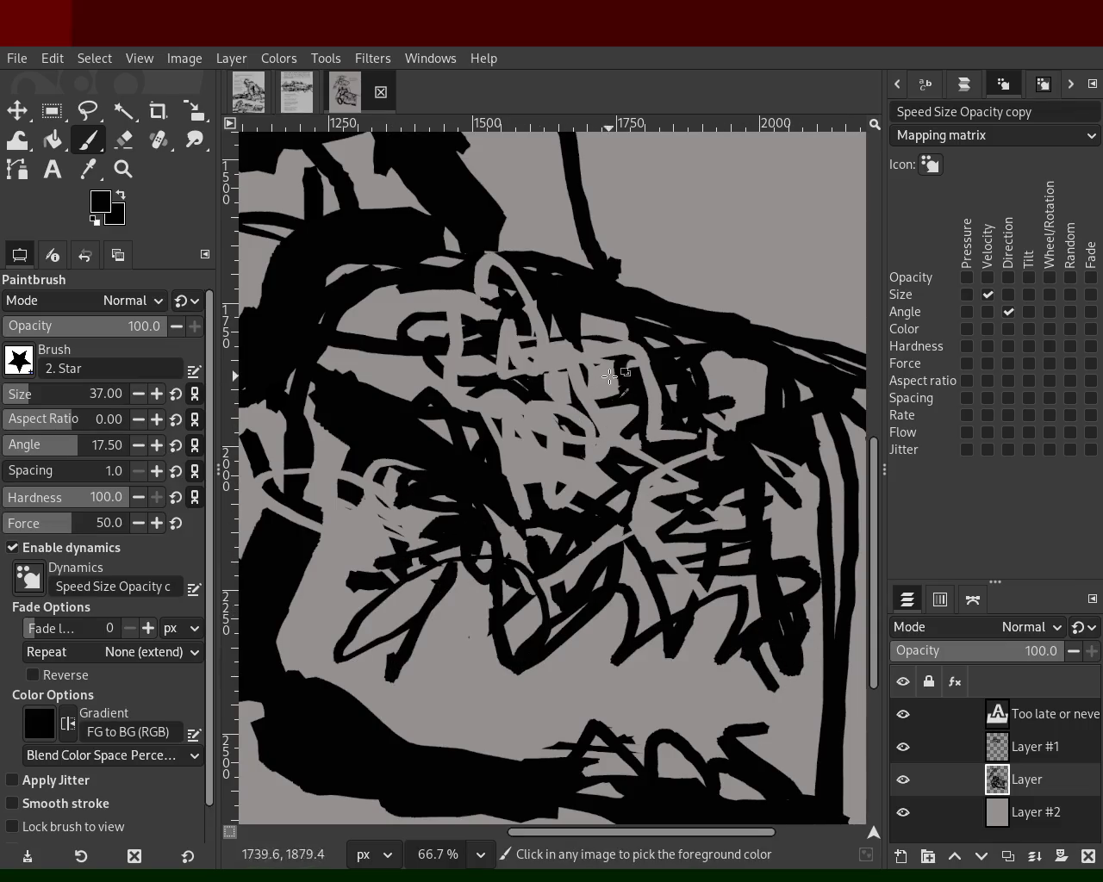
pyautogui.moveTo(631, 382)
pyautogui.mouseDown()
pyautogui.moveTo(571, 338)
pyautogui.moveTo(596, 364)
pyautogui.moveTo(561, 446)
pyautogui.moveTo(532, 407)
pyautogui.mouseUp()
# - Cover the centre scribbles with grey and add new black strokes in the box
pyautogui.keyDown('ctrl'); pyautogui.click(507, 340); pyautogui.keyUp('ctrl')
pyautogui.moveTo(436, 395)
pyautogui.mouseDown()
pyautogui.moveTo(423, 426)
pyautogui.moveTo(498, 382)
pyautogui.mouseUp()
pyautogui.keyDown('ctrl'); pyautogui.click(416, 336); pyautogui.keyUp('ctrl')
pyautogui.moveTo(392, 349); pyautogui.dragTo(388, 396)
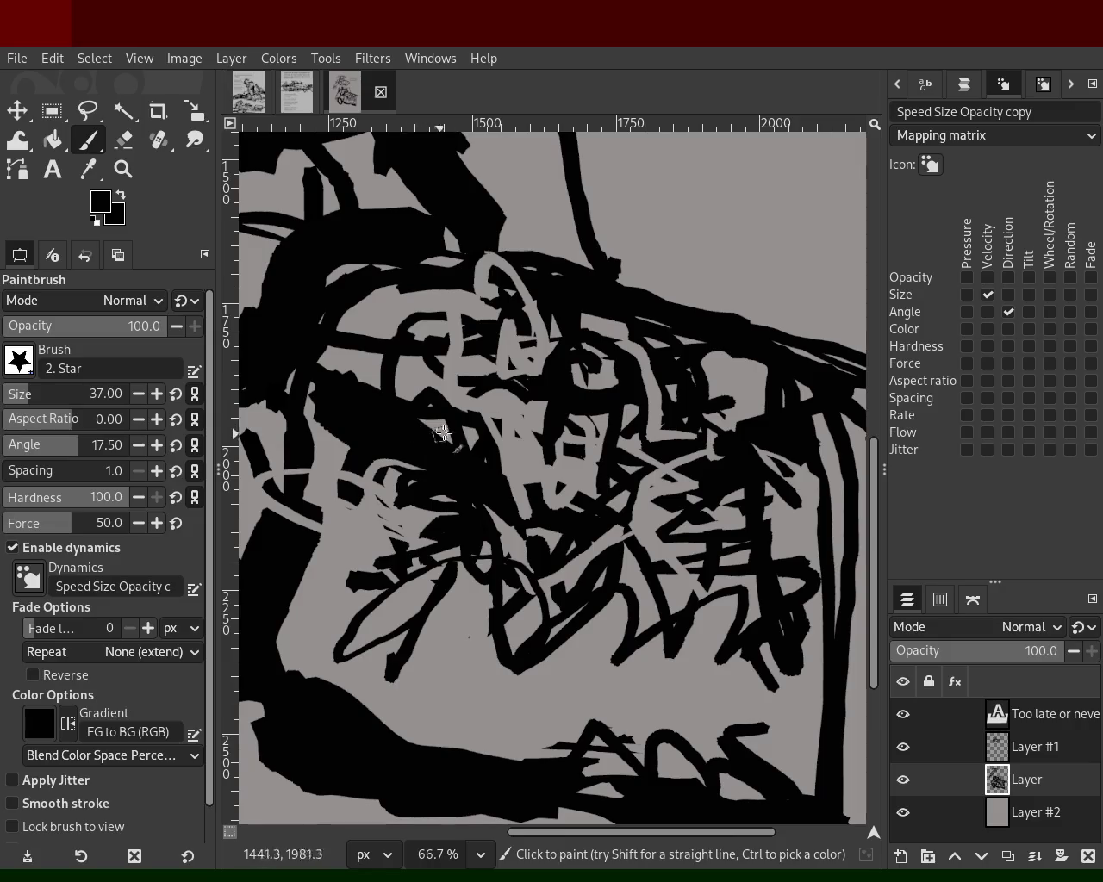
pyautogui.moveTo(469, 405); pyautogui.dragTo(426, 329)
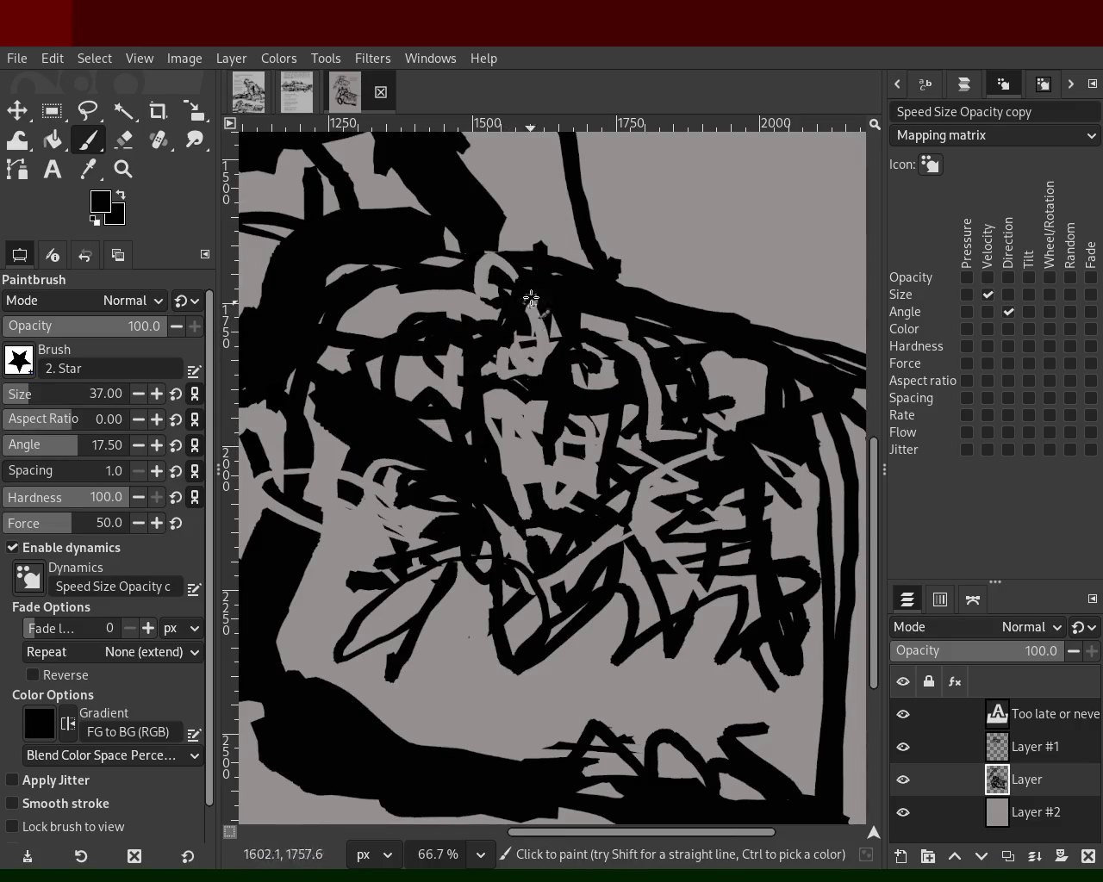
pyautogui.keyDown('ctrl'); pyautogui.click(711, 392); pyautogui.keyUp('ctrl')
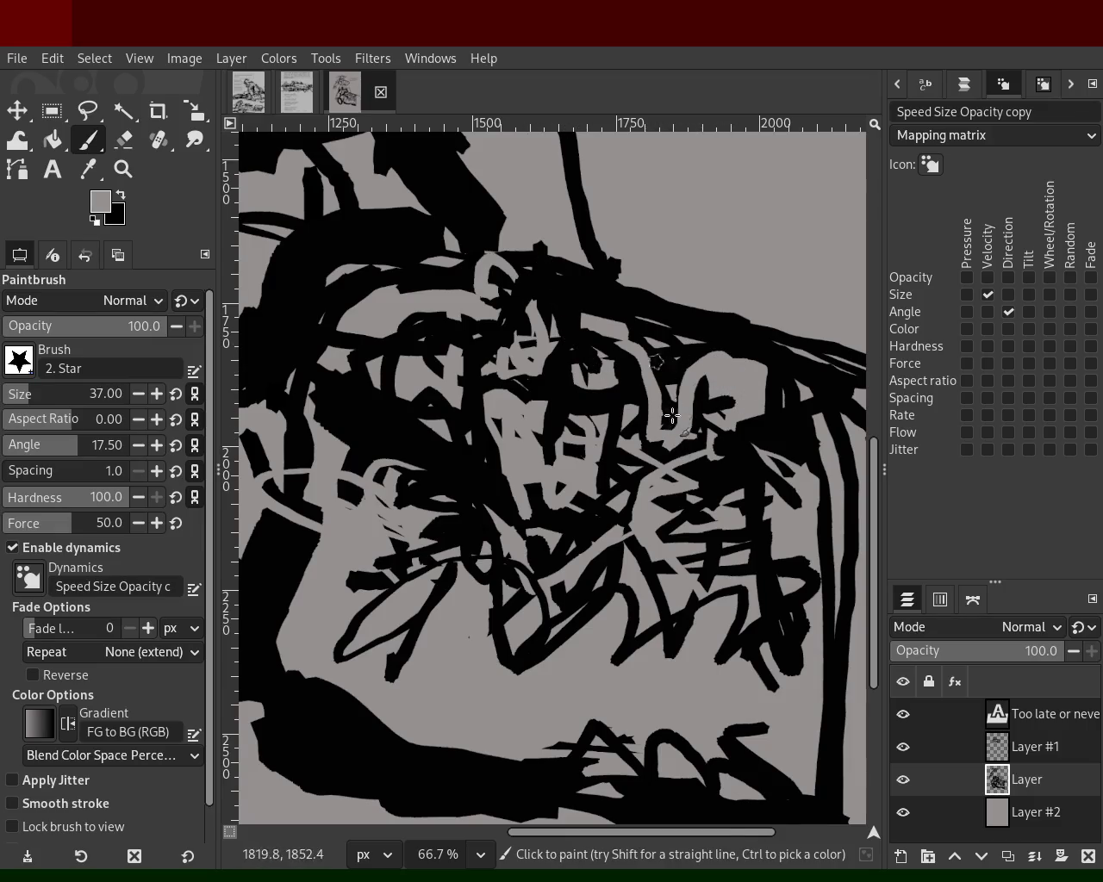
pyautogui.moveTo(551, 368)
pyautogui.mouseDown()
pyautogui.moveTo(527, 342)
pyautogui.moveTo(546, 463)
pyautogui.moveTo(533, 435)
pyautogui.moveTo(487, 433)
pyautogui.moveTo(469, 448)
pyautogui.mouseUp()
pyautogui.moveTo(582, 473)
pyautogui.mouseDown()
pyautogui.moveTo(574, 403)
pyautogui.moveTo(604, 398)
pyautogui.moveTo(545, 380)
pyautogui.mouseUp()
# - Redraw the black strokes near the box top and zoom out to the whole page
pyautogui.keyDown('ctrl'); pyautogui.click(574, 403); pyautogui.keyUp('ctrl')
pyautogui.moveTo(548, 307); pyautogui.dragTo(564, 233)
pyautogui.hotkey('ctrl', 'z')
pyautogui.moveTo(530, 187)
pyautogui.mouseDown()
pyautogui.moveTo(549, 336)
pyautogui.moveTo(511, 275)
pyautogui.moveTo(510, 368)
pyautogui.moveTo(532, 330)
pyautogui.moveTo(521, 349)
pyautogui.moveTo(547, 333)
pyautogui.moveTo(662, 428)
pyautogui.mouseUp()
pyautogui.keyDown('ctrl'); pyautogui.click(533, 348); pyautogui.keyUp('ctrl')
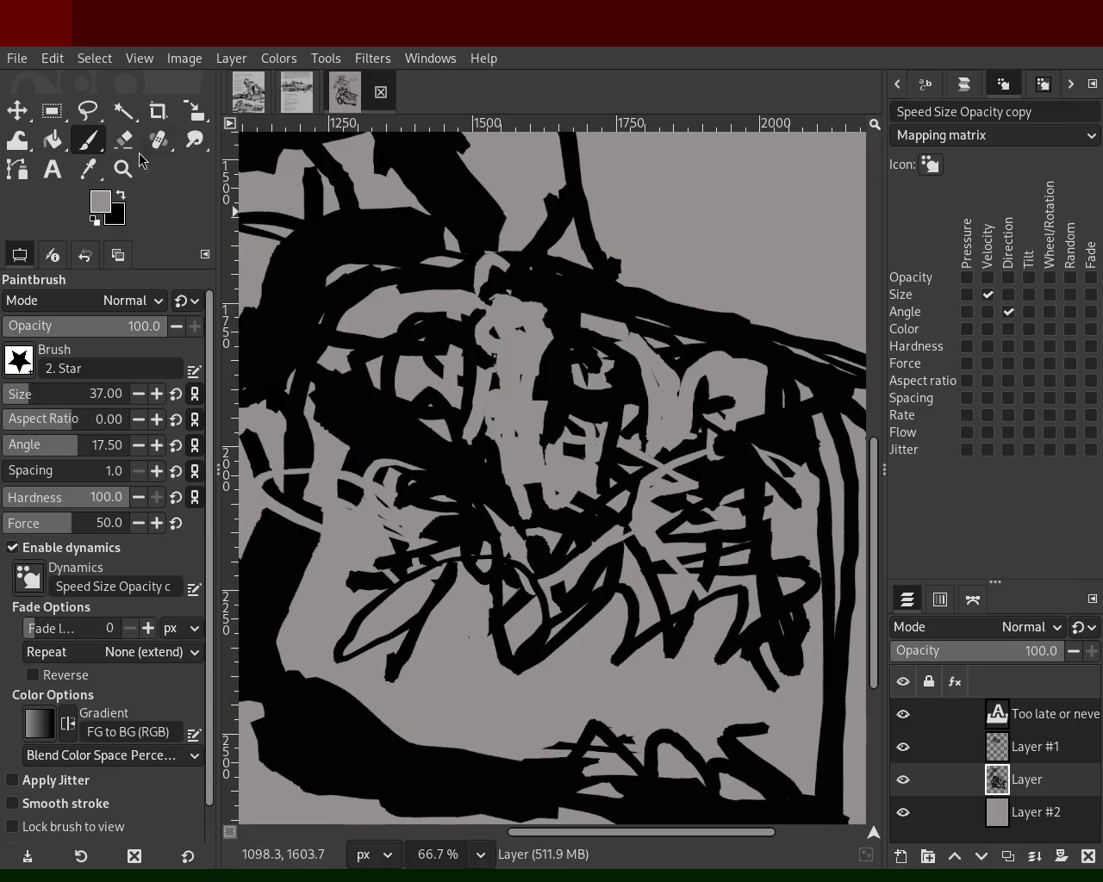
pyautogui.click(123, 169)
pyautogui.keyDown('ctrl'); pyautogui.click(553, 366); pyautogui.keyUp('ctrl')
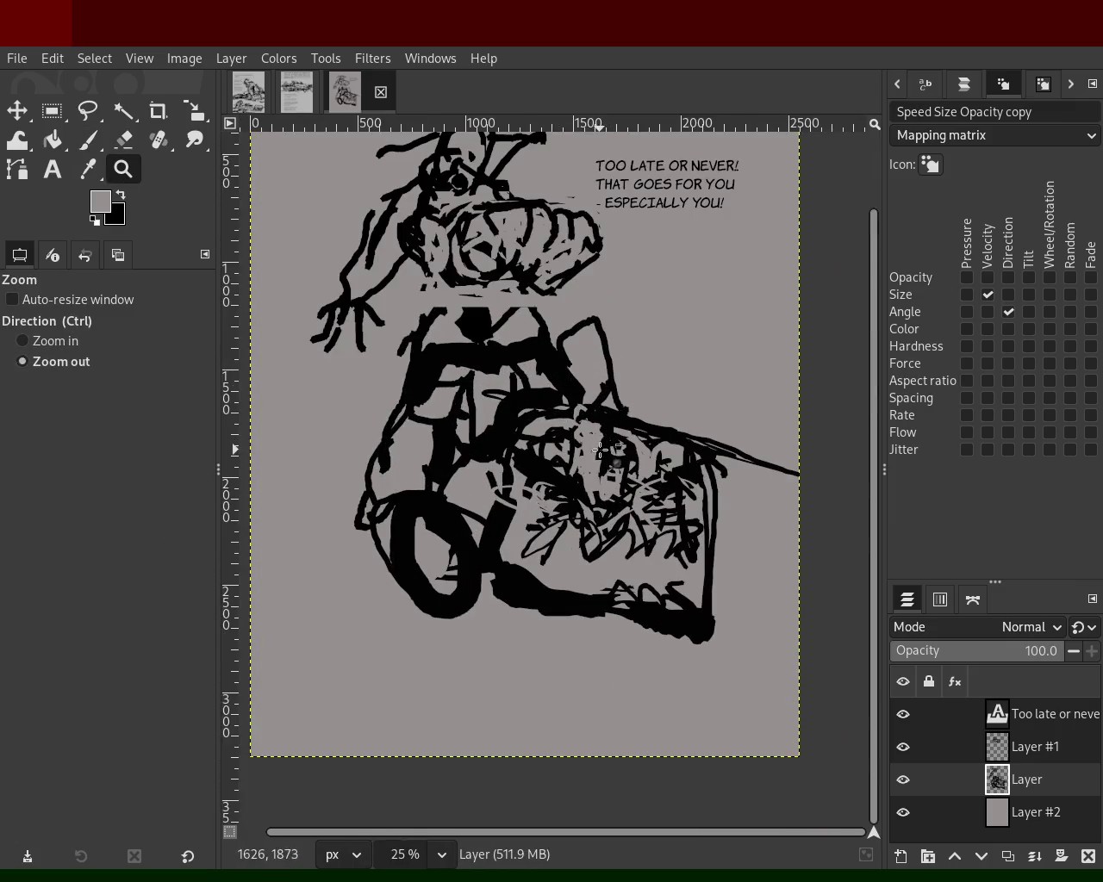
# - Check the second comic page, then return to the cart figure page and zoom in
pyautogui.keyDown('ctrl'); pyautogui.click(612, 353); pyautogui.keyUp('ctrl')
pyautogui.click(611, 353)
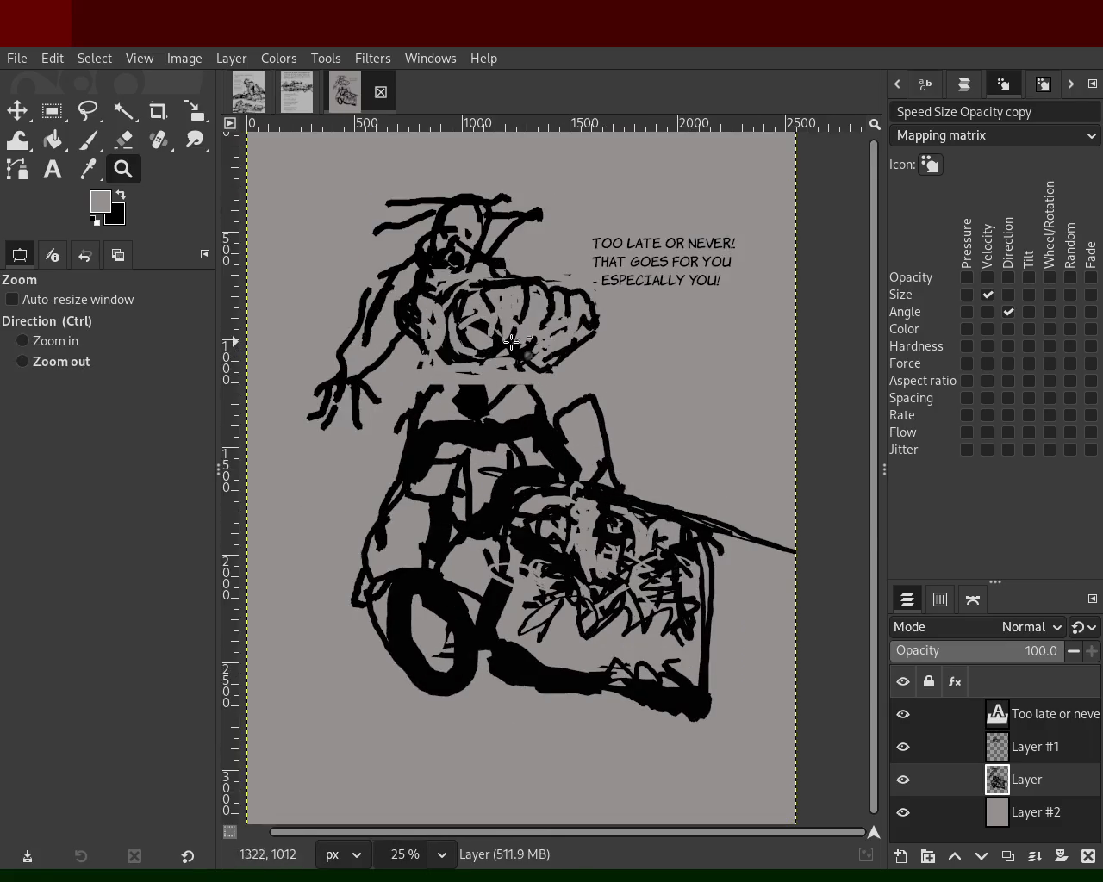
pyautogui.keyDown('ctrl'); pyautogui.click(558, 432); pyautogui.keyUp('ctrl')
pyautogui.click(296, 92)
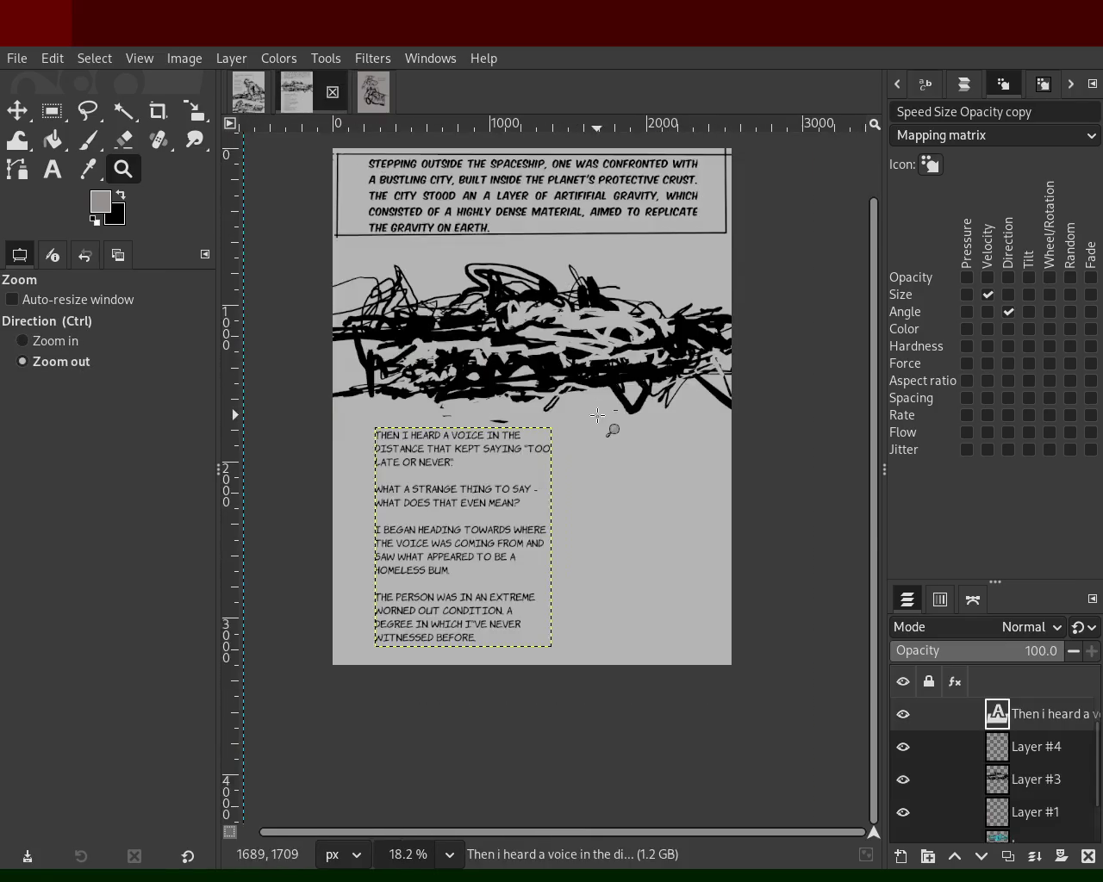
pyautogui.click(463, 262)
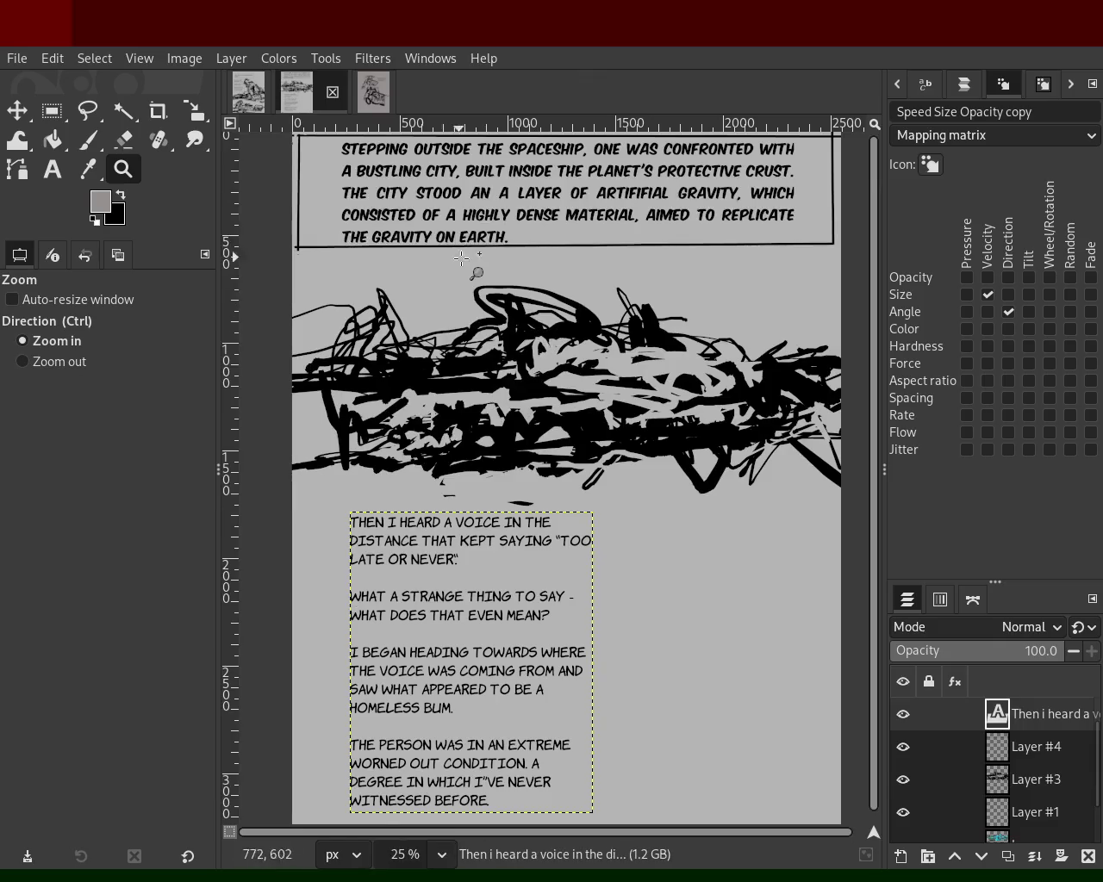
pyautogui.click(373, 92)
pyautogui.keyDown('ctrl'); pyautogui.click(559, 450); pyautogui.keyUp('ctrl')
pyautogui.click(558, 450)
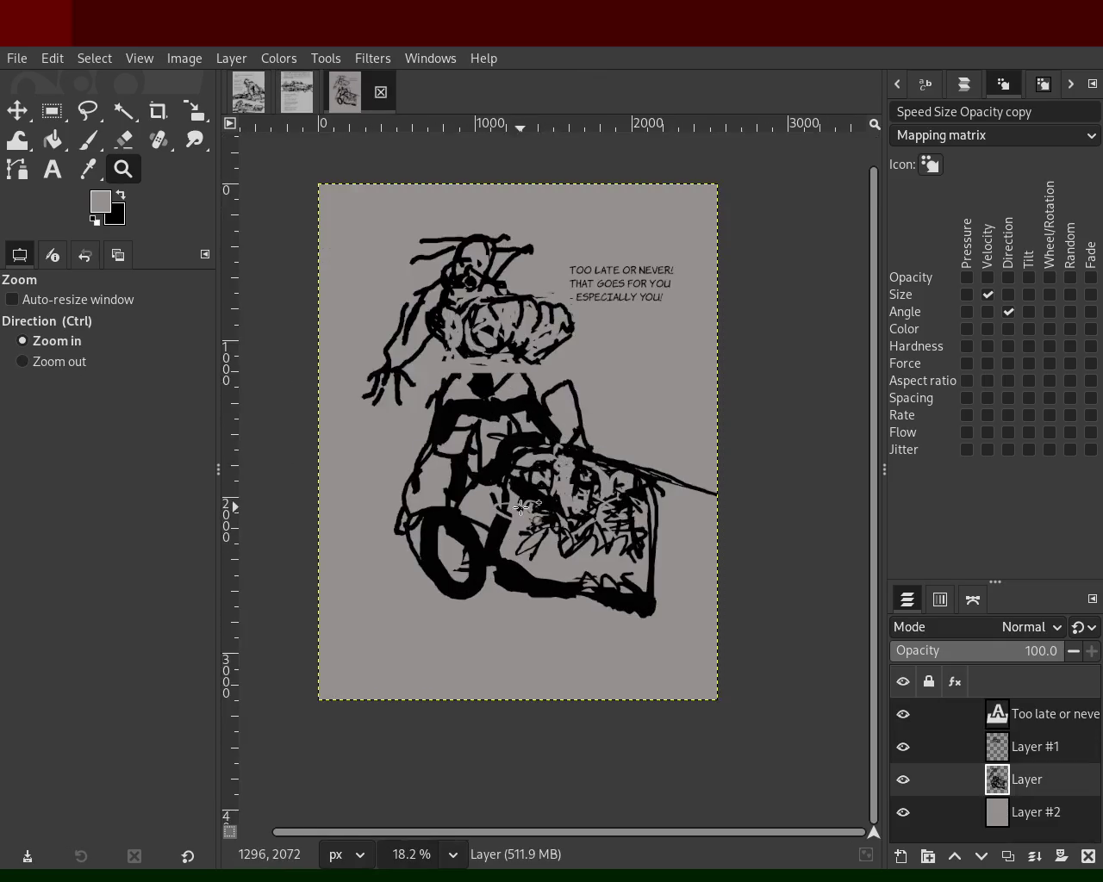
pyautogui.click(608, 446)
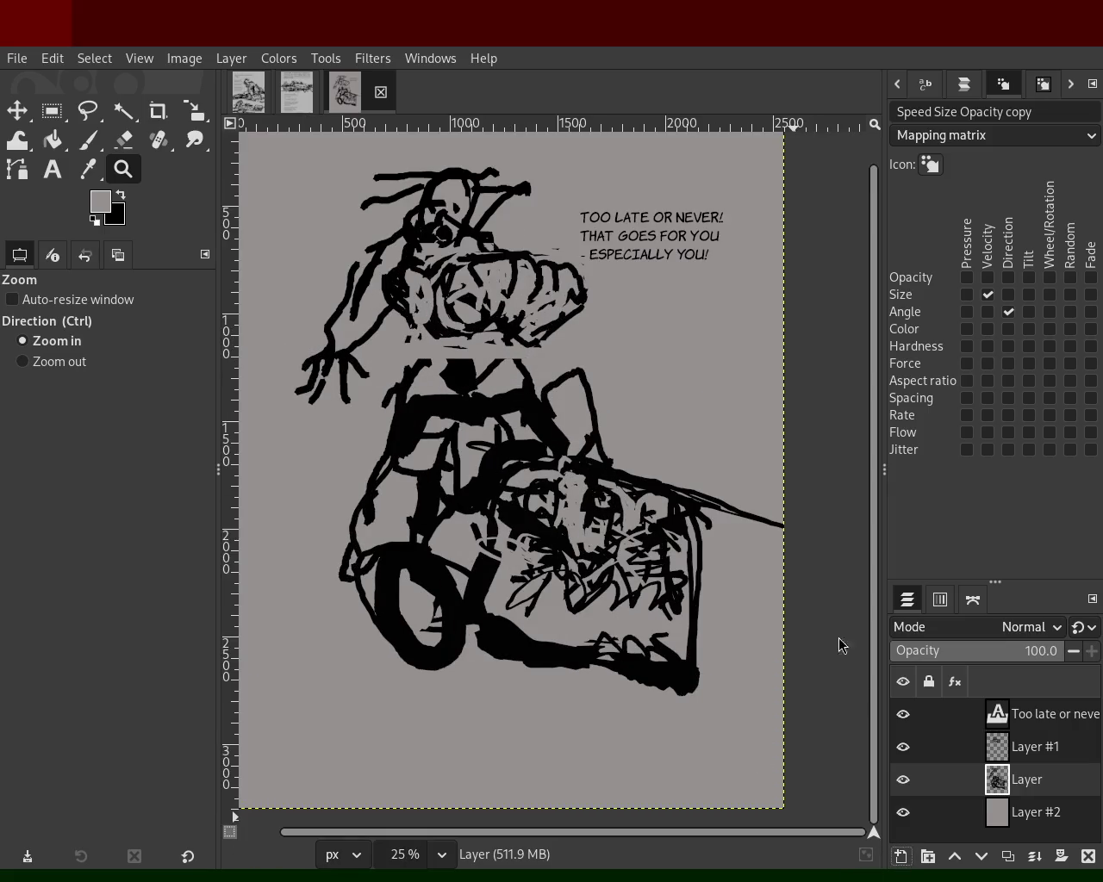
# - Add a new transparent Layer #3 above the drawing and view the whole page with the Paintbrush
pyautogui.hotkey('shift', 'ctrl', 'n')
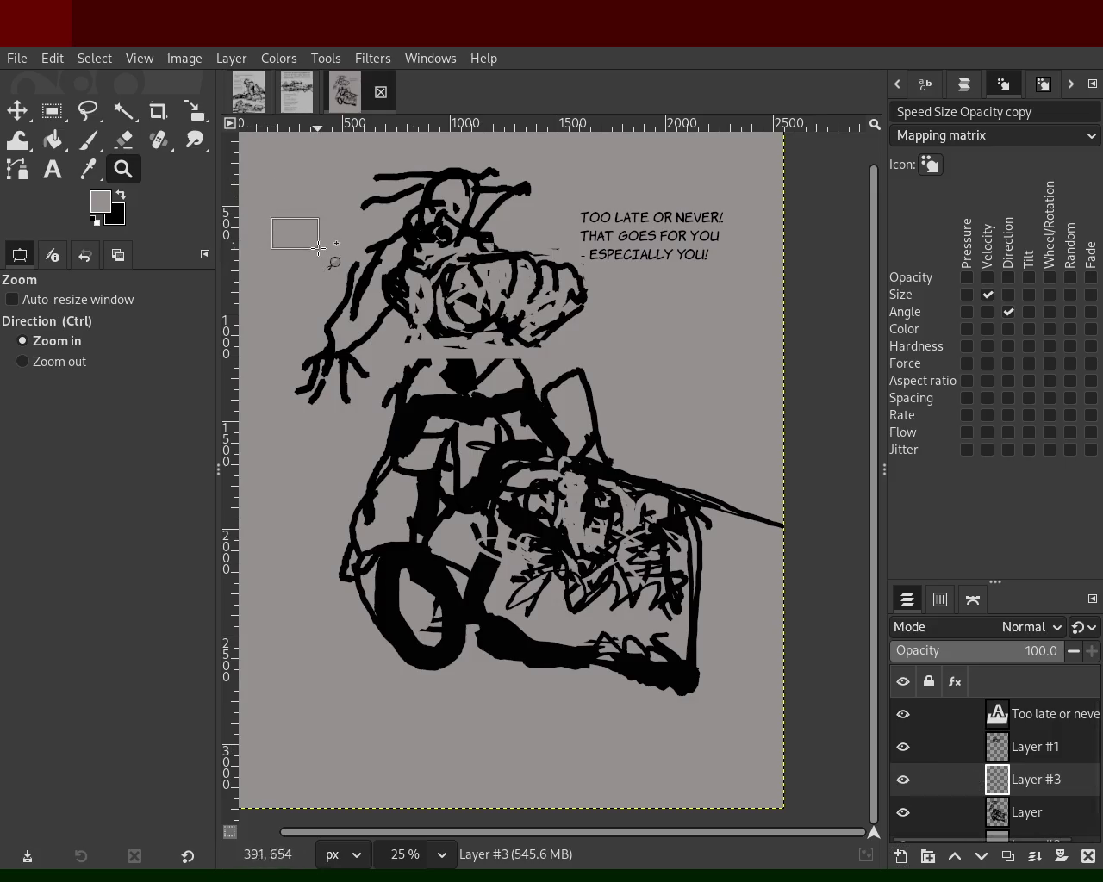
pyautogui.moveTo(271, 218); pyautogui.dragTo(331, 259)
pyautogui.keyDown('ctrl'); pyautogui.click(392, 295); pyautogui.keyUp('ctrl')
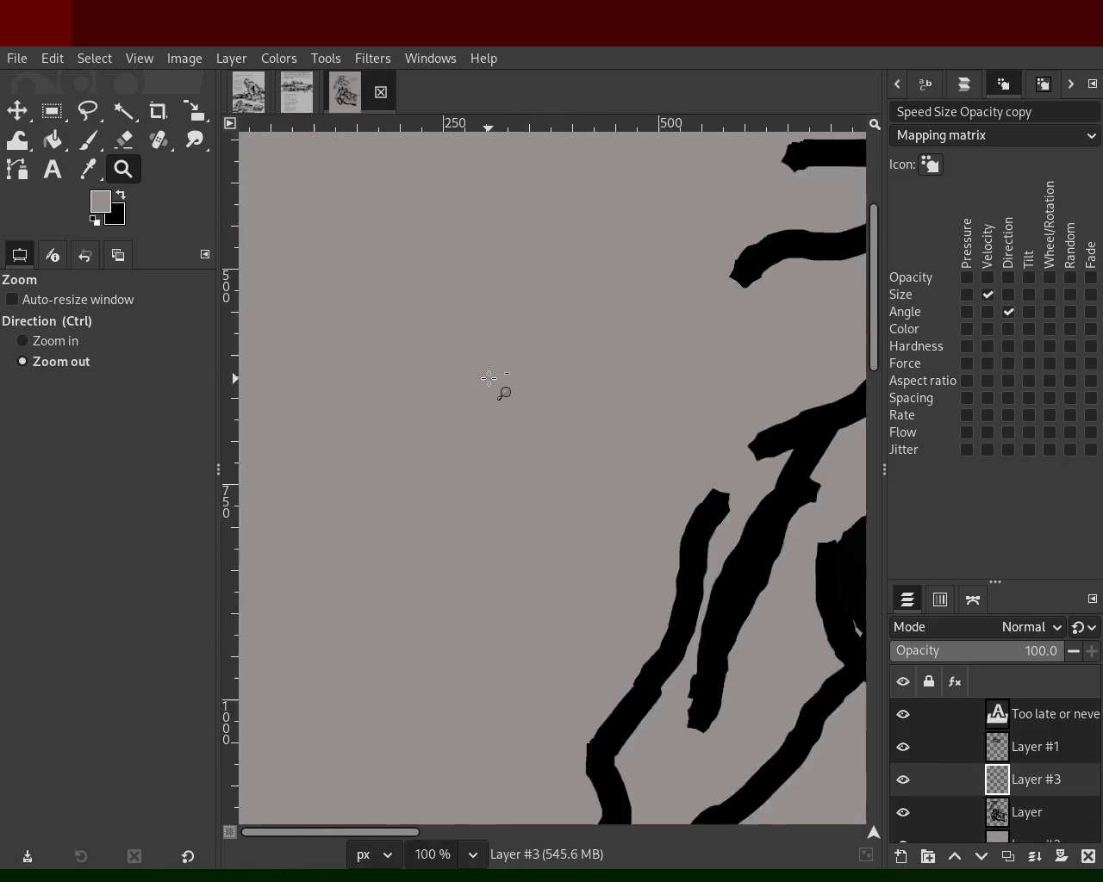
pyautogui.scroll(-5, 492, 387)
pyautogui.scroll(-1, 492, 387)
pyautogui.click(492, 387)
pyautogui.click(77, 138)
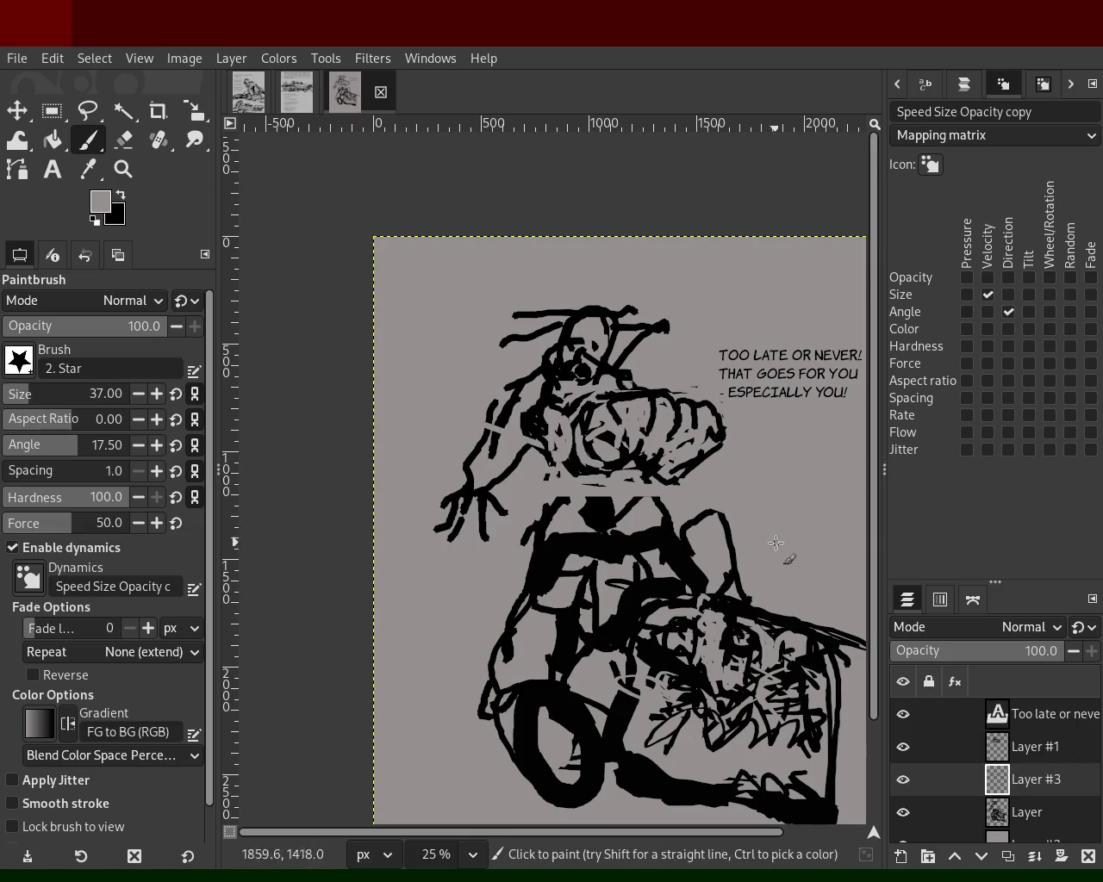
# - Sketch rough black strokes on Layer #3: a diagonal rail line, curves and vertical box edges
pyautogui.click(118, 198)
pyautogui.moveTo(284, 368); pyautogui.dragTo(991, 620)
pyautogui.moveTo(445, 396)
pyautogui.mouseDown()
pyautogui.moveTo(422, 291)
pyautogui.moveTo(566, 247)
pyautogui.moveTo(830, 301)
pyautogui.moveTo(443, 269)
pyautogui.mouseUp()
pyautogui.moveTo(536, 285)
pyautogui.mouseDown()
pyautogui.moveTo(393, 504)
pyautogui.moveTo(525, 575)
pyautogui.mouseUp()
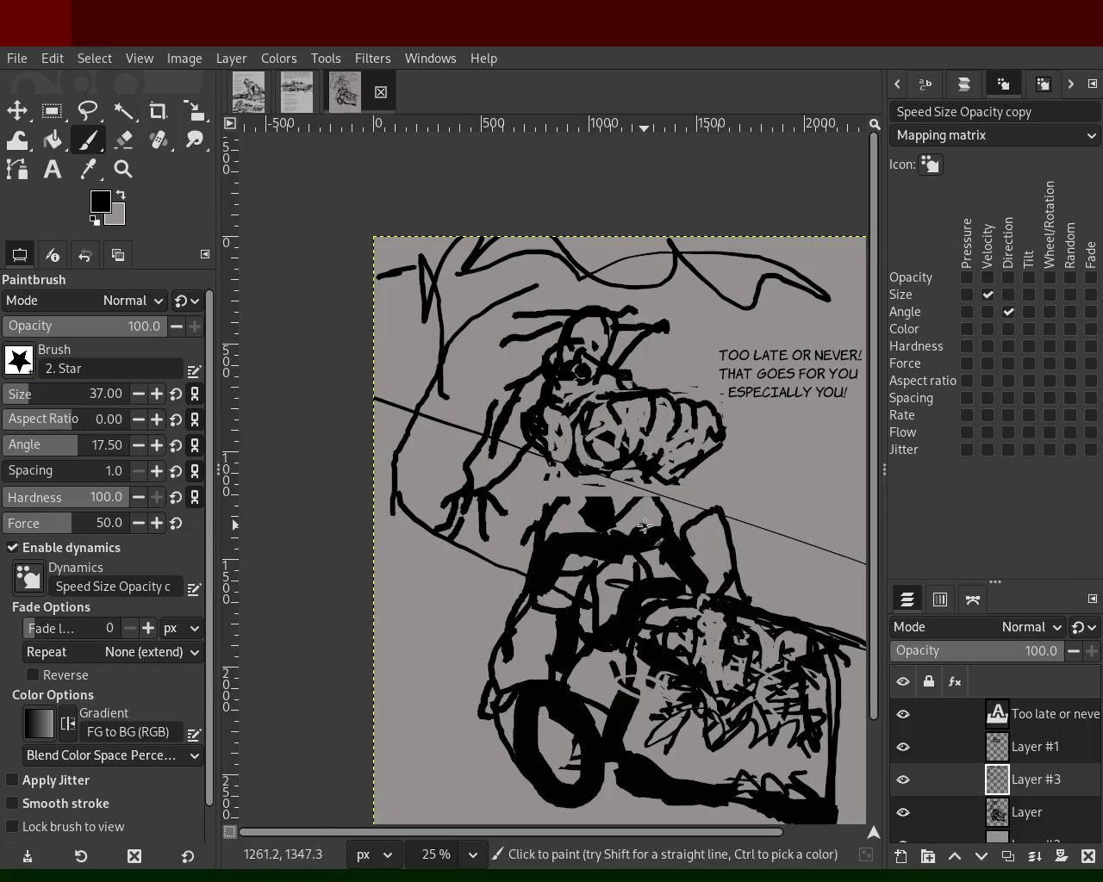
pyautogui.moveTo(787, 348)
pyautogui.mouseDown()
pyautogui.moveTo(802, 471)
pyautogui.moveTo(698, 579)
pyautogui.moveTo(582, 567)
pyautogui.moveTo(789, 377)
pyautogui.moveTo(477, 281)
pyautogui.moveTo(357, 279)
pyautogui.mouseUp()
pyautogui.moveTo(808, 531)
pyautogui.mouseDown()
pyautogui.moveTo(807, 396)
pyautogui.moveTo(857, 537)
pyautogui.moveTo(823, 551)
pyautogui.mouseUp()
pyautogui.moveTo(557, 633); pyautogui.dragTo(455, 681)
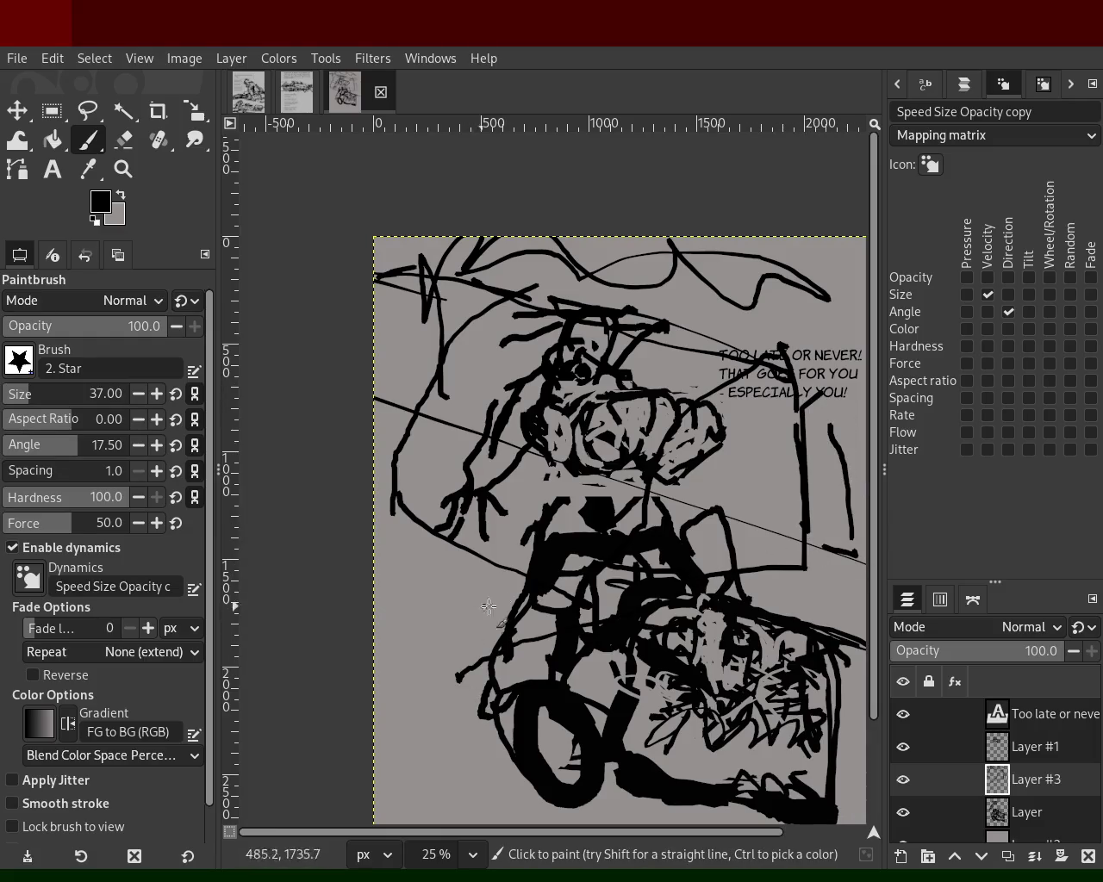
# - Add black strokes near the speech text and left side, undoing two stray lines
pyautogui.moveTo(488, 587); pyautogui.dragTo(356, 668)
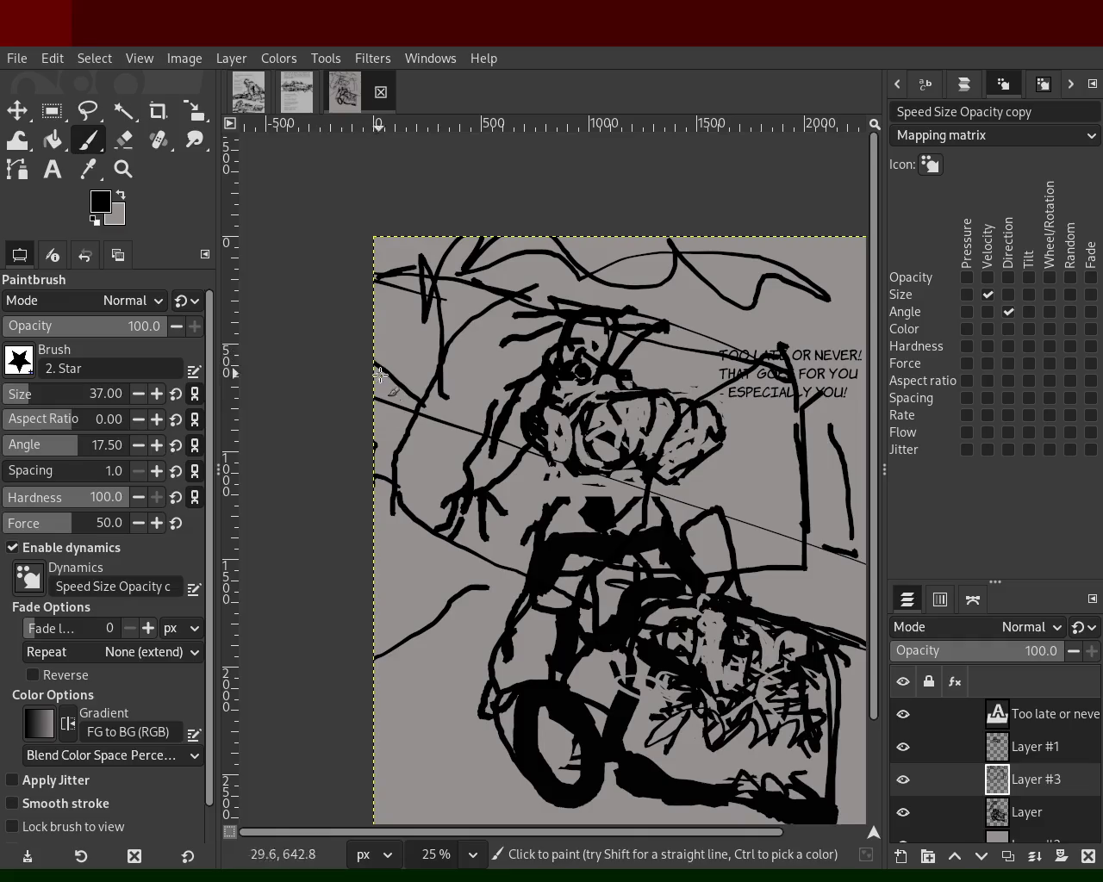
pyautogui.keyDown('ctrl'); pyautogui.click(409, 411); pyautogui.keyUp('ctrl')
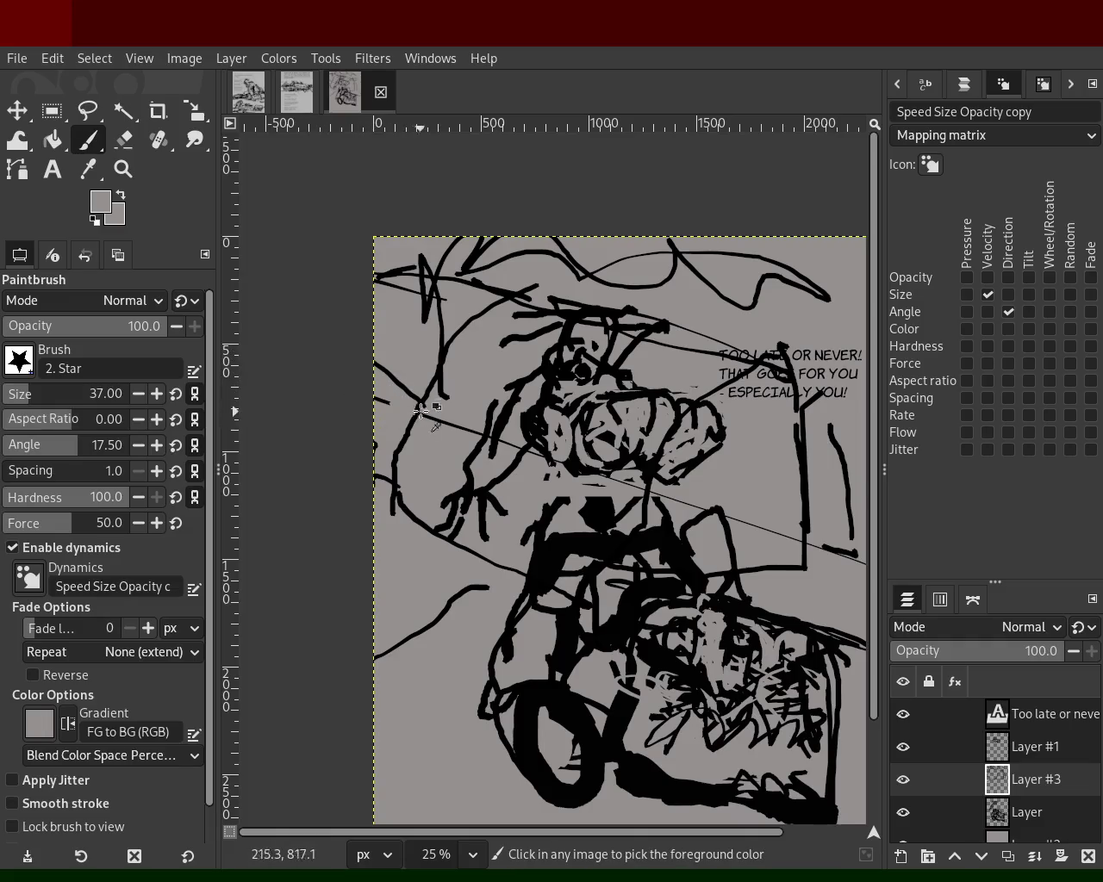
pyautogui.keyDown('ctrl'); pyautogui.click(426, 396); pyautogui.keyUp('ctrl')
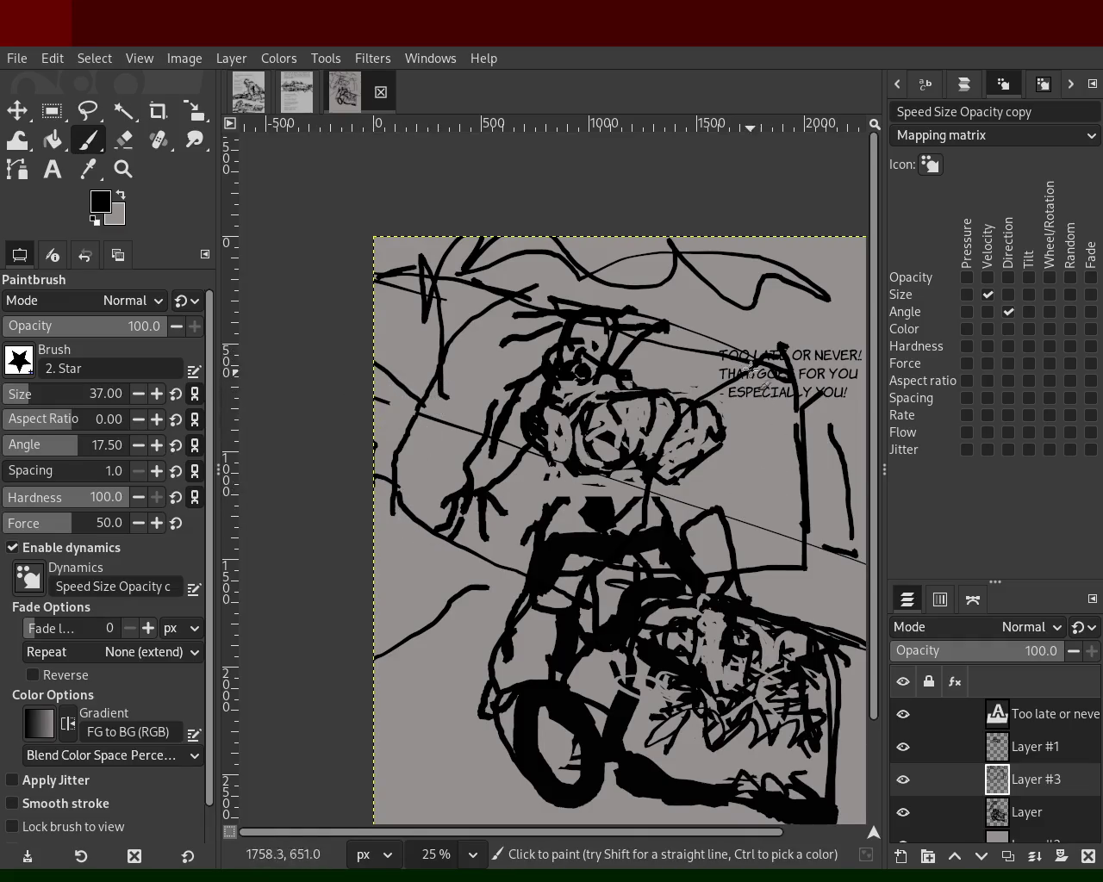
pyautogui.moveTo(768, 362); pyautogui.dragTo(765, 221)
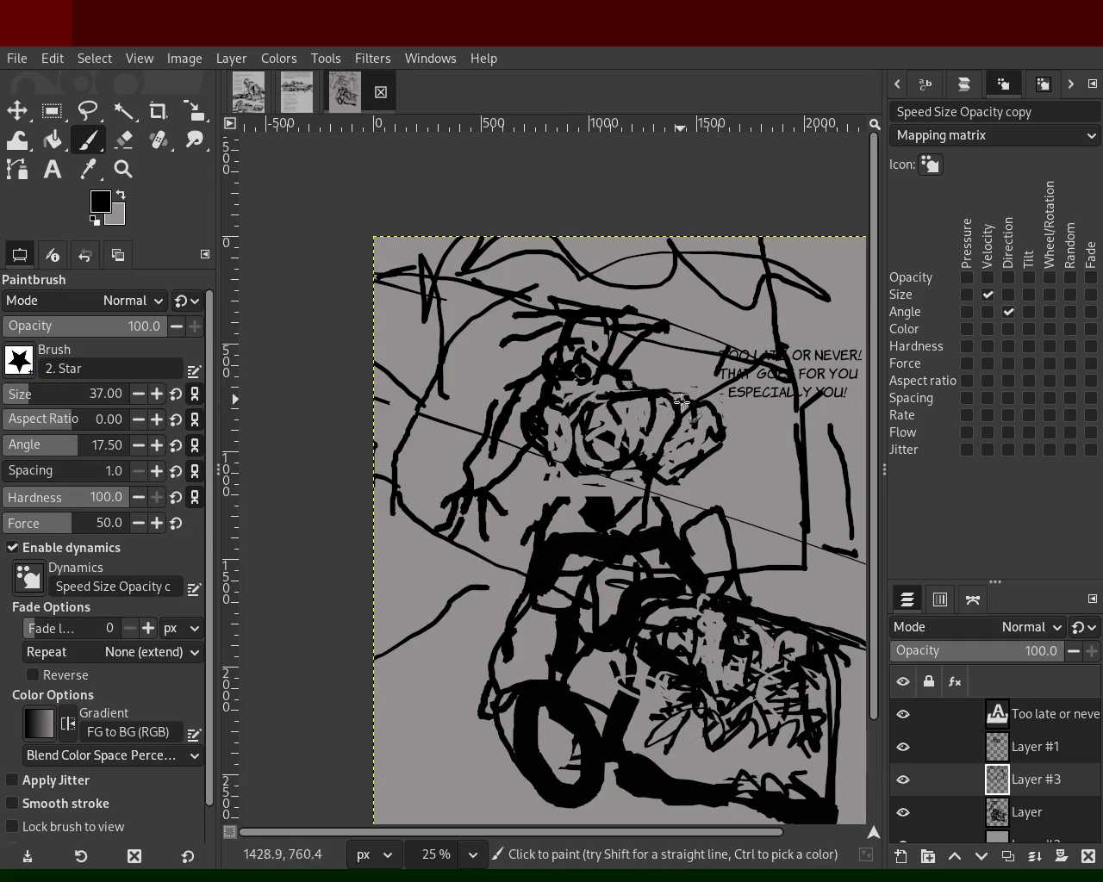
pyautogui.moveTo(716, 398); pyautogui.dragTo(716, 234)
pyautogui.hotkey('ctrl', 'z')
pyautogui.moveTo(697, 305); pyautogui.dragTo(552, 272)
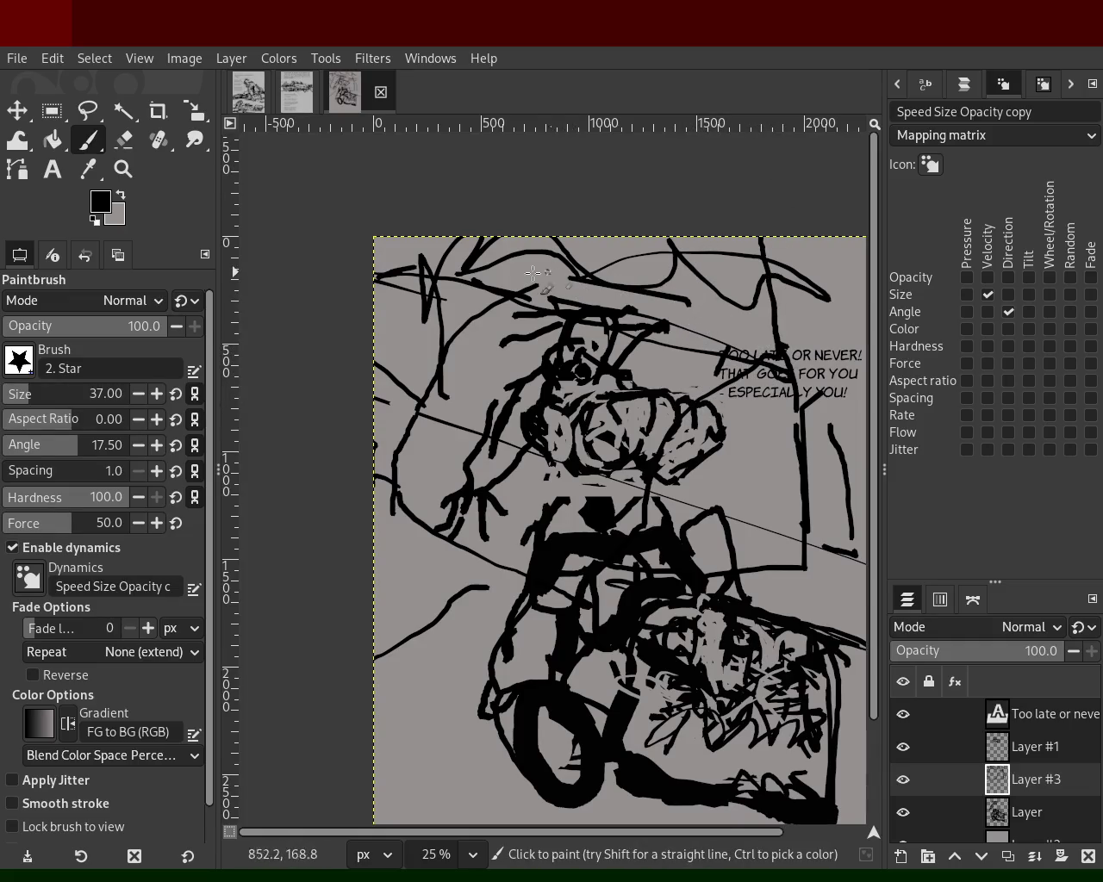
pyautogui.moveTo(357, 253); pyautogui.dragTo(382, 784)
pyautogui.hotkey('ctrl', 'z')
pyautogui.moveTo(437, 422); pyautogui.dragTo(384, 575)
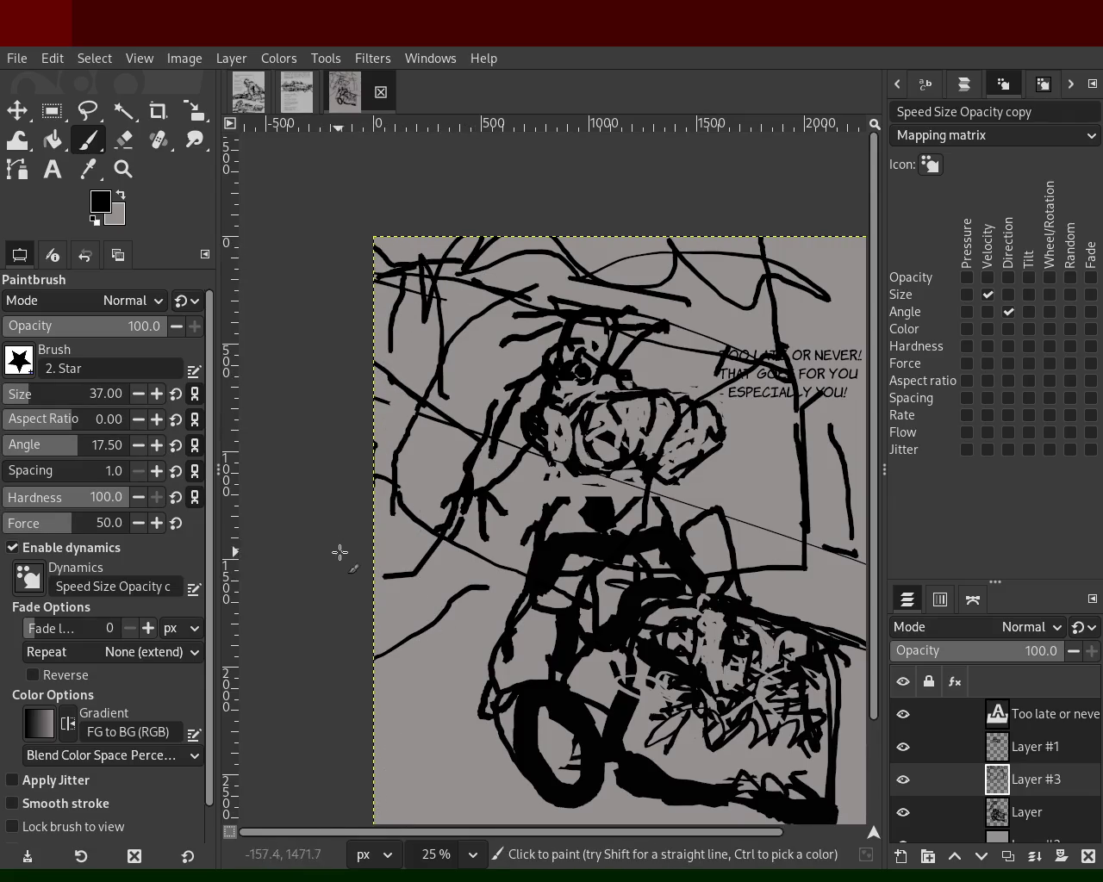
pyautogui.moveTo(462, 432)
pyautogui.mouseDown()
pyautogui.moveTo(398, 459)
pyautogui.moveTo(416, 499)
pyautogui.mouseUp()
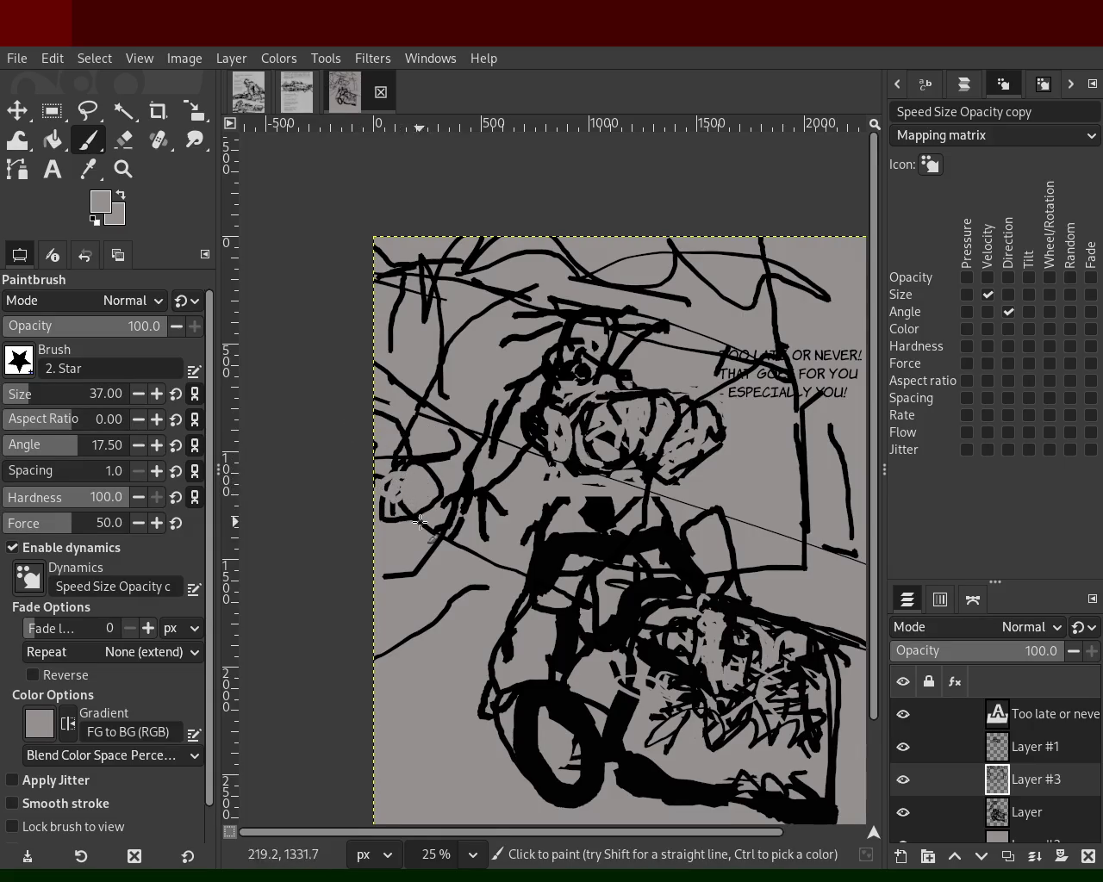
# - Paint a straight black vertical line near the speech text, then hide Layer #1 and the text layer
pyautogui.keyDown('ctrl'); pyautogui.click(474, 470); pyautogui.keyUp('ctrl')
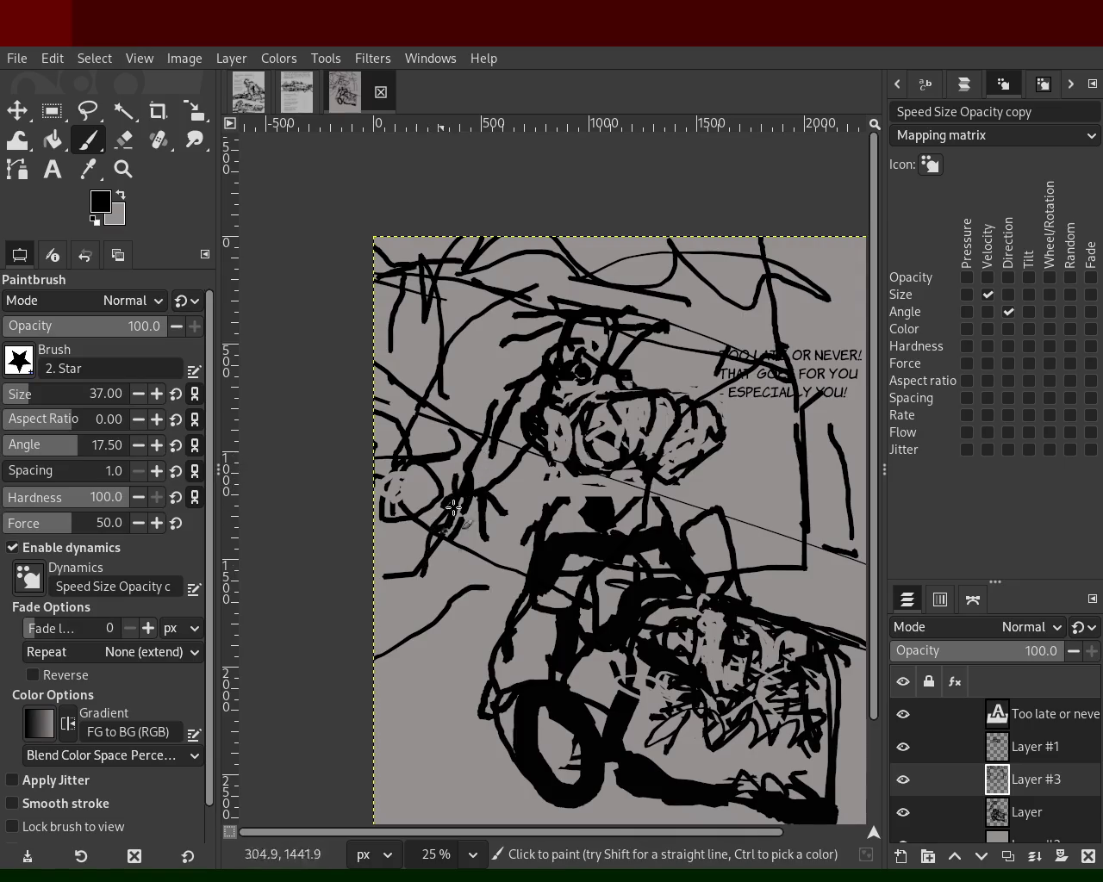
pyautogui.keyDown('ctrl'); pyautogui.click(791, 509); pyautogui.keyUp('ctrl')
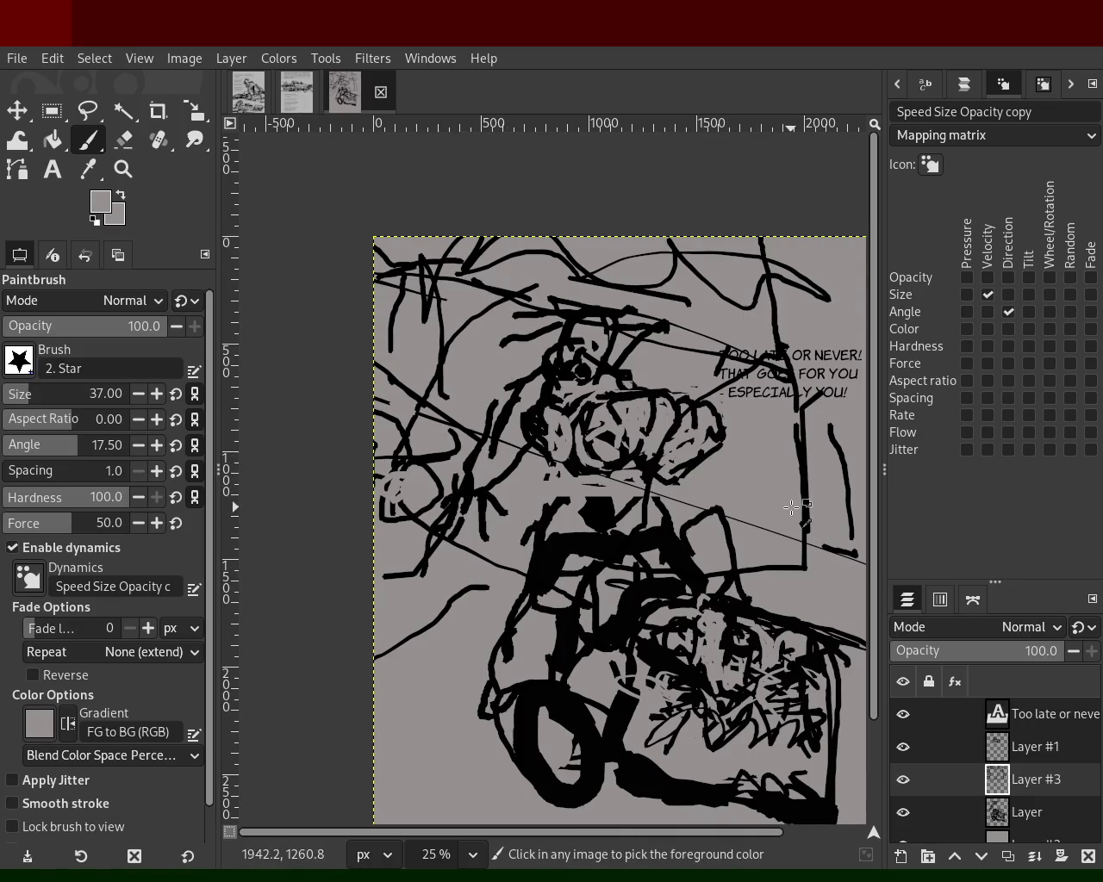
pyautogui.keyDown('ctrl'); pyautogui.click(780, 355); pyautogui.keyUp('ctrl')
pyautogui.keyDown('shift'); pyautogui.click(764, 239); pyautogui.keyUp('shift')
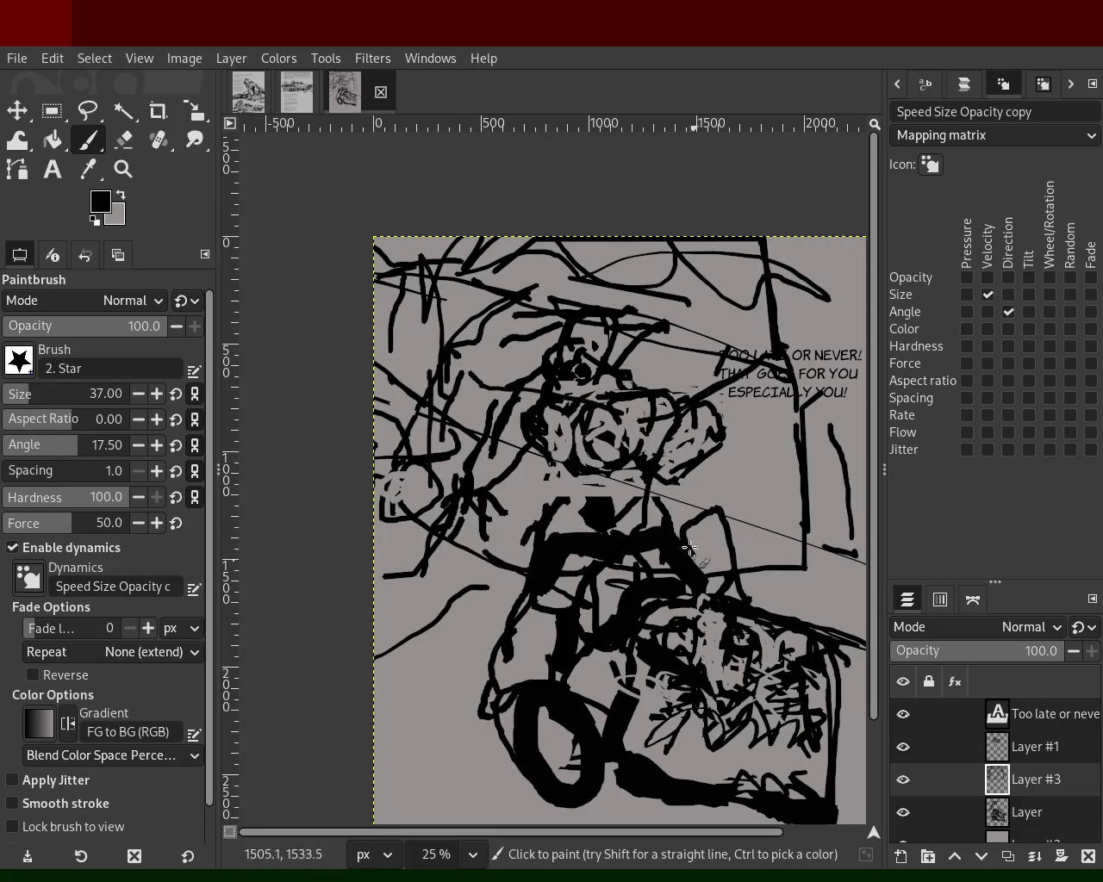
pyautogui.moveTo(903, 747); pyautogui.dragTo(909, 720)
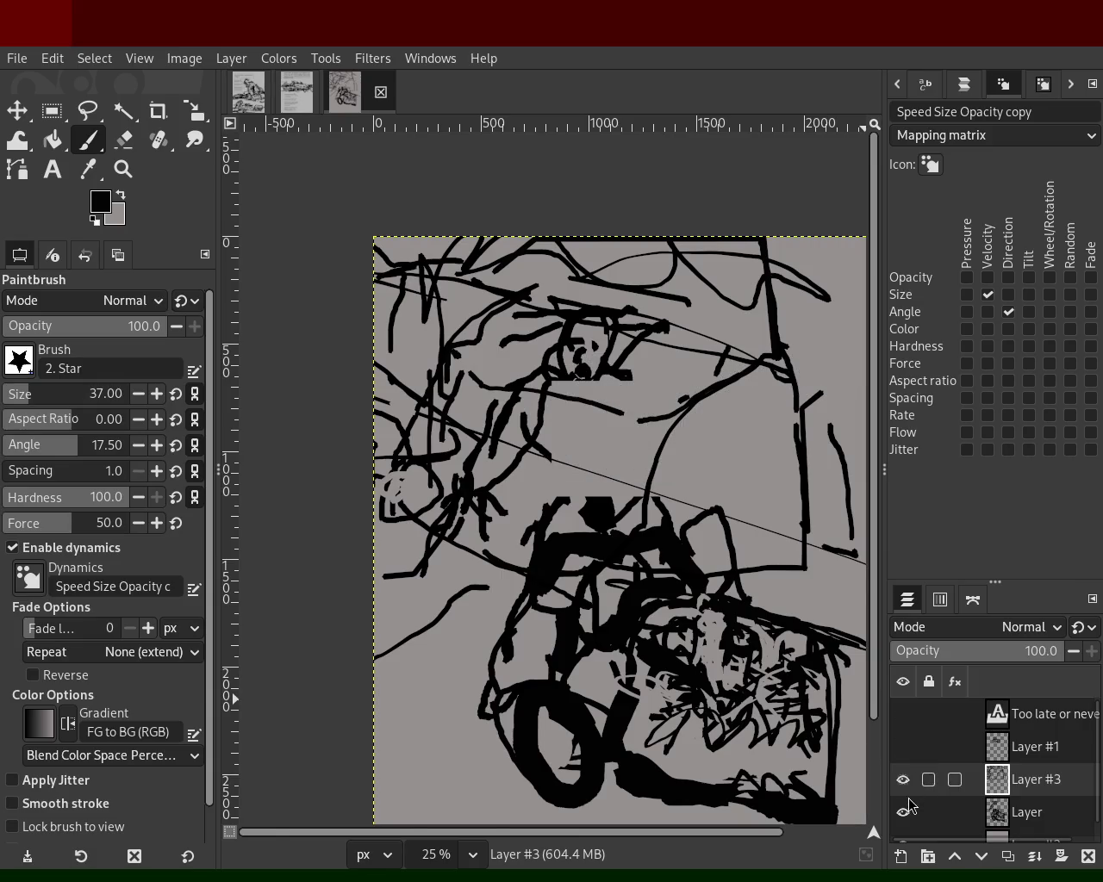
# - Toggle the layers' visibility to inspect the linework, then make Layer #3 active
pyautogui.click(909, 802)
pyautogui.click(903, 779)
pyautogui.click(905, 756)
pyautogui.click(907, 741)
pyautogui.click(907, 726)
pyautogui.click(907, 726)
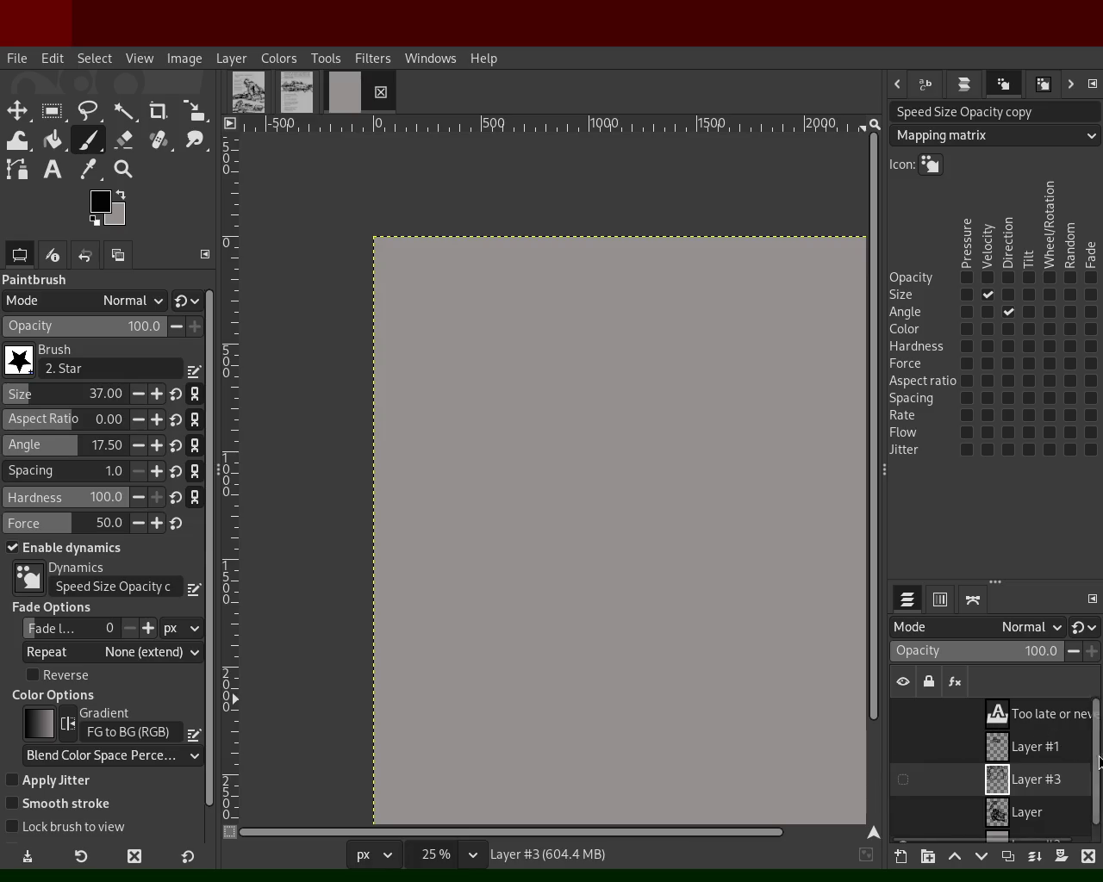
pyautogui.scroll(-1, 1034, 759)
pyautogui.click(894, 797)
pyautogui.click(902, 795)
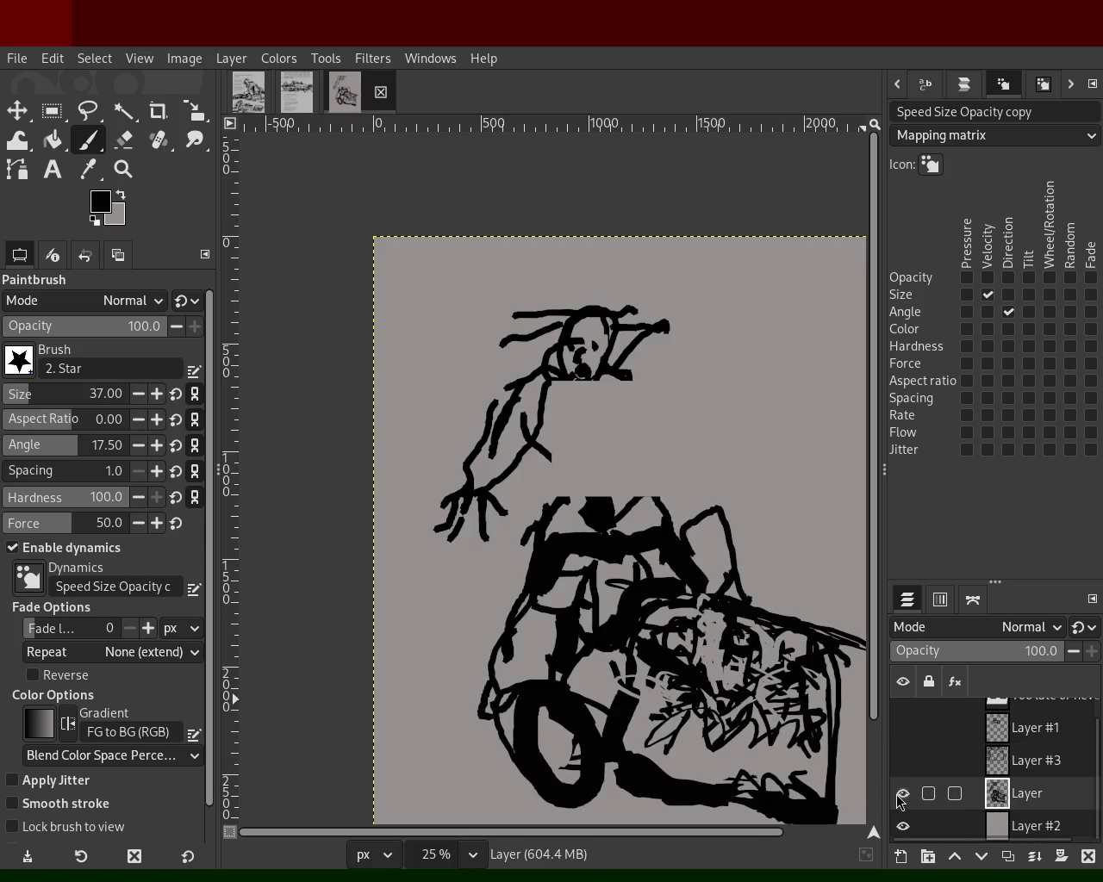
pyautogui.click(902, 794)
pyautogui.click(902, 794)
pyautogui.click(902, 794)
pyautogui.click(904, 761)
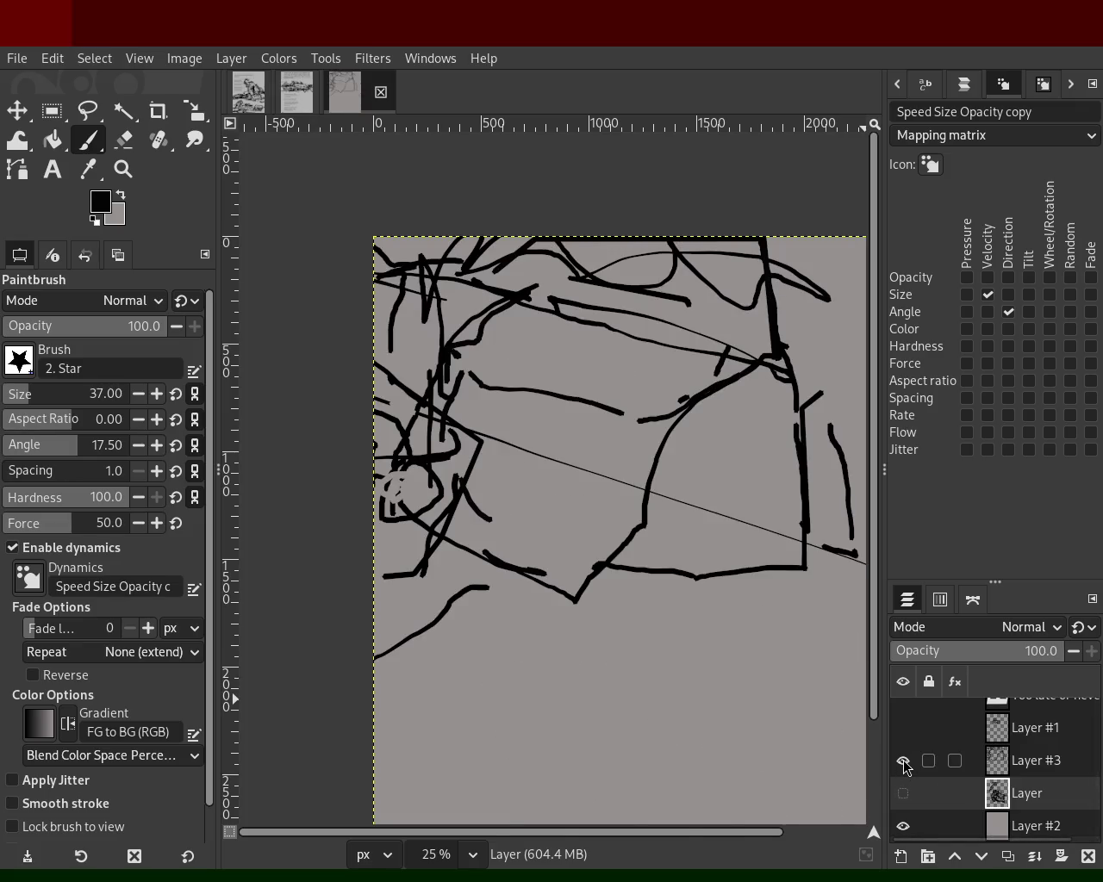
pyautogui.click(999, 767)
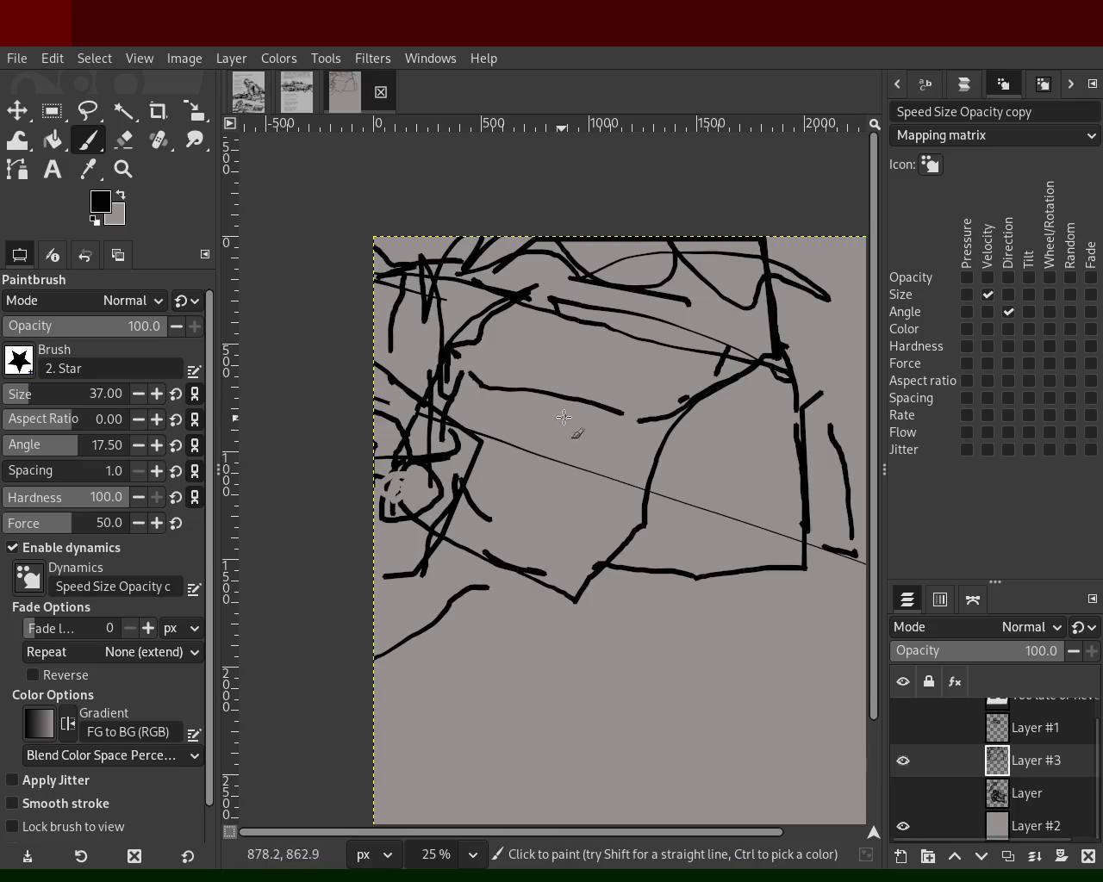
# - Cover stray left-side lines in grey and retrace the rail and box edges with thick black lines
pyautogui.moveTo(577, 381)
pyautogui.mouseDown()
pyautogui.moveTo(678, 414)
pyautogui.moveTo(647, 543)
pyautogui.mouseUp()
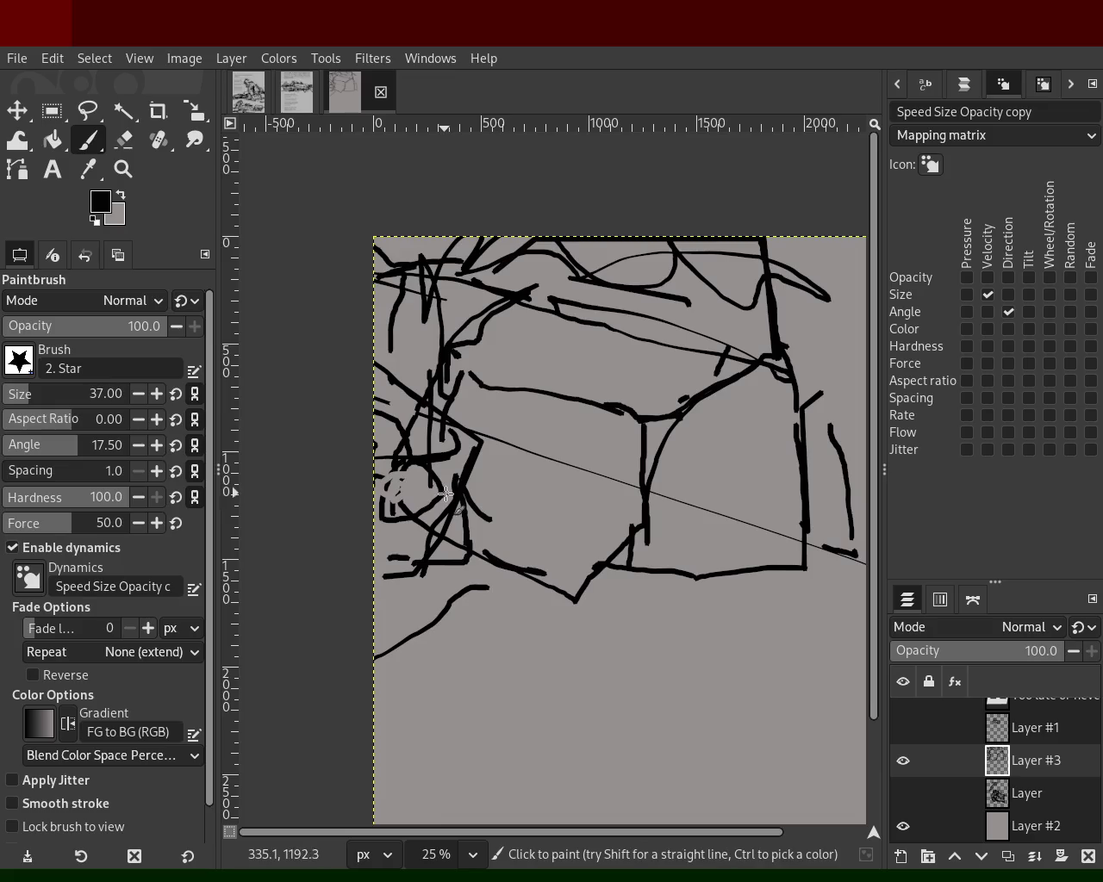
pyautogui.keyDown('ctrl'); pyautogui.click(461, 461); pyautogui.keyUp('ctrl')
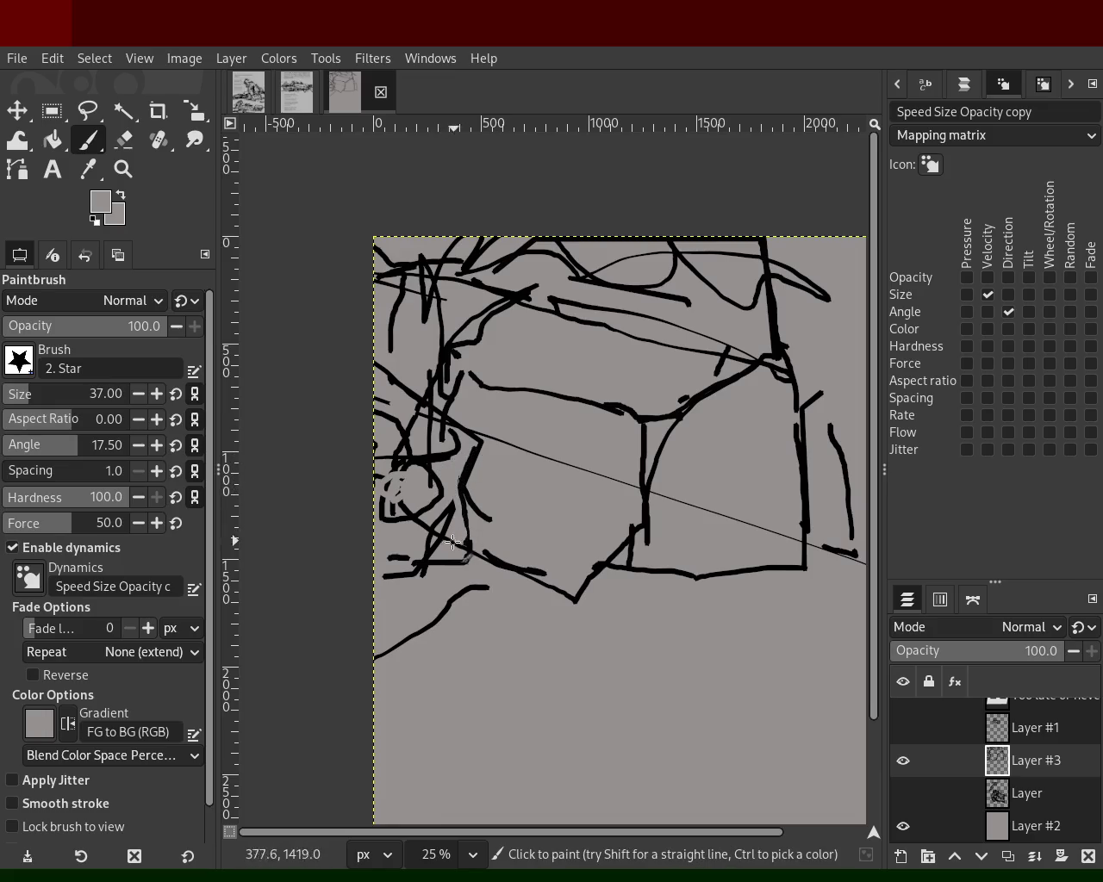
pyautogui.keyDown('ctrl'); pyautogui.click(422, 457); pyautogui.keyUp('ctrl')
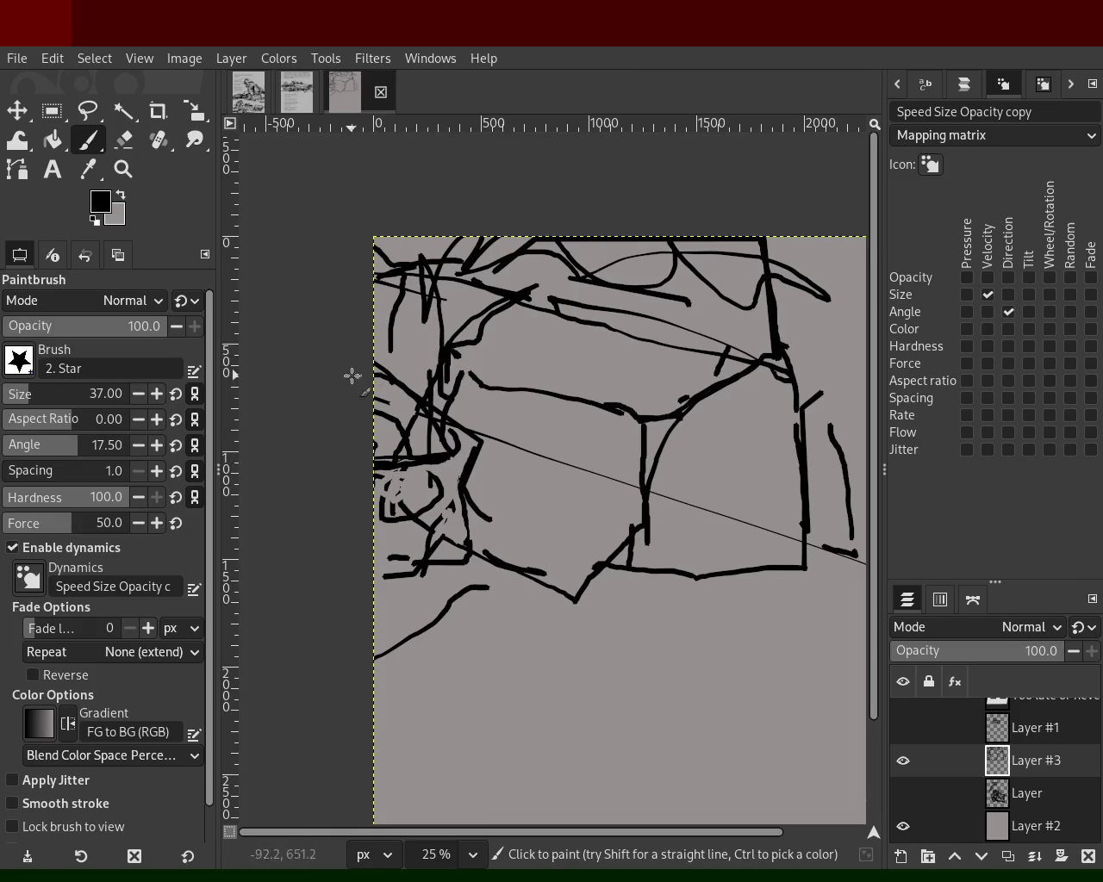
pyautogui.keyDown('ctrl'); pyautogui.click(451, 439); pyautogui.keyUp('ctrl')
pyautogui.moveTo(445, 457); pyautogui.dragTo(369, 388)
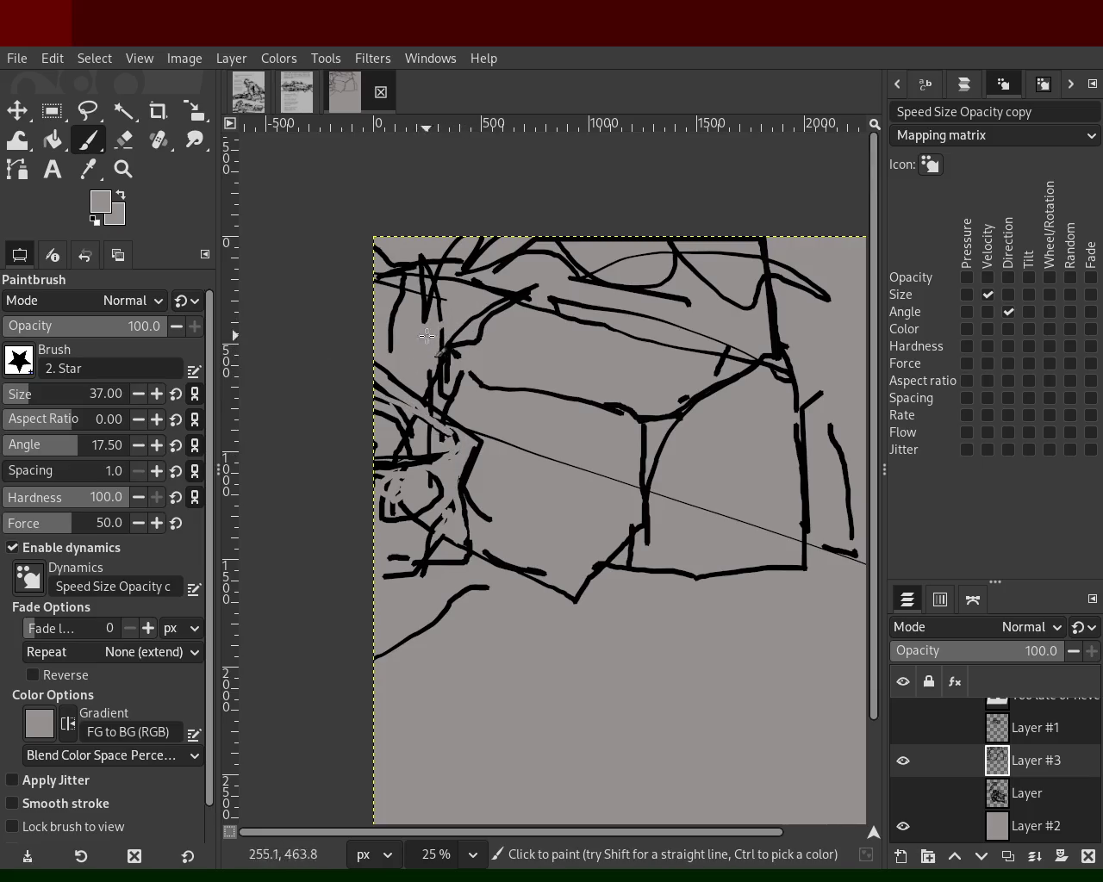
pyautogui.keyDown('ctrl'); pyautogui.click(494, 310); pyautogui.keyUp('ctrl')
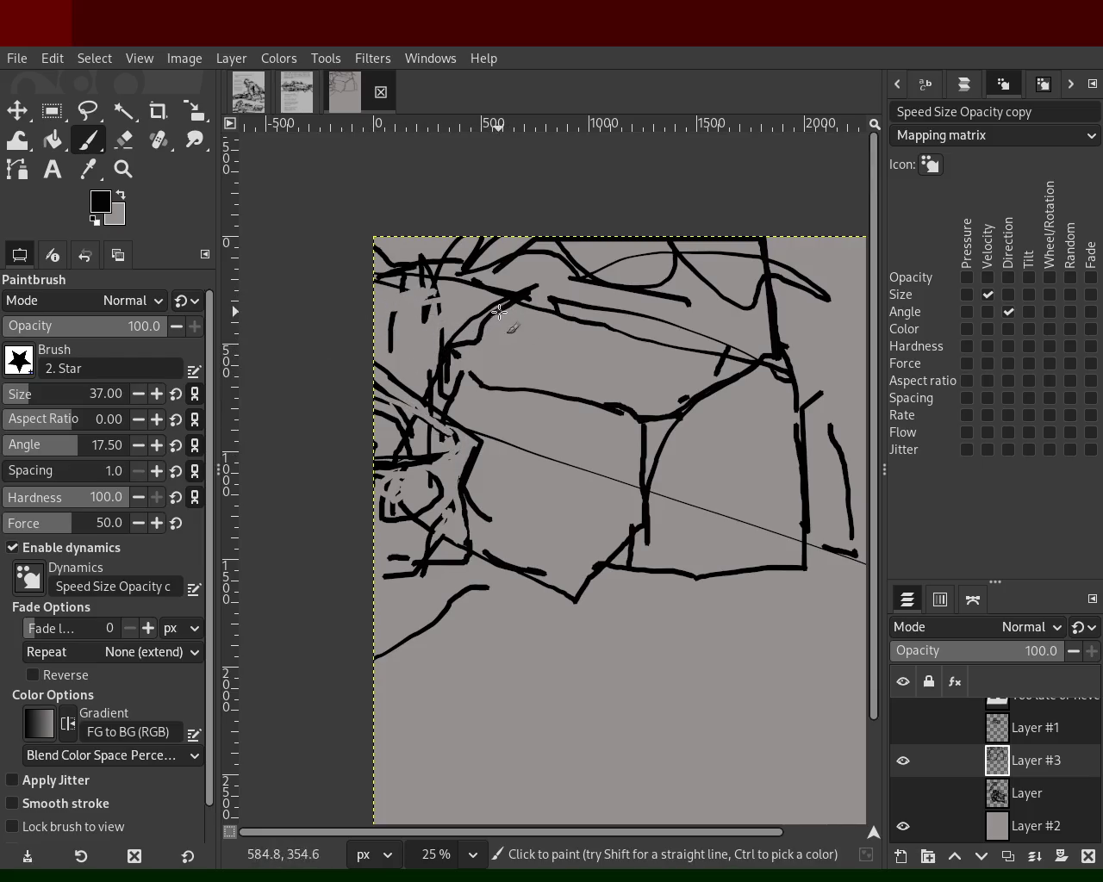
pyautogui.keyDown('shift'); pyautogui.click(527, 303); pyautogui.keyUp('shift')
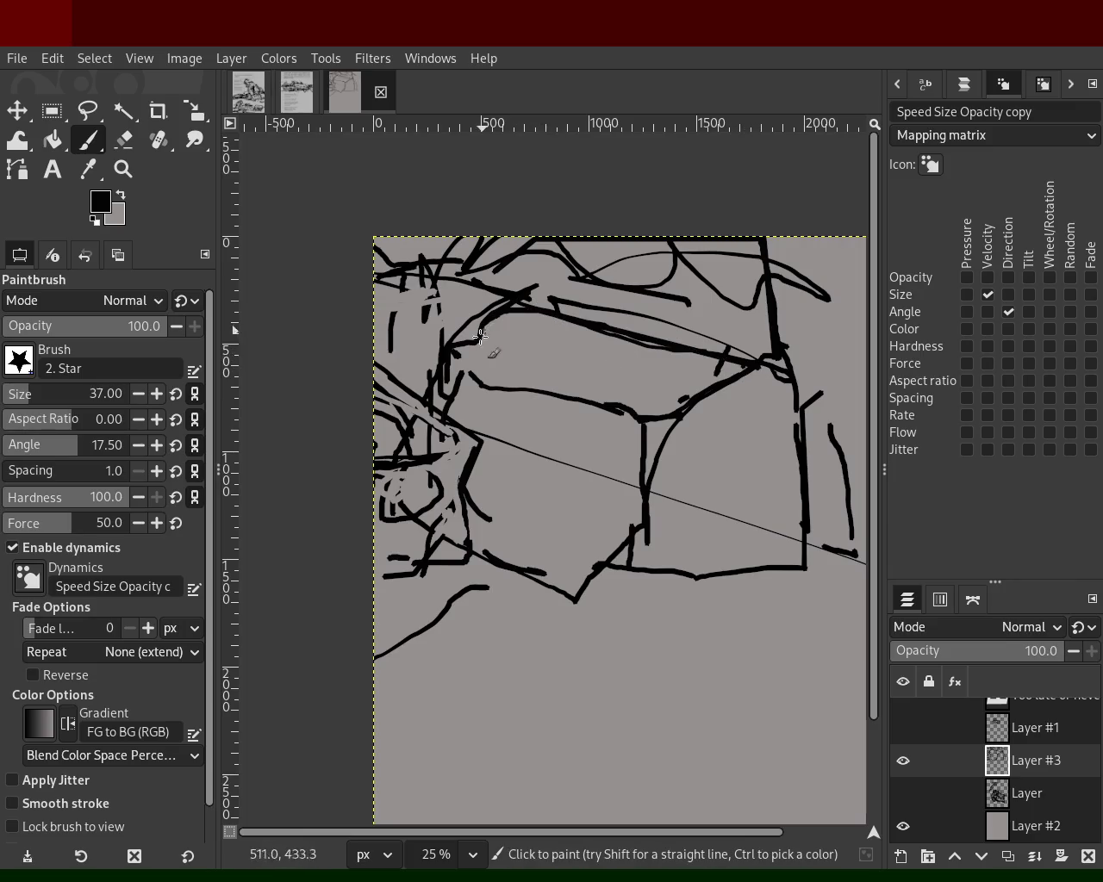
pyautogui.moveTo(506, 320); pyautogui.dragTo(483, 379)
pyautogui.moveTo(587, 398); pyautogui.dragTo(652, 419)
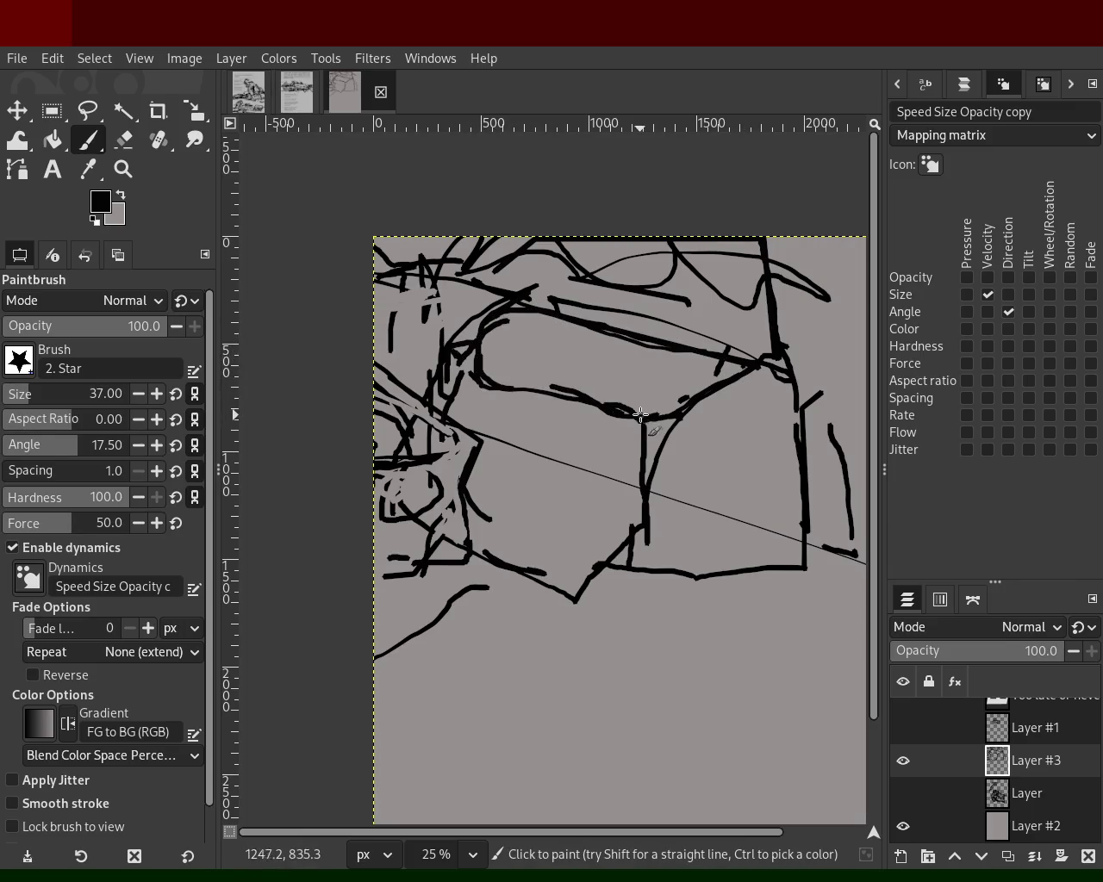
pyautogui.keyDown('shift'); pyautogui.click(503, 379); pyautogui.keyUp('shift')
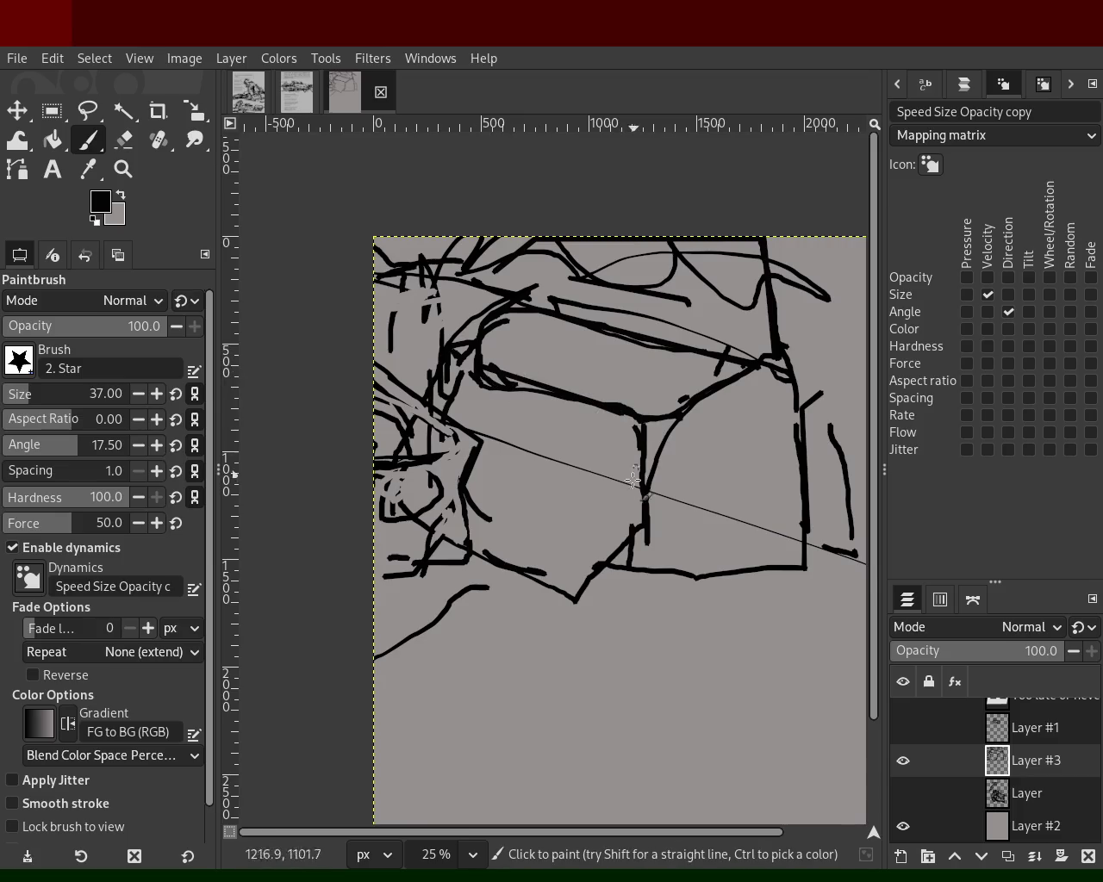
pyautogui.moveTo(638, 435); pyautogui.dragTo(638, 555)
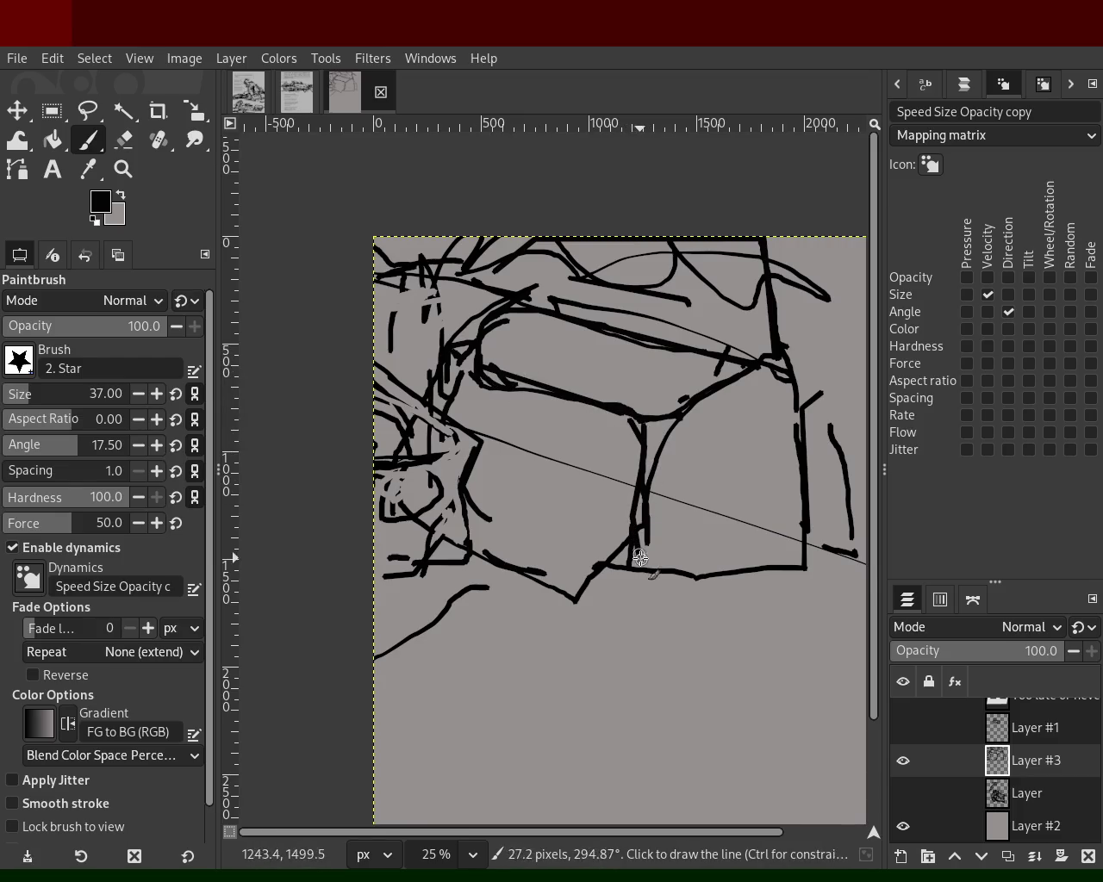
pyautogui.moveTo(653, 444); pyautogui.dragTo(673, 404)
pyautogui.keyDown('shift'); pyautogui.click(646, 446); pyautogui.keyUp('shift')
pyautogui.keyDown('shift'); pyautogui.click(635, 538); pyautogui.keyUp('shift')
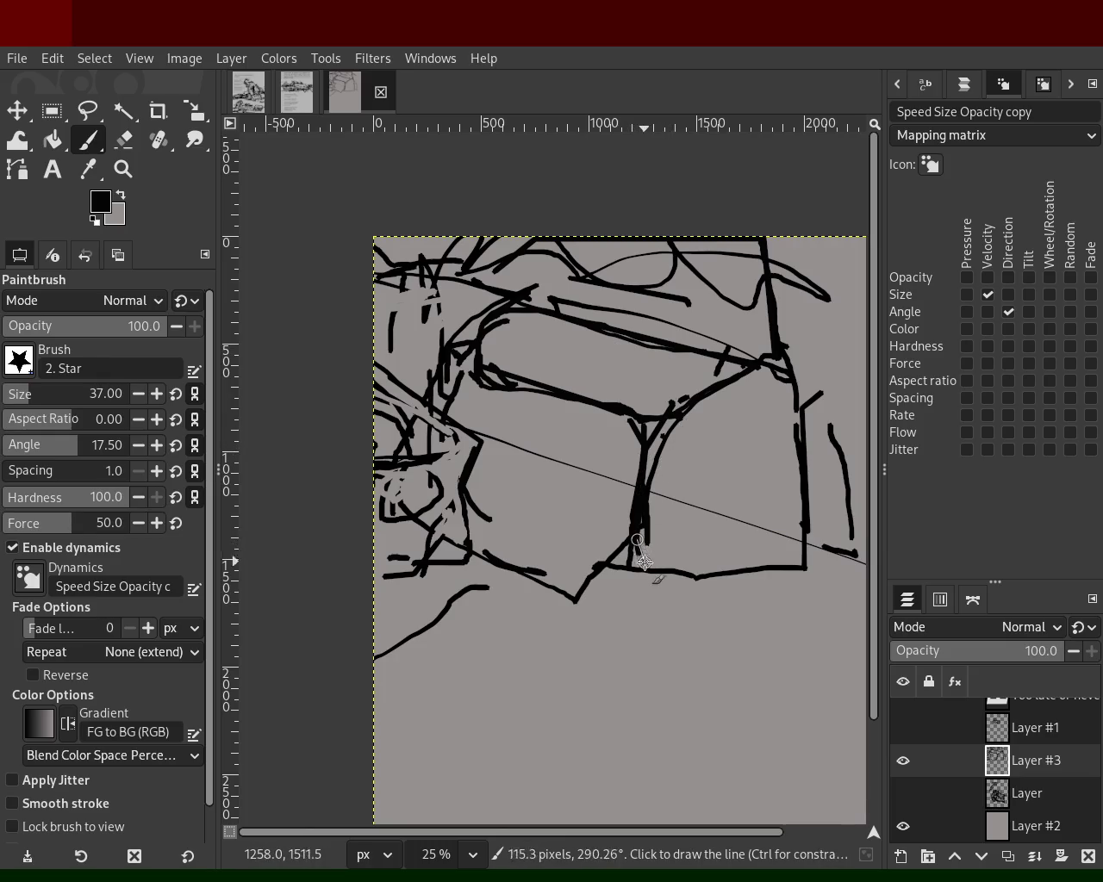
# - Paint over old lines in grey and add straight black lines near the top right and top edge
pyautogui.keyDown('ctrl'); pyautogui.click(548, 436); pyautogui.keyUp('ctrl')
pyautogui.click(604, 416)
pyautogui.keyDown('shift'); pyautogui.click(471, 375); pyautogui.keyUp('shift')
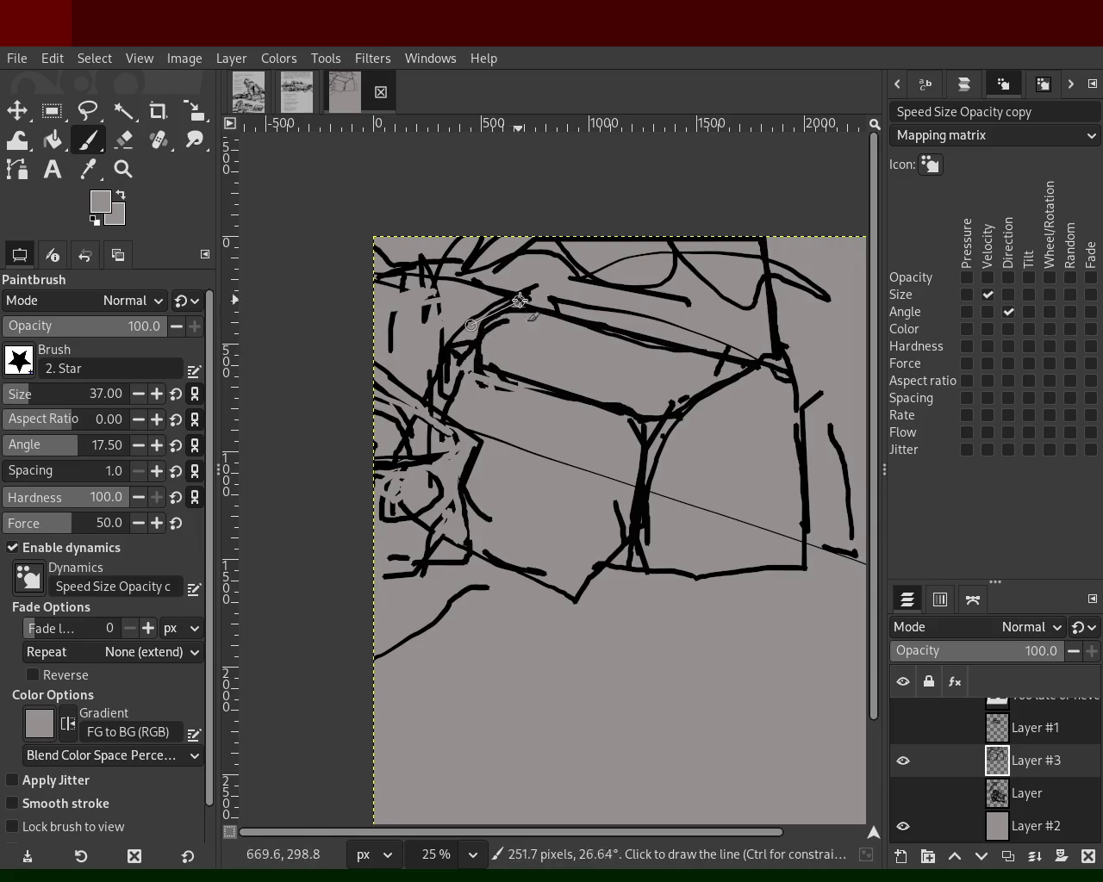
pyautogui.keyDown('ctrl'); pyautogui.click(779, 363); pyautogui.keyUp('ctrl')
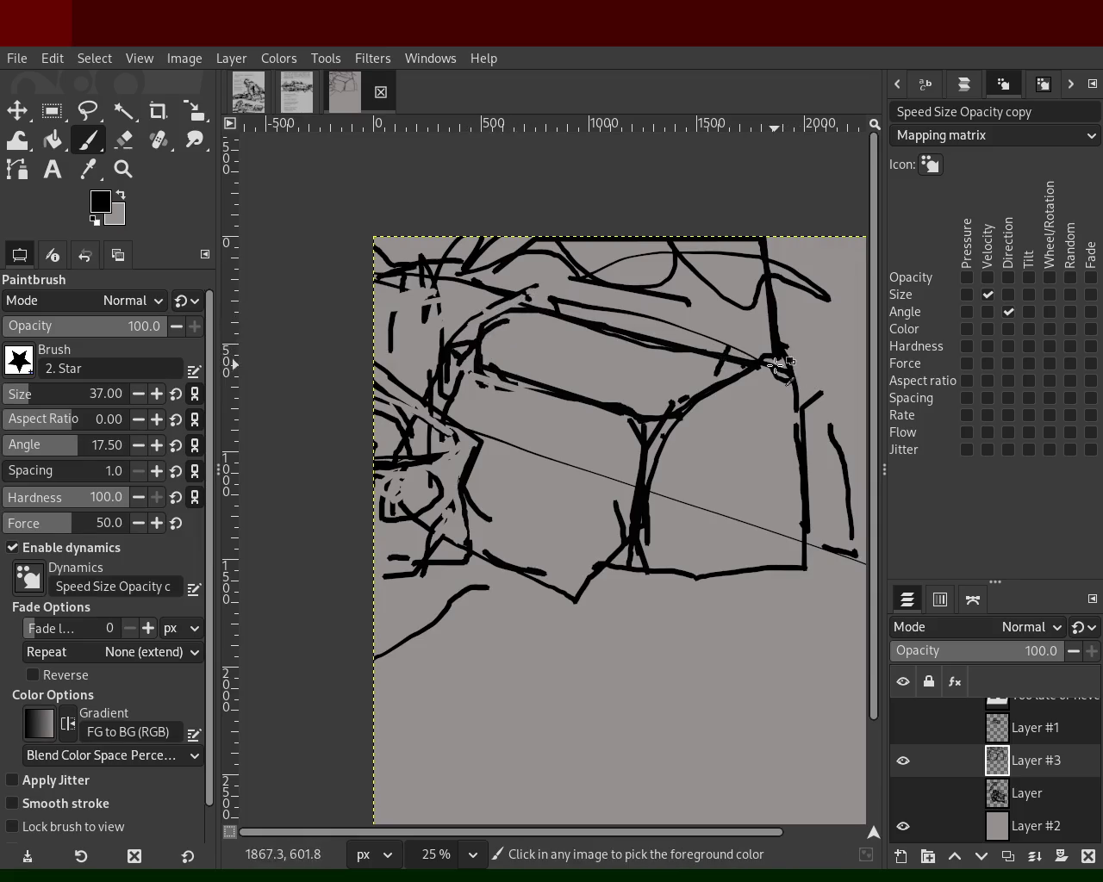
pyautogui.click(781, 348)
pyautogui.keyDown('shift'); pyautogui.click(724, 255); pyautogui.keyUp('shift')
pyautogui.keyDown('shift'); pyautogui.click(756, 256); pyautogui.keyUp('shift')
pyautogui.keyDown('shift'); pyautogui.click(523, 247); pyautogui.keyUp('shift')
pyautogui.keyDown('shift'); pyautogui.click(528, 305); pyautogui.keyUp('shift')
pyautogui.keyDown('ctrl'); pyautogui.click(437, 310); pyautogui.keyUp('ctrl')
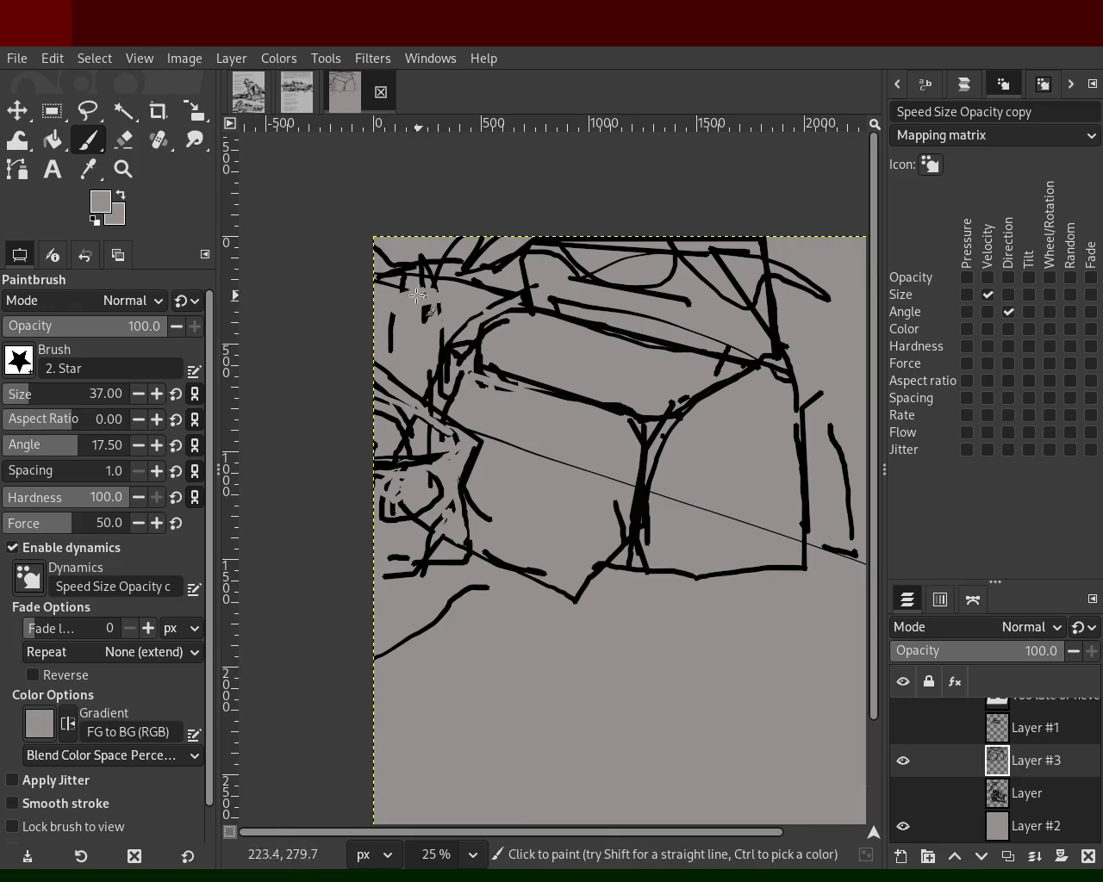
pyautogui.moveTo(384, 487); pyautogui.dragTo(410, 520)
pyautogui.keyDown('ctrl'); pyautogui.click(463, 483); pyautogui.keyUp('ctrl')
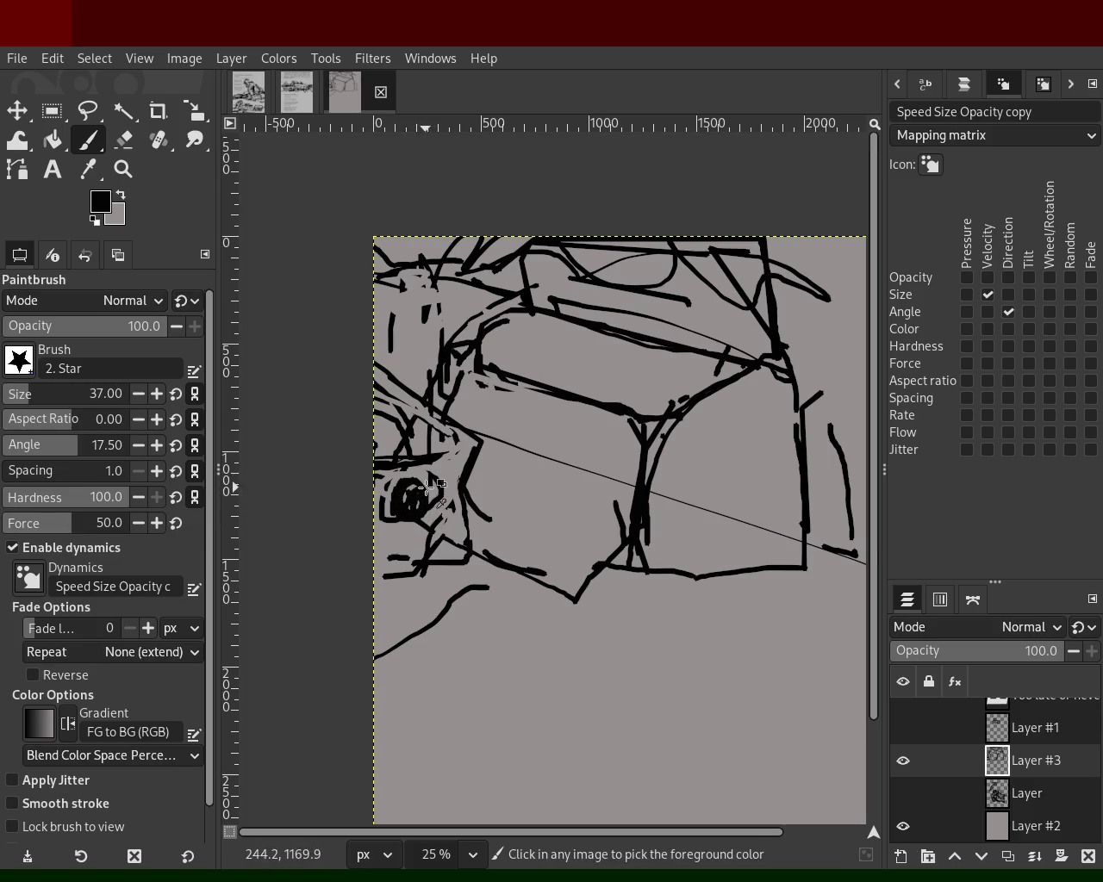
pyautogui.keyDown('ctrl'); pyautogui.click(412, 516); pyautogui.keyUp('ctrl')
pyautogui.moveTo(412, 515); pyautogui.dragTo(411, 522)
pyautogui.hotkey('ctrl', 'z')
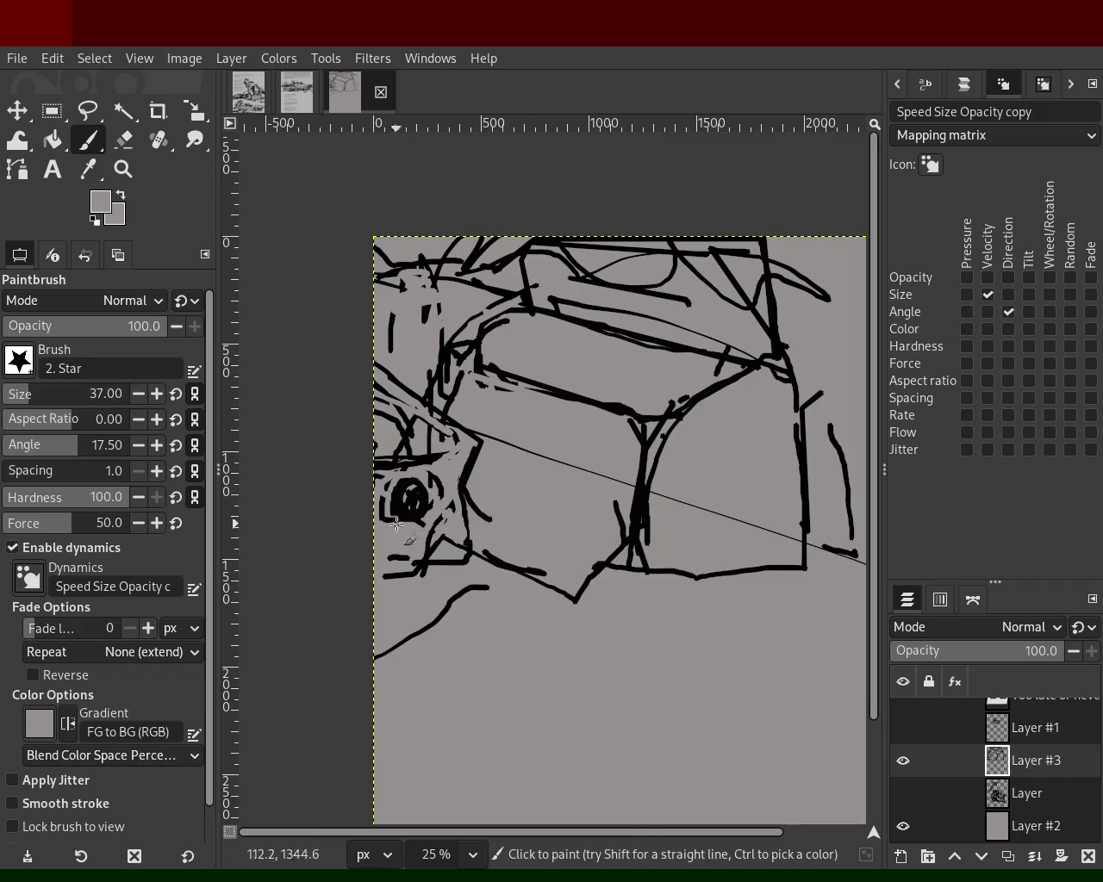
# - Hide the grey background and text to view Layer #3's strokes alone on transparency
pyautogui.click(124, 140)
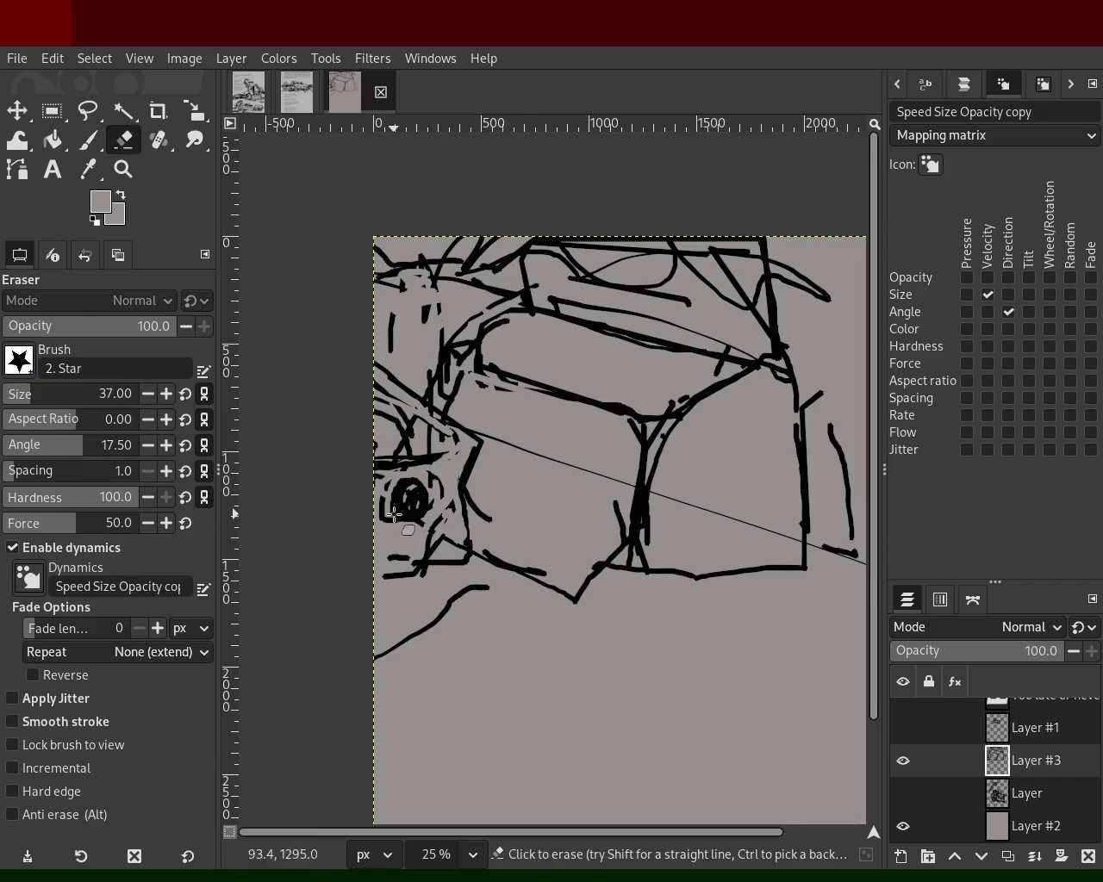
pyautogui.click(903, 825)
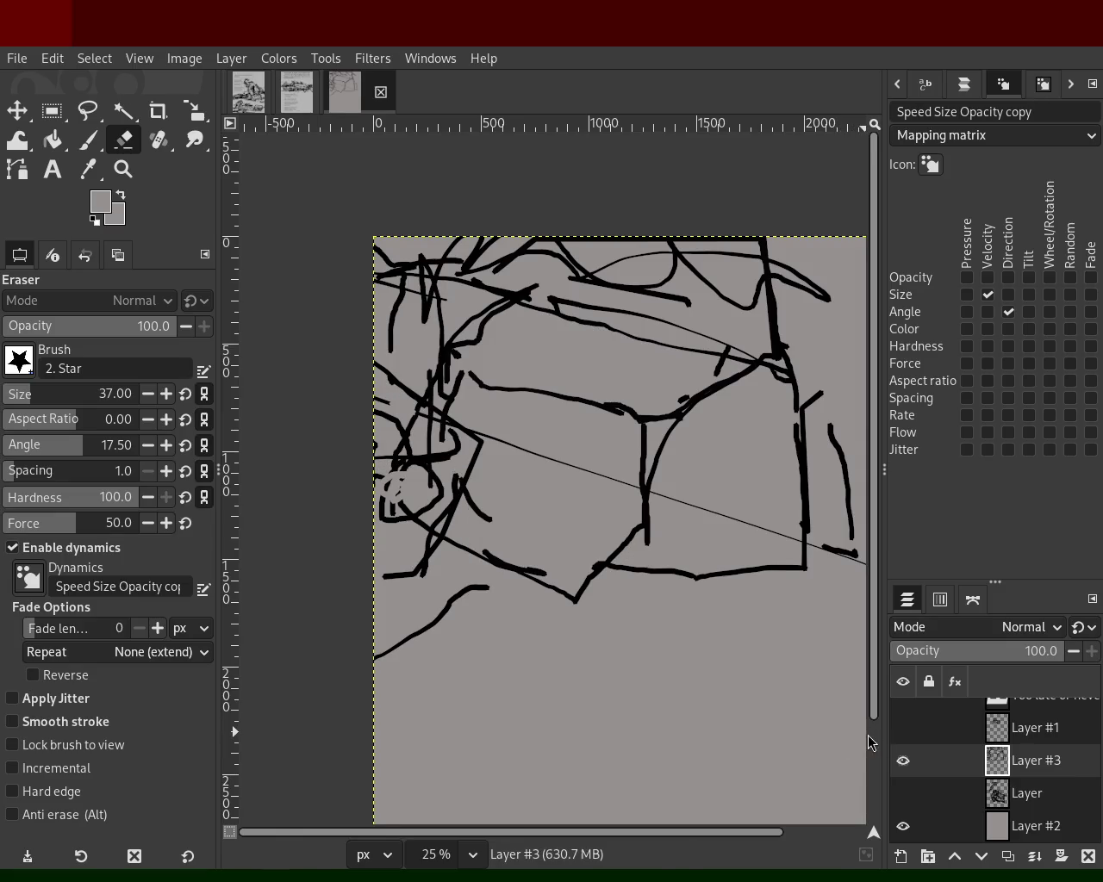
pyautogui.click(906, 825)
pyautogui.keyDown('shift'); pyautogui.click(912, 825); pyautogui.keyUp('shift')
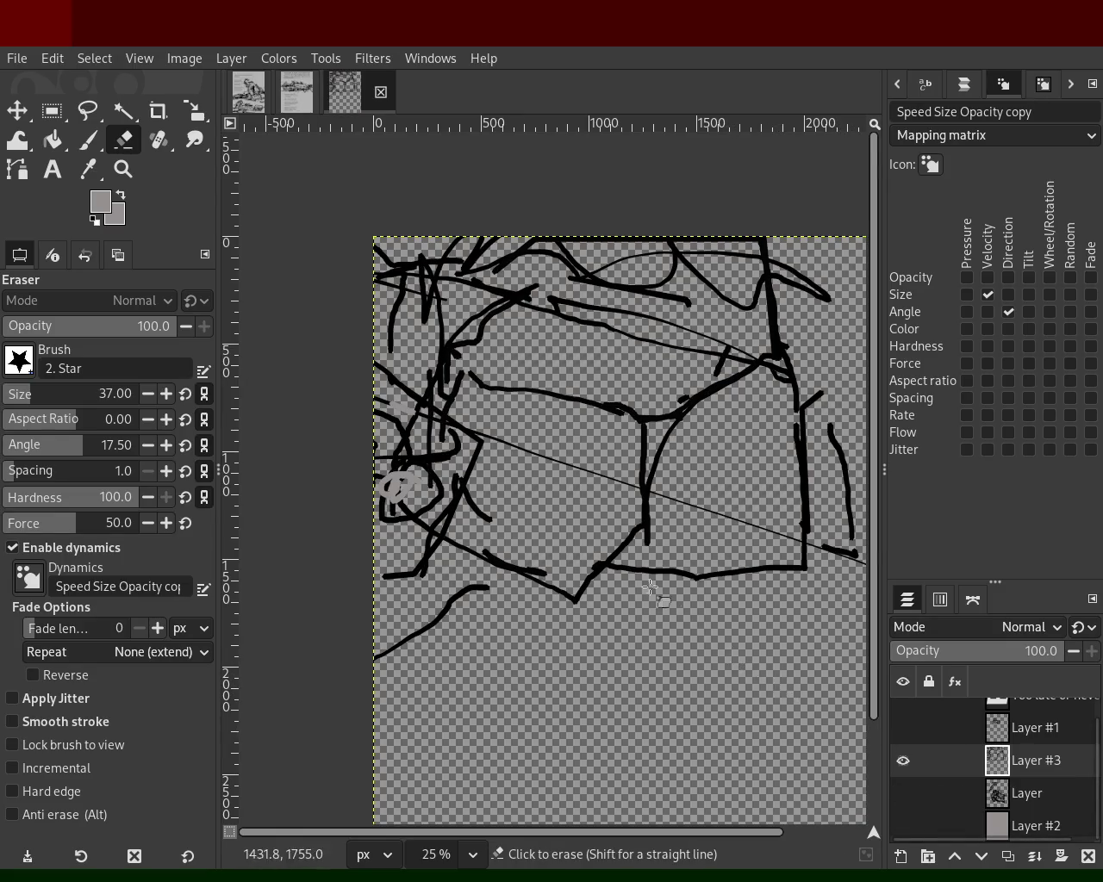
pyautogui.moveTo(903, 761); pyautogui.dragTo(904, 793)
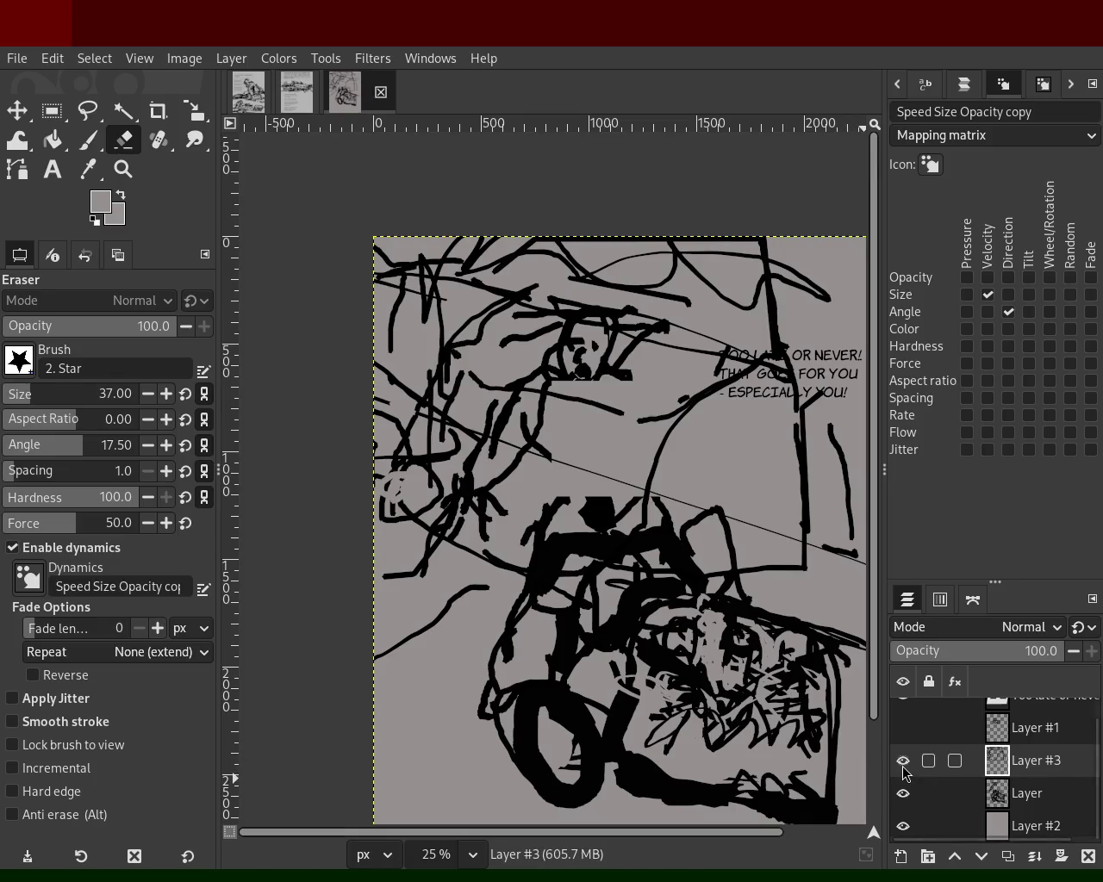
pyautogui.moveTo(903, 761); pyautogui.dragTo(903, 827)
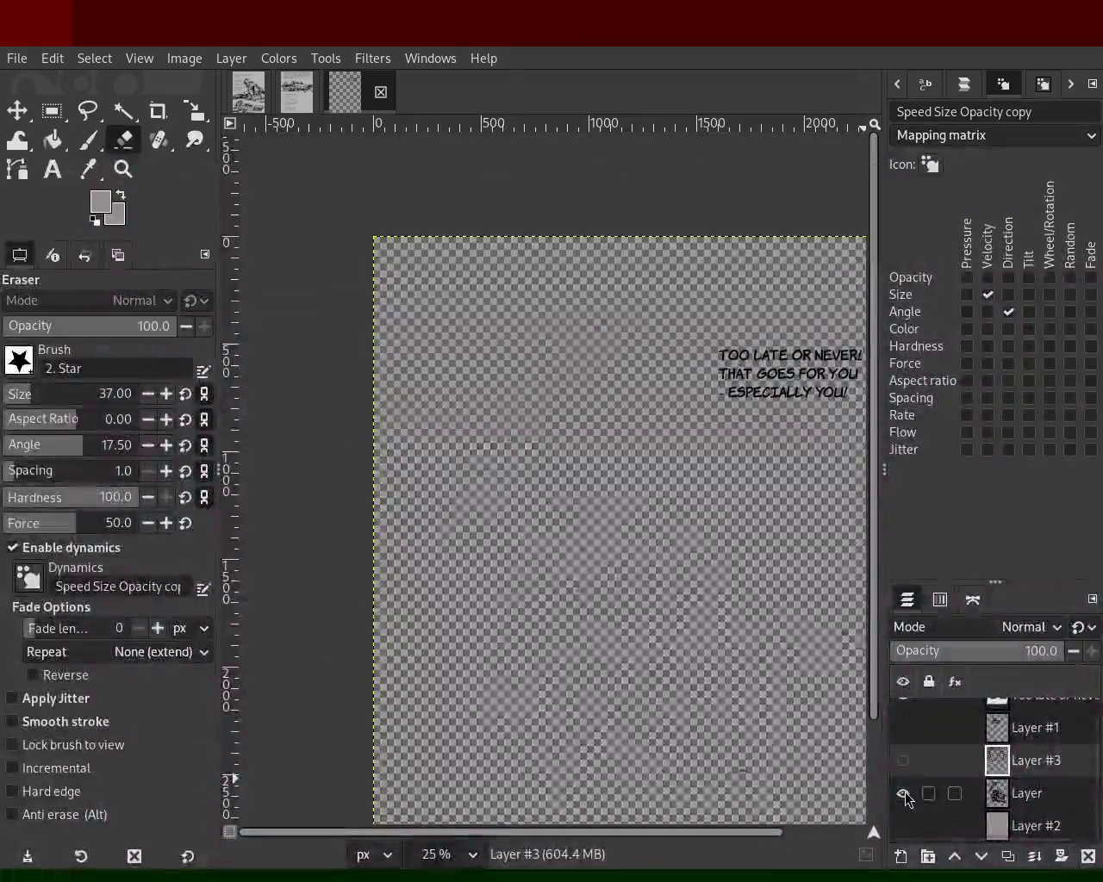
pyautogui.click(903, 794)
pyautogui.click(904, 794)
pyautogui.click(903, 761)
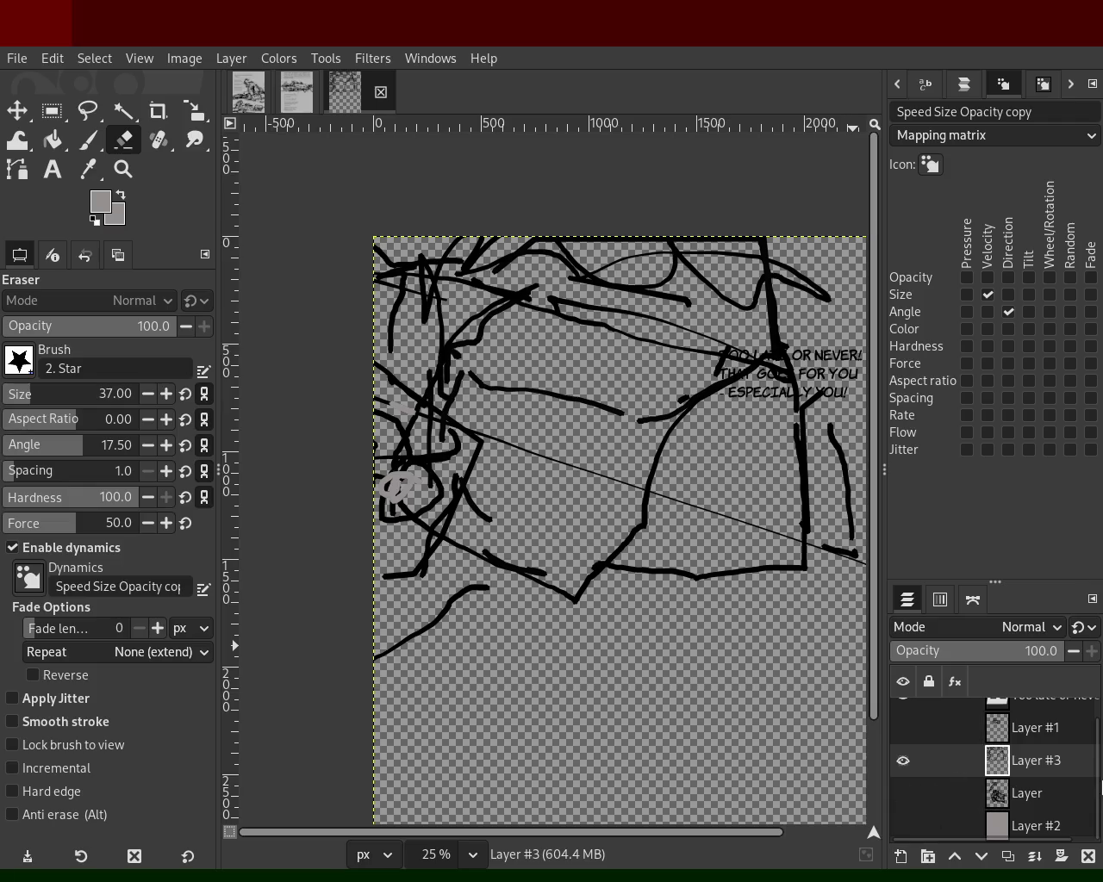
pyautogui.scroll(1, 1077, 759)
pyautogui.click(903, 714)
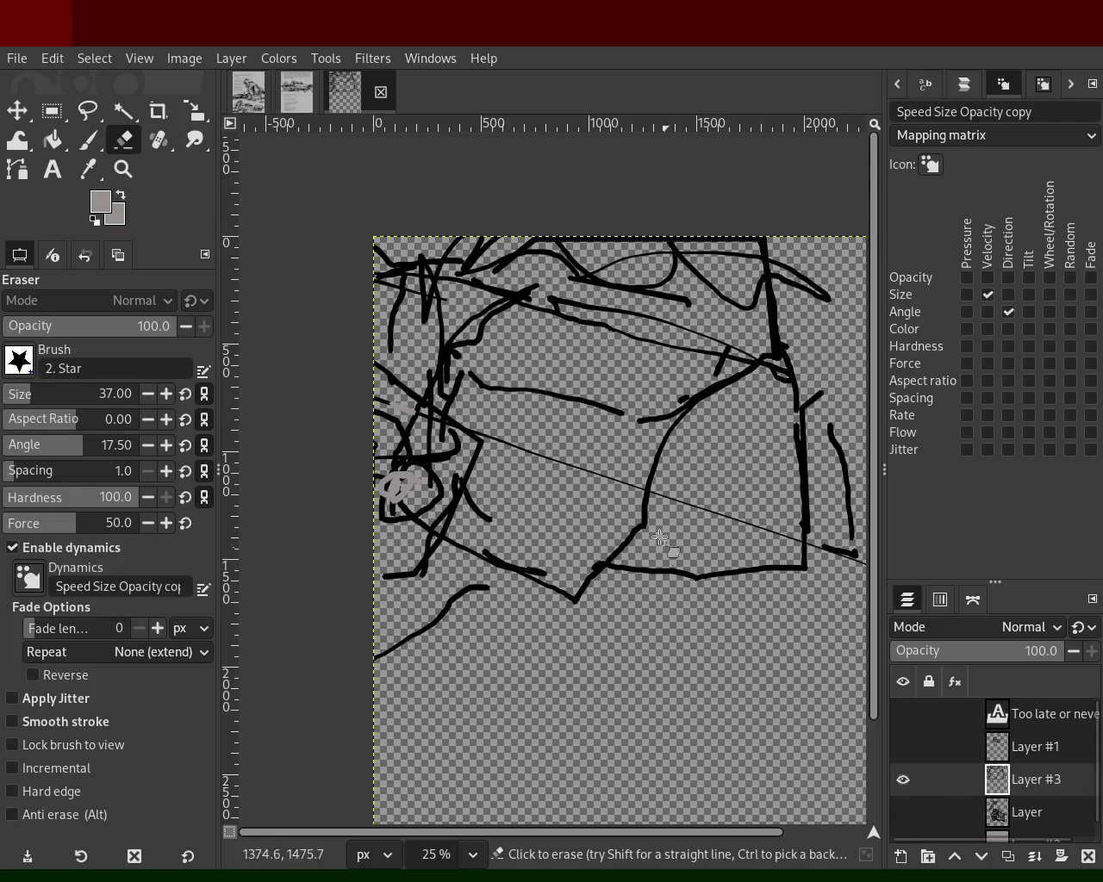
# - Draw straight black box outlines along the base, right edge, top edge and front
pyautogui.press('p')
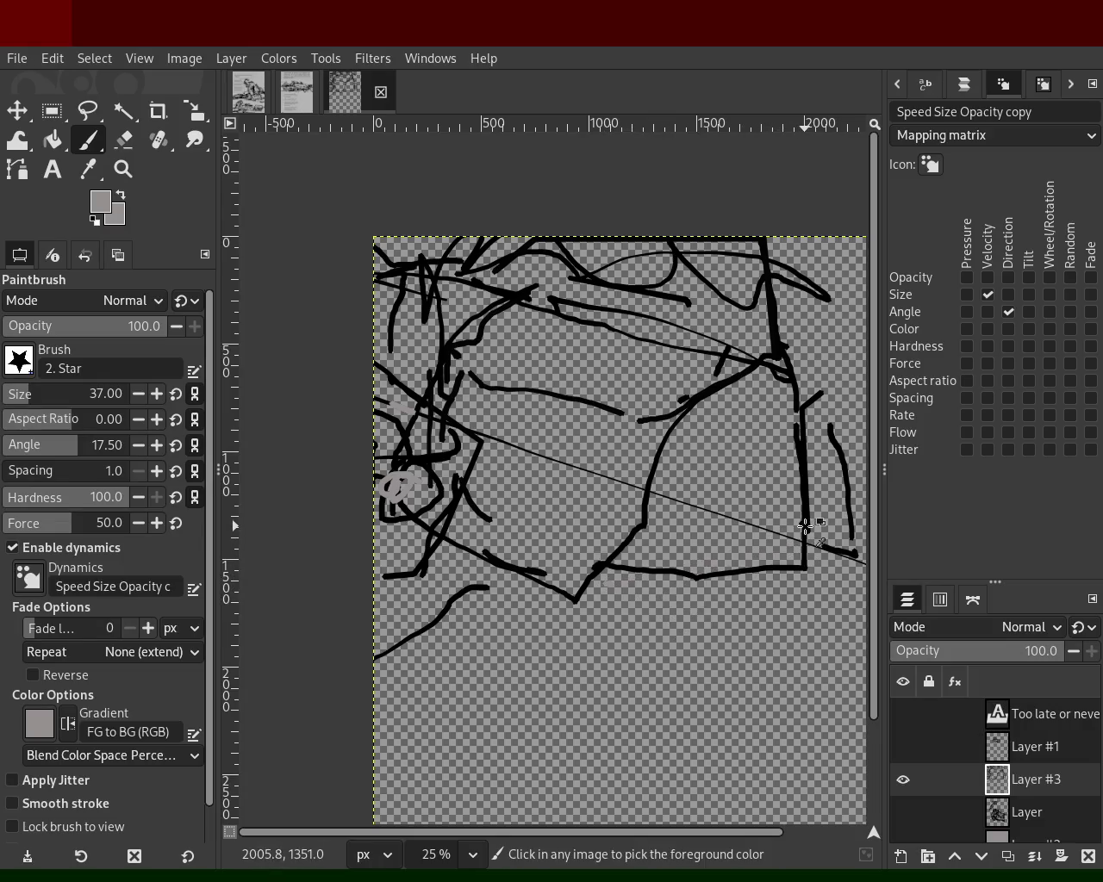
pyautogui.keyDown('ctrl'); pyautogui.click(804, 528); pyautogui.keyUp('ctrl')
pyautogui.keyDown('shift'); pyautogui.click(624, 591); pyautogui.keyUp('shift')
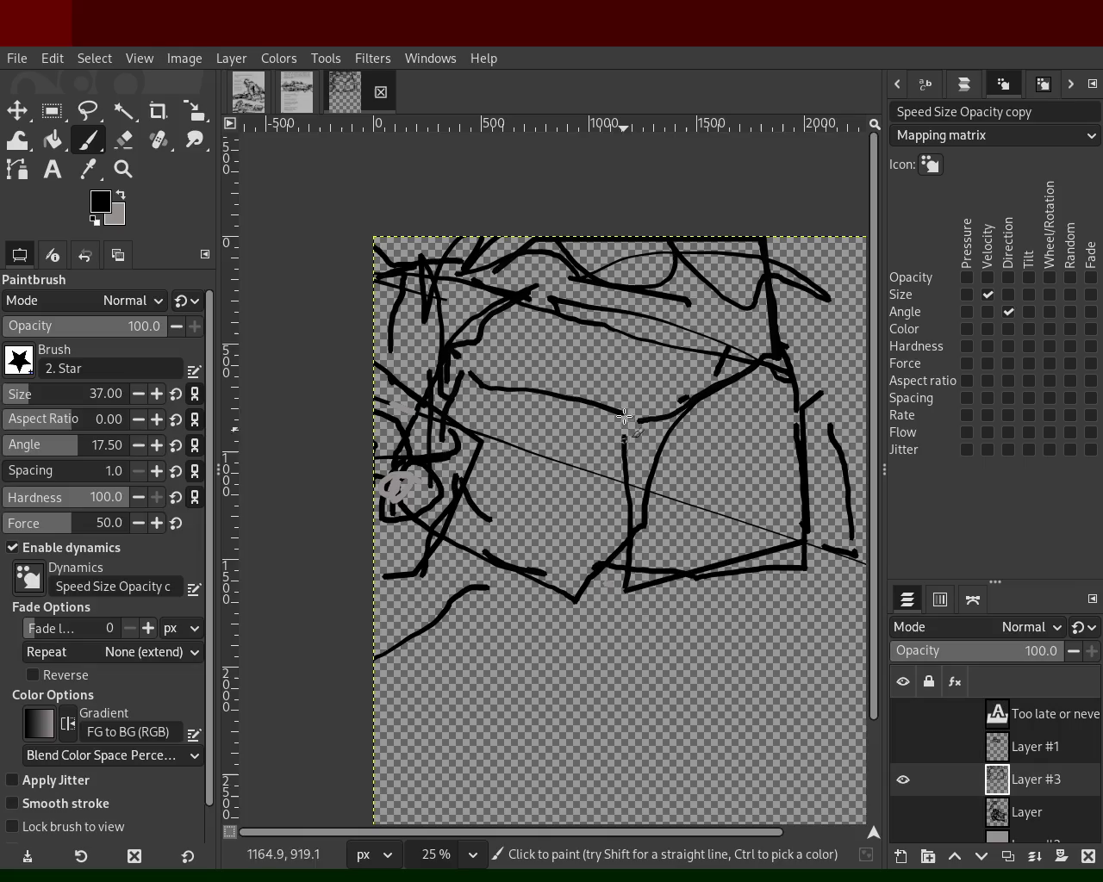
pyautogui.moveTo(642, 567); pyautogui.dragTo(648, 402)
pyautogui.keyDown('shift'); pyautogui.click(748, 367); pyautogui.keyUp('shift')
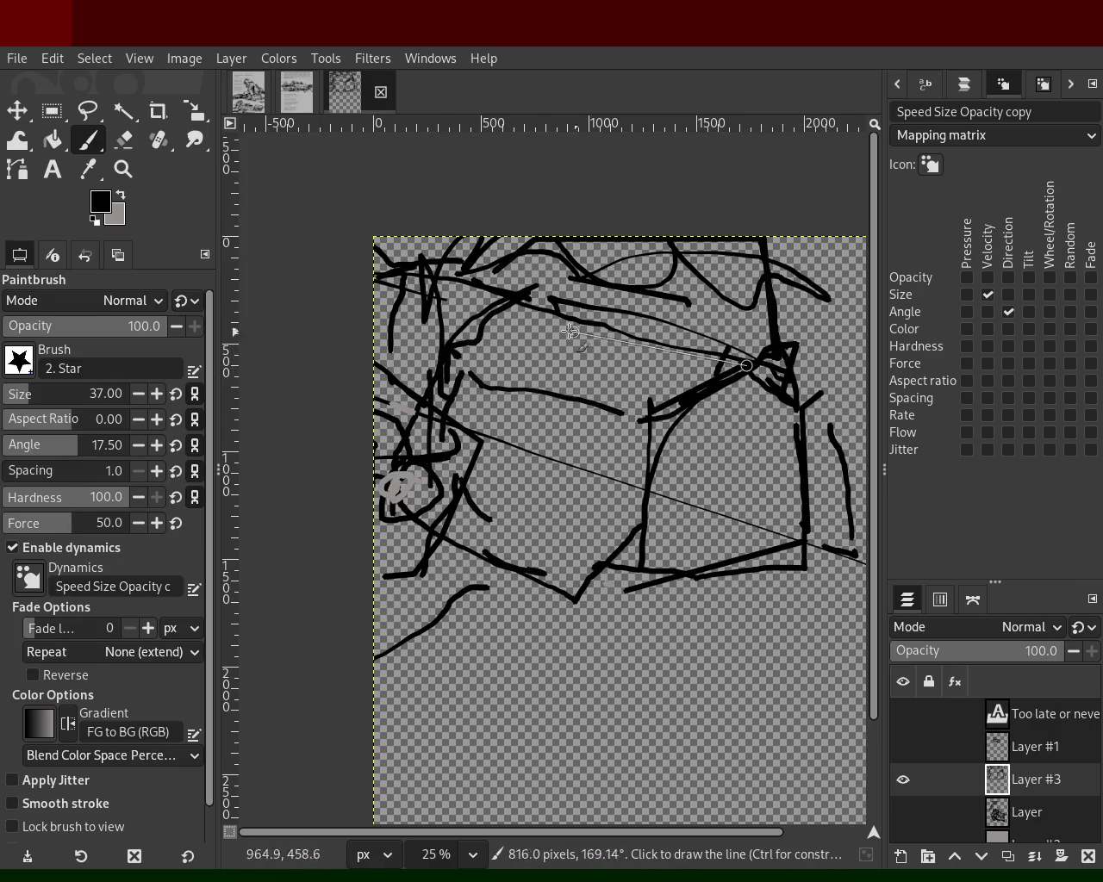
pyautogui.keyDown('shift'); pyautogui.click(470, 328); pyautogui.keyUp('shift')
pyautogui.click(448, 345)
pyautogui.keyDown('shift'); pyautogui.click(445, 375); pyautogui.keyUp('shift')
pyautogui.keyDown('shift'); pyautogui.click(527, 400); pyautogui.keyUp('shift')
pyautogui.keyDown('shift'); pyautogui.click(666, 417); pyautogui.keyUp('shift')
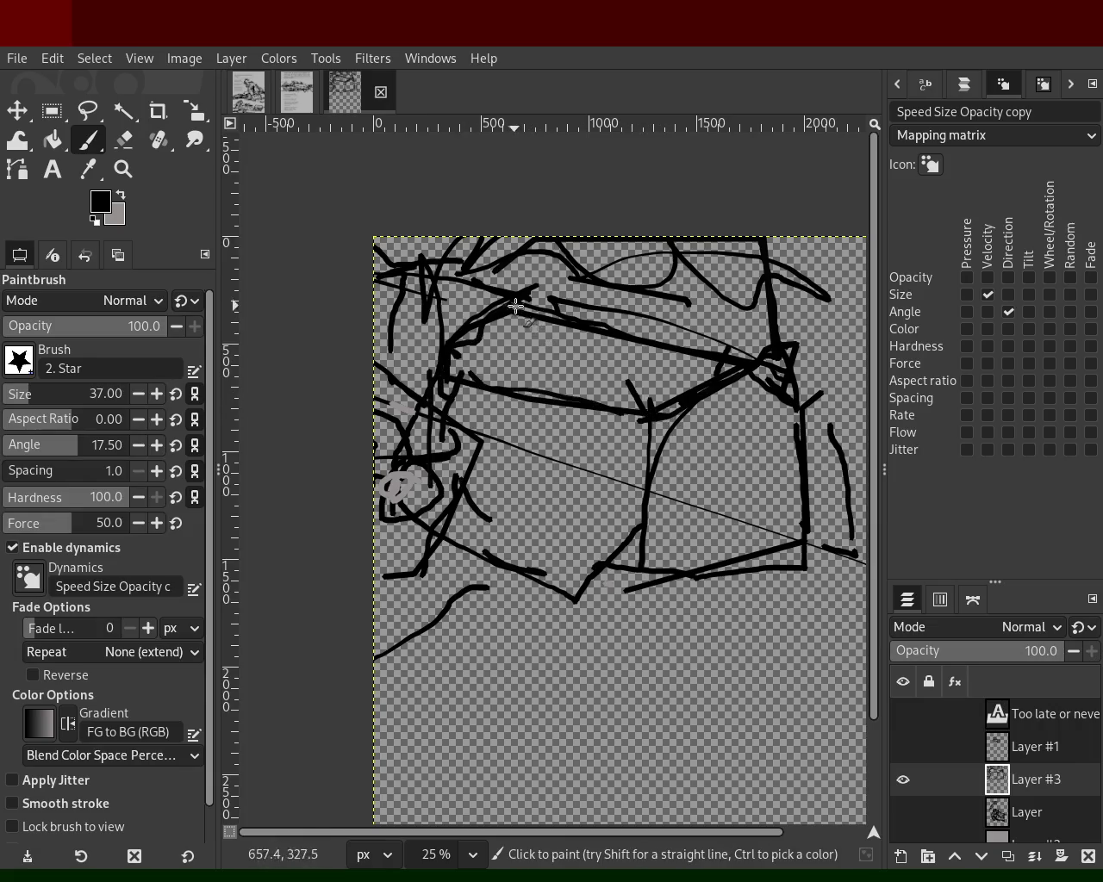
pyautogui.press('ctrl')
# - Add the middle and right box edges, connect the base and lower-left lines, and undo a stray stroke
pyautogui.keyDown('shift'); pyautogui.click(520, 407); pyautogui.keyUp('shift')
pyautogui.moveTo(528, 443); pyautogui.dragTo(527, 482)
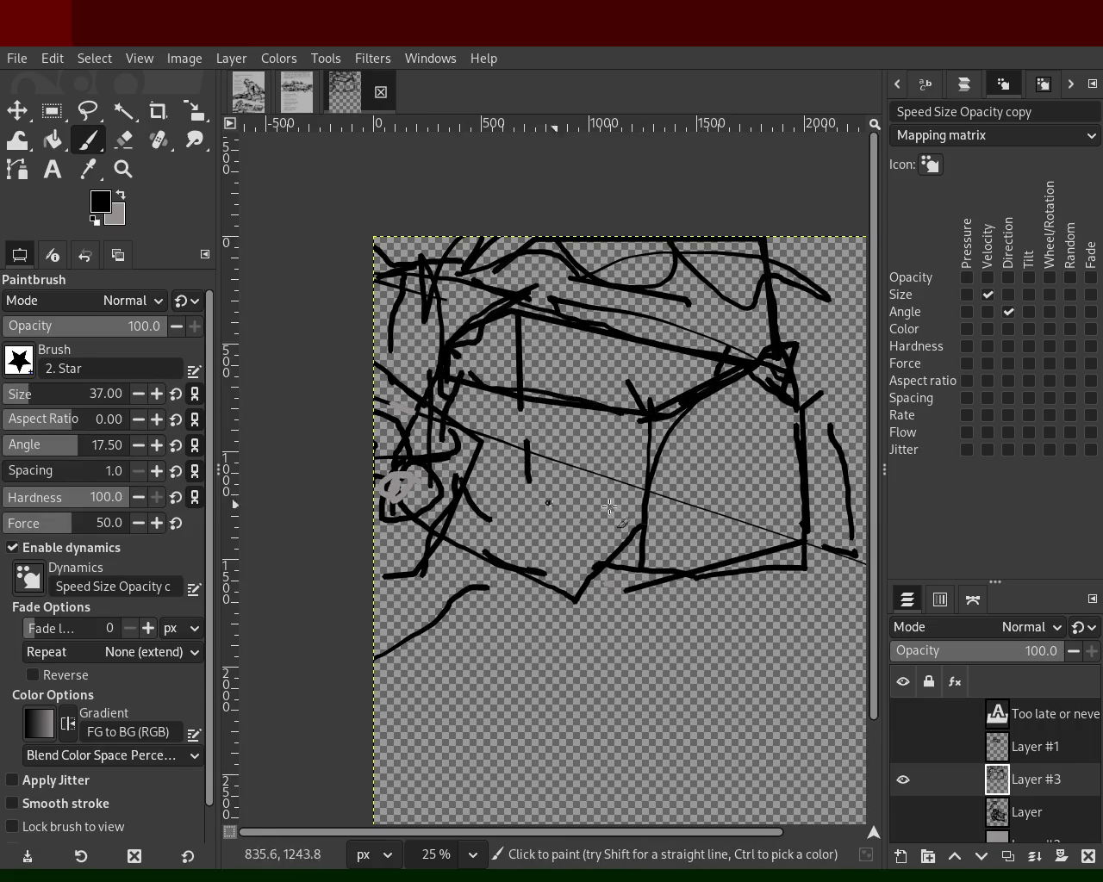
pyautogui.moveTo(649, 419); pyautogui.dragTo(655, 576)
pyautogui.keyDown('shift'); pyautogui.click(689, 595); pyautogui.keyUp('shift')
pyautogui.keyDown('shift'); pyautogui.click(804, 541); pyautogui.keyUp('shift')
pyautogui.moveTo(665, 421); pyautogui.dragTo(653, 483)
pyautogui.keyDown('shift'); pyautogui.click(665, 608); pyautogui.keyUp('shift')
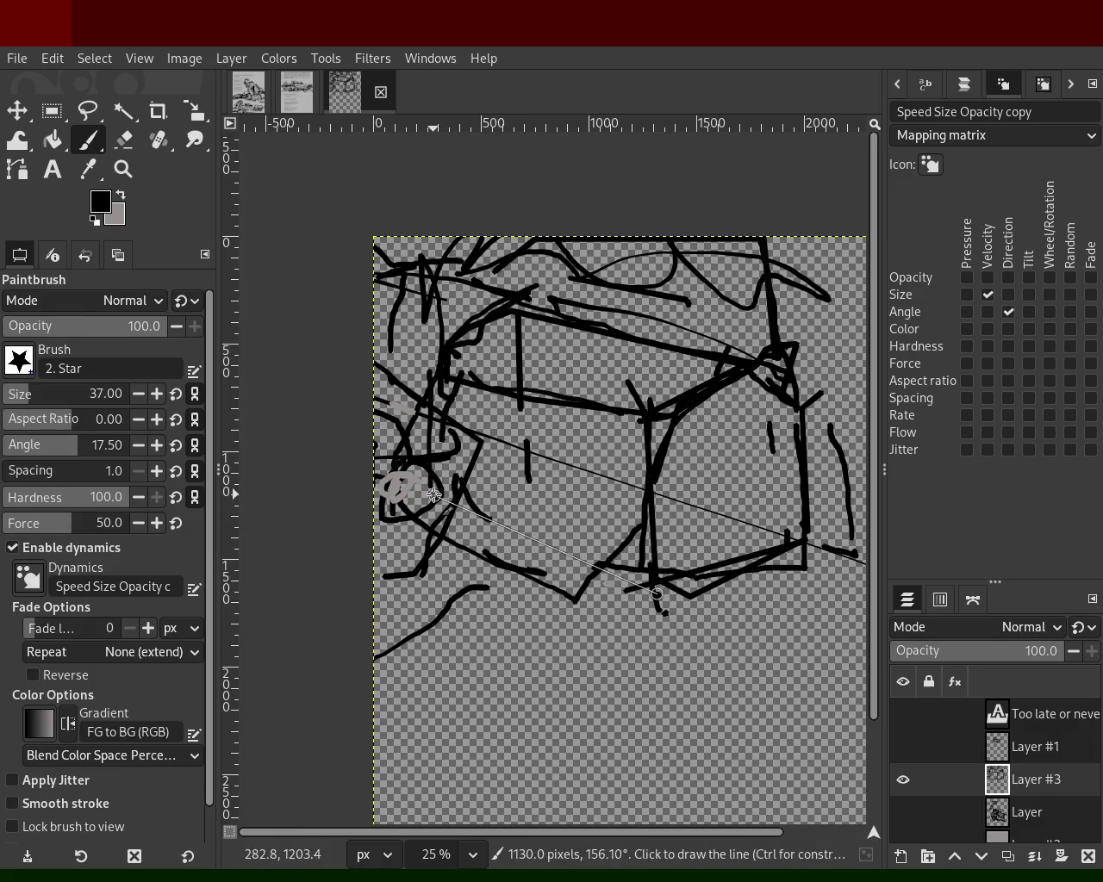
pyautogui.keyDown('shift'); pyautogui.click(391, 481); pyautogui.keyUp('shift')
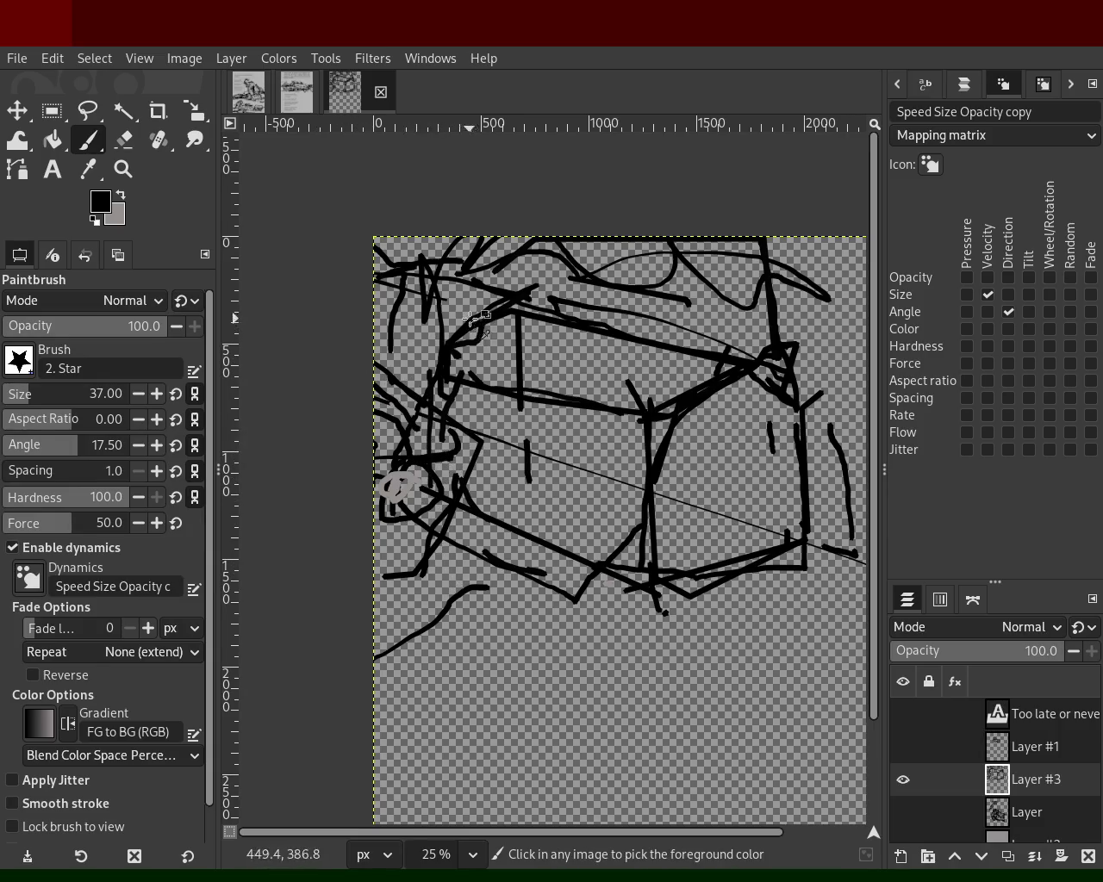
pyautogui.moveTo(419, 300)
pyautogui.mouseDown()
pyautogui.moveTo(505, 235)
pyautogui.moveTo(604, 276)
pyautogui.moveTo(840, 274)
pyautogui.moveTo(603, 264)
pyautogui.mouseUp()
pyautogui.hotkey('ctrl', 'z')
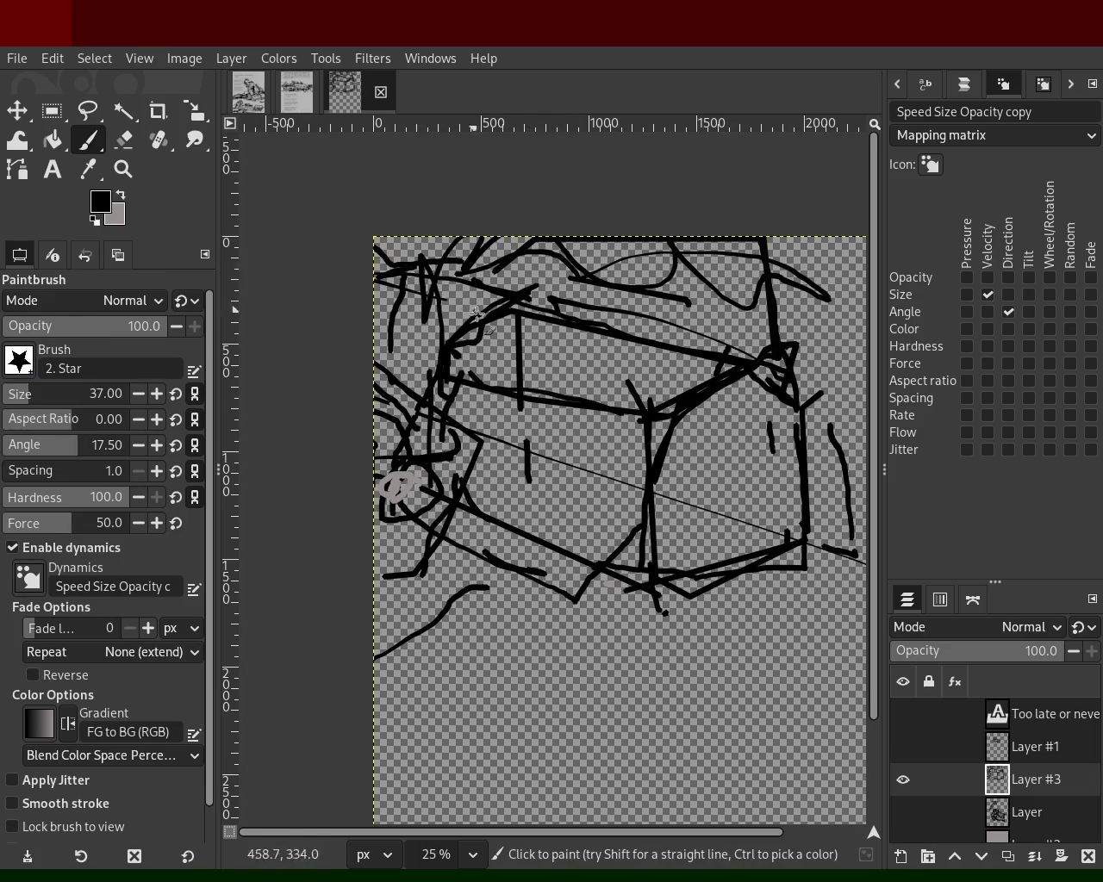
# - Zoom the view and show the text, Layer #1, Layer and grey background again
pyautogui.press('z')
pyautogui.keyDown('ctrl'); pyautogui.scroll(-2, 528, 428); pyautogui.keyUp('ctrl')
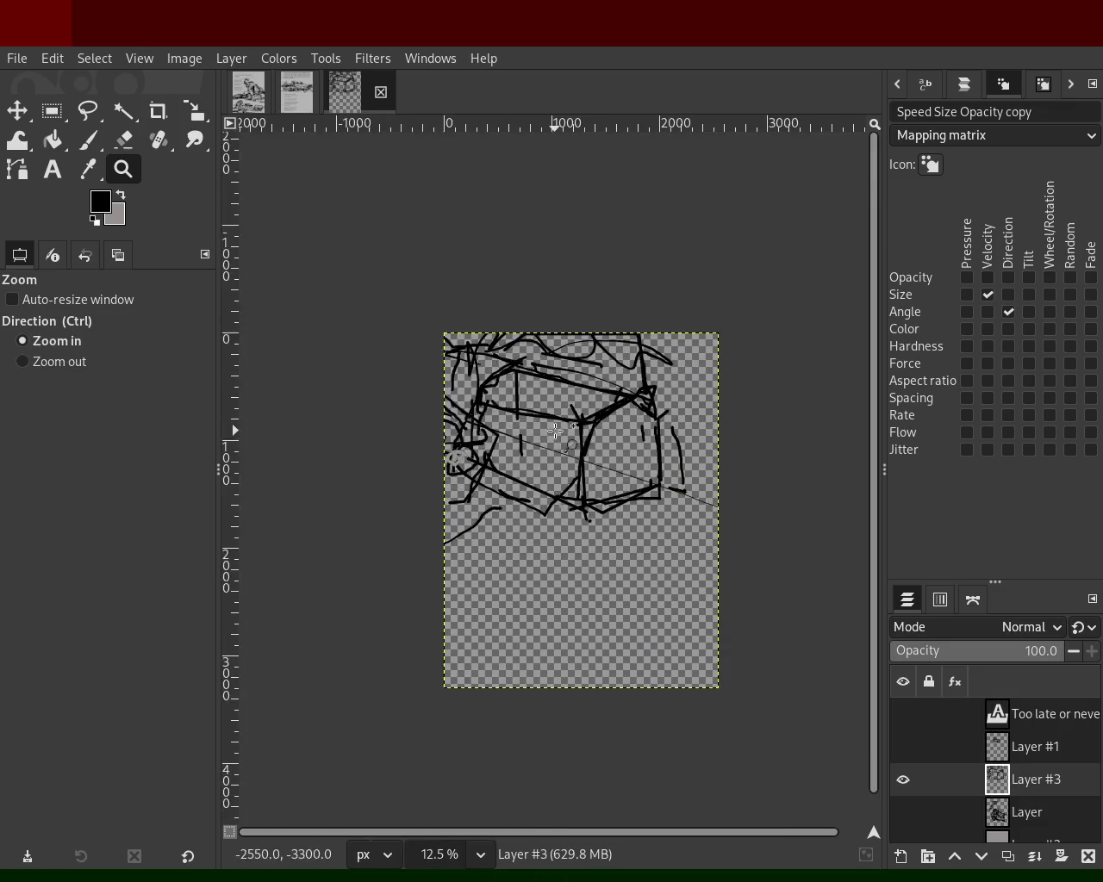
pyautogui.keyDown('ctrl'); pyautogui.scroll(1, 545, 439); pyautogui.keyUp('ctrl')
pyautogui.click(903, 714)
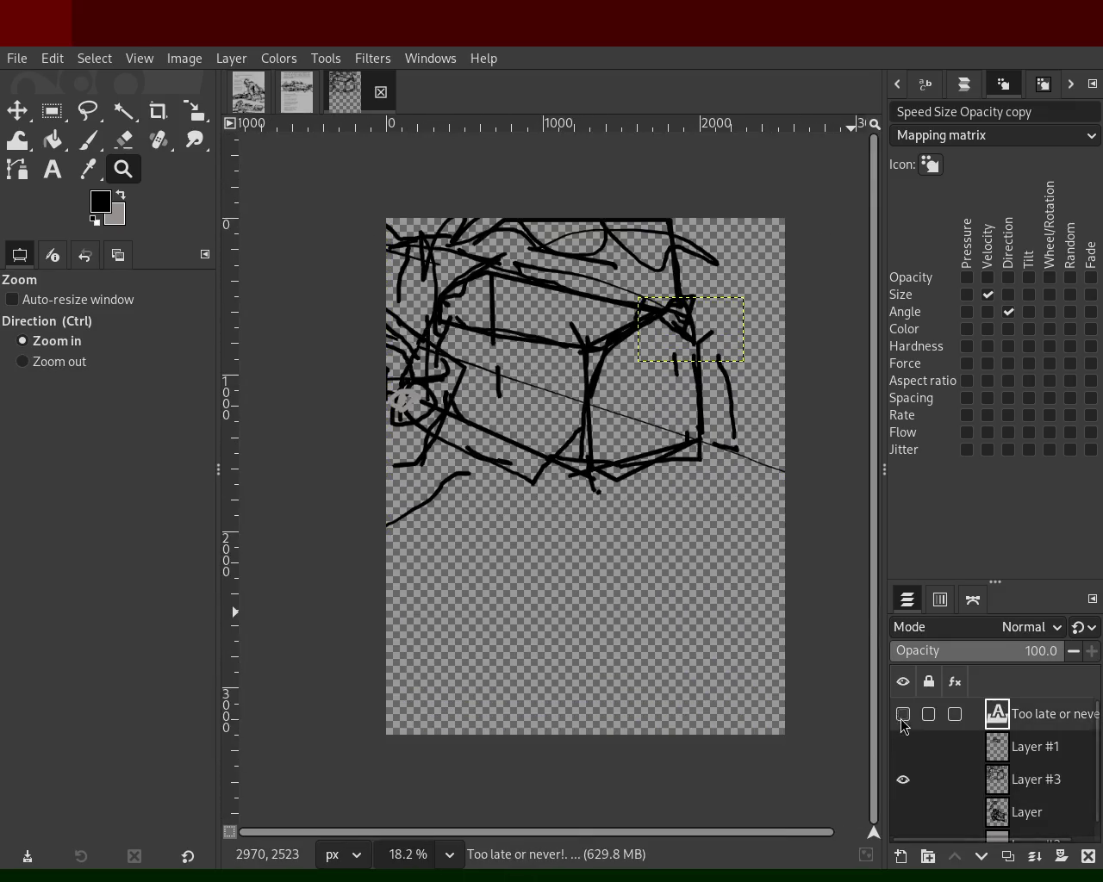
pyautogui.click(903, 747)
pyautogui.click(903, 813)
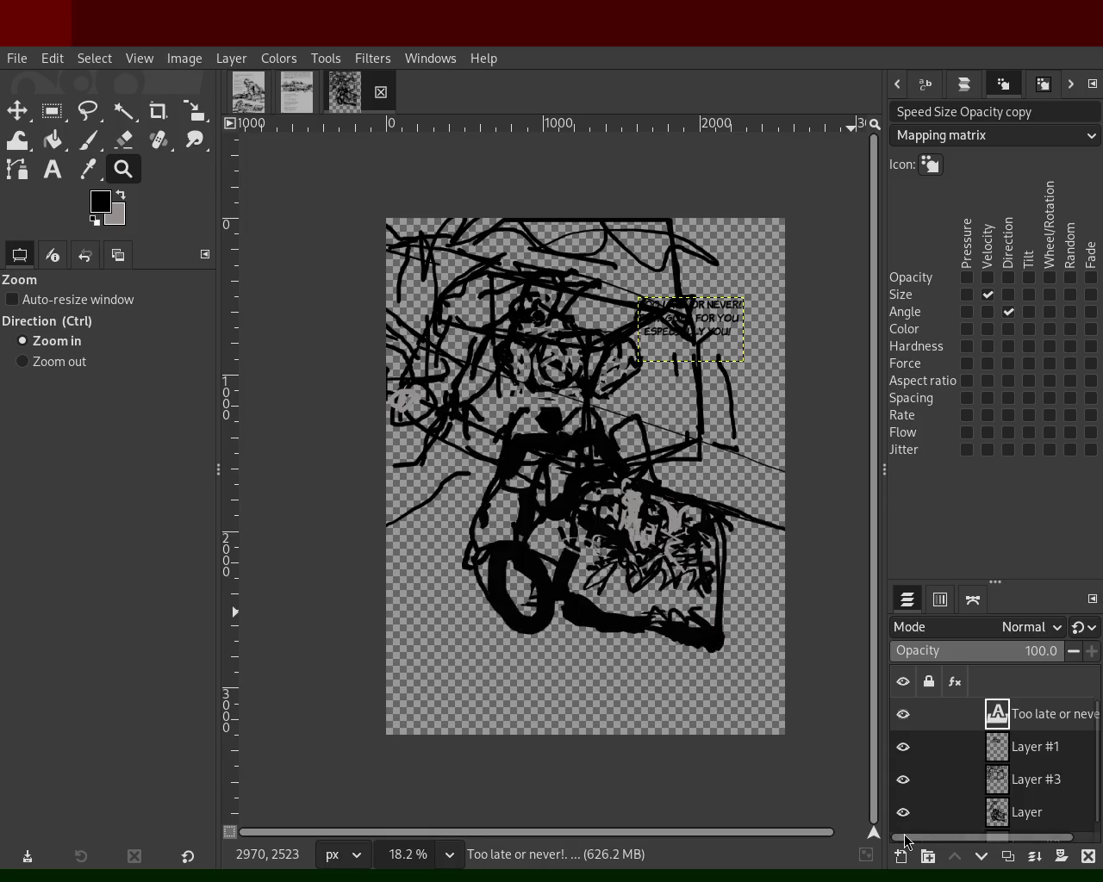
pyautogui.scroll(-1, 903, 827)
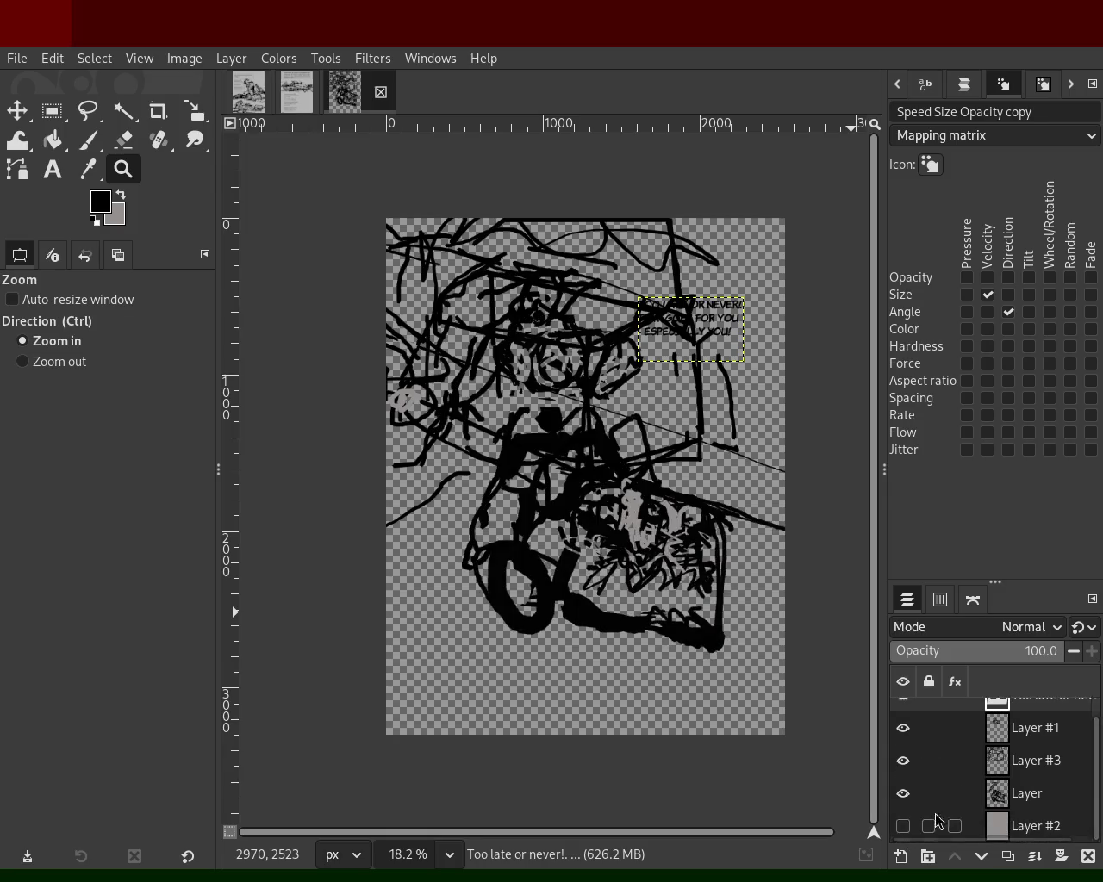
pyautogui.click(903, 825)
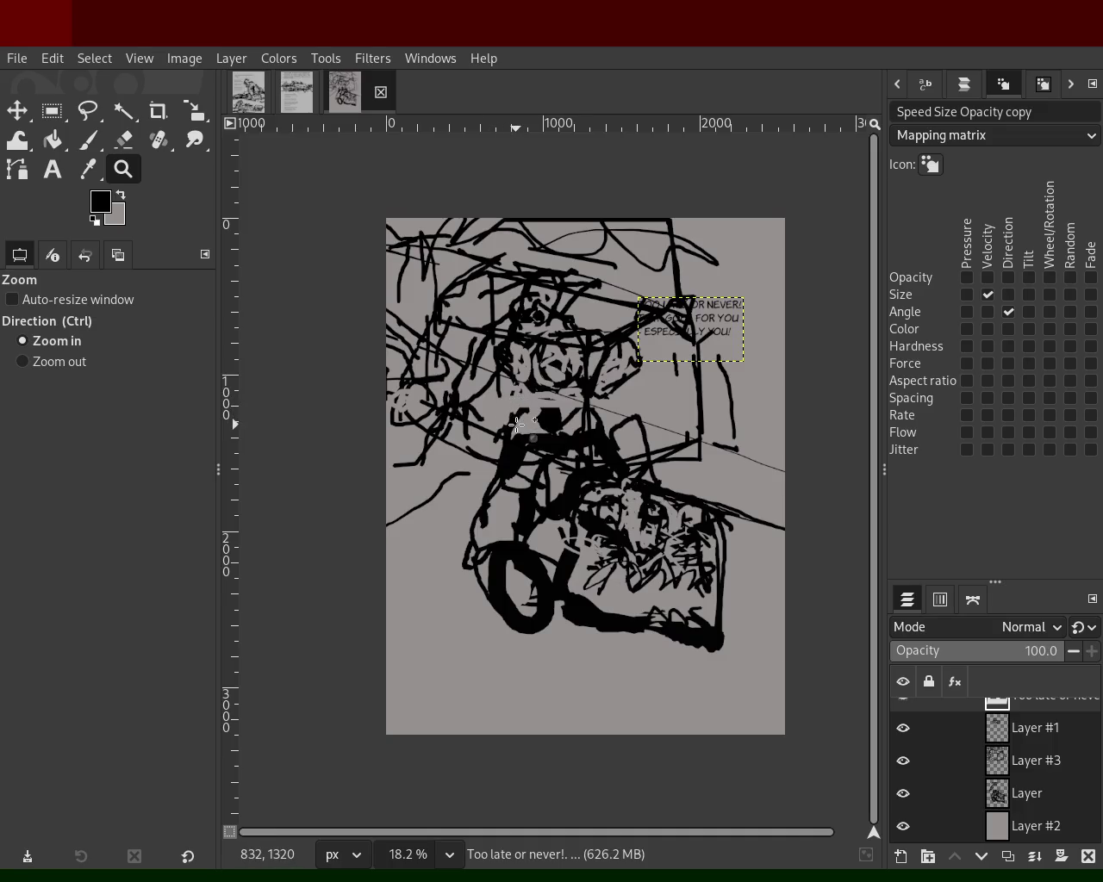
pyautogui.moveTo(903, 728)
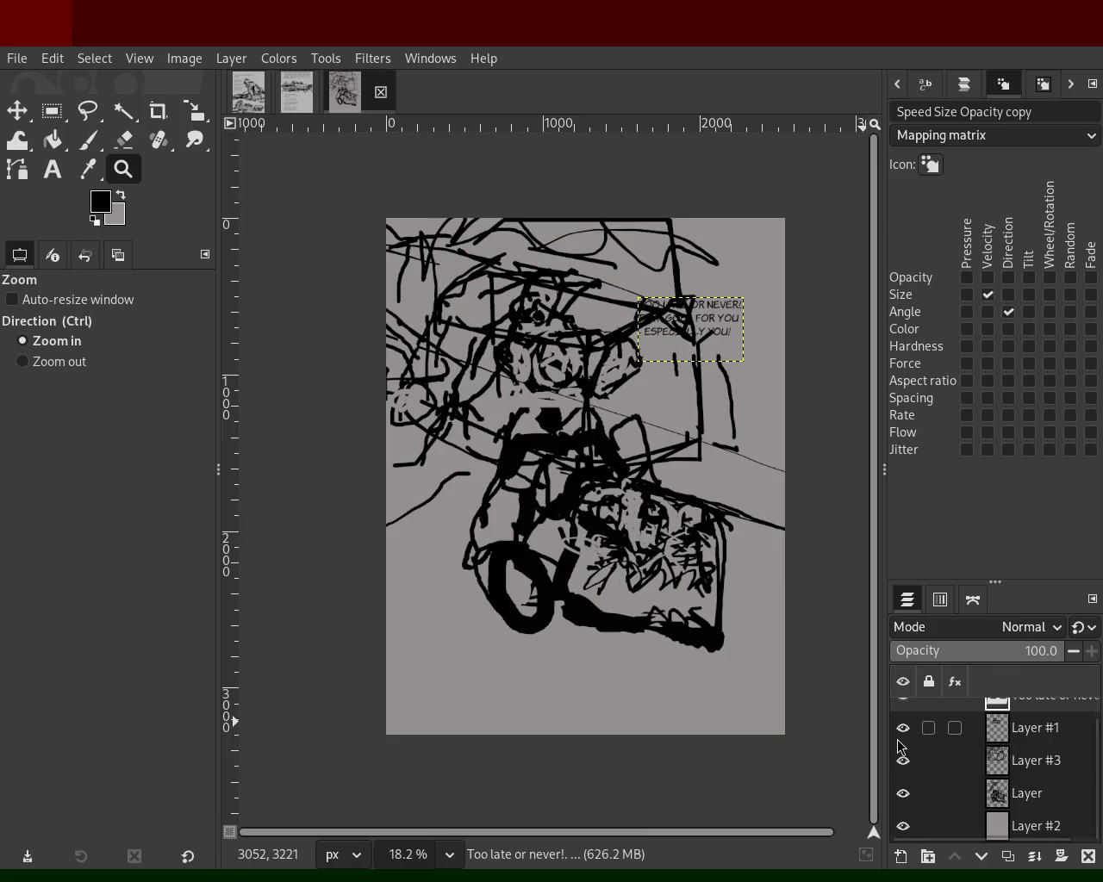
# - Hide the drawing and background layers, leaving Layer #3's outline with the caption, and return to the Paintbrush
pyautogui.moveTo(902, 731); pyautogui.dragTo(912, 829)
pyautogui.click(911, 826)
pyautogui.click(911, 827)
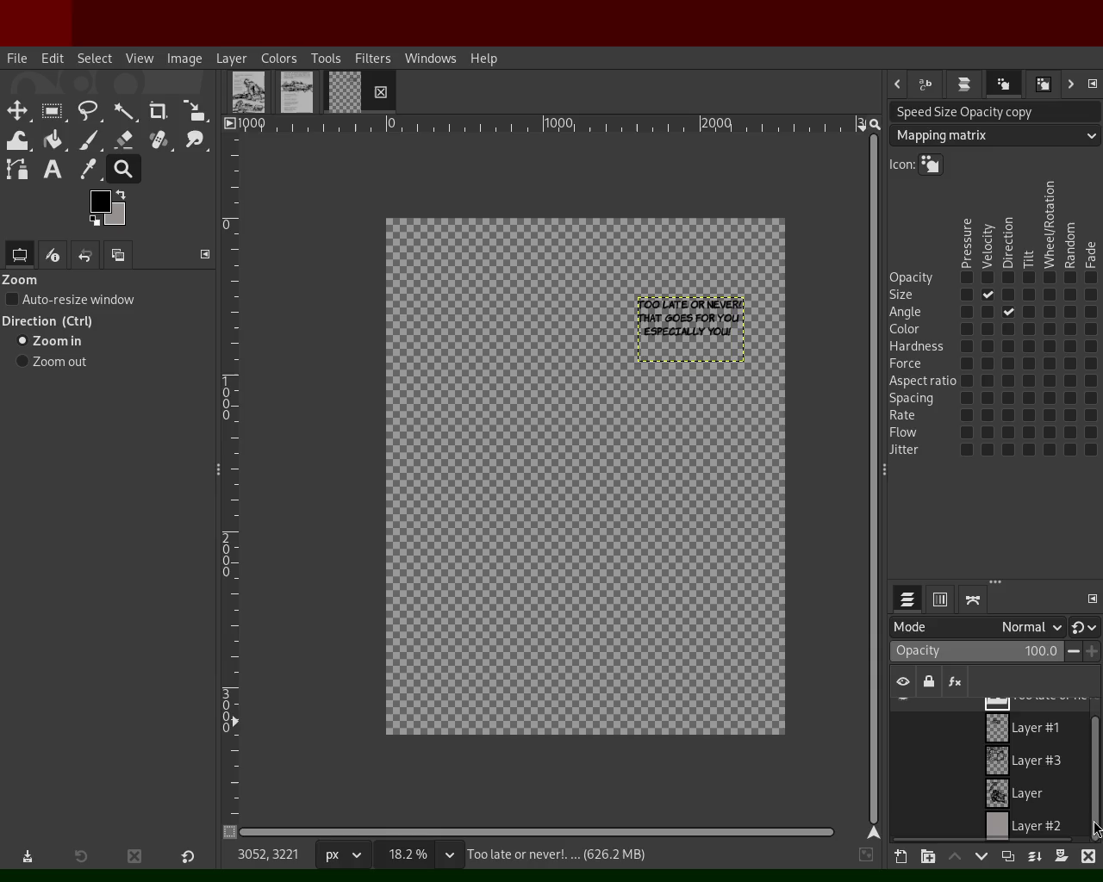
pyautogui.click(903, 825)
pyautogui.click(903, 826)
pyautogui.click(905, 795)
pyautogui.click(905, 794)
pyautogui.click(902, 770)
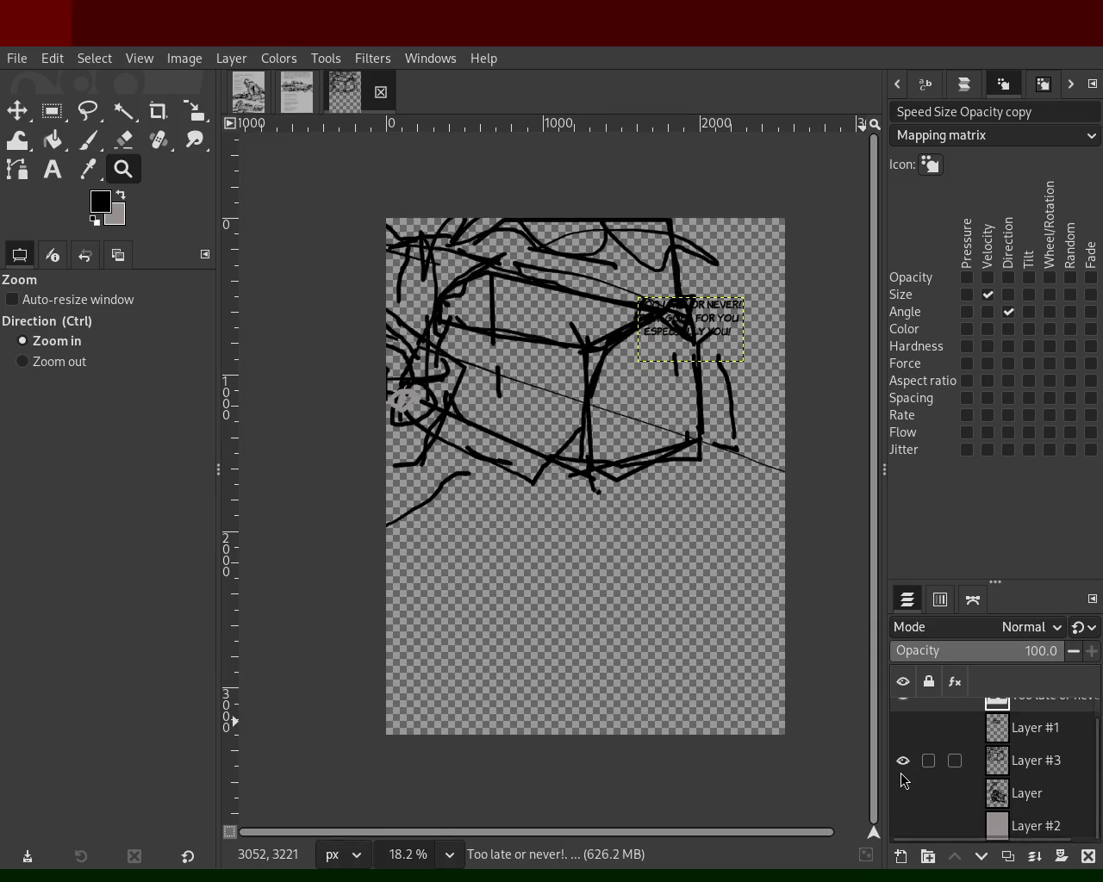
pyautogui.click(83, 140)
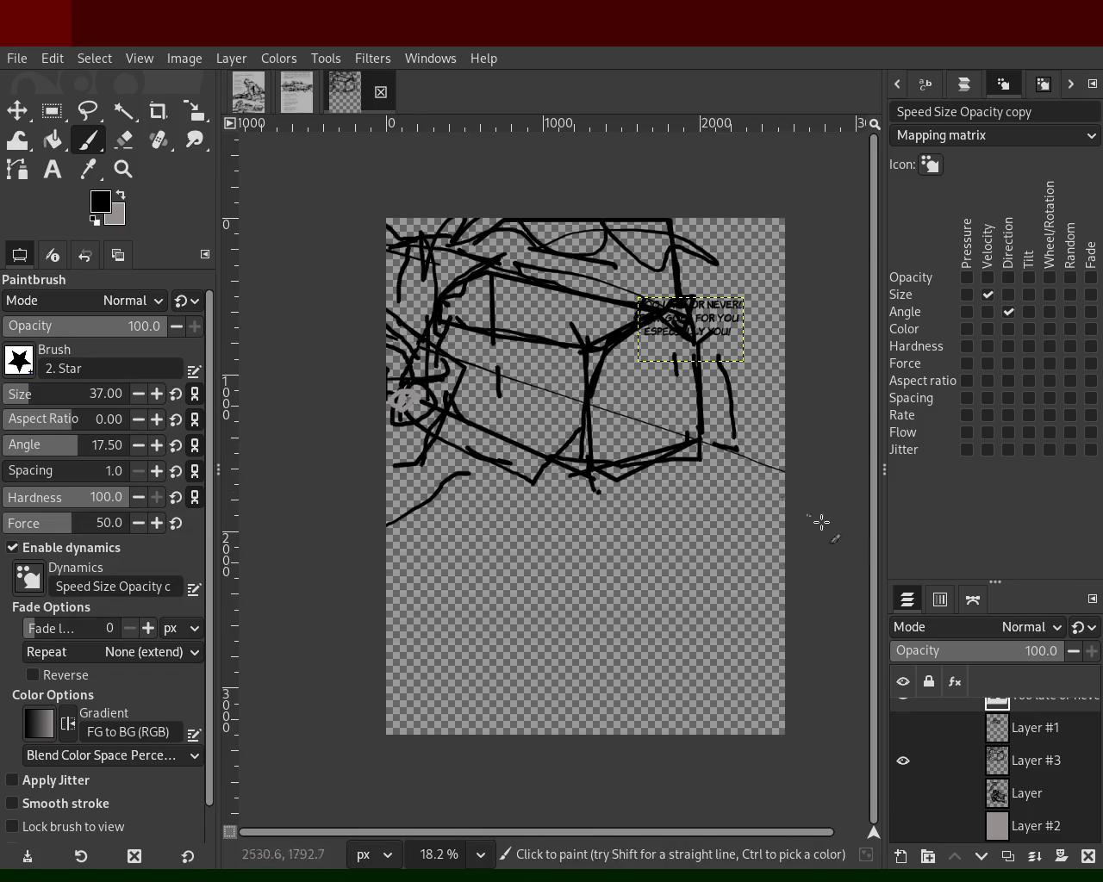
# - Re-show Layer #3 and paint long straight diagonal rail lines across the page
pyautogui.click(903, 761)
pyautogui.click(1035, 761)
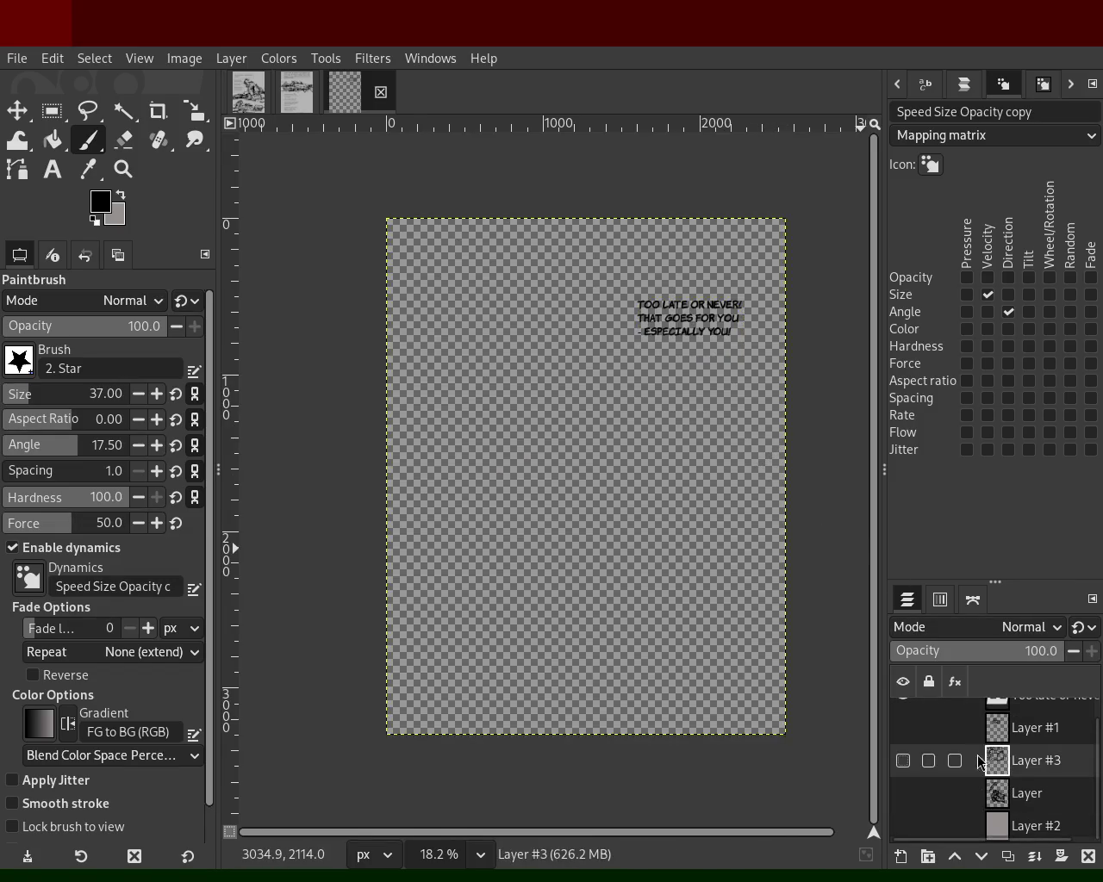
pyautogui.click(903, 761)
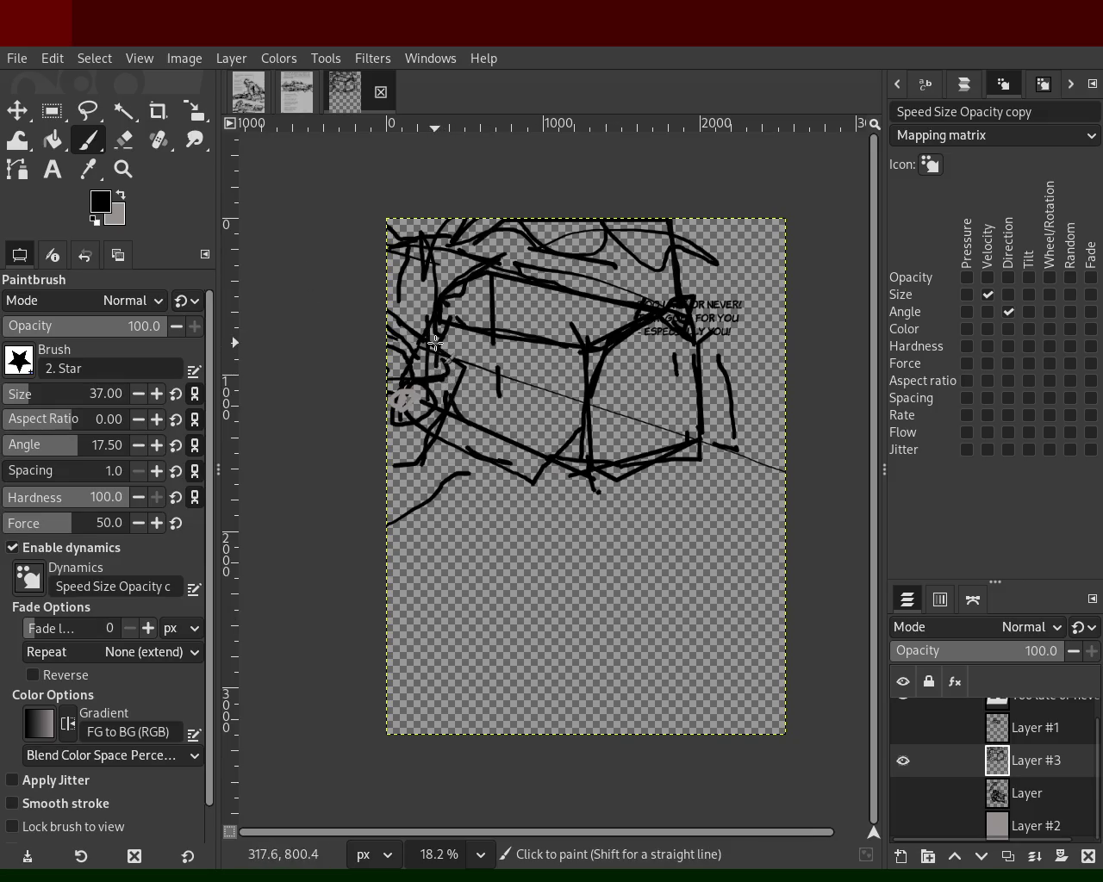
pyautogui.click(388, 328)
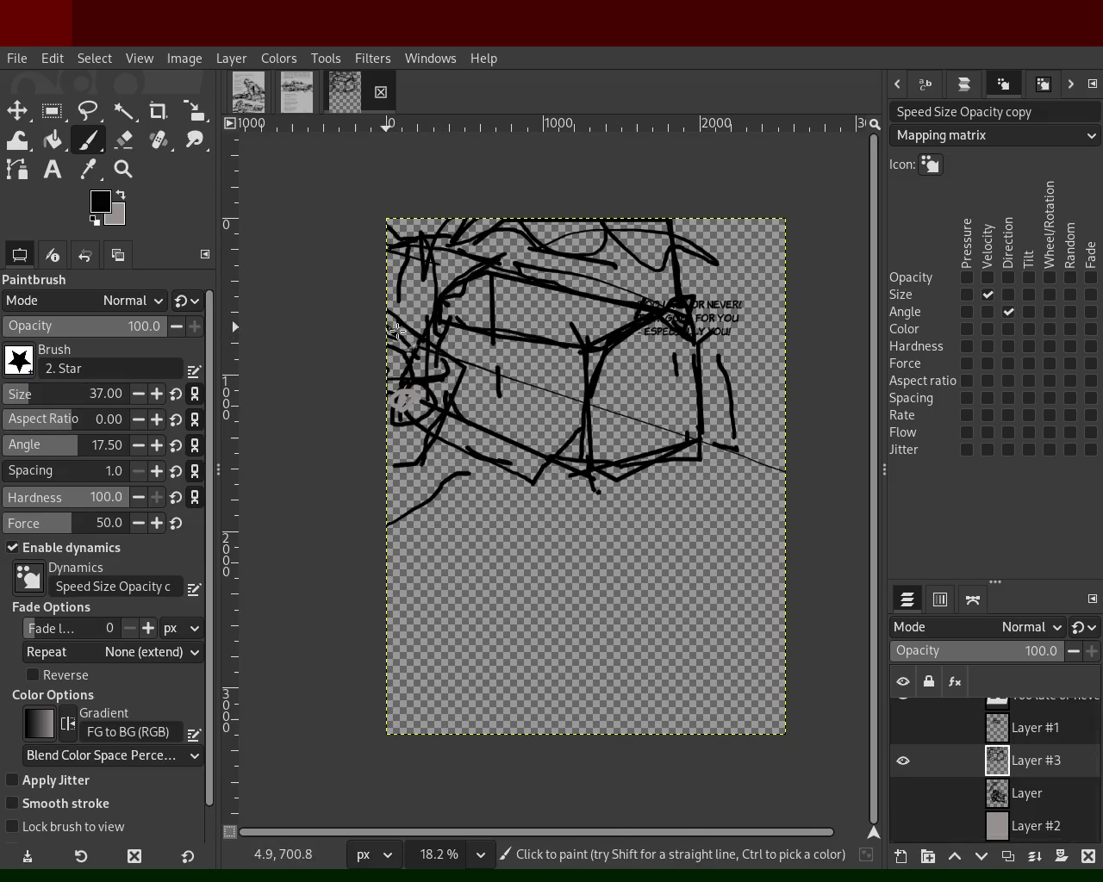
pyautogui.keyDown('shift'); pyautogui.click(788, 460); pyautogui.keyUp('shift')
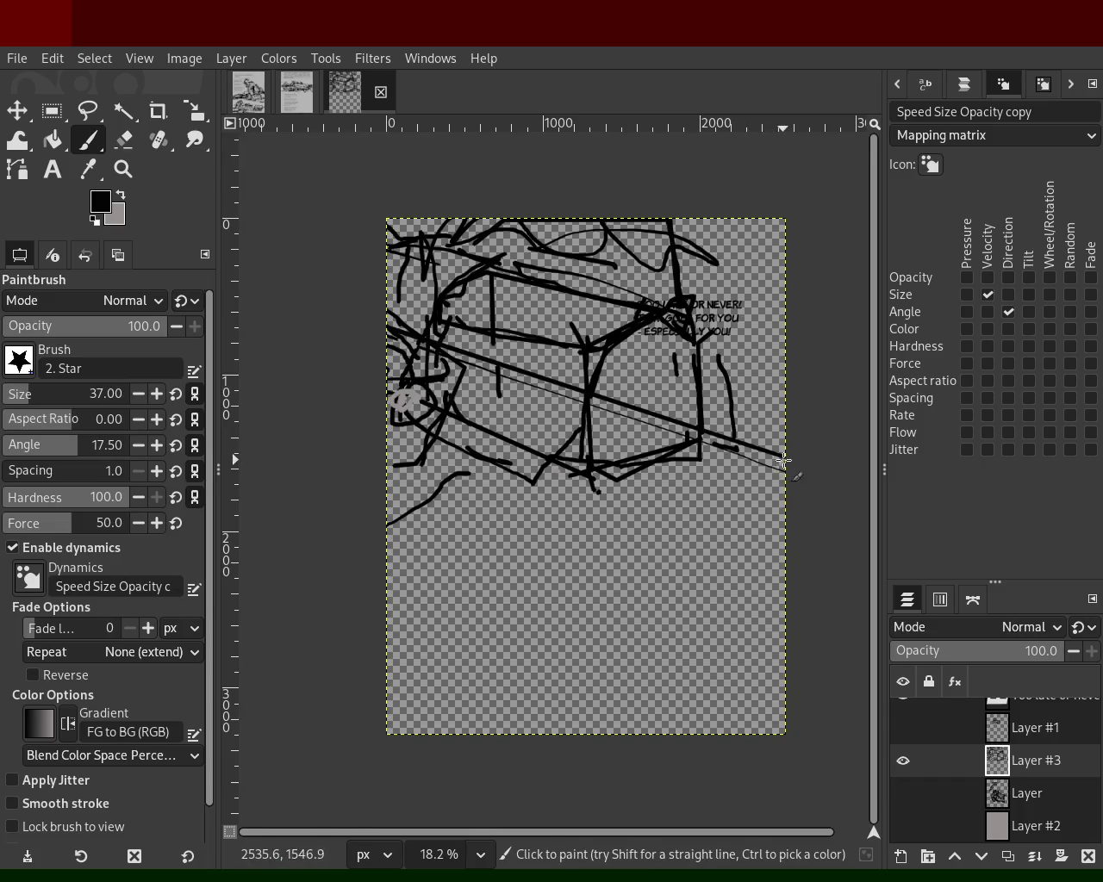
pyautogui.keyDown('shift'); pyautogui.click(375, 332); pyautogui.keyUp('shift')
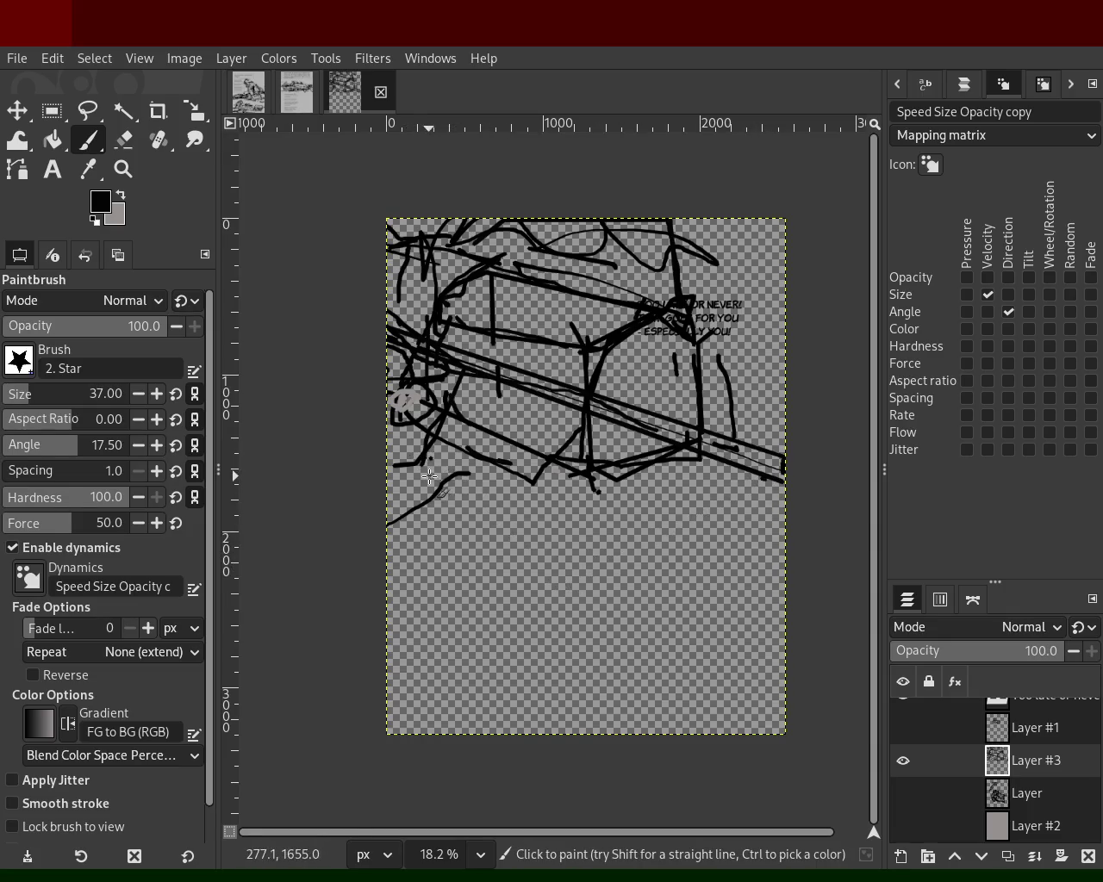
pyautogui.keyDown('shift'); pyautogui.click(769, 652); pyautogui.keyUp('shift')
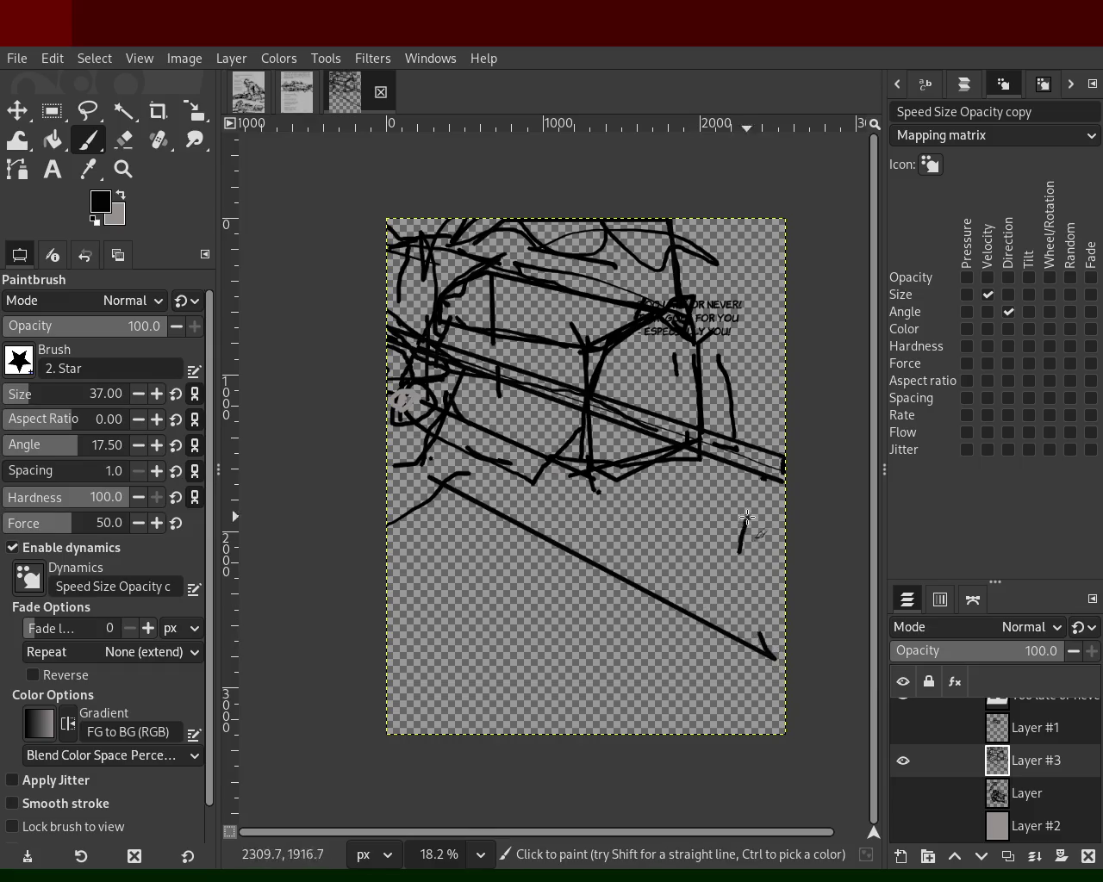
# - Add the lower straight diagonal rail line with short strokes along it, undoing a looping stroke
pyautogui.moveTo(630, 593); pyautogui.dragTo(573, 576)
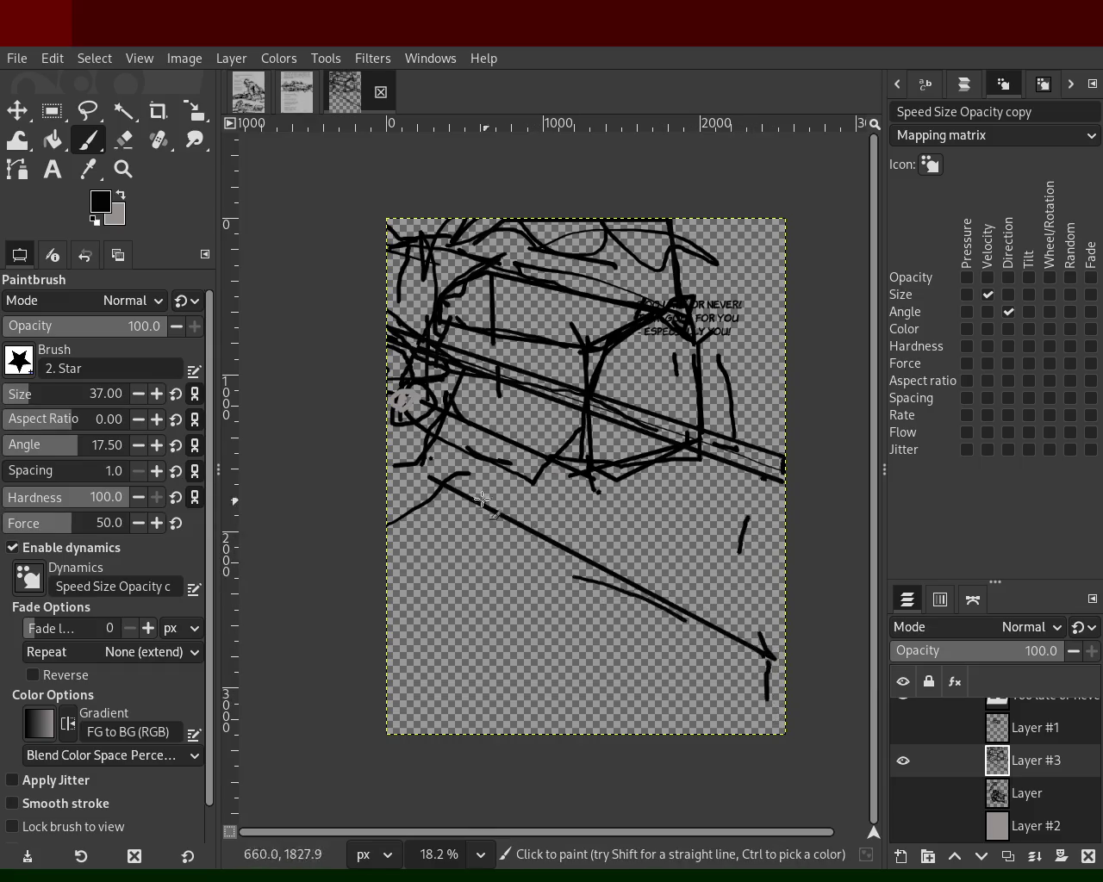
pyautogui.click(428, 515)
pyautogui.keyDown('shift'); pyautogui.click(781, 694); pyautogui.keyUp('shift')
pyautogui.moveTo(465, 507)
pyautogui.mouseDown()
pyautogui.moveTo(526, 528)
pyautogui.moveTo(505, 592)
pyautogui.mouseUp()
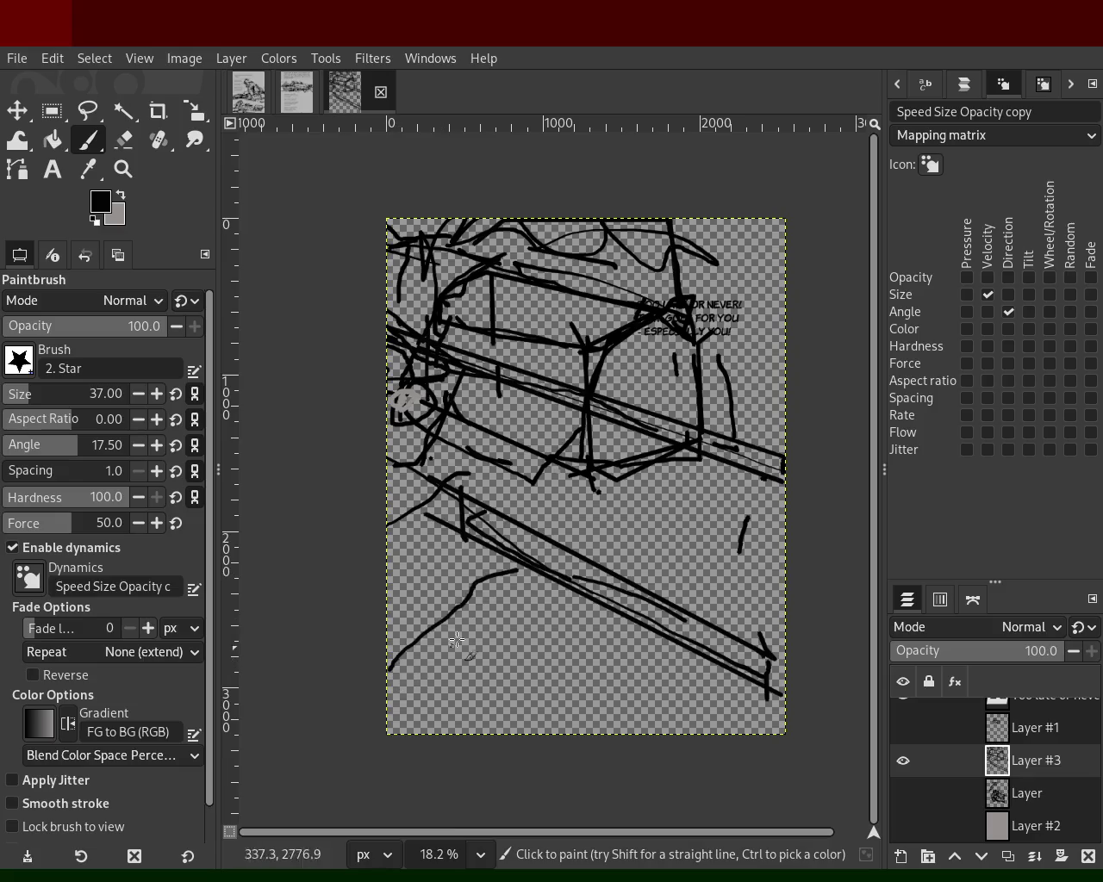
pyautogui.click(448, 538)
pyautogui.keyDown('shift'); pyautogui.click(379, 582); pyautogui.keyUp('shift')
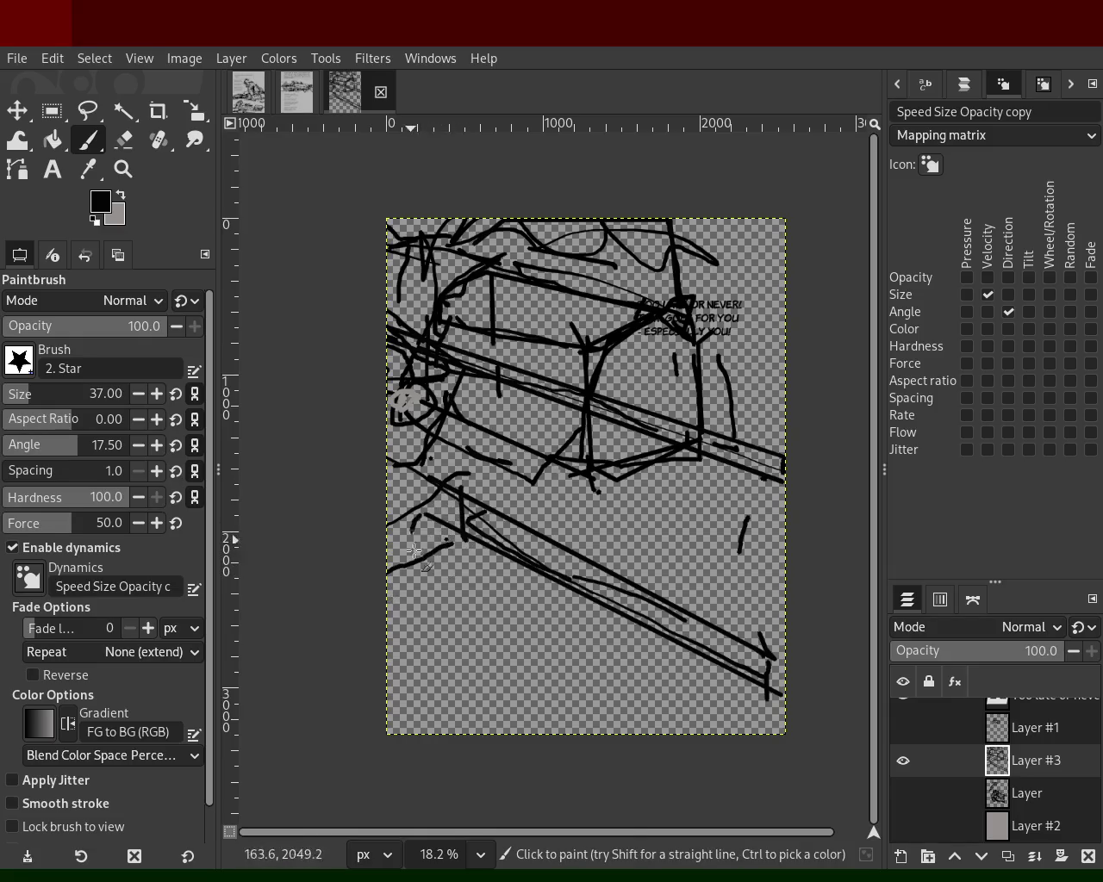
pyautogui.hotkey('ctrl', 'z')
# - Sketch the tall box outline at lower left, undoing and redrawing stray short strokes
pyautogui.moveTo(437, 599); pyautogui.dragTo(446, 404)
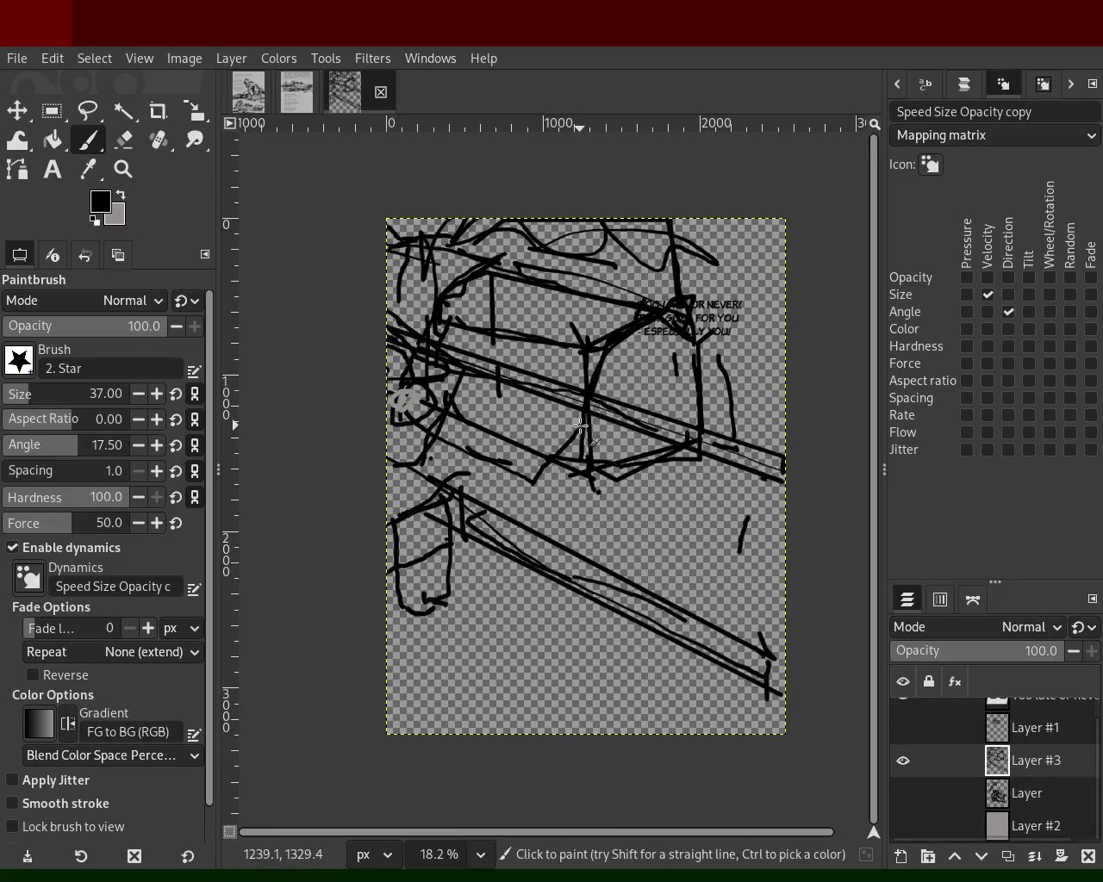
pyautogui.moveTo(592, 465); pyautogui.dragTo(571, 396)
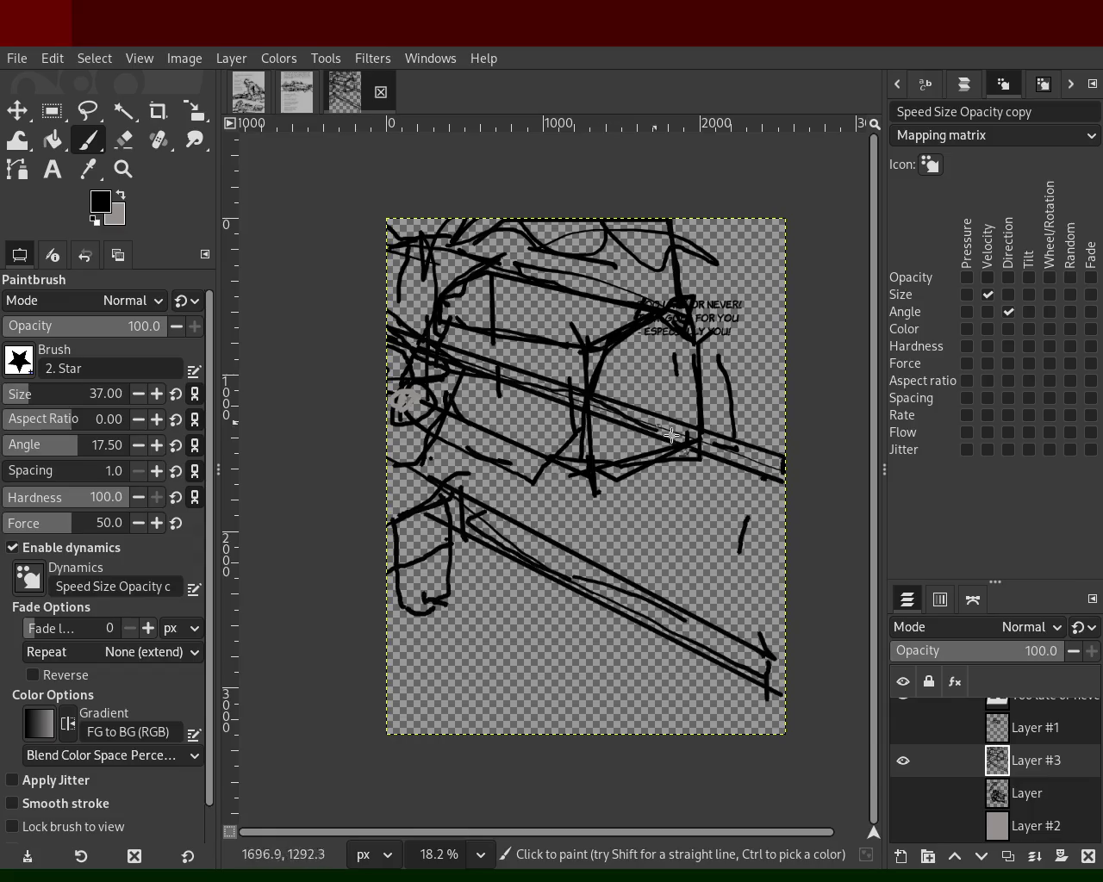
pyautogui.hotkey('ctrl', 'z')
pyautogui.moveTo(590, 597); pyautogui.dragTo(561, 611)
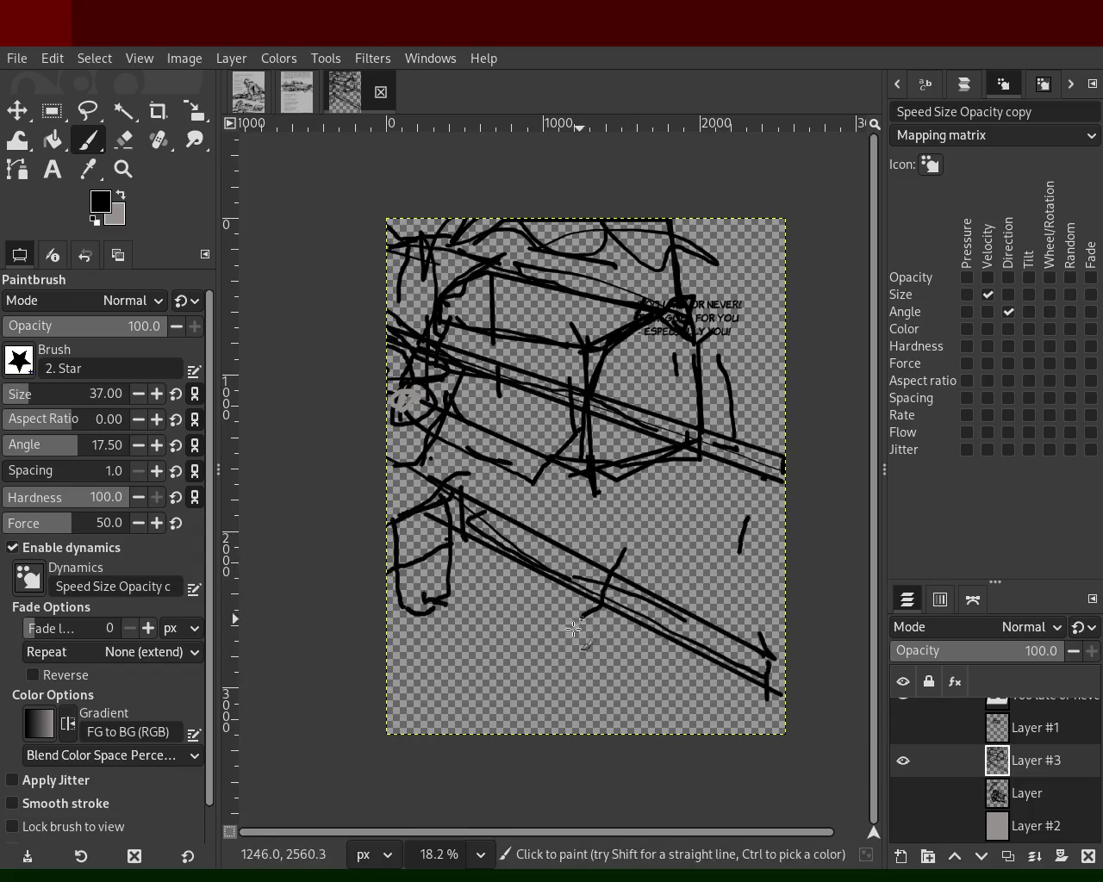
pyautogui.hotkey('ctrl', 'z')
pyautogui.moveTo(455, 599); pyautogui.dragTo(430, 604)
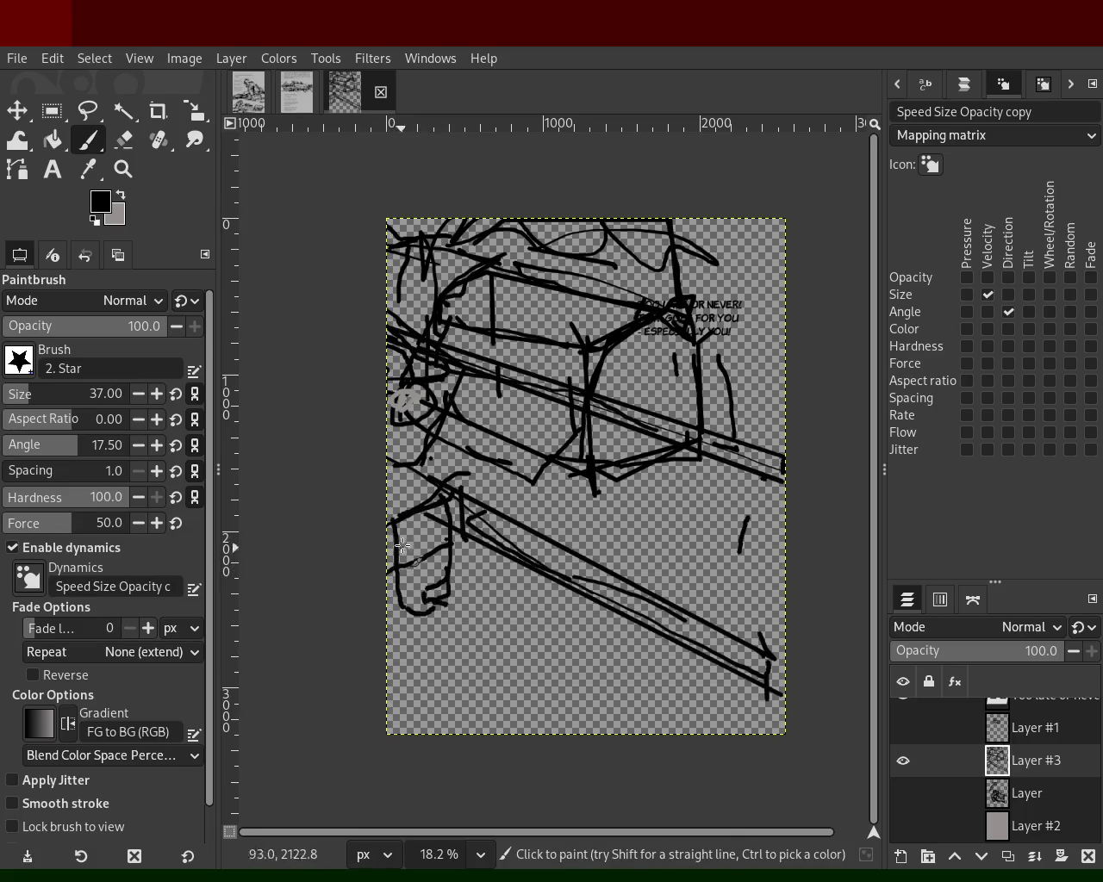
pyautogui.hotkey('ctrl', 'z')
pyautogui.moveTo(417, 510)
pyautogui.mouseDown()
pyautogui.moveTo(413, 575)
pyautogui.moveTo(430, 501)
pyautogui.mouseUp()
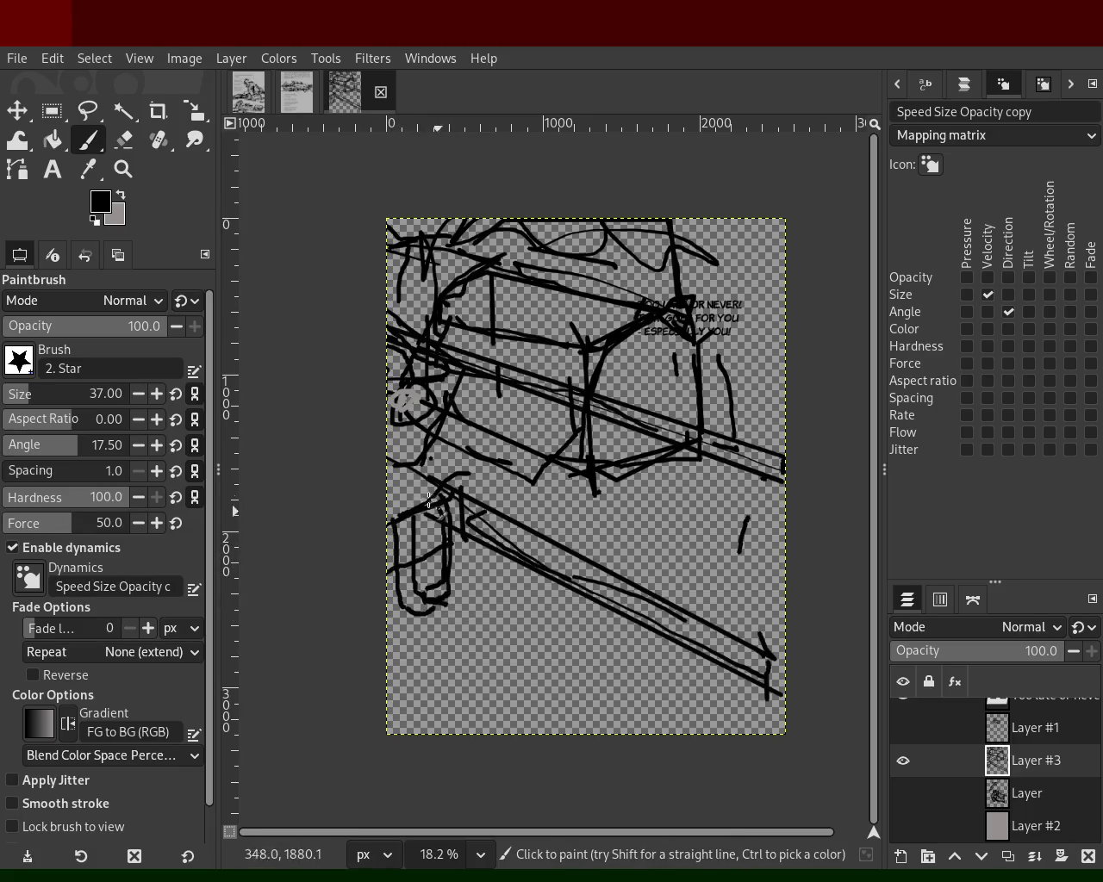
# - Zoom the view and toggle Layer #1 and the 'Layer' layer on and off to compare their scribbles
pyautogui.press('z')
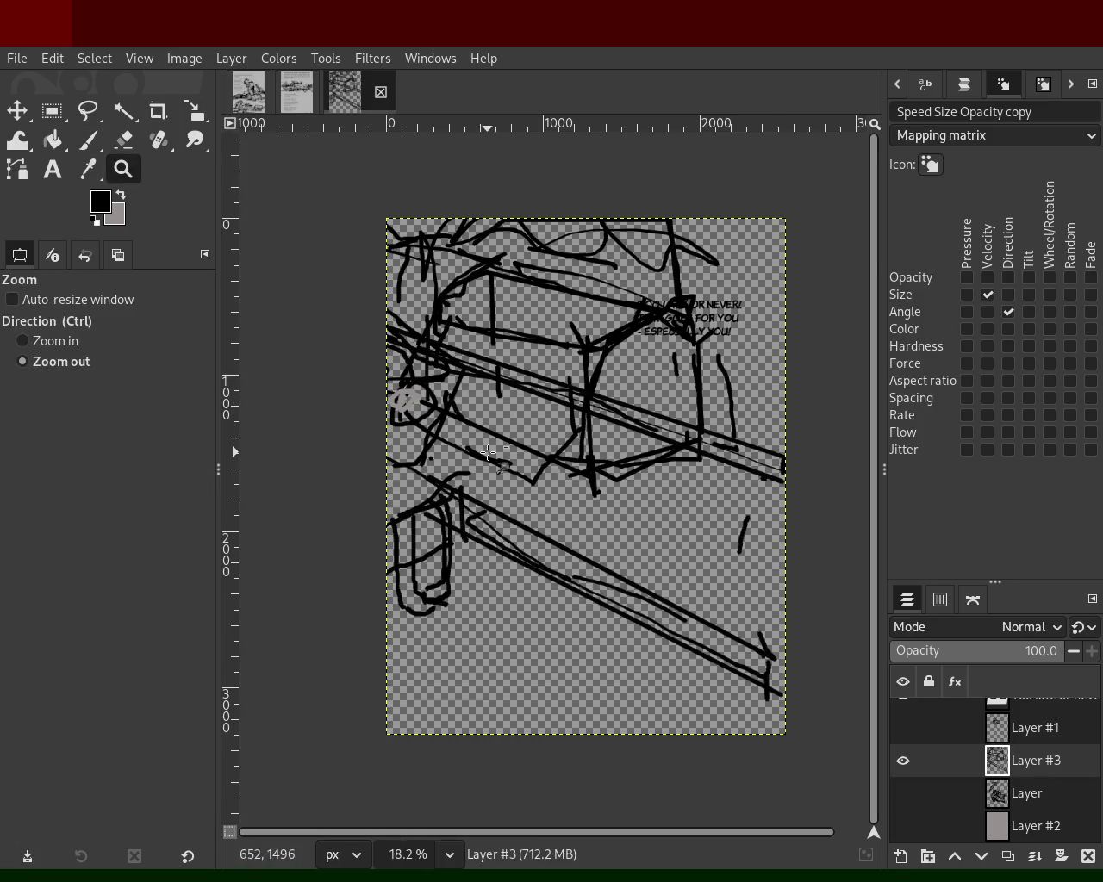
pyautogui.keyDown('ctrl'); pyautogui.scroll(-2, 529, 465); pyautogui.keyUp('ctrl')
pyautogui.keyDown('ctrl'); pyautogui.scroll(3, 530, 466); pyautogui.keyUp('ctrl')
pyautogui.keyDown('ctrl'); pyautogui.scroll(-3, 530, 465); pyautogui.keyUp('ctrl')
pyautogui.keyDown('ctrl'); pyautogui.scroll(1, 342, 324); pyautogui.keyUp('ctrl')
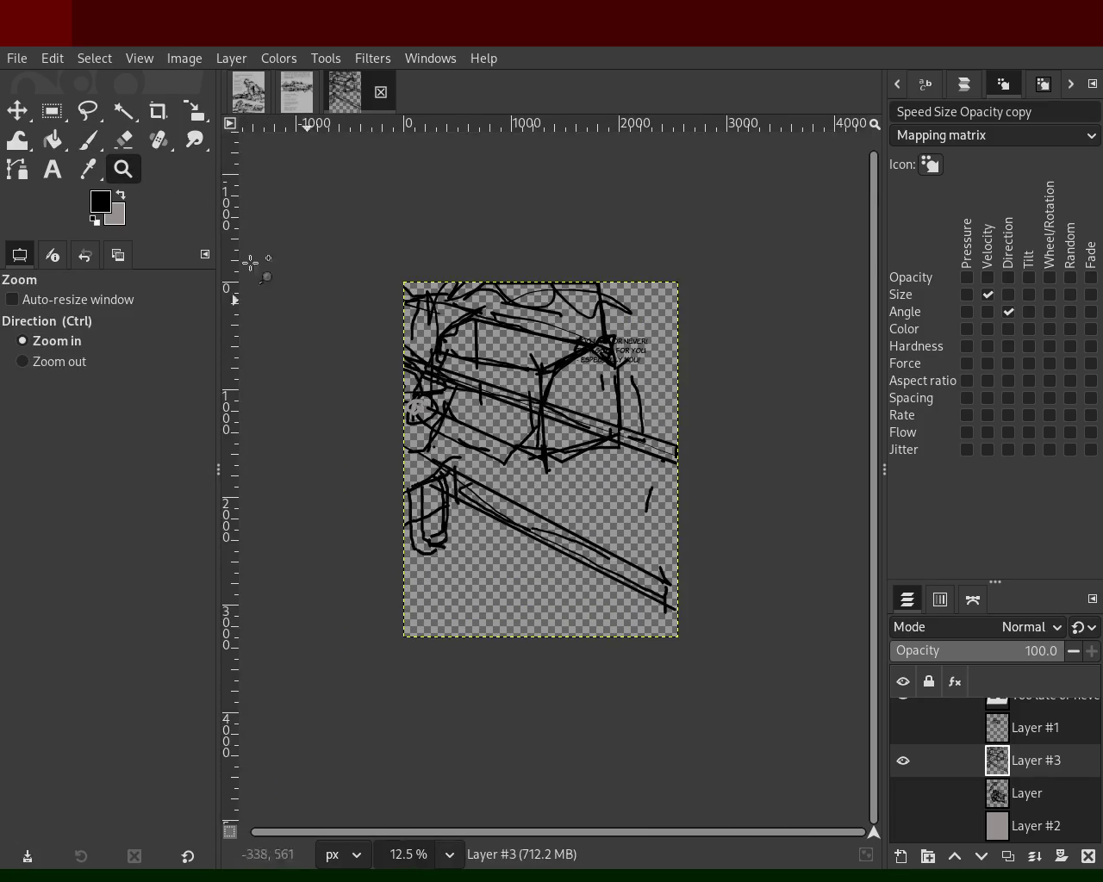
pyautogui.moveTo(948, 761)
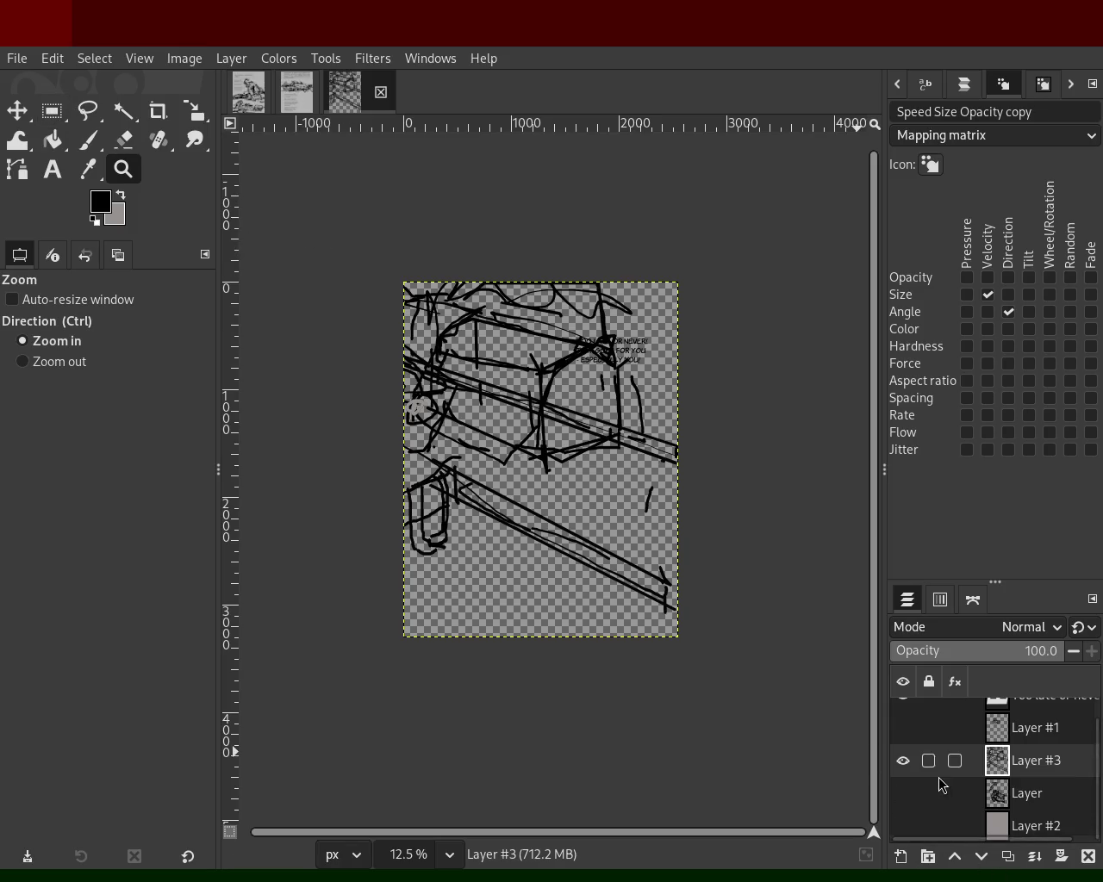
pyautogui.scroll(1, 1099, 759)
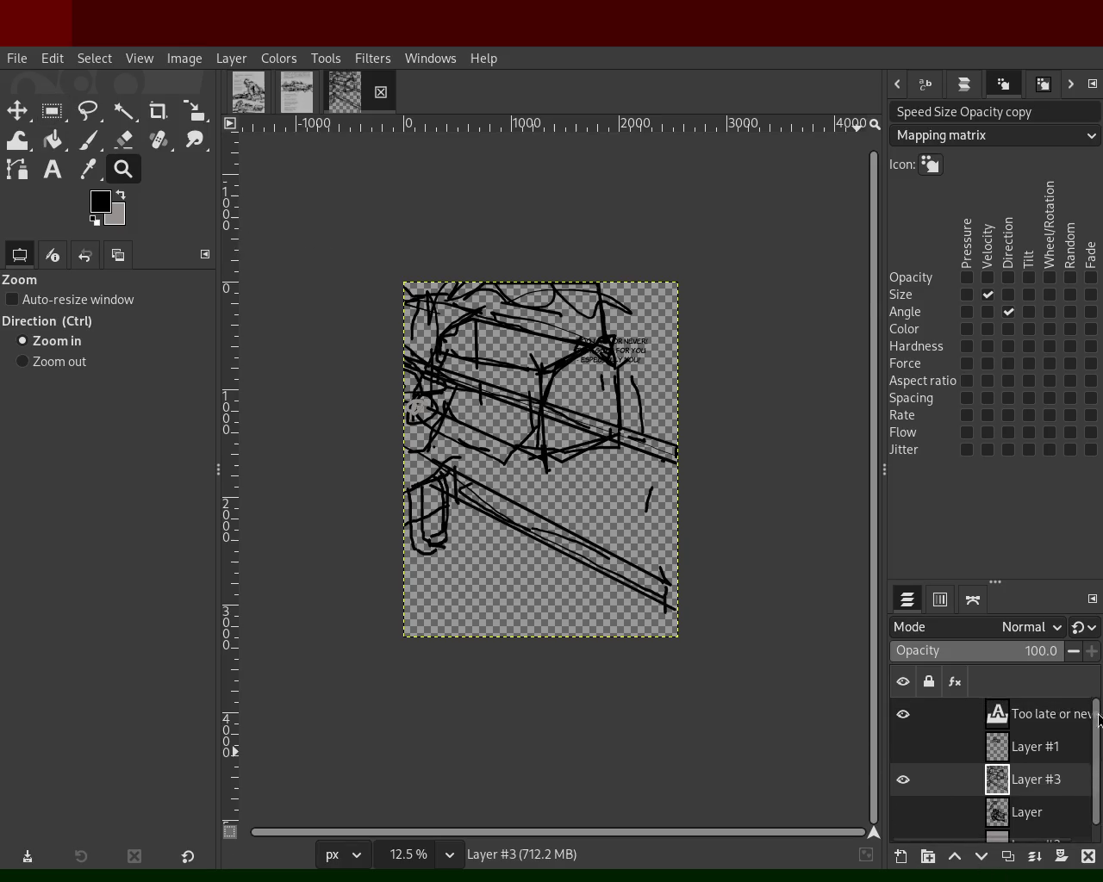
pyautogui.click(902, 746)
pyautogui.click(902, 747)
pyautogui.click(902, 747)
pyautogui.click(903, 813)
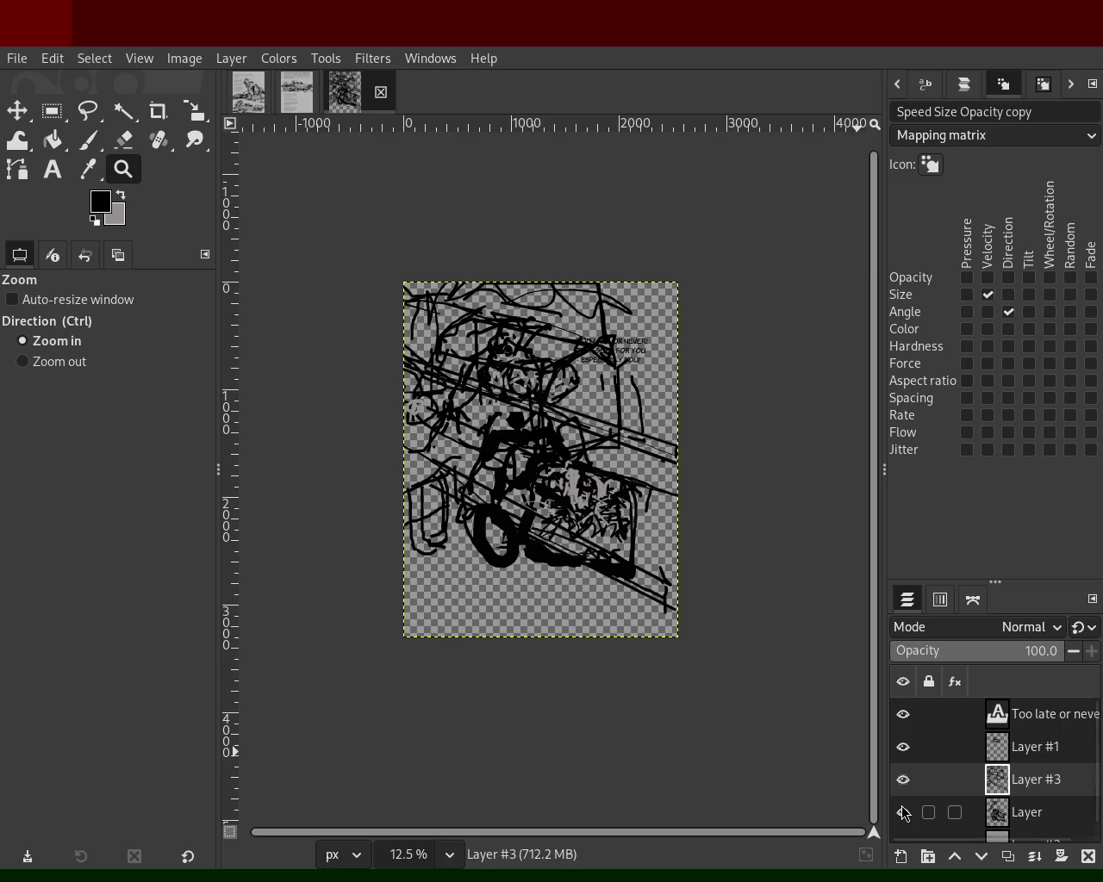
pyautogui.click(903, 812)
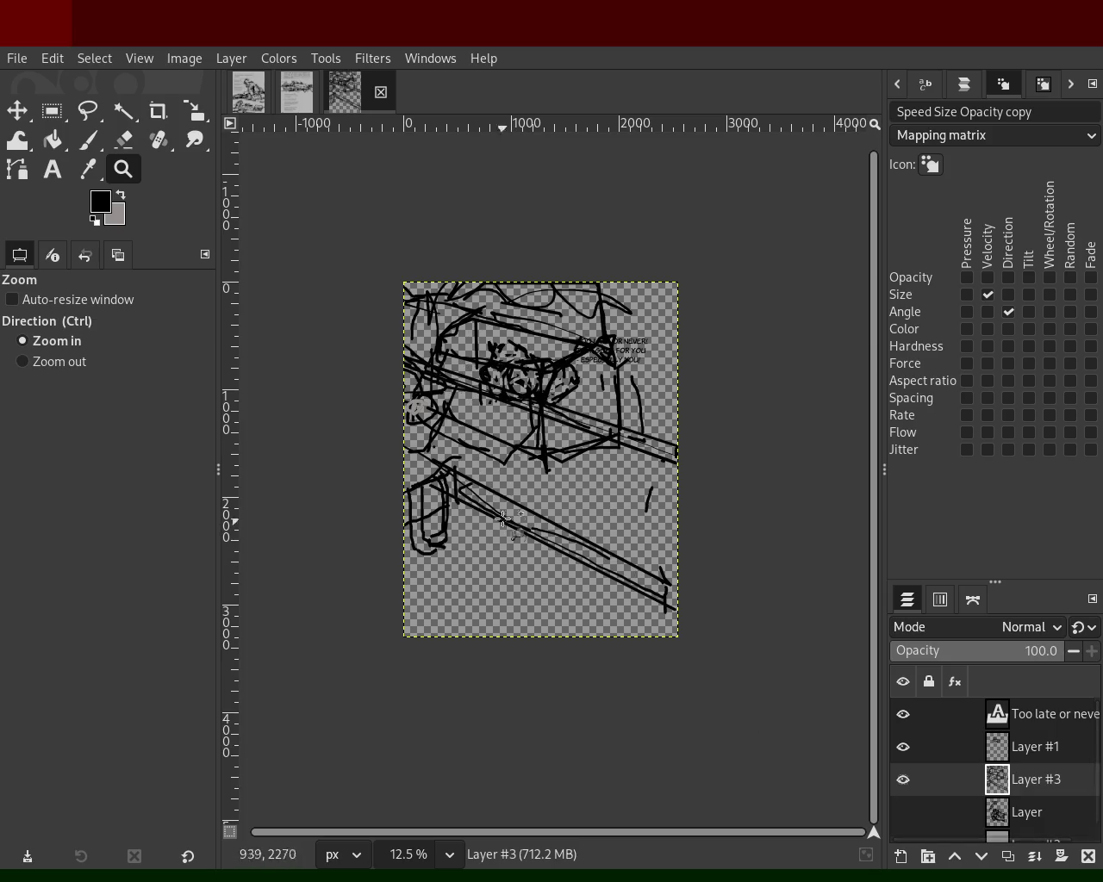
# - Frame the full page, then hide Layer #1 and the 'Too late or never' text layer
pyautogui.keyDown('ctrl'); pyautogui.click(438, 421); pyautogui.keyUp('ctrl')
pyautogui.click(466, 387)
pyautogui.click(466, 388)
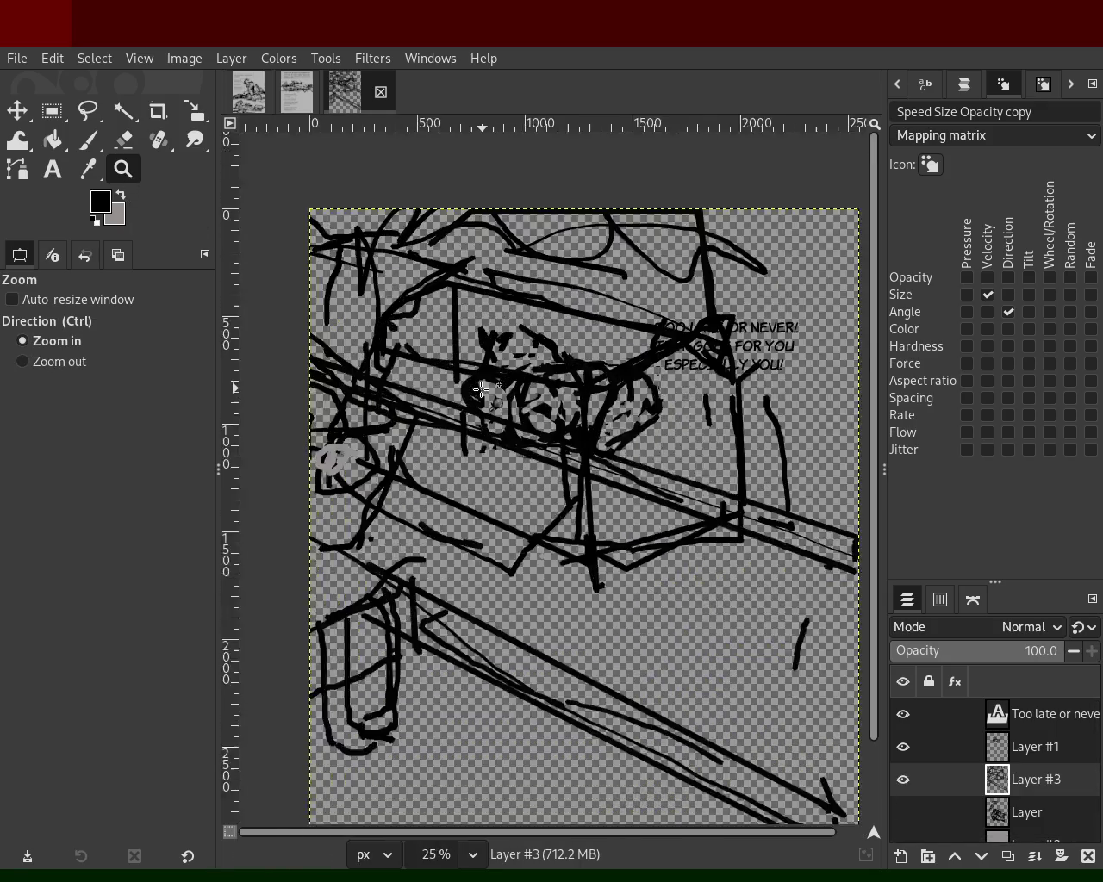
pyautogui.click(551, 483)
pyautogui.keyDown('ctrl'); pyautogui.click(629, 546); pyautogui.keyUp('ctrl')
pyautogui.click(630, 546)
pyautogui.click(702, 503)
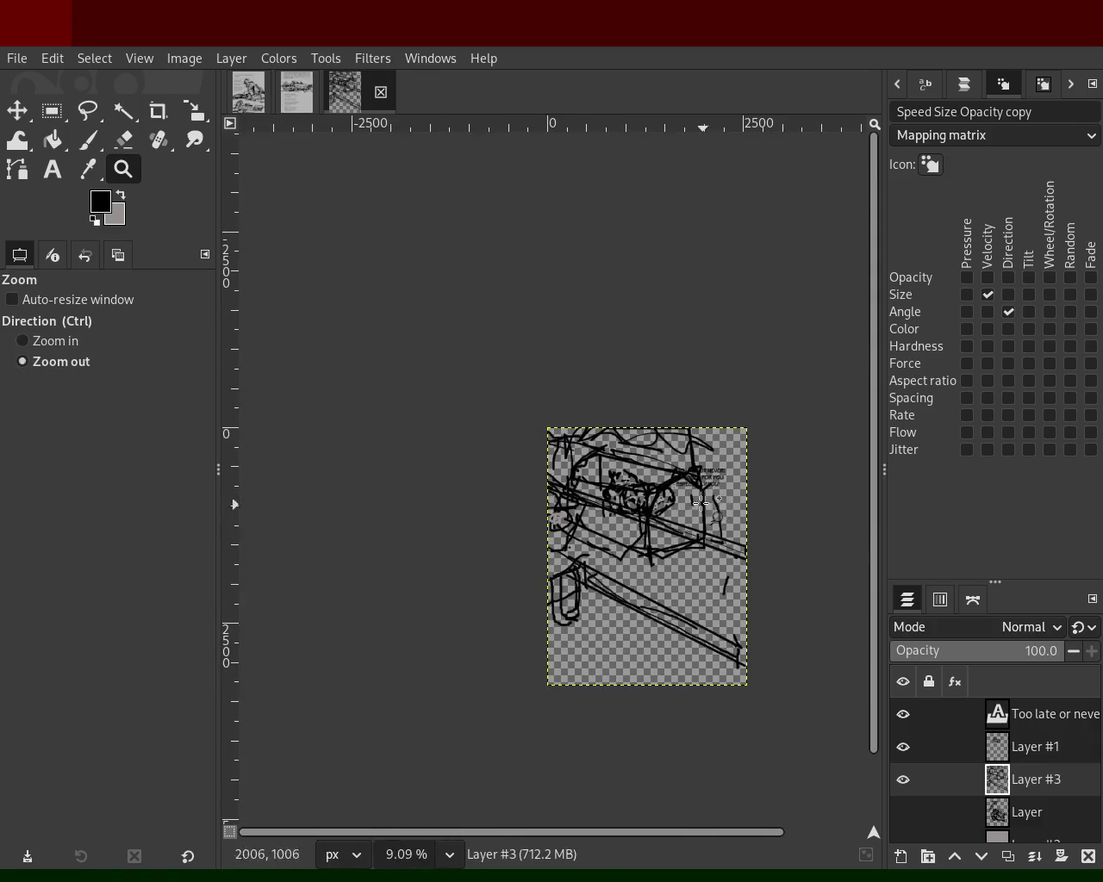
pyautogui.keyDown('ctrl'); pyautogui.click(702, 503); pyautogui.keyUp('ctrl')
pyautogui.keyDown('ctrl'); pyautogui.click(532, 493); pyautogui.keyUp('ctrl')
pyautogui.click(531, 493)
pyautogui.keyDown('ctrl'); pyautogui.click(531, 493); pyautogui.keyUp('ctrl')
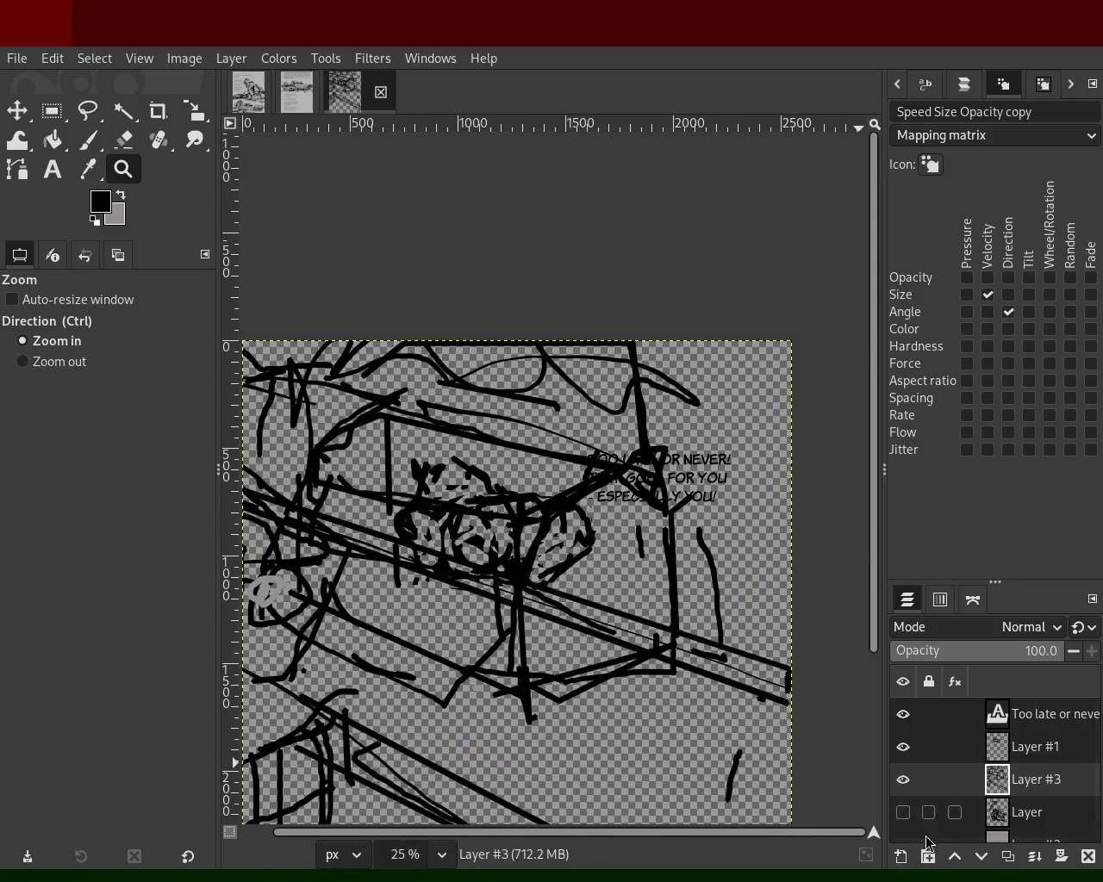
pyautogui.click(902, 747)
pyautogui.click(903, 715)
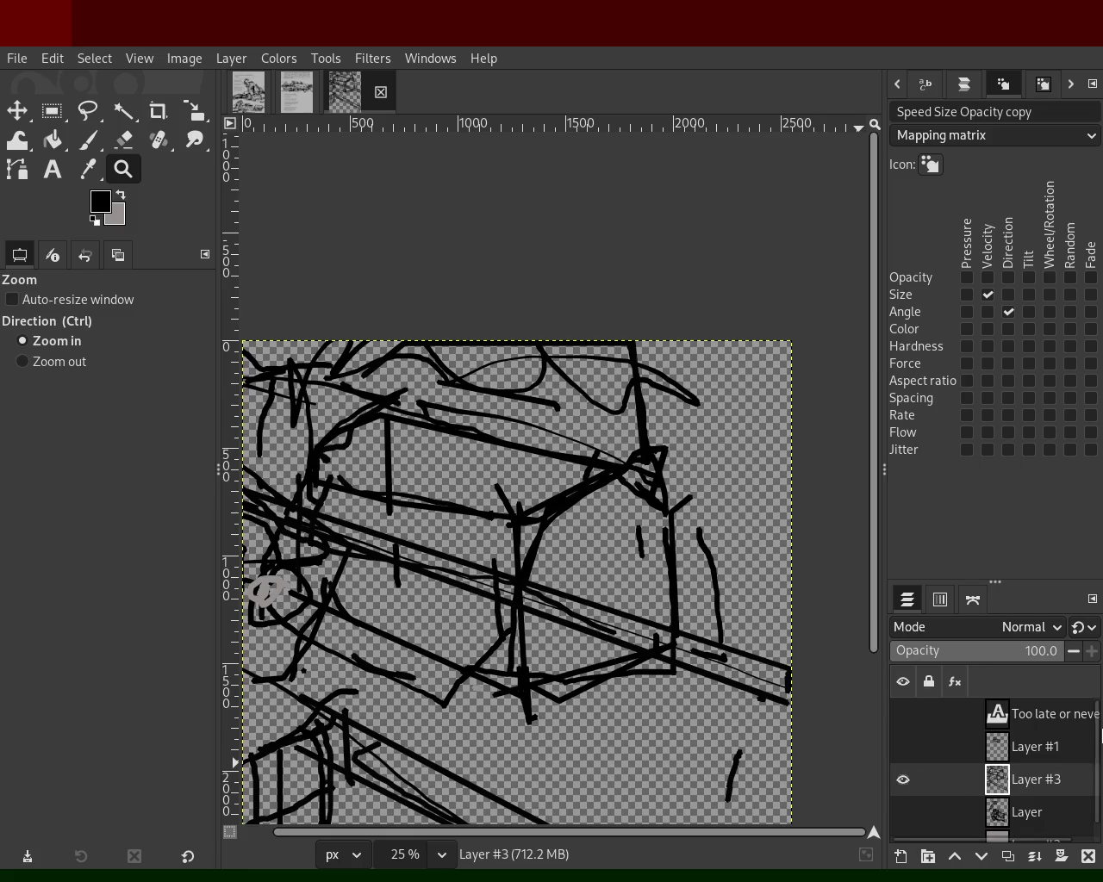
pyautogui.click(903, 780)
pyautogui.click(903, 779)
# - Paint straight lines across the box top, including a long line to the left canvas edge
pyautogui.click(88, 140)
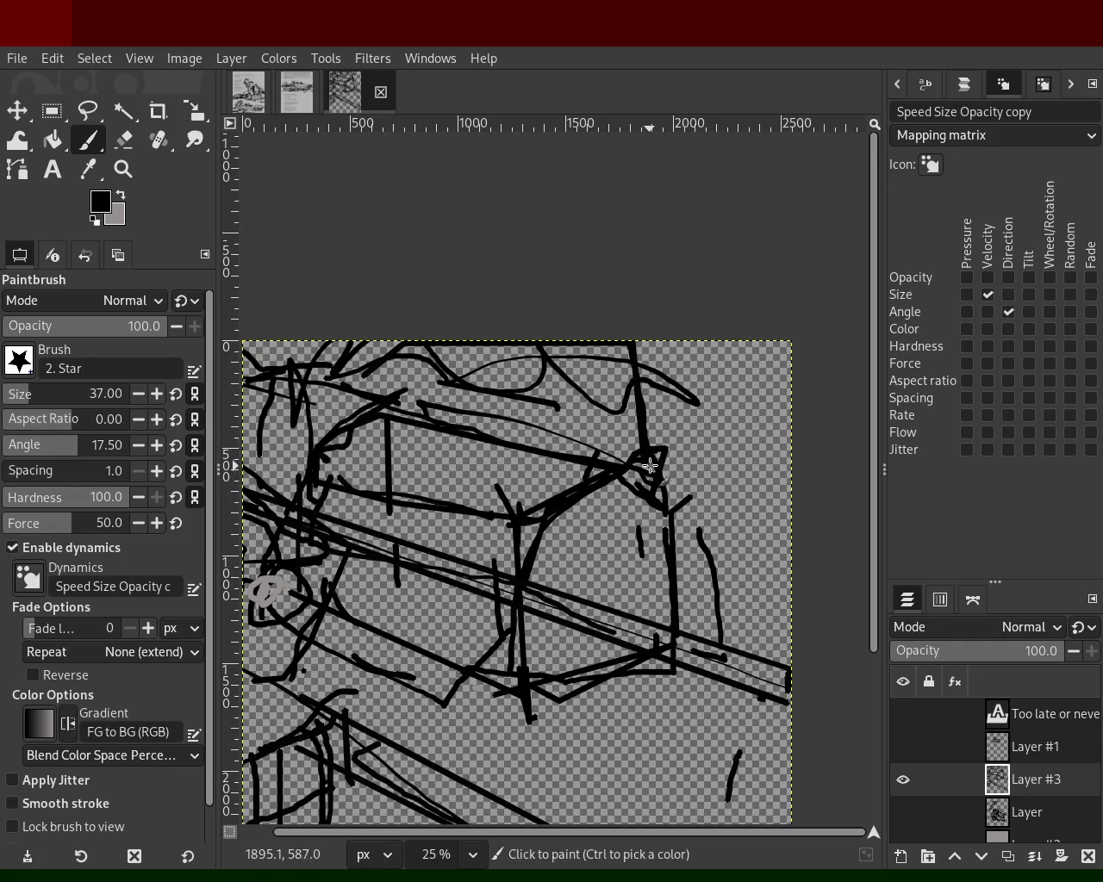
pyautogui.keyDown('shift'); pyautogui.click(786, 448); pyautogui.keyUp('shift')
pyautogui.keyDown('shift'); pyautogui.click(708, 417); pyautogui.keyUp('shift')
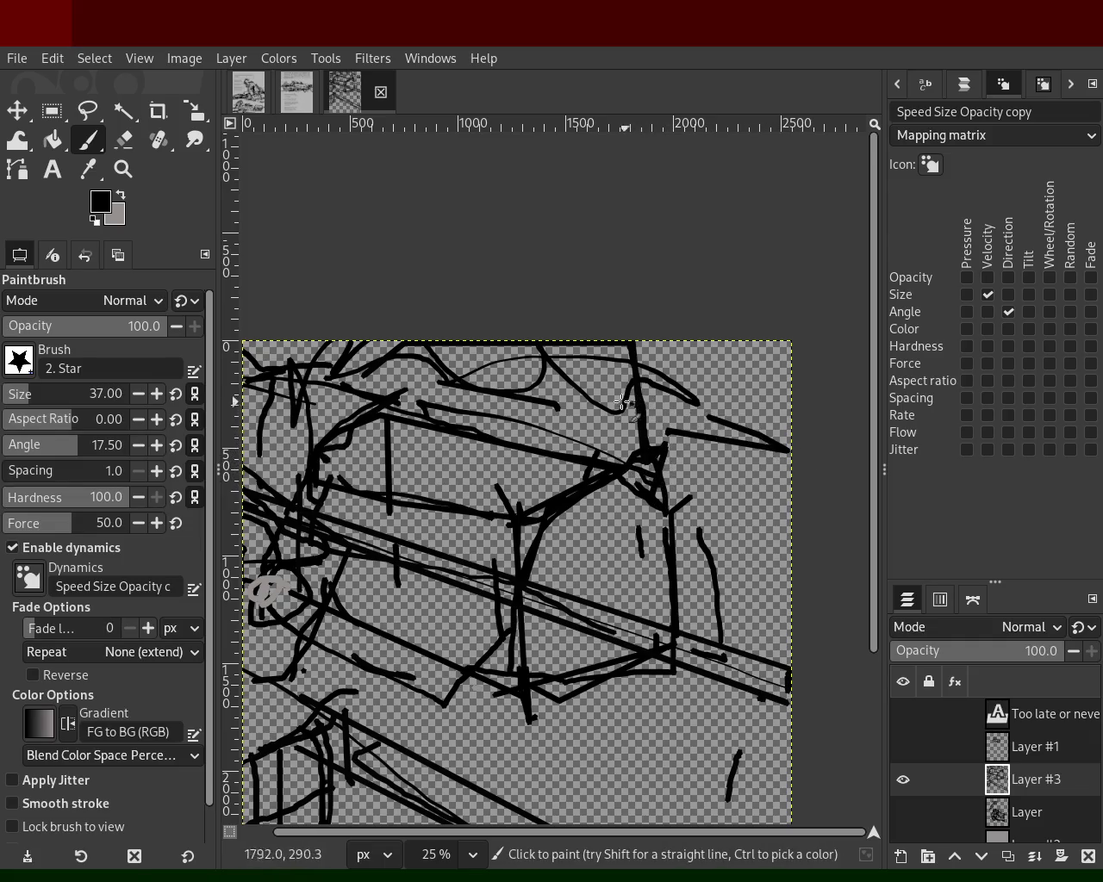
pyautogui.keyDown('shift'); pyautogui.click(756, 403); pyautogui.keyUp('shift')
pyautogui.click(793, 413)
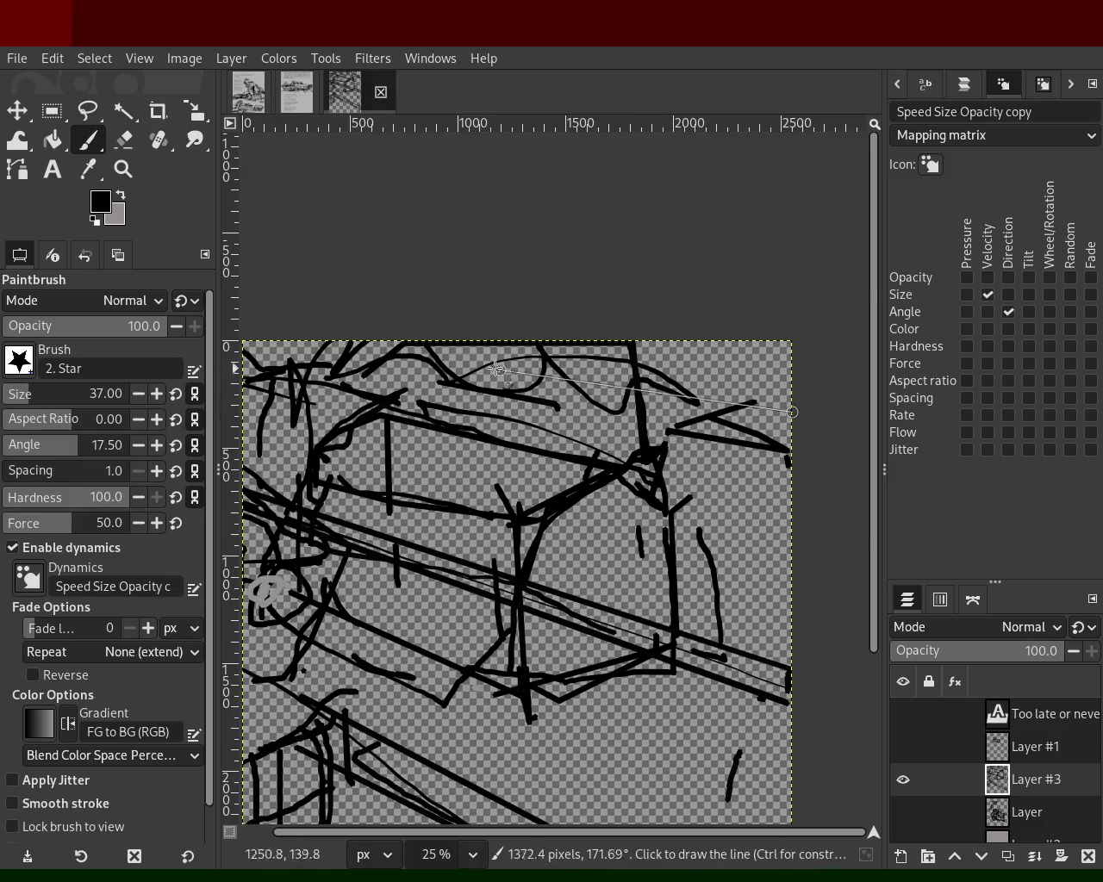
pyautogui.keyDown('shift'); pyautogui.click(293, 343); pyautogui.keyUp('shift')
pyautogui.moveTo(754, 355); pyautogui.dragTo(683, 356)
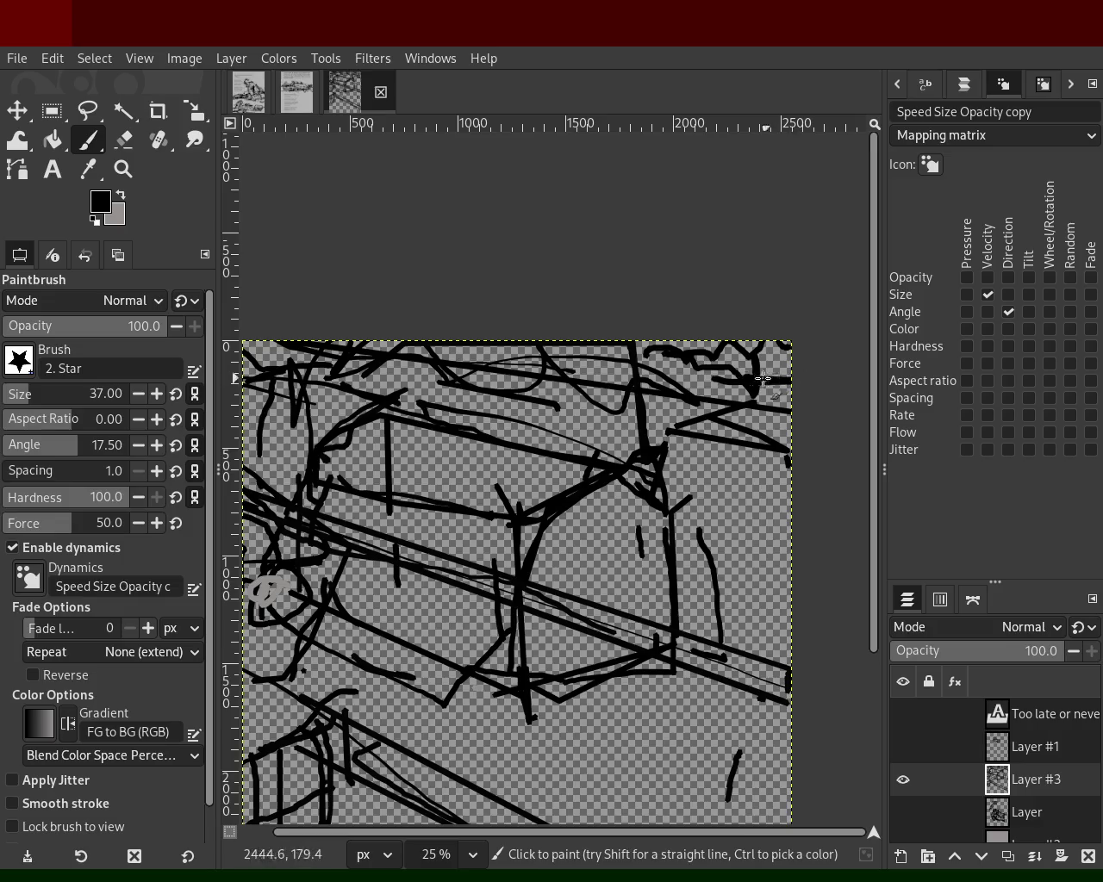
pyautogui.keyDown('shift'); pyautogui.click(256, 368); pyautogui.keyUp('shift')
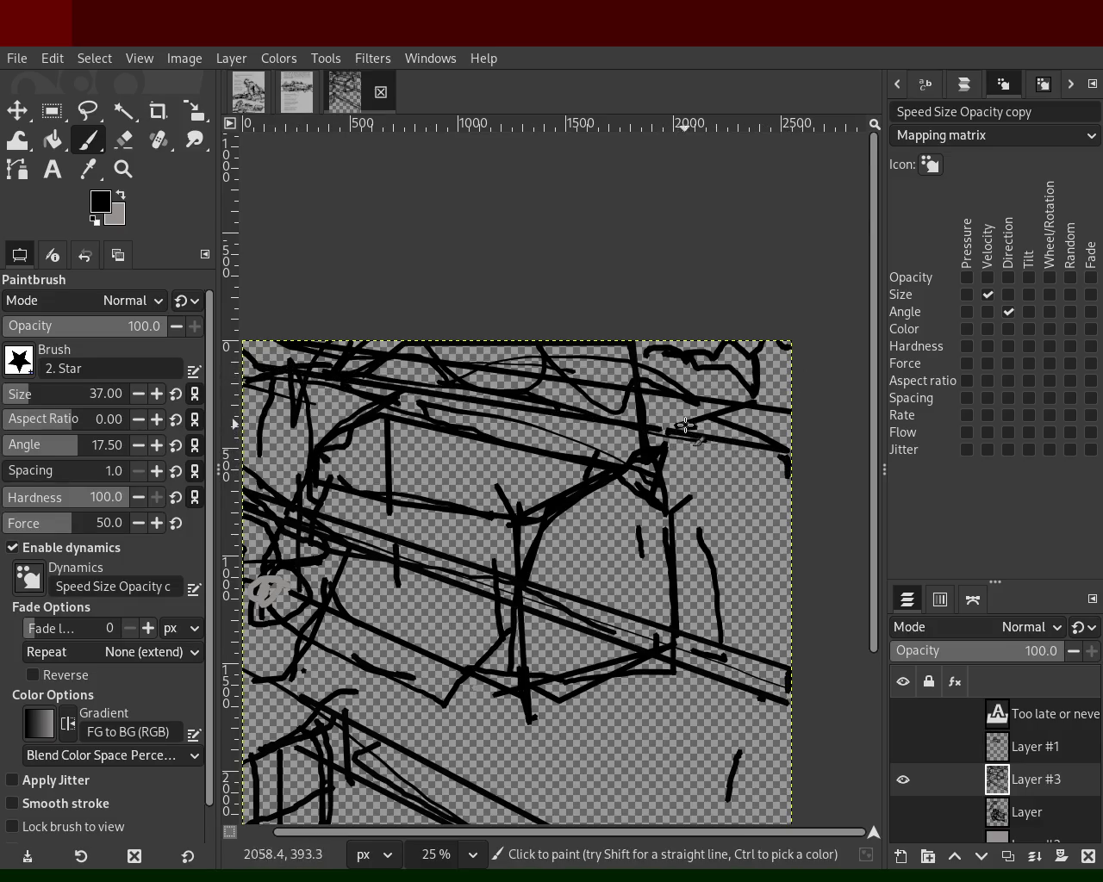
# - Paint and thicken the box's bold right-hand vertical edge
pyautogui.keyDown('shift'); pyautogui.click(684, 582); pyautogui.keyUp('shift')
pyautogui.keyDown('shift'); pyautogui.click(686, 615); pyautogui.keyUp('shift')
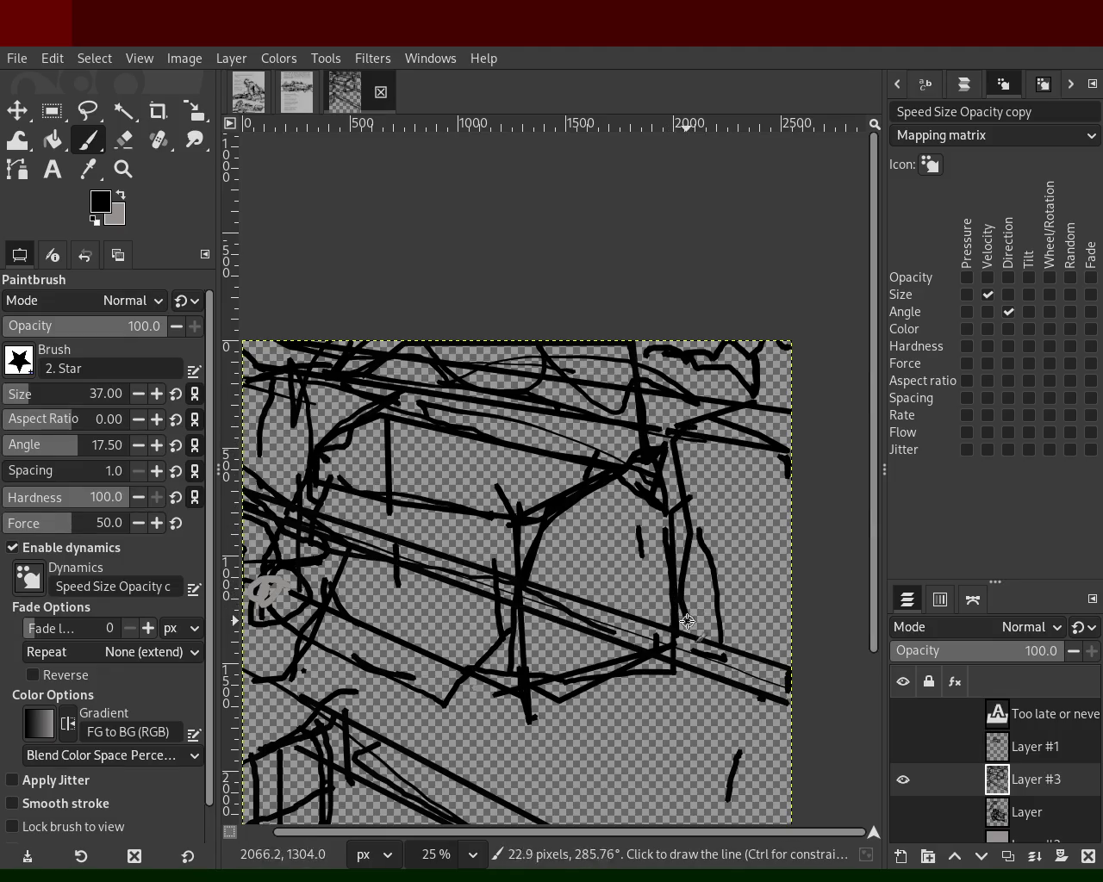
pyautogui.moveTo(678, 463); pyautogui.dragTo(685, 542)
pyautogui.keyDown('shift'); pyautogui.click(680, 634); pyautogui.keyUp('shift')
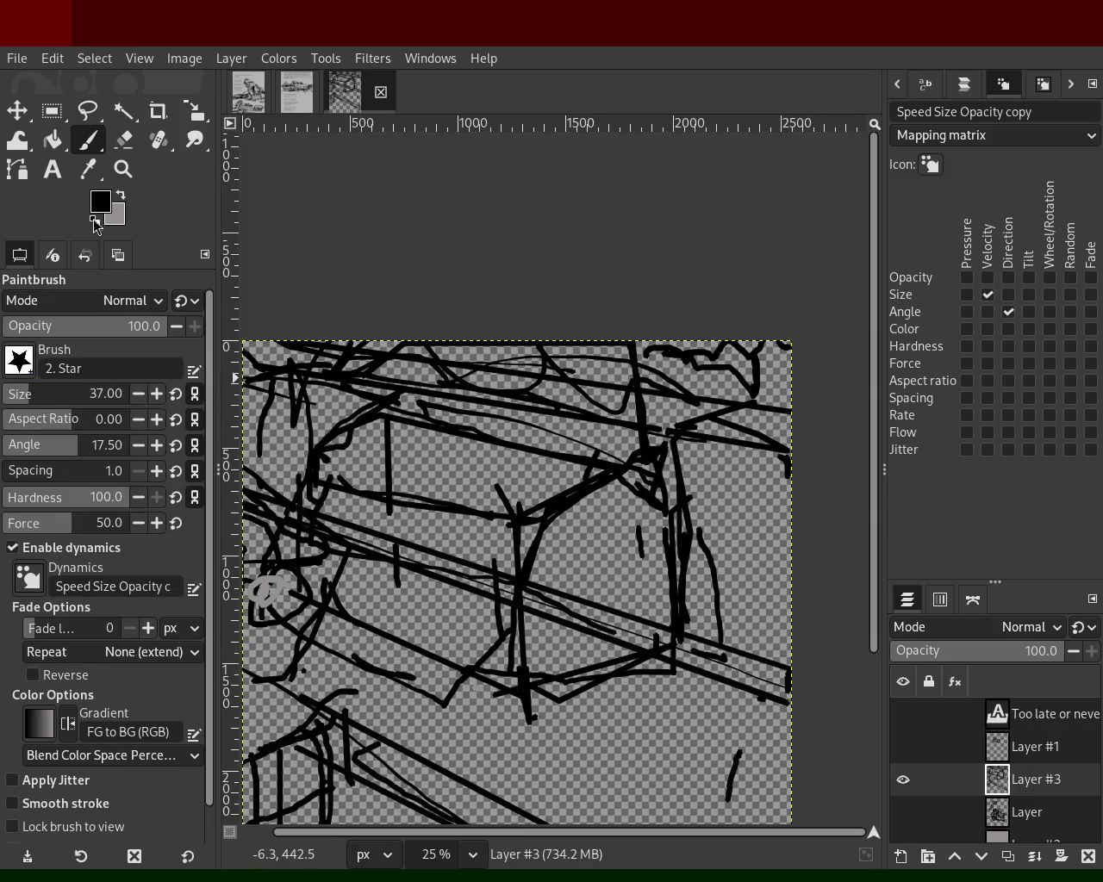
# - Erase a vertical run of stray strokes and old line stretches below the box top
pyautogui.click(123, 140)
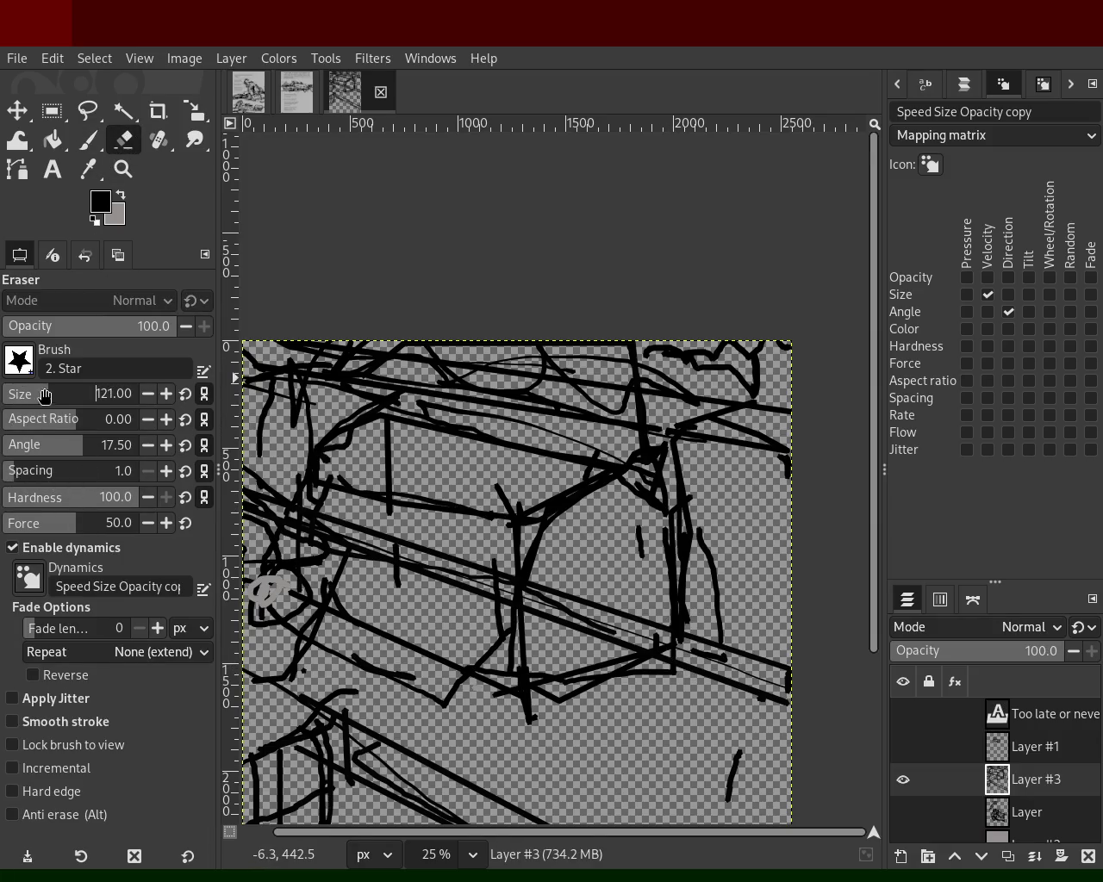
pyautogui.click(643, 521)
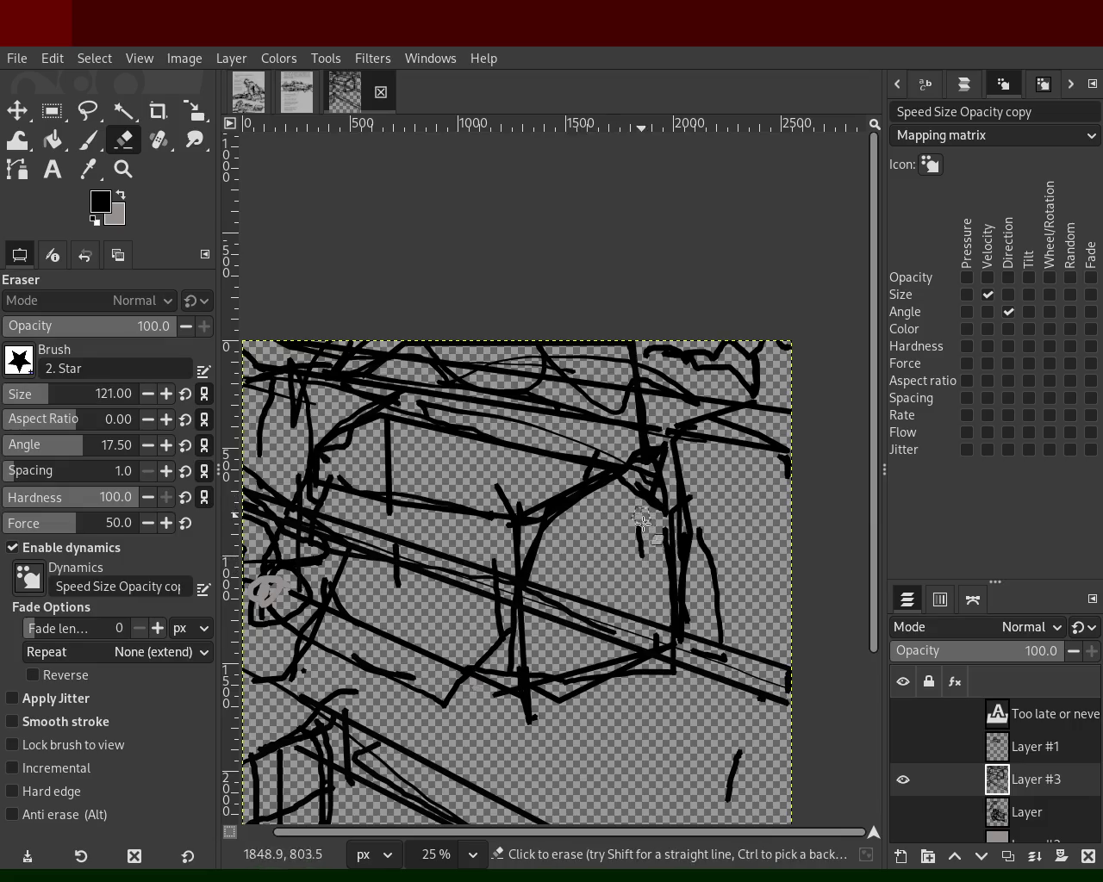
pyautogui.keyDown('shift'); pyautogui.click(643, 651); pyautogui.keyUp('shift')
pyautogui.moveTo(643, 652)
pyautogui.mouseDown()
pyautogui.moveTo(622, 604)
pyautogui.moveTo(530, 590)
pyautogui.moveTo(661, 645)
pyautogui.mouseUp()
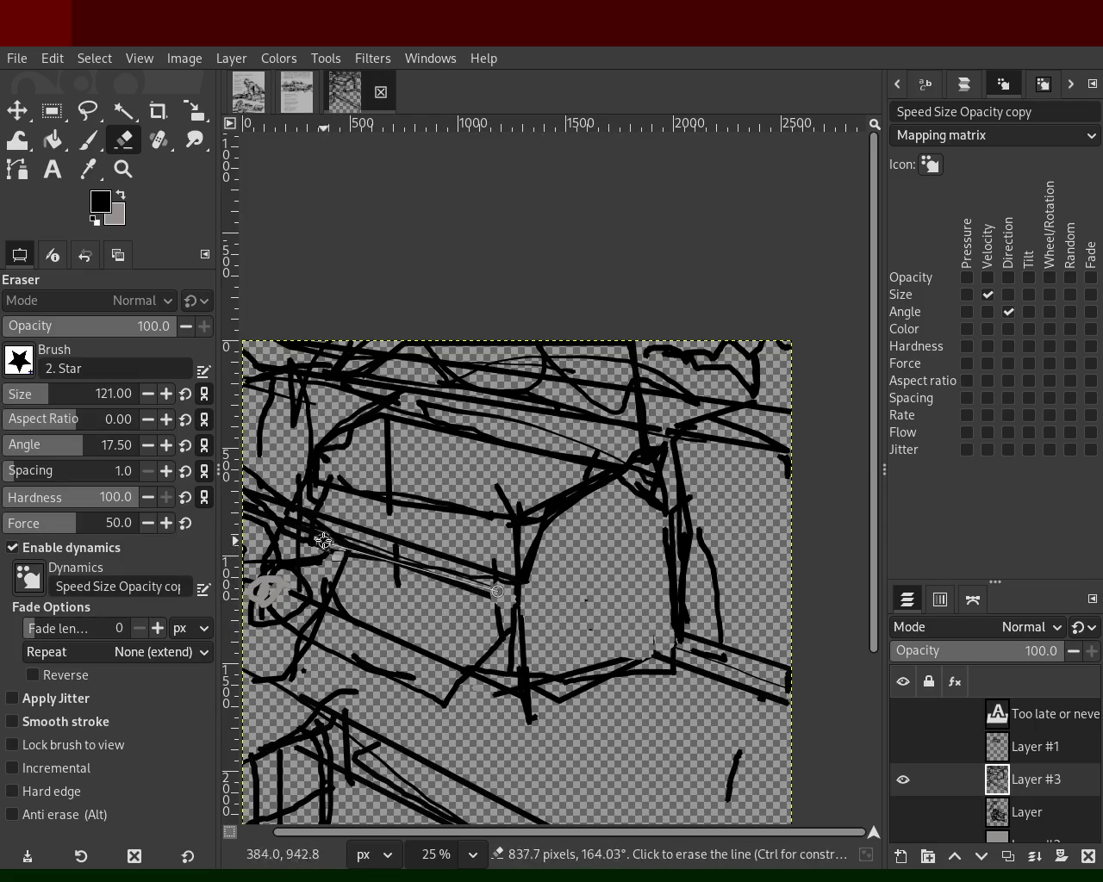
pyautogui.keyDown('shift'); pyautogui.click(368, 553); pyautogui.keyUp('shift')
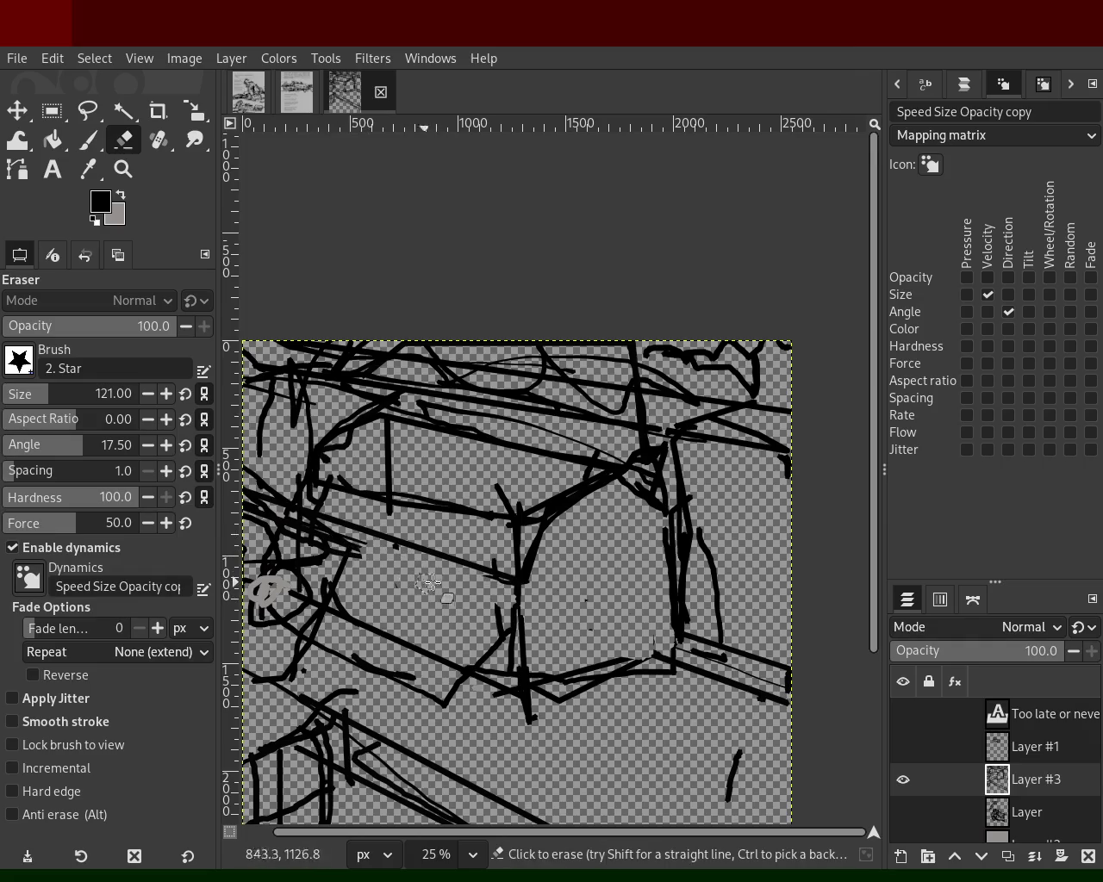
pyautogui.moveTo(501, 615); pyautogui.dragTo(506, 622)
pyautogui.keyDown('shift'); pyautogui.click(510, 679); pyautogui.keyUp('shift')
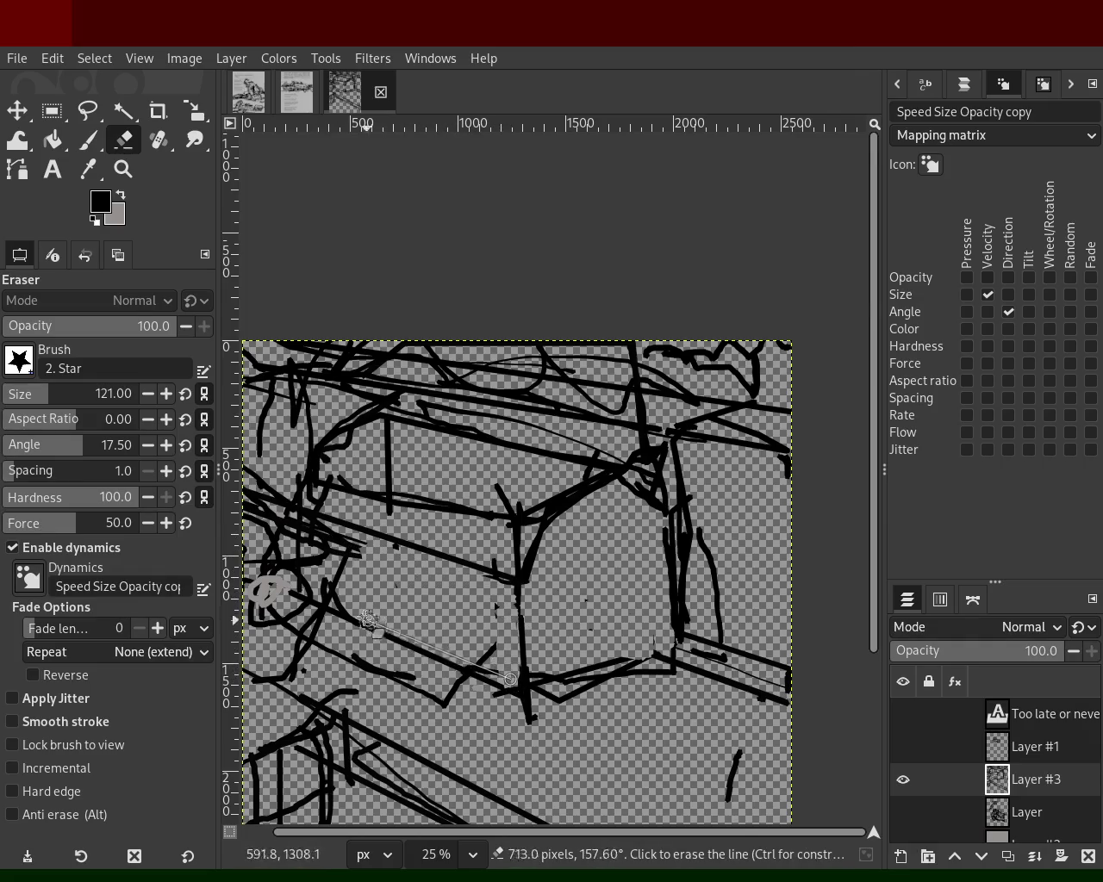
# - Erase stray strokes inside the box and the crossing lines along its upper edge
pyautogui.moveTo(524, 519)
pyautogui.mouseDown()
pyautogui.moveTo(537, 491)
pyautogui.moveTo(496, 514)
pyautogui.mouseUp()
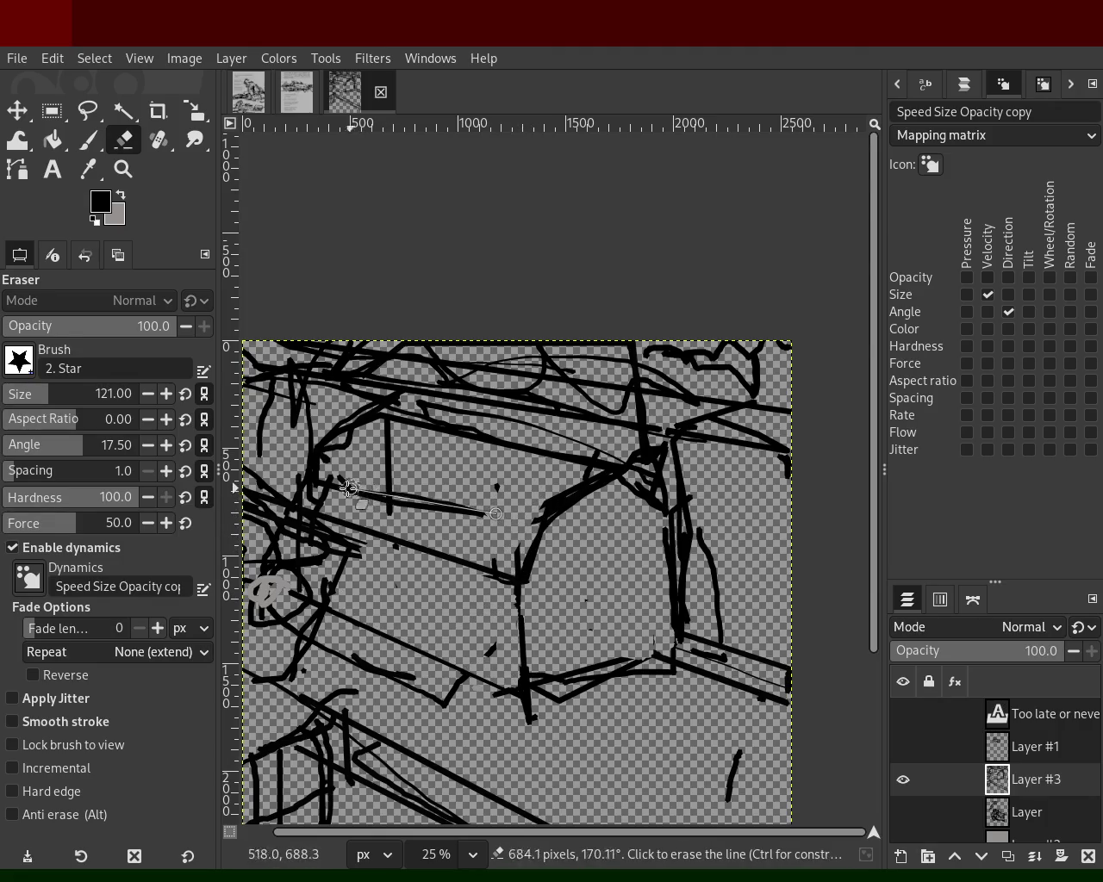
pyautogui.keyDown('shift'); pyautogui.click(328, 473); pyautogui.keyUp('shift')
pyautogui.moveTo(404, 515); pyautogui.dragTo(385, 426)
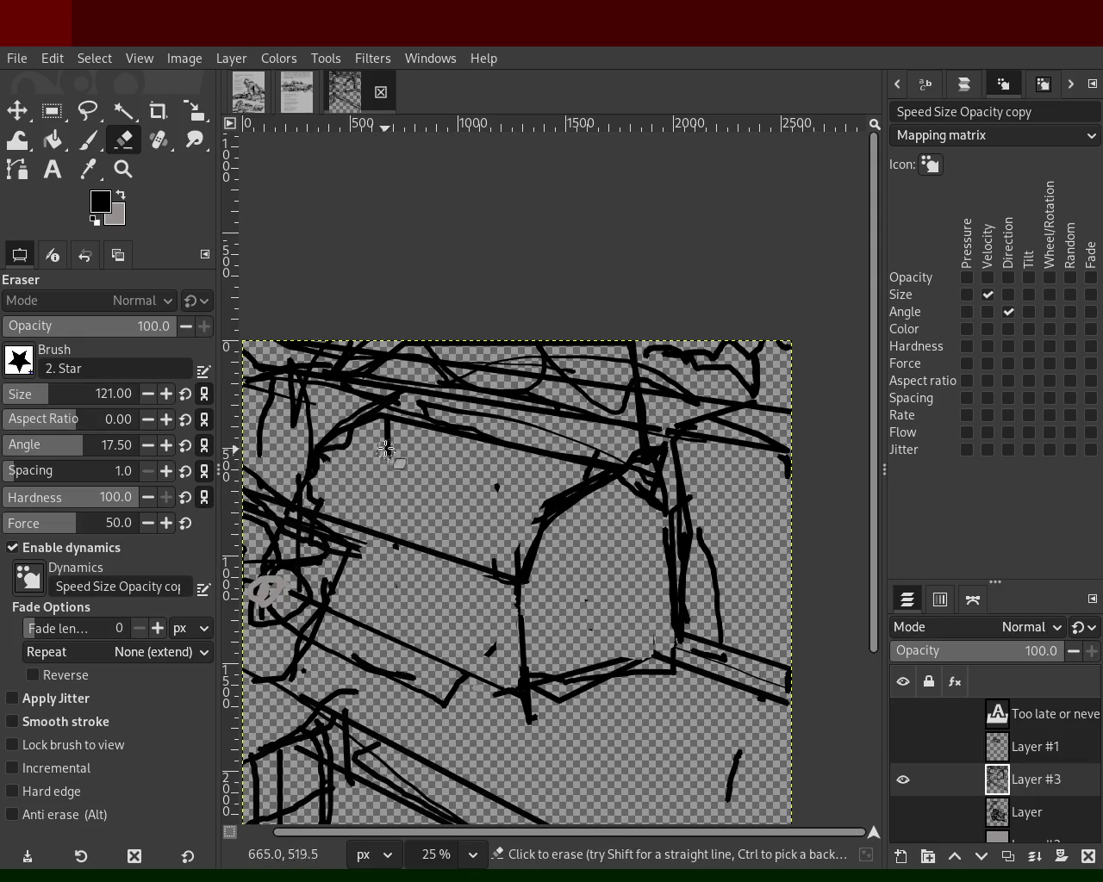
pyautogui.click(613, 446)
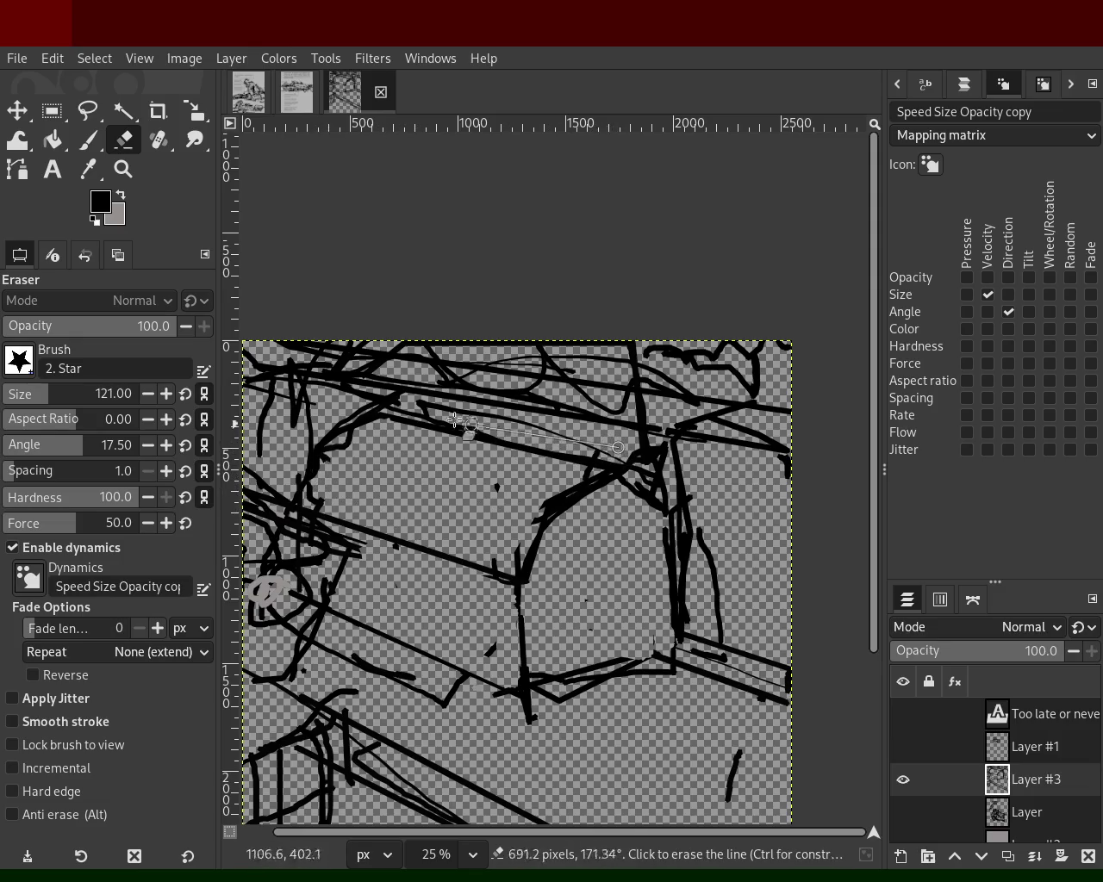
pyautogui.keyDown('shift'); pyautogui.click(385, 400); pyautogui.keyUp('shift')
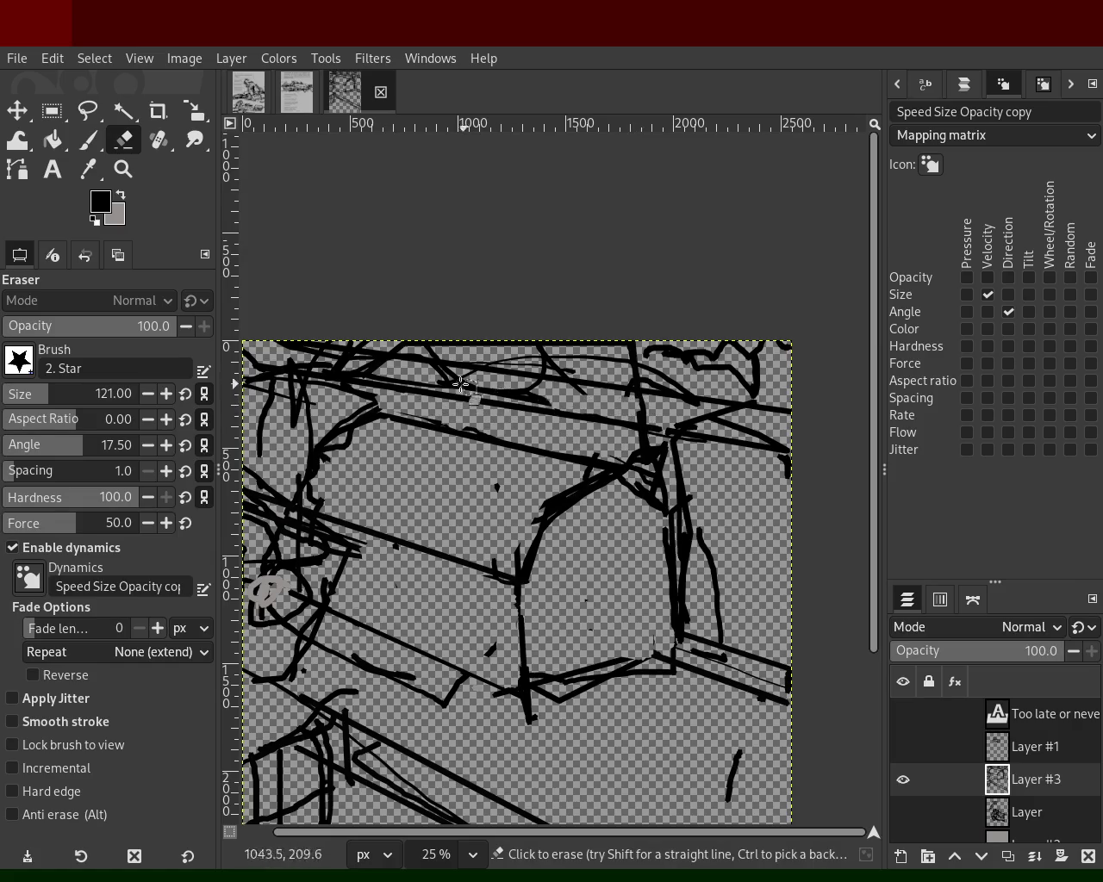
pyautogui.moveTo(559, 388)
pyautogui.mouseDown()
pyautogui.moveTo(633, 408)
pyautogui.moveTo(610, 416)
pyautogui.moveTo(402, 389)
pyautogui.moveTo(453, 352)
pyautogui.moveTo(585, 390)
pyautogui.moveTo(564, 380)
pyautogui.moveTo(580, 370)
pyautogui.moveTo(582, 382)
pyautogui.moveTo(489, 382)
pyautogui.moveTo(610, 364)
pyautogui.mouseUp()
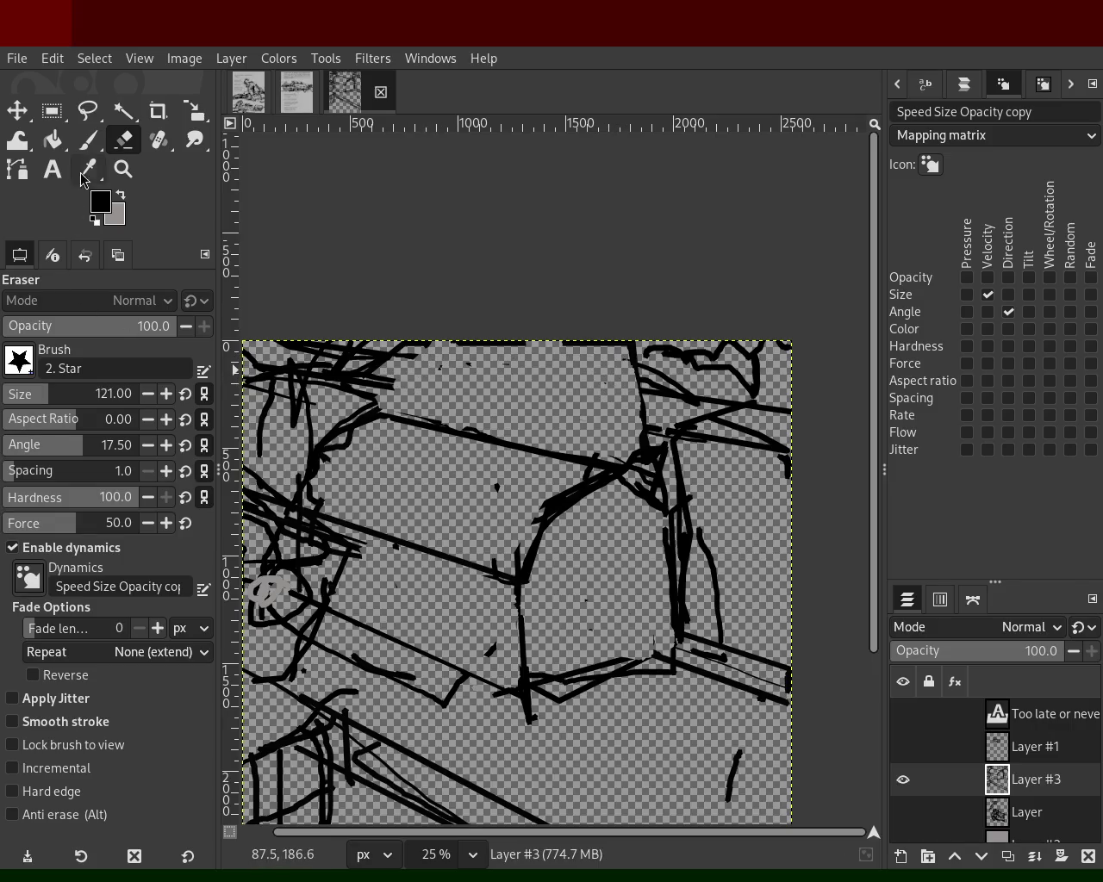
# - Switch to the Paintbrush with brush size 46
pyautogui.click(87, 140)
pyautogui.click(19, 401)
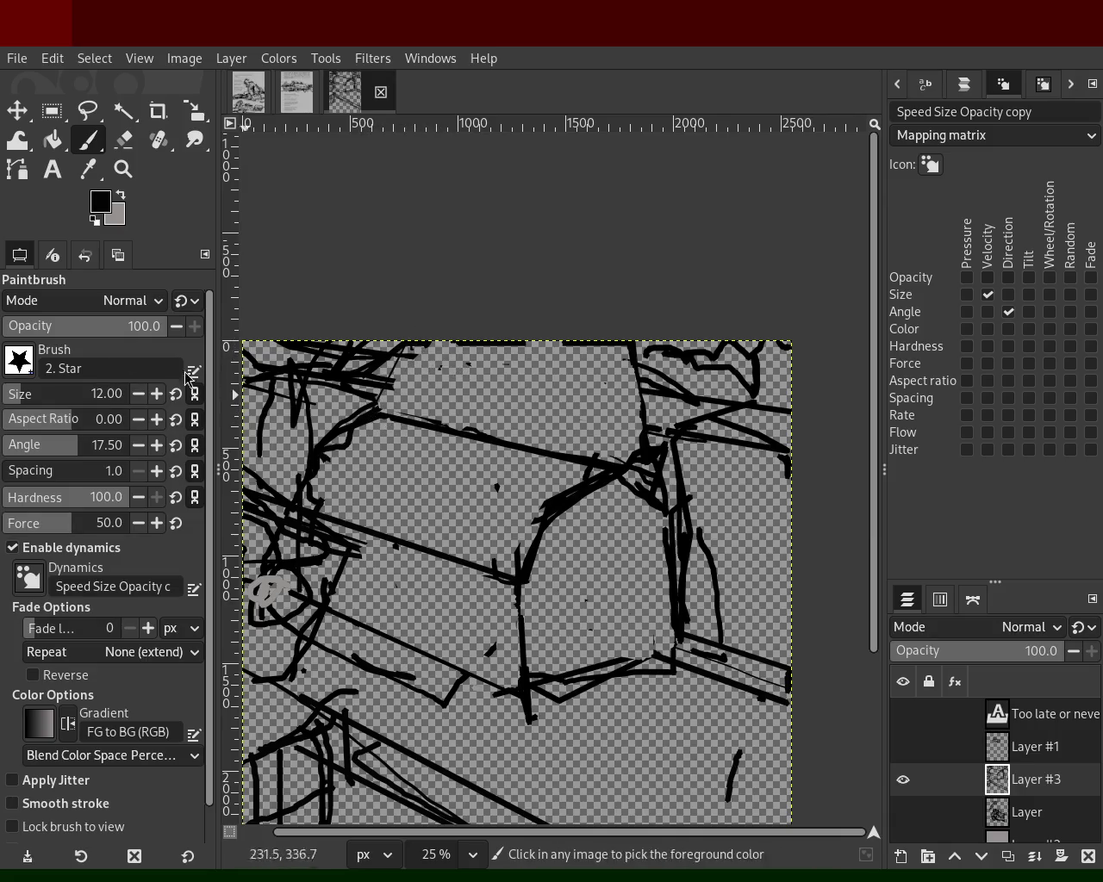
pyautogui.click(28, 396)
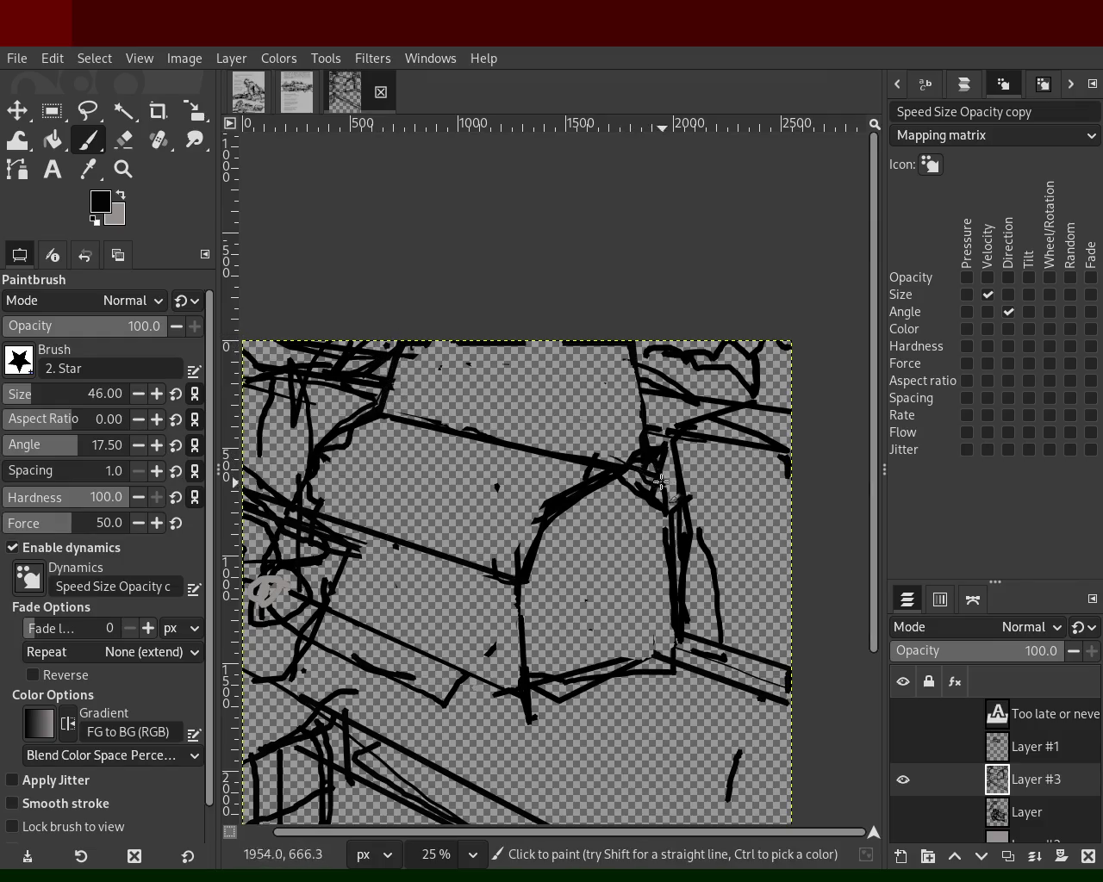
# - Paint bold straight lines along the box's right corner and a curved stroke at right
pyautogui.keyDown('shift'); pyautogui.click(552, 504); pyautogui.keyUp('shift')
pyautogui.keyDown('shift'); pyautogui.click(515, 580); pyautogui.keyUp('shift')
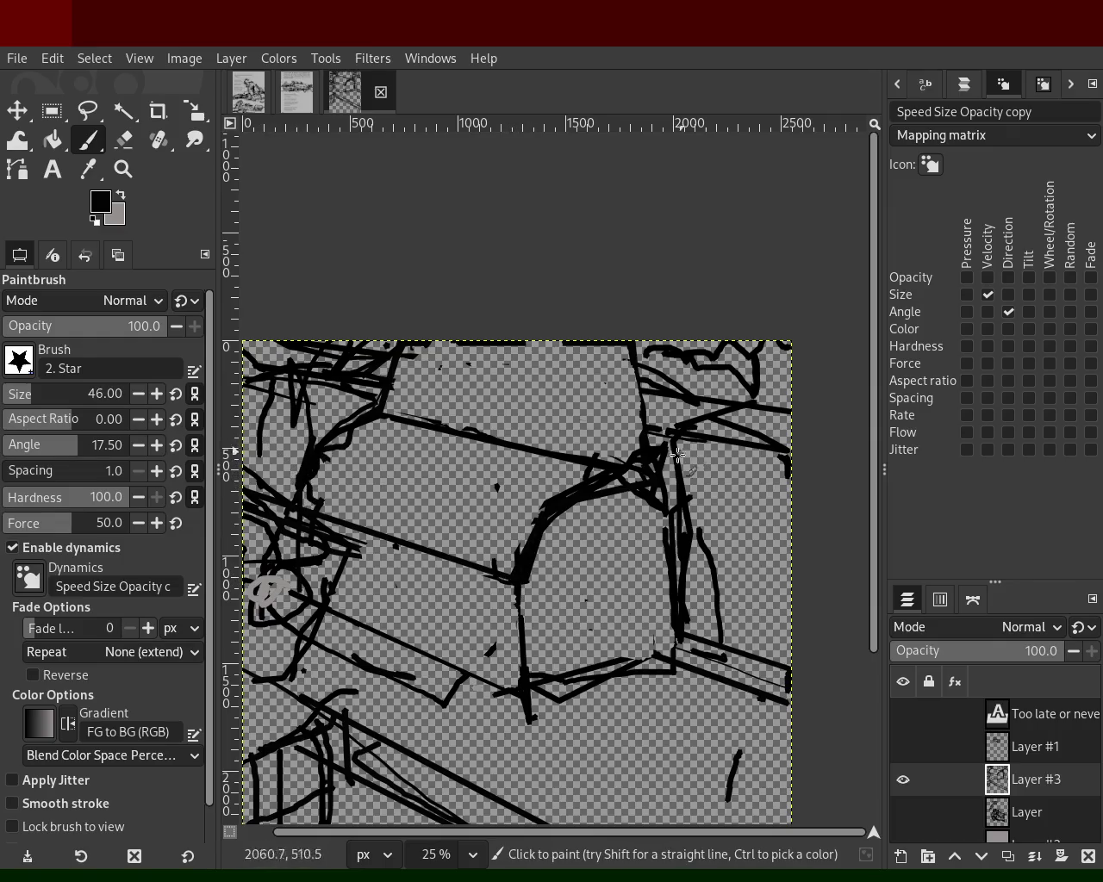
pyautogui.moveTo(650, 446); pyautogui.dragTo(640, 383)
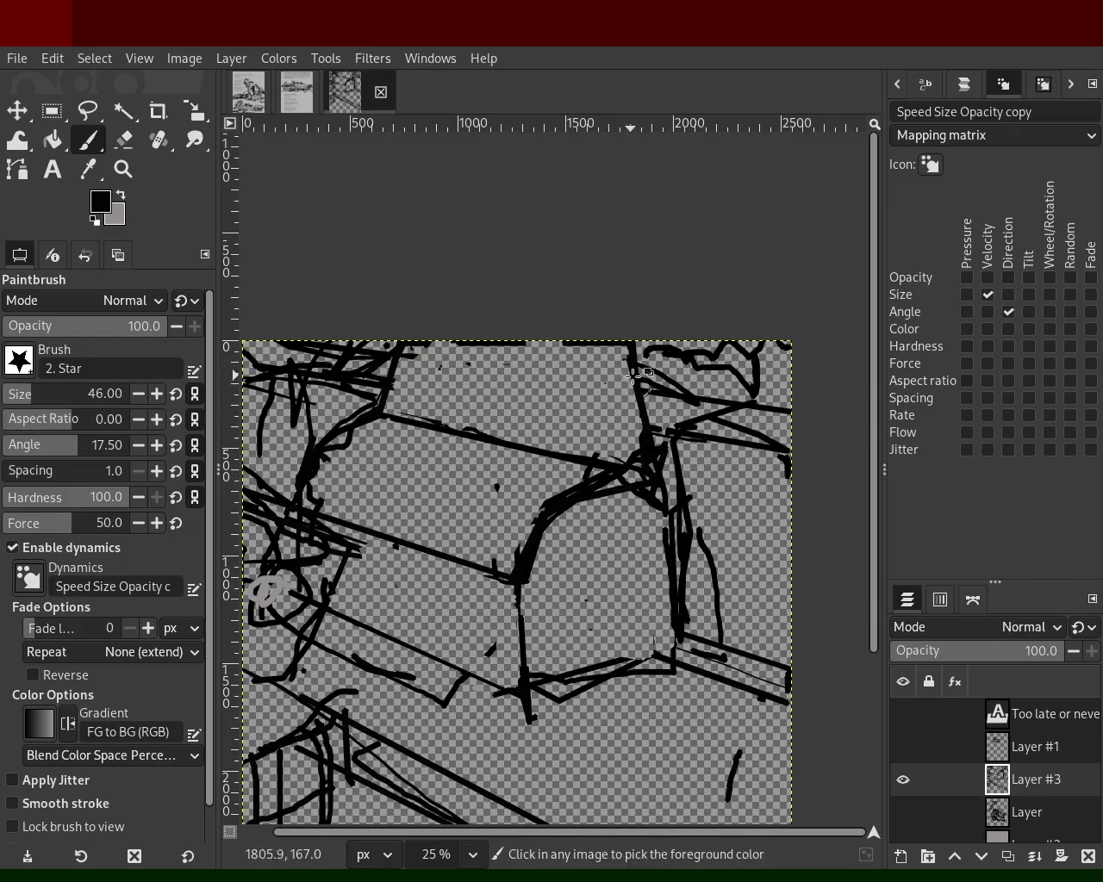
pyautogui.keyDown('shift'); pyautogui.click(576, 337); pyautogui.keyUp('shift')
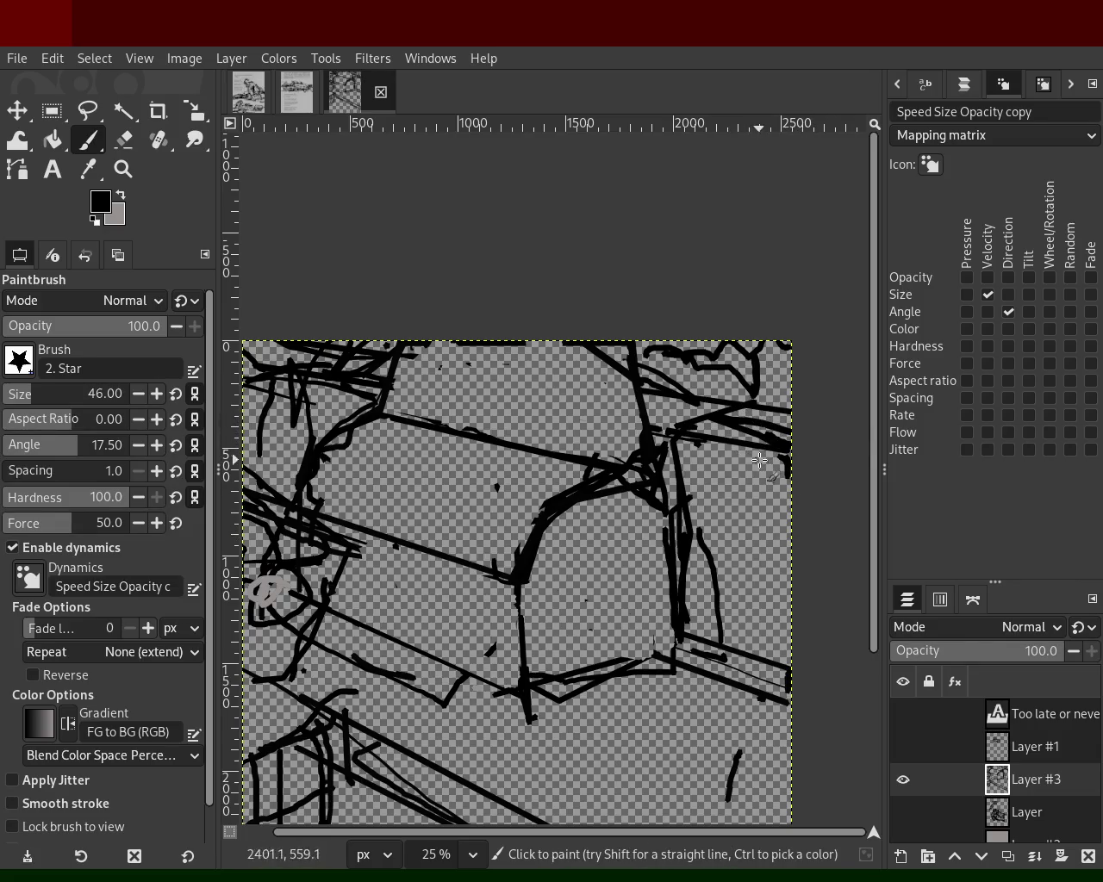
pyautogui.moveTo(760, 451); pyautogui.dragTo(726, 545)
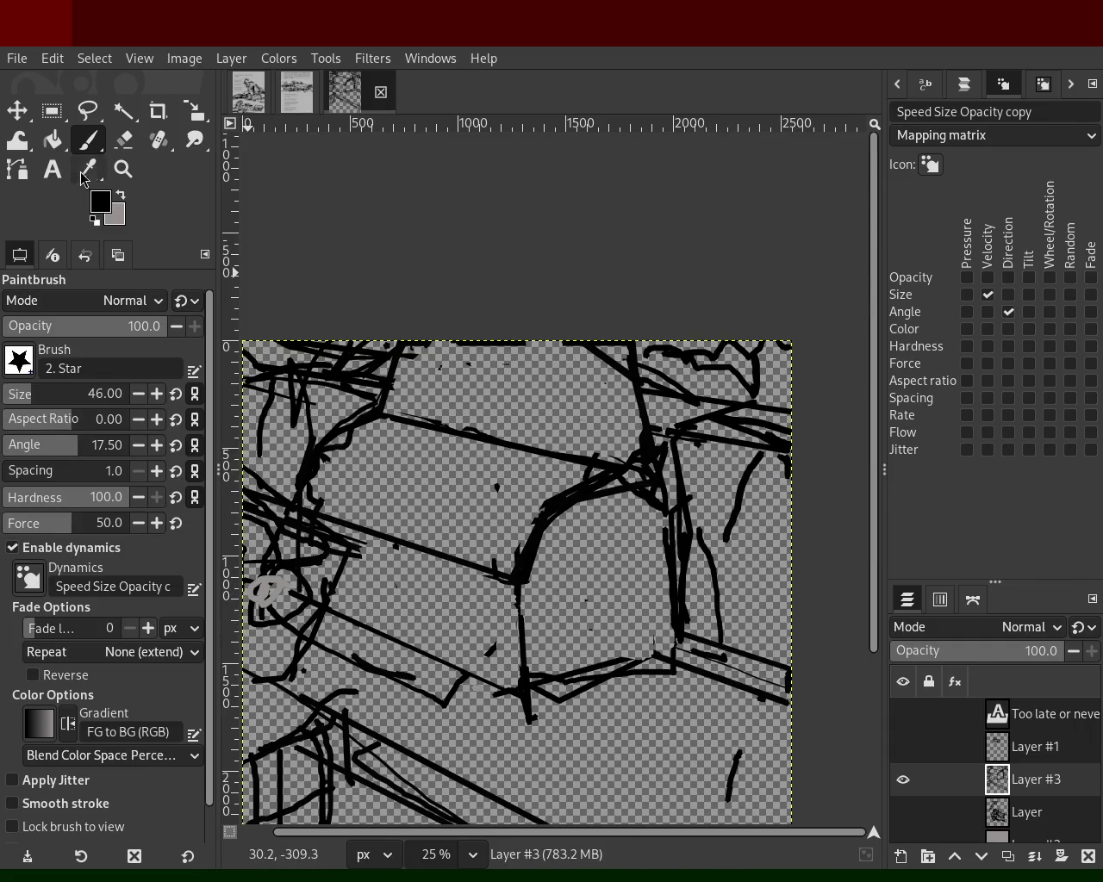
# - Erase the stray marks at the lower right and along the top-left edge
pyautogui.click(123, 140)
pyautogui.moveTo(700, 643); pyautogui.dragTo(772, 656)
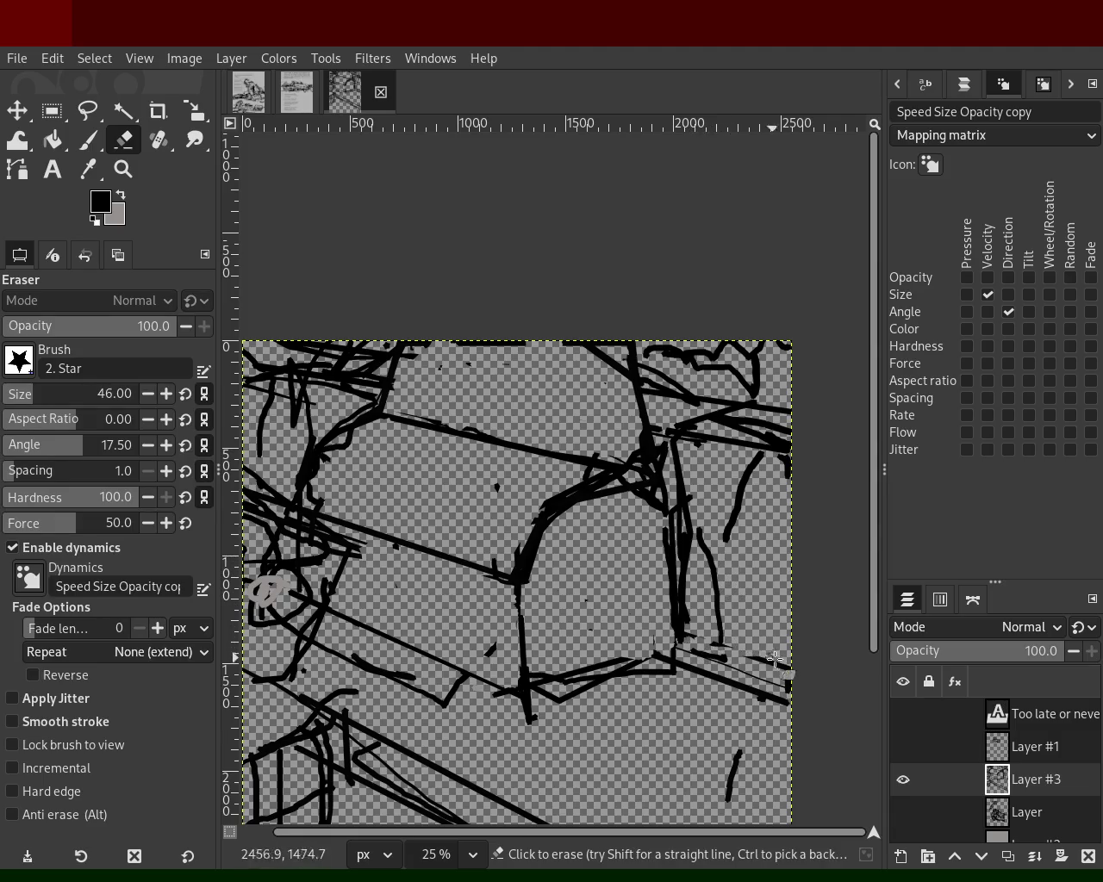
pyautogui.moveTo(274, 416); pyautogui.dragTo(249, 427)
pyautogui.moveTo(318, 401); pyautogui.dragTo(342, 408)
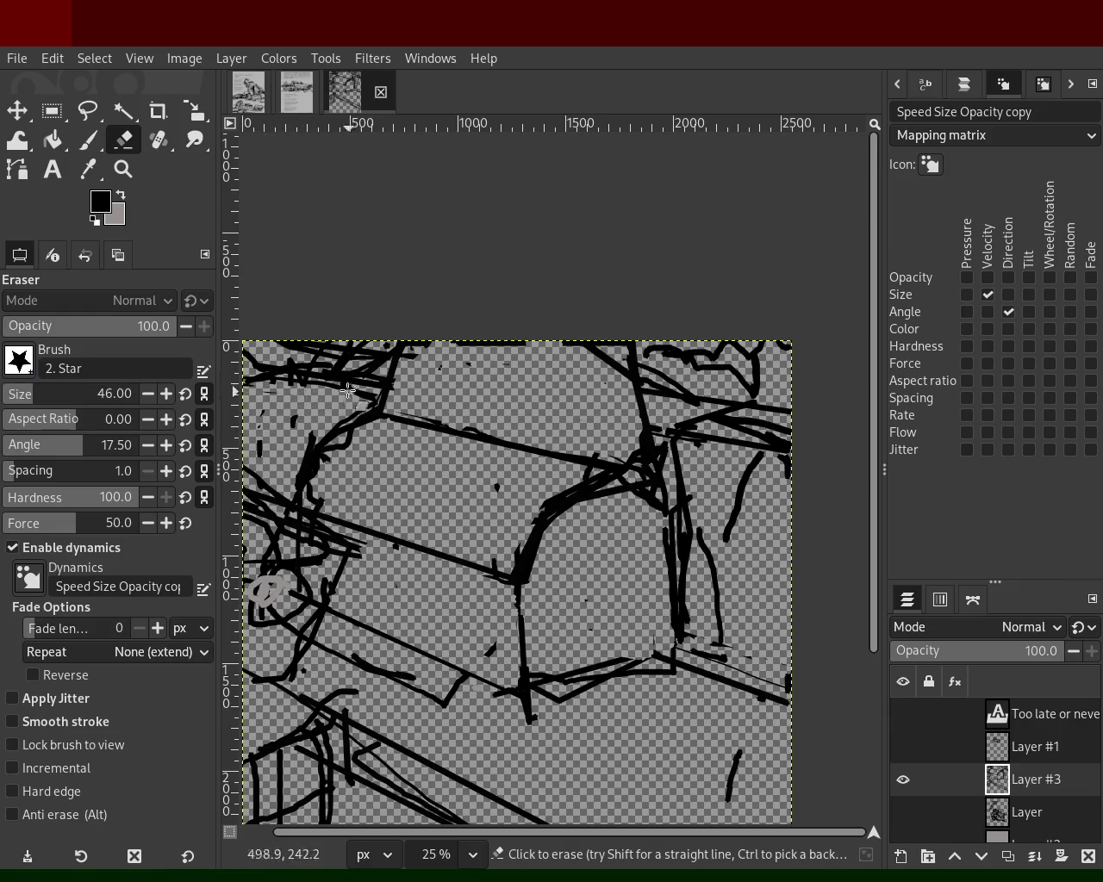
pyautogui.moveTo(271, 363); pyautogui.dragTo(381, 376)
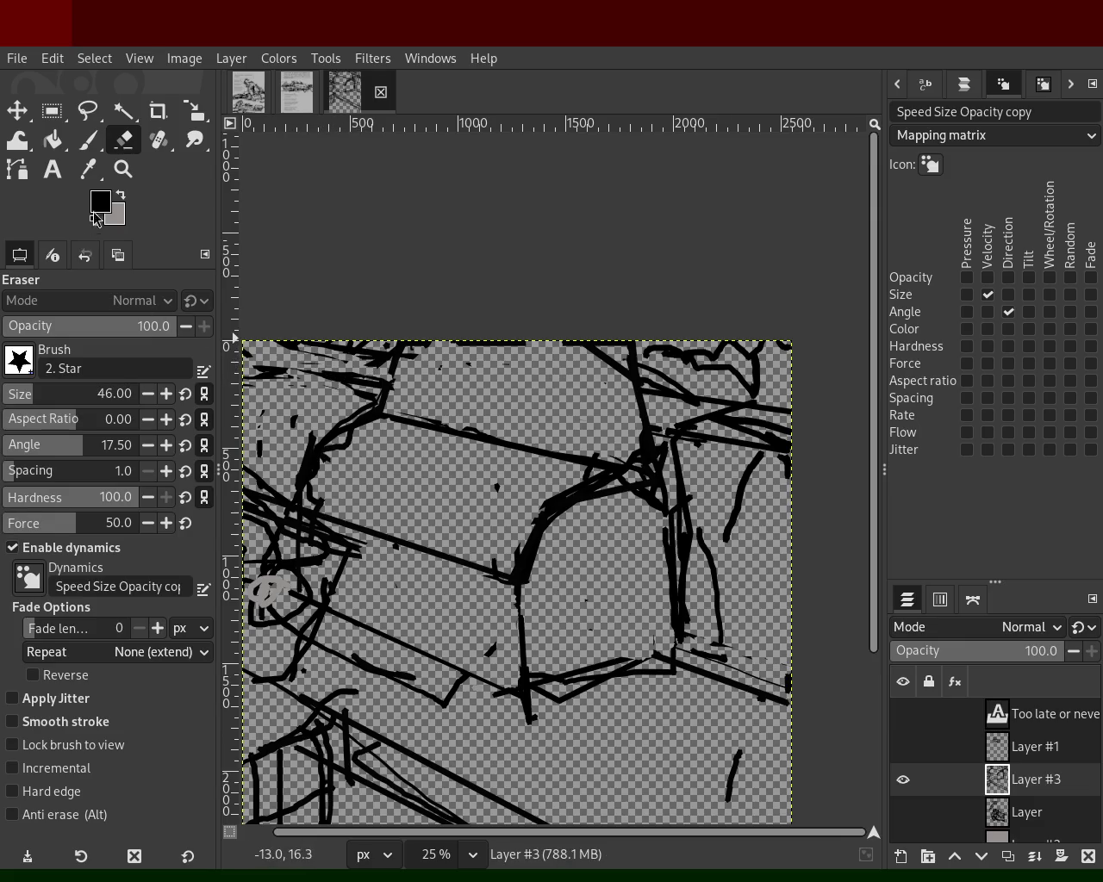
# - Erase remaining stray strokes along the top edge, then zoom out to the whole drawing
pyautogui.click(87, 140)
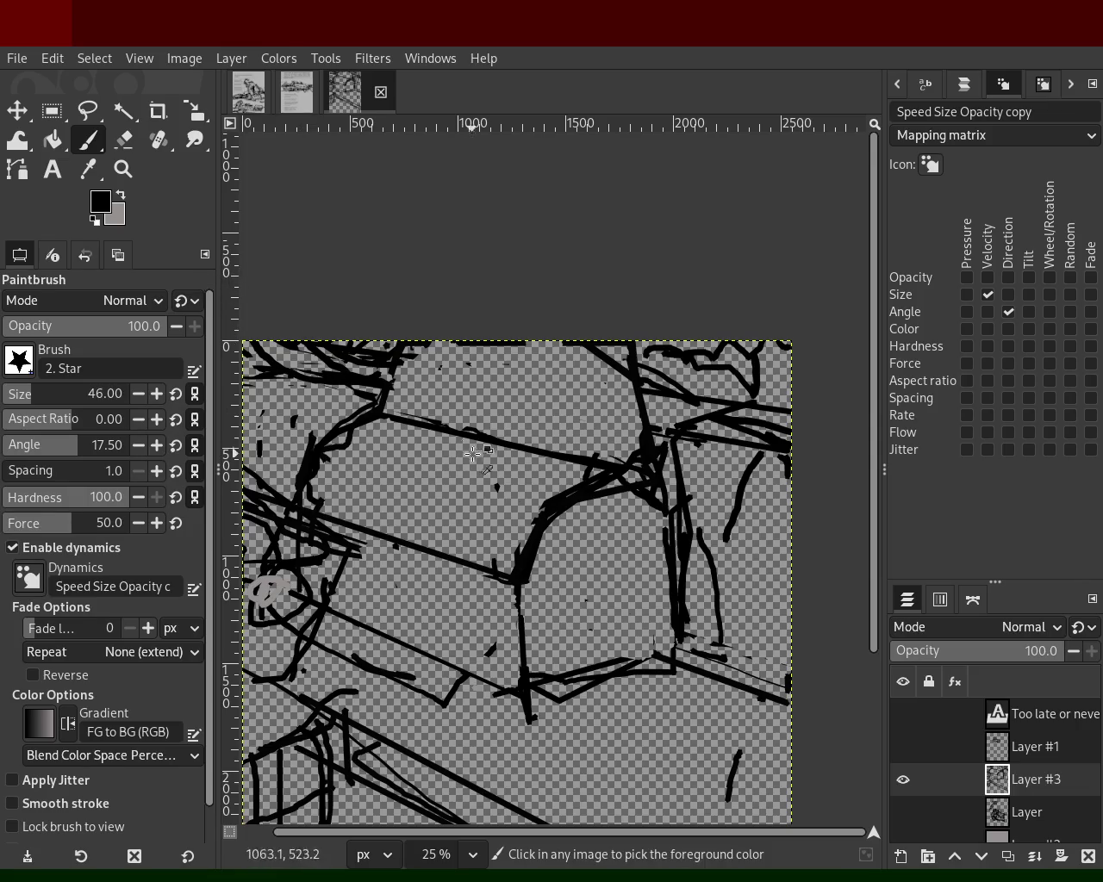
pyautogui.hotkey('shift', 'e')
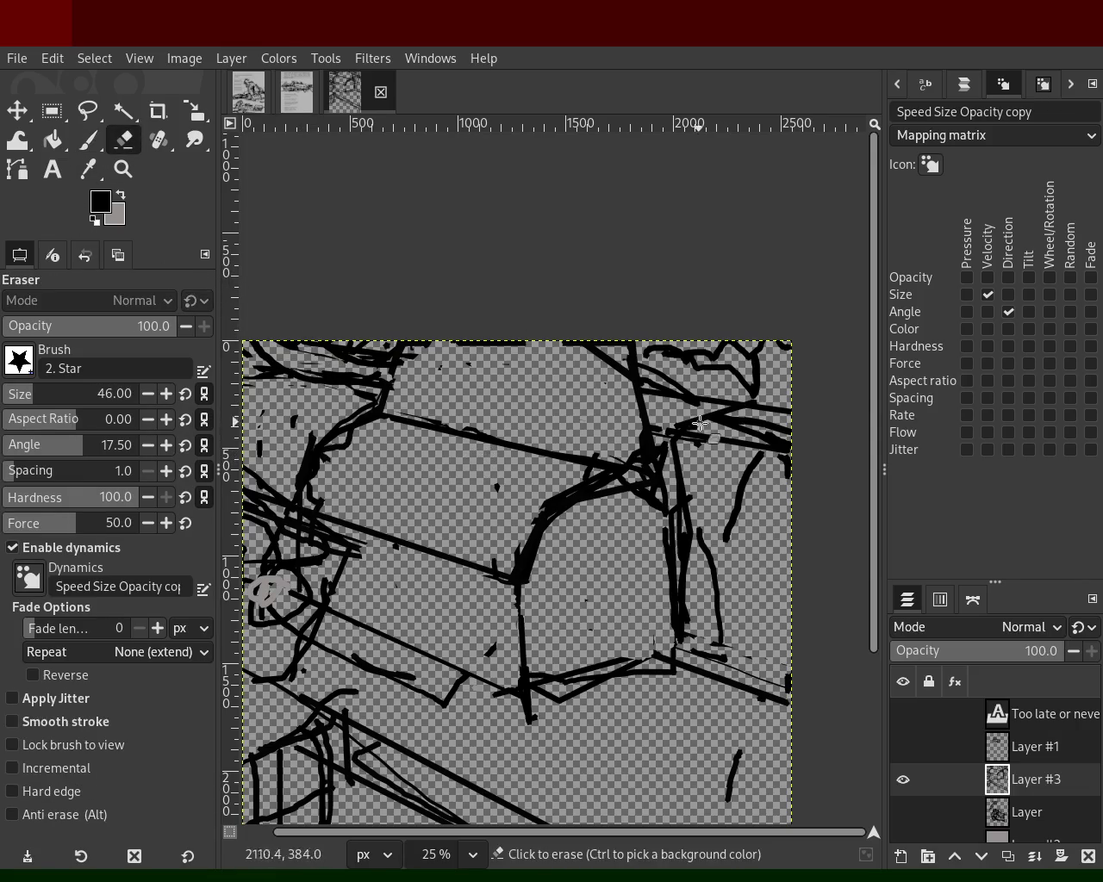
pyautogui.click(691, 380)
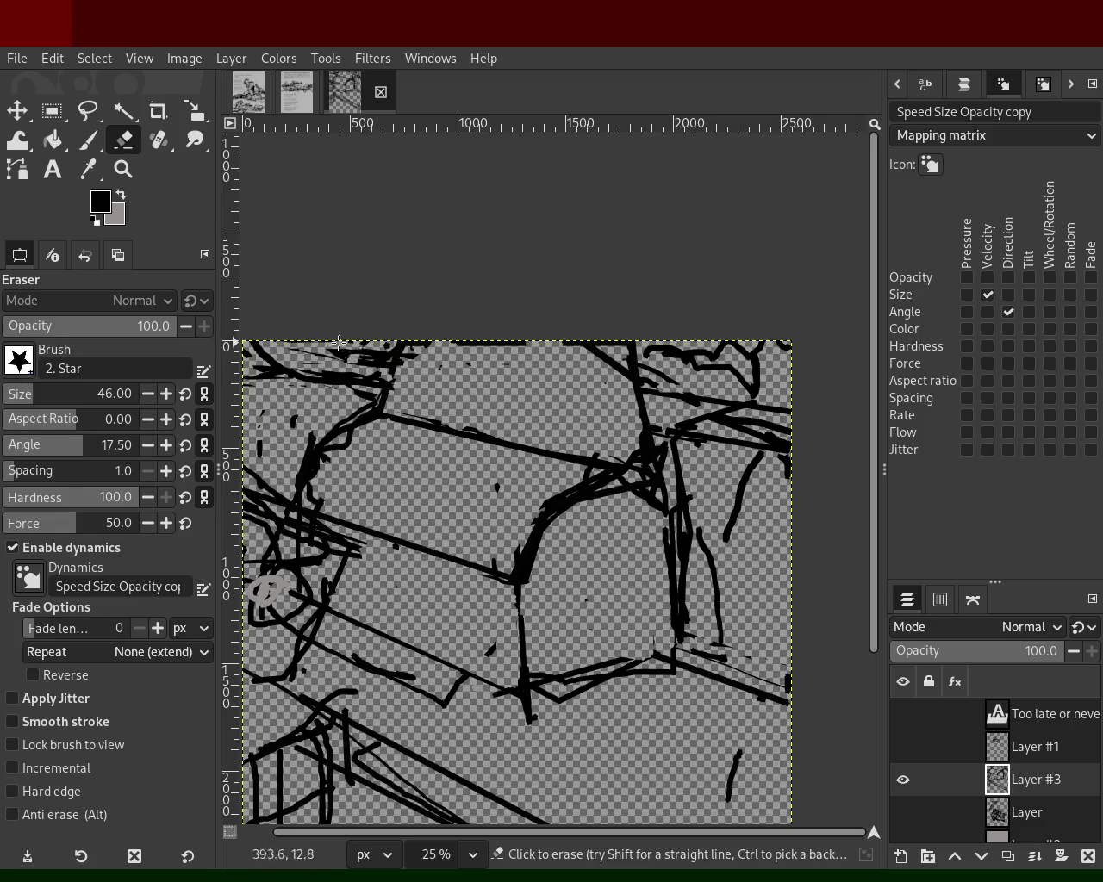
pyautogui.moveTo(273, 356); pyautogui.dragTo(356, 367)
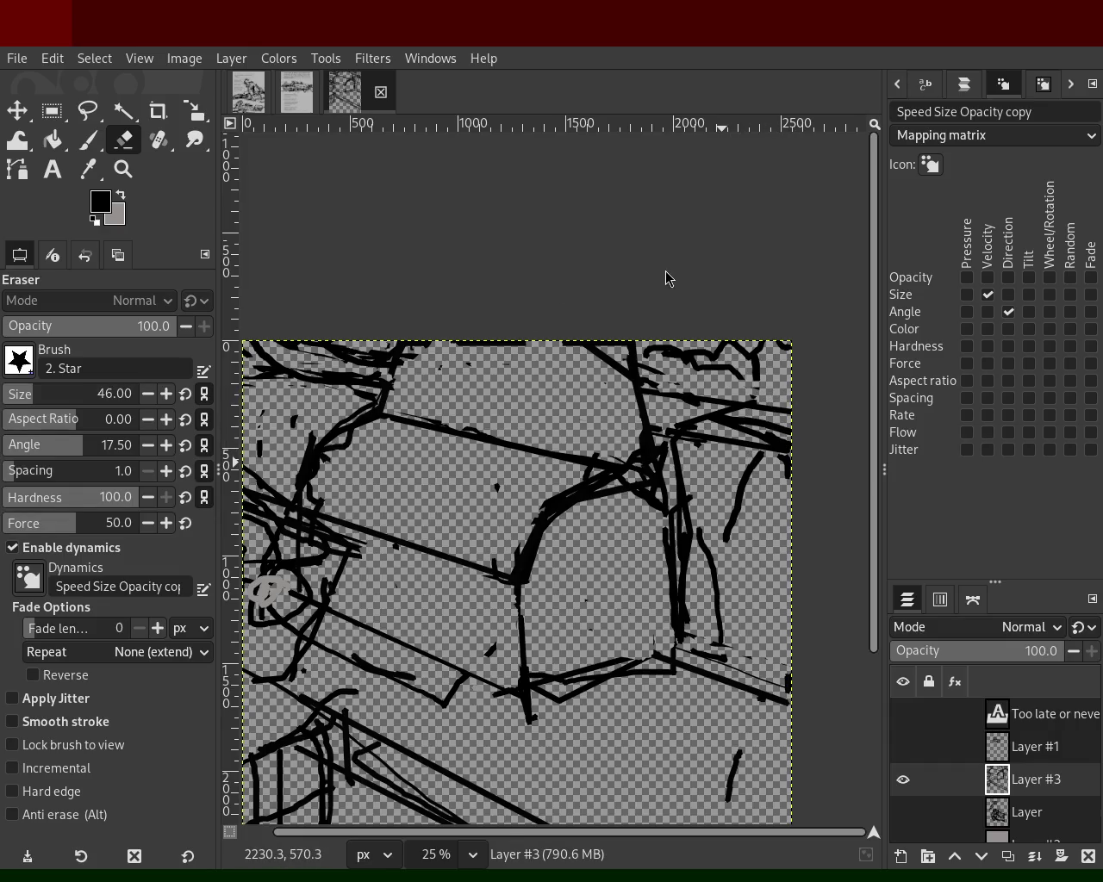
pyautogui.click(123, 169)
pyautogui.keyDown('ctrl'); pyautogui.click(483, 386); pyautogui.keyUp('ctrl')
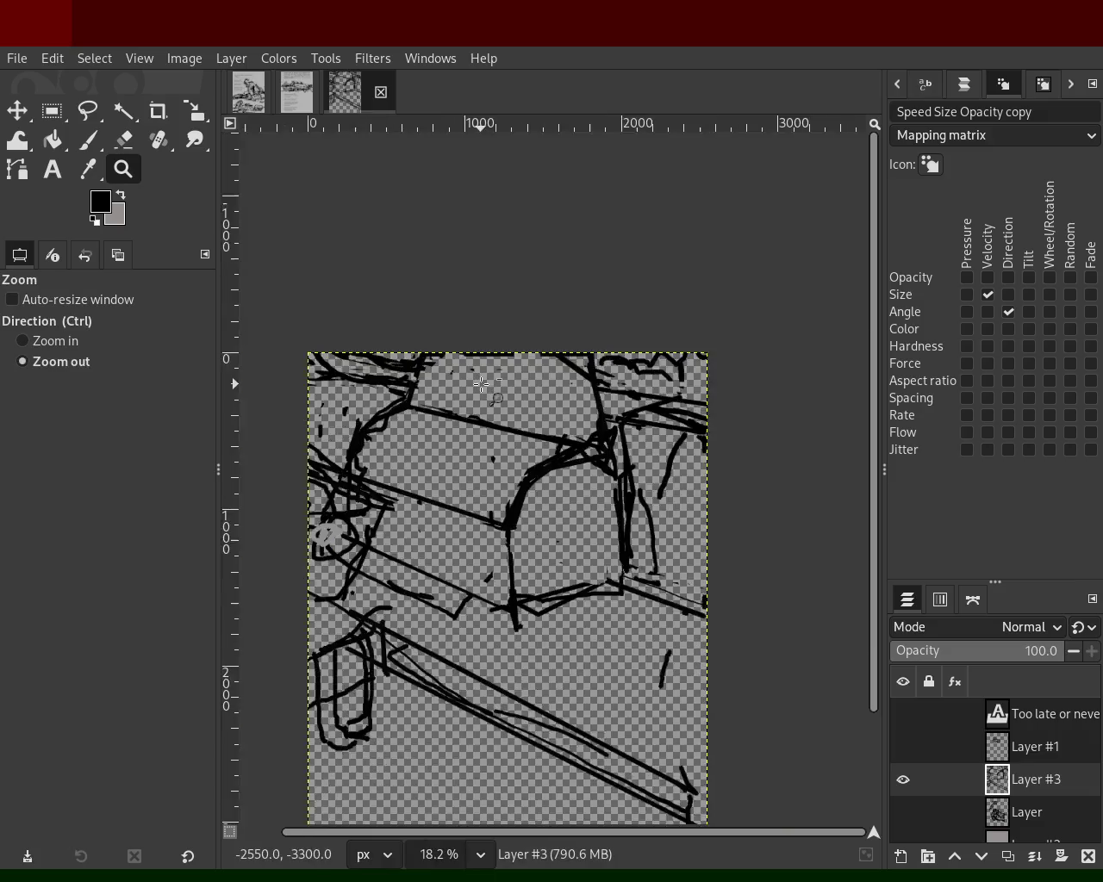
pyautogui.keyDown('ctrl'); pyautogui.click(483, 386); pyautogui.keyUp('ctrl')
pyautogui.keyDown('ctrl'); pyautogui.click(483, 386); pyautogui.keyUp('ctrl')
pyautogui.doubleClick(433, 476)
pyautogui.keyDown('ctrl'); pyautogui.click(500, 482); pyautogui.keyUp('ctrl')
pyautogui.click(470, 489)
pyautogui.keyDown('ctrl'); pyautogui.click(468, 484); pyautogui.keyUp('ctrl')
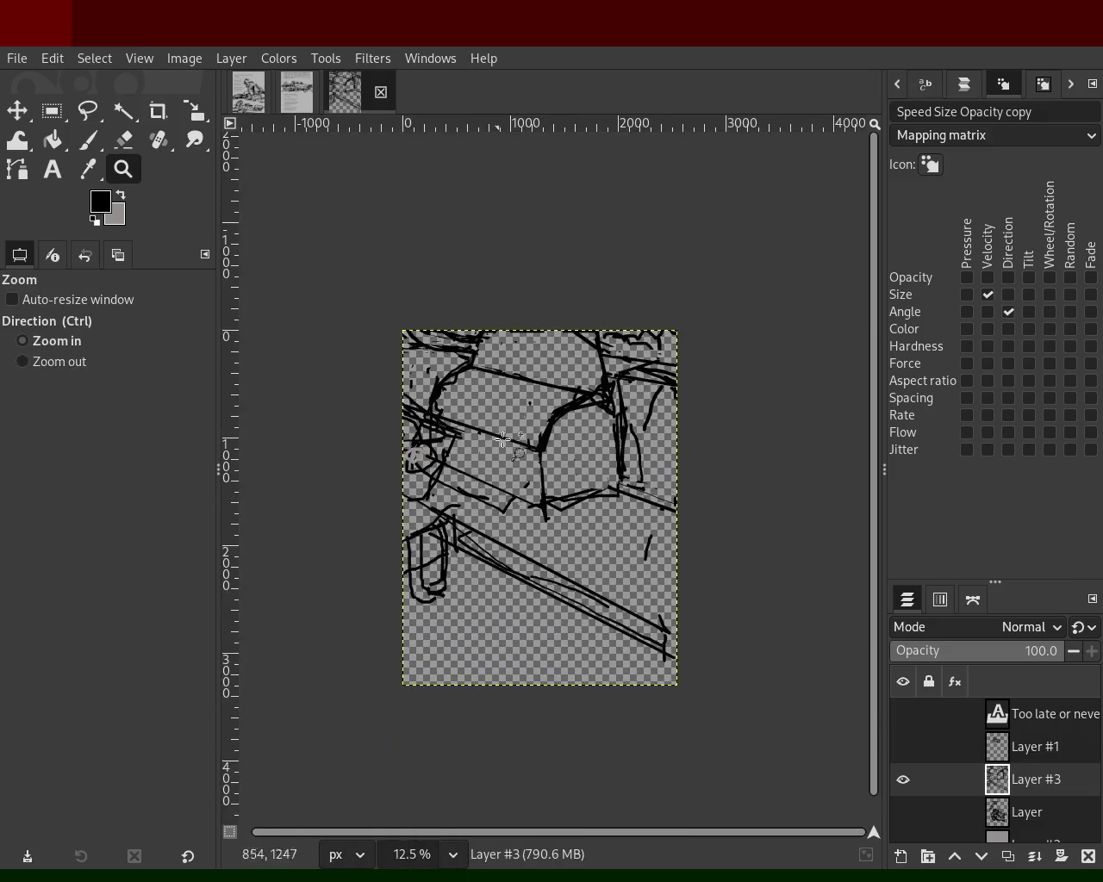
pyautogui.doubleClick(505, 414)
pyautogui.keyDown('ctrl'); pyautogui.click(509, 421); pyautogui.keyUp('ctrl')
pyautogui.keyDown('ctrl'); pyautogui.click(512, 427); pyautogui.keyUp('ctrl')
pyautogui.doubleClick(517, 435)
pyautogui.keyDown('ctrl'); pyautogui.click(524, 444); pyautogui.keyUp('ctrl')
pyautogui.click(523, 445)
pyautogui.click(297, 91)
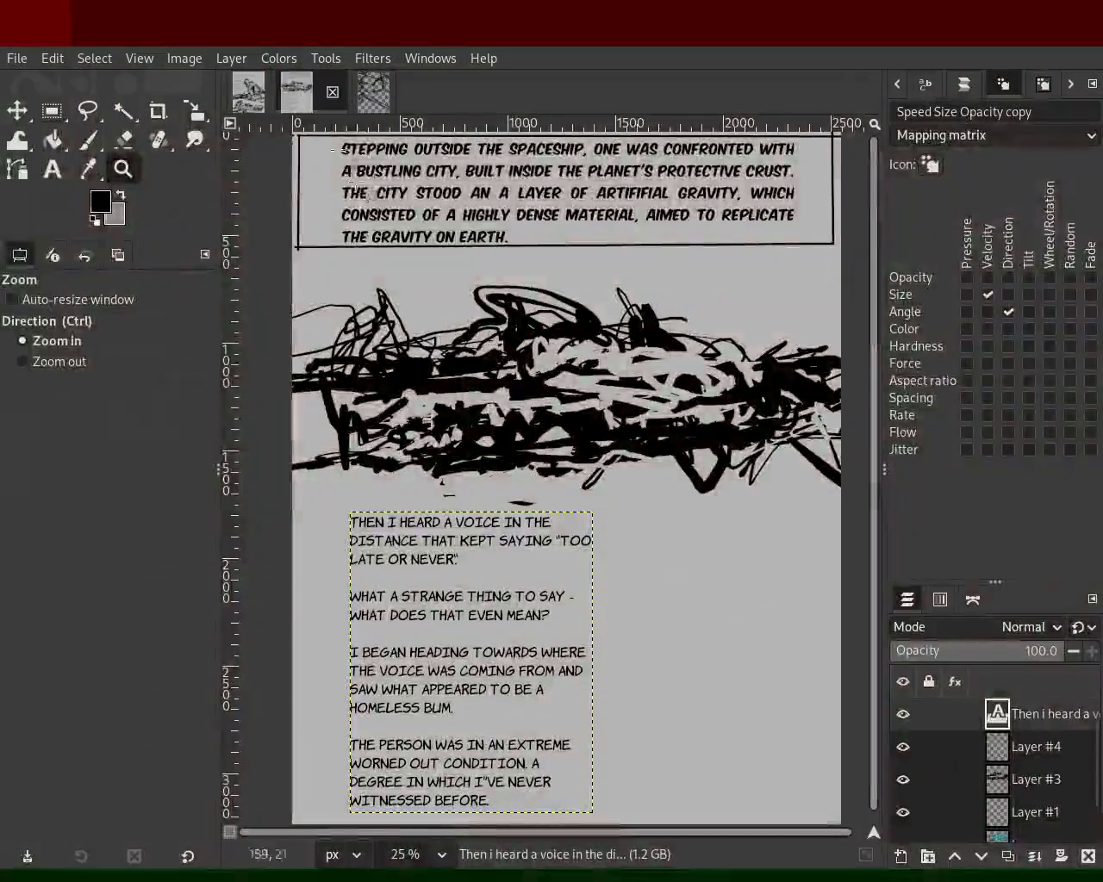
pyautogui.click(383, 107)
pyautogui.keyDown('ctrl'); pyautogui.doubleClick(475, 447); pyautogui.keyUp('ctrl')
pyautogui.doubleClick(476, 447)
pyautogui.keyDown('ctrl'); pyautogui.click(476, 448); pyautogui.keyUp('ctrl')
pyautogui.click(476, 447)
pyautogui.keyDown('ctrl'); pyautogui.click(475, 449); pyautogui.keyUp('ctrl')
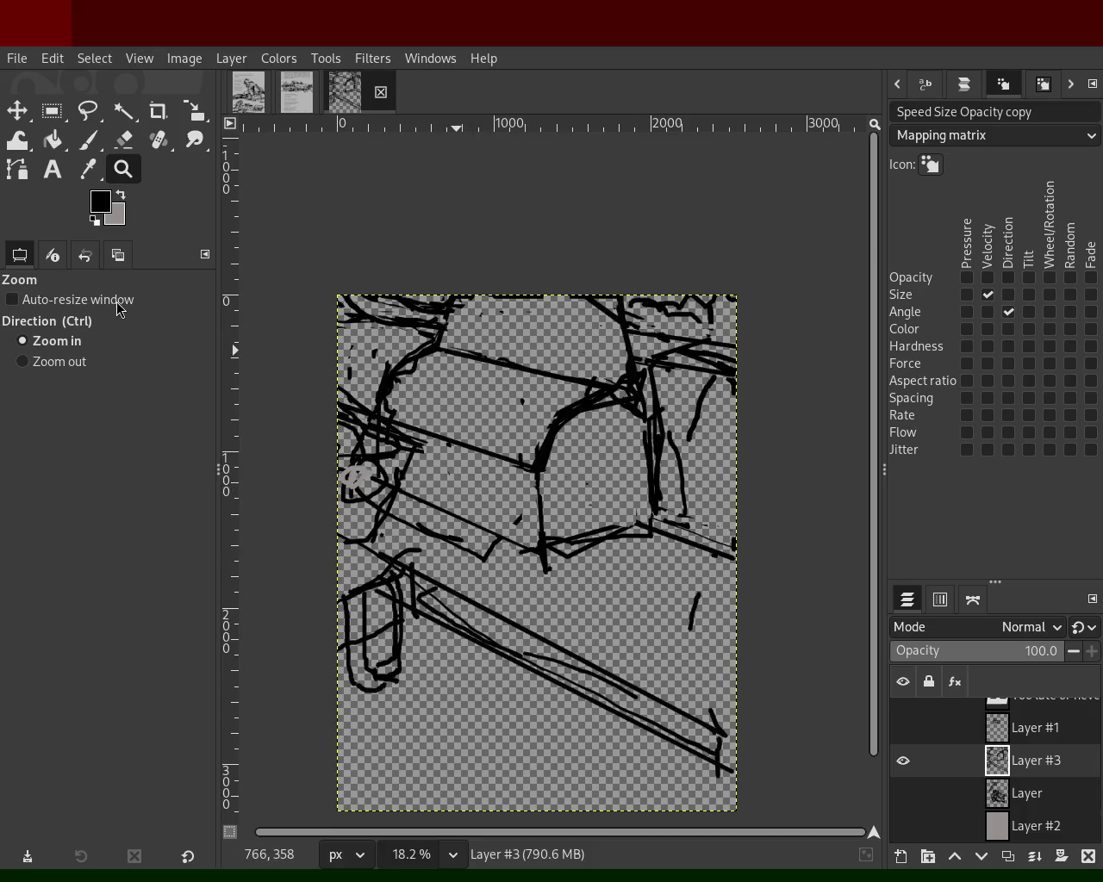
pyautogui.keyDown('ctrl'); pyautogui.click(486, 336); pyautogui.keyUp('ctrl')
pyautogui.click(521, 500)
pyautogui.keyDown('ctrl'); pyautogui.click(379, 499); pyautogui.keyUp('ctrl')
pyautogui.click(439, 450)
pyautogui.keyDown('ctrl'); pyautogui.click(439, 450); pyautogui.keyUp('ctrl')
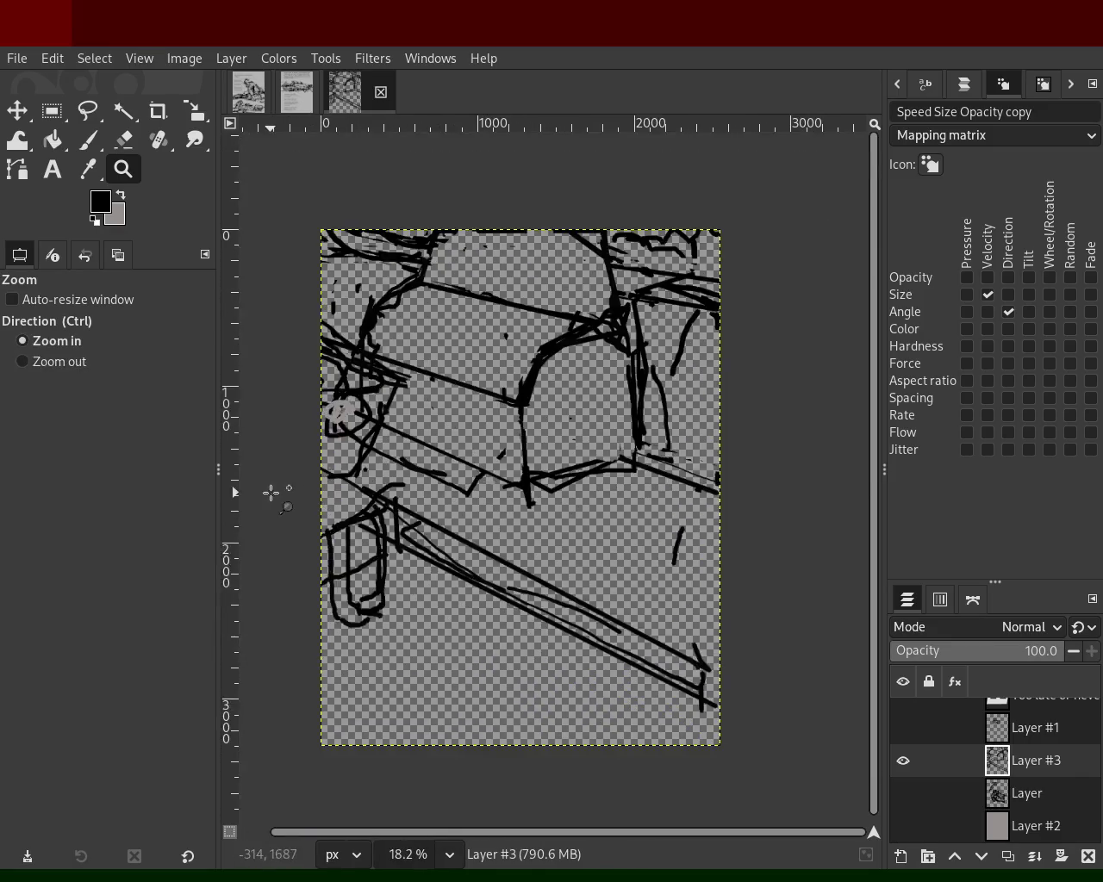
pyautogui.click(267, 494)
pyautogui.click(88, 139)
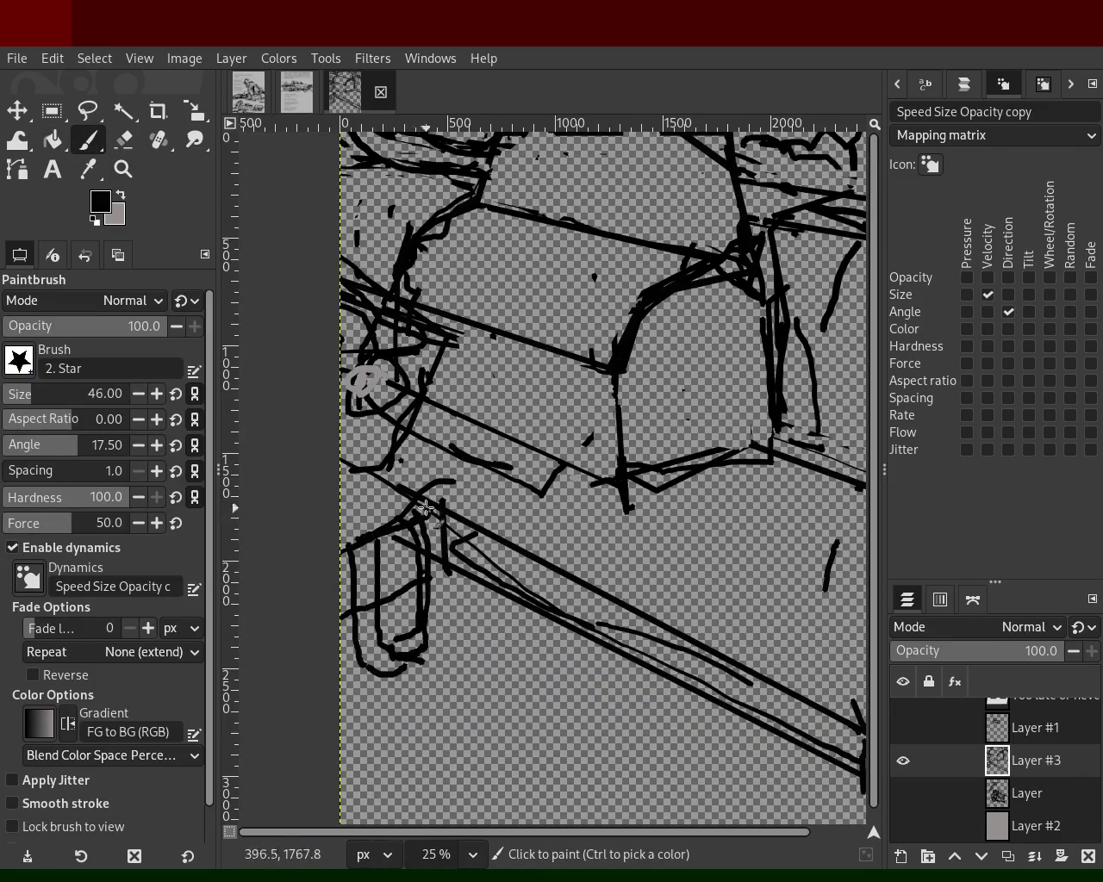
# - Erase stray marks beside the box's left side and drawing's left edge, with eraser size 62
pyautogui.moveTo(422, 512); pyautogui.dragTo(383, 539)
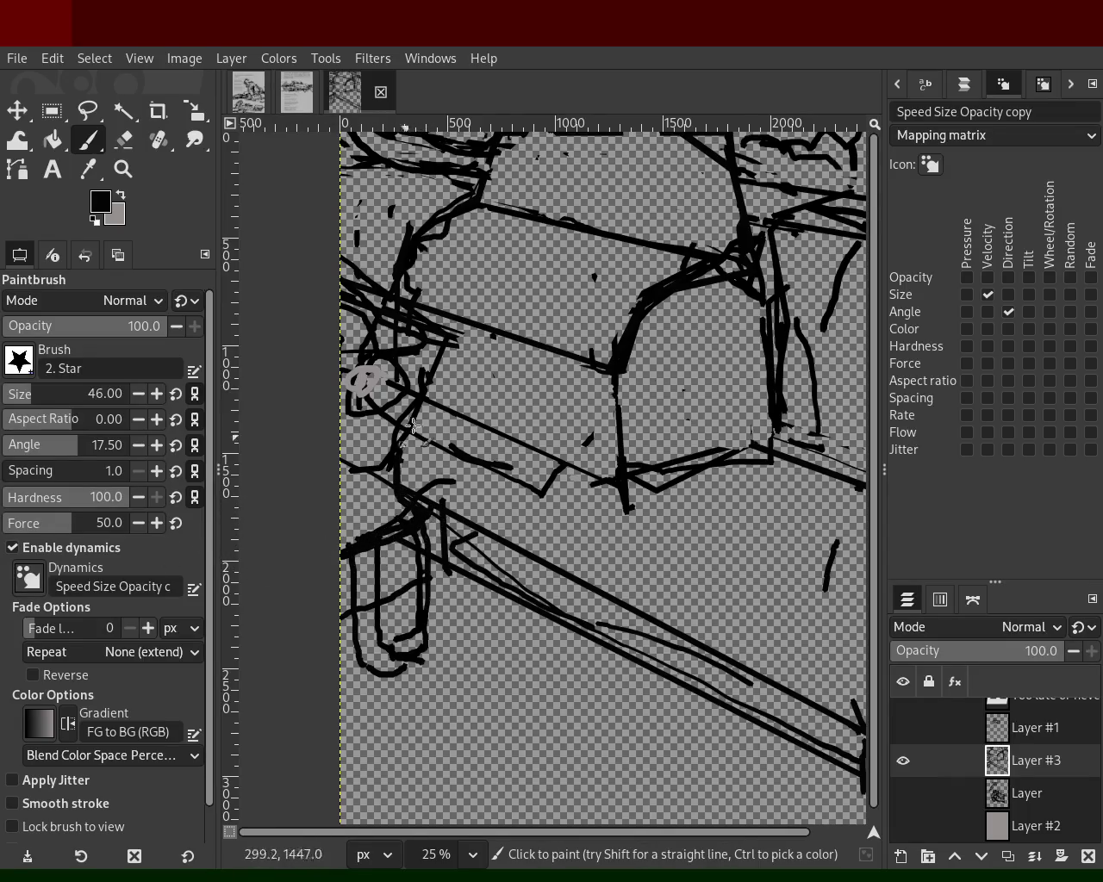
pyautogui.hotkey('shift', 'e')
pyautogui.moveTo(439, 395); pyautogui.dragTo(450, 343)
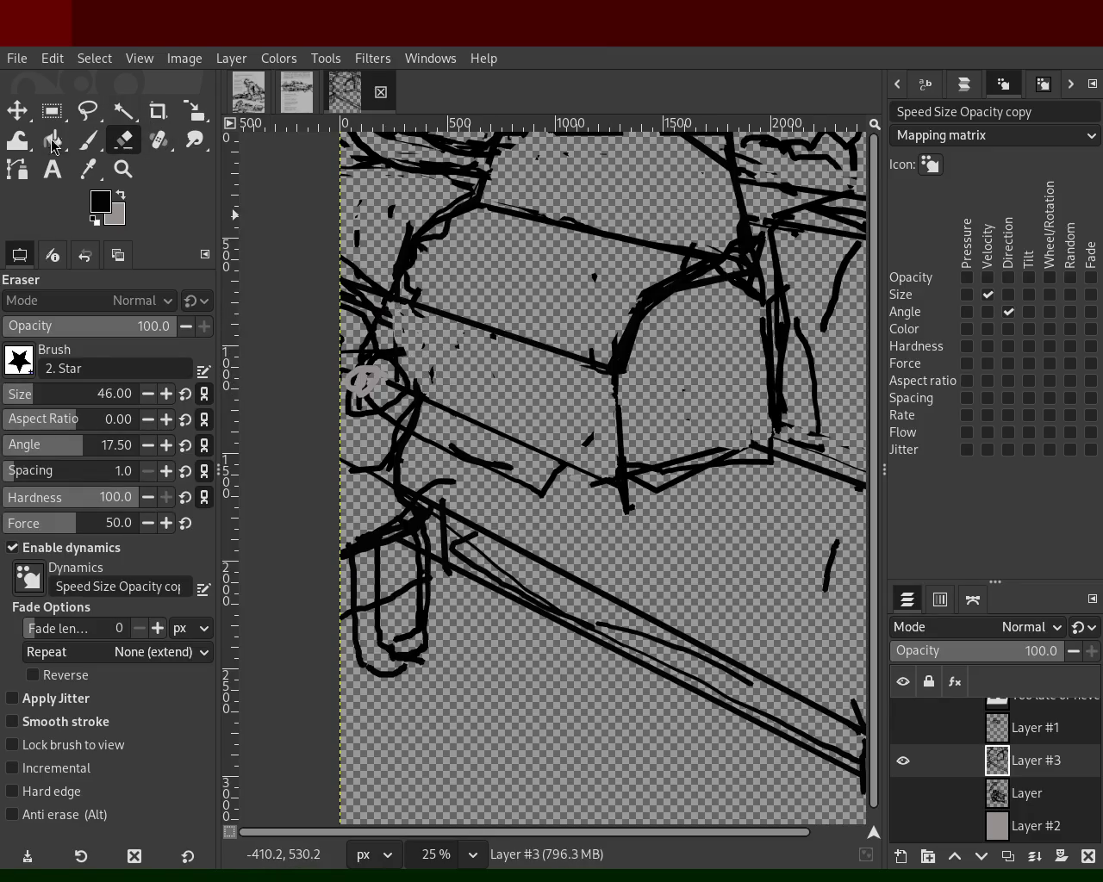
pyautogui.press('p')
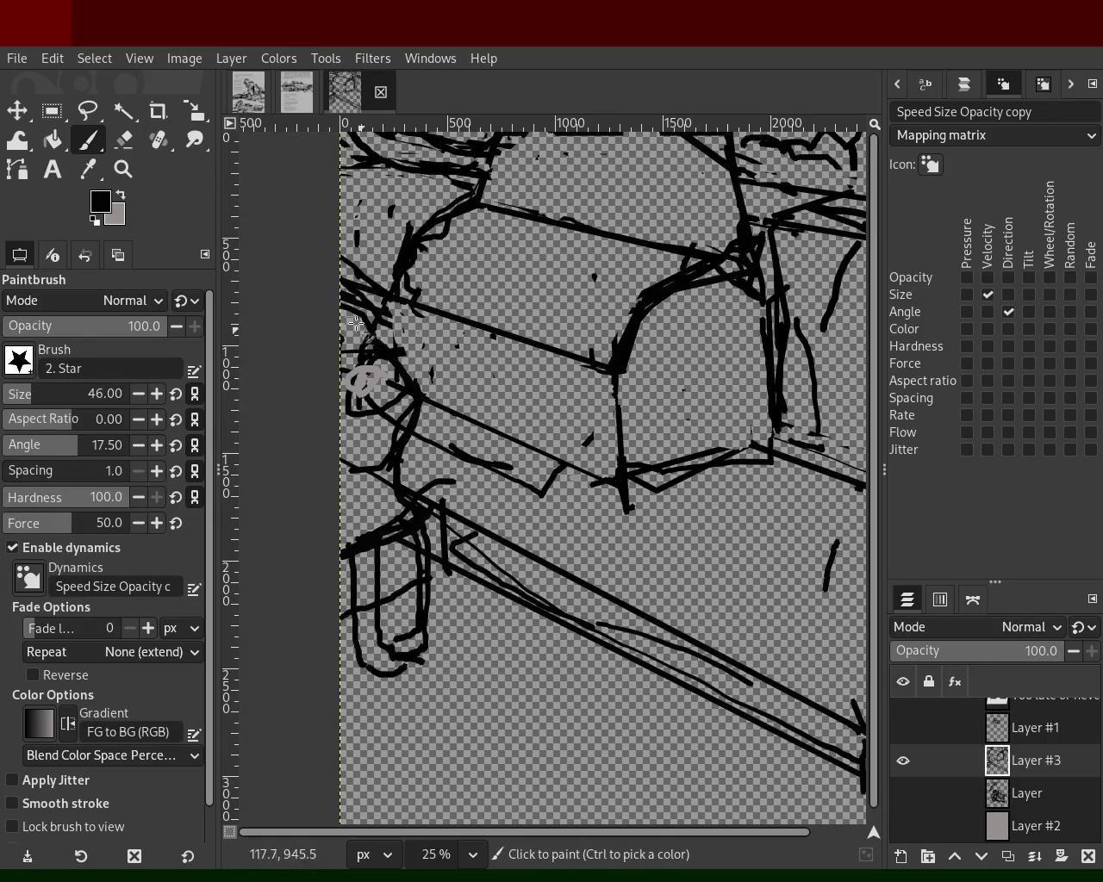
pyautogui.click(125, 140)
pyautogui.moveTo(379, 349)
pyautogui.mouseDown()
pyautogui.moveTo(342, 288)
pyautogui.moveTo(386, 286)
pyautogui.moveTo(344, 299)
pyautogui.moveTo(366, 292)
pyautogui.moveTo(371, 265)
pyautogui.mouseUp()
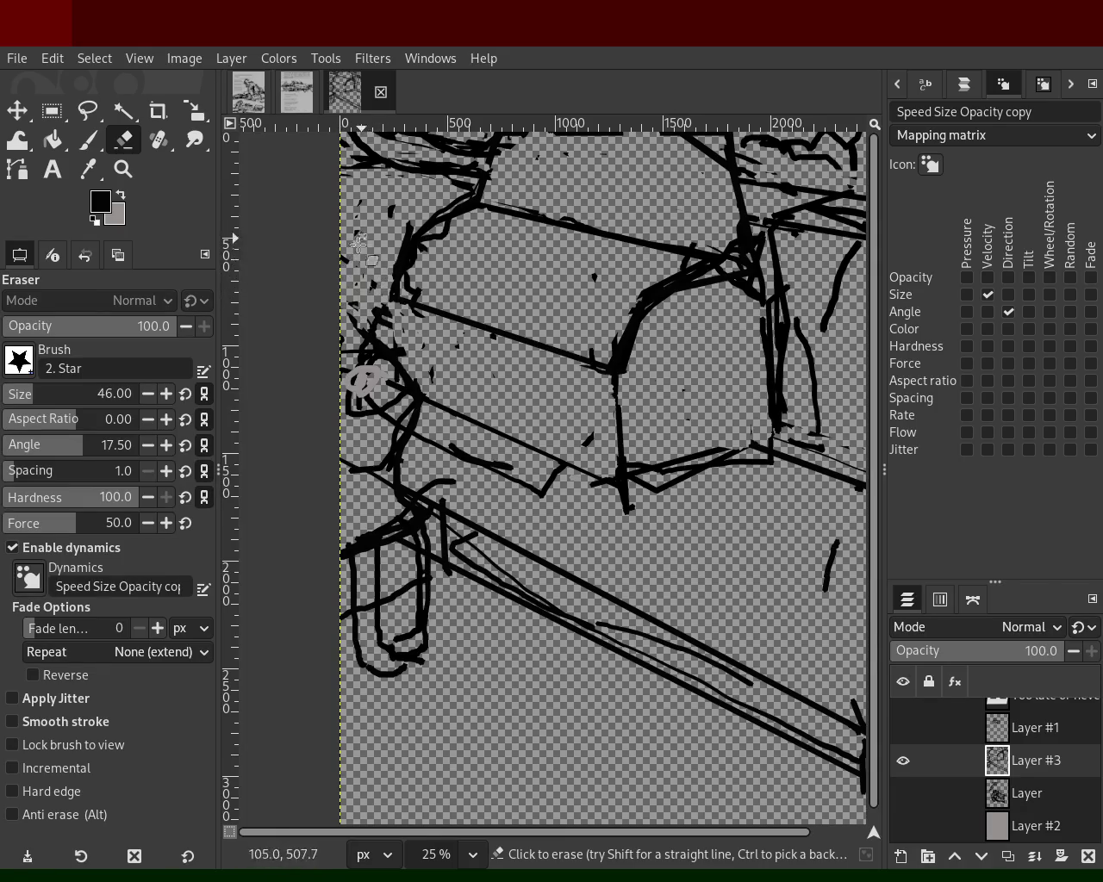
pyautogui.click(30, 394)
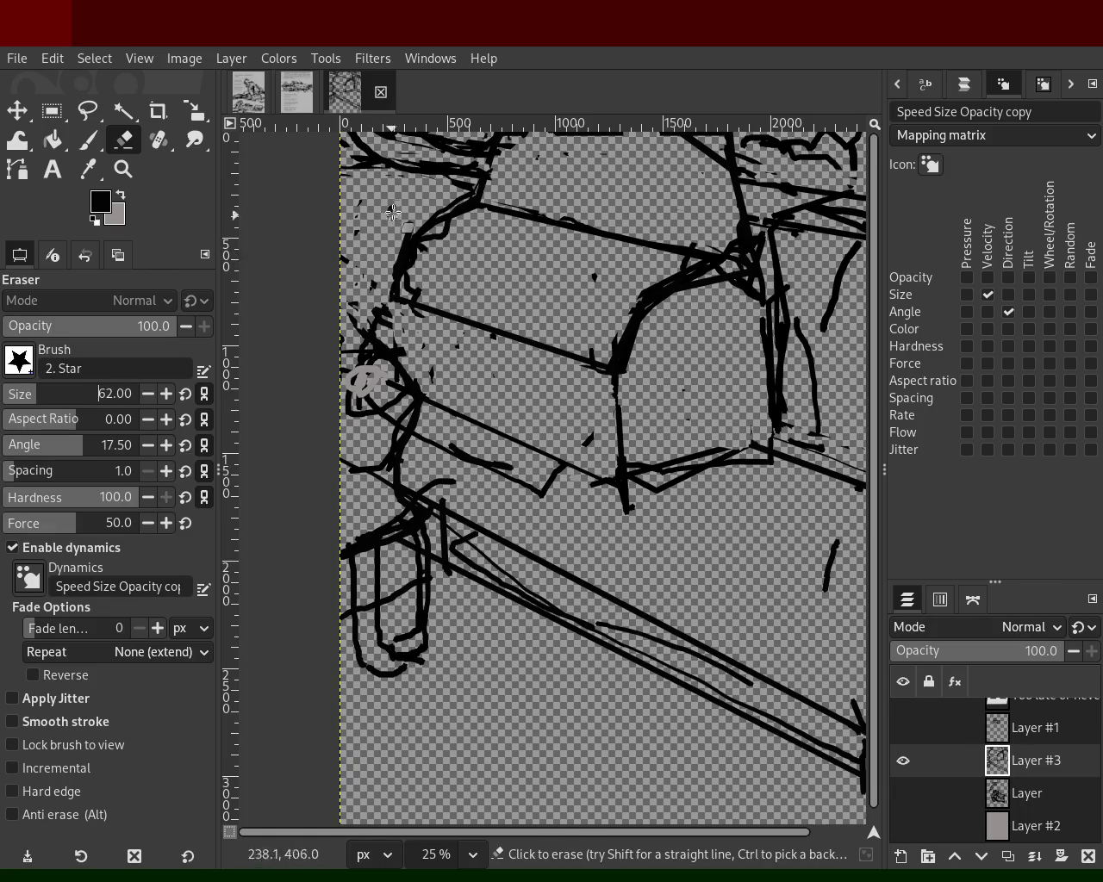
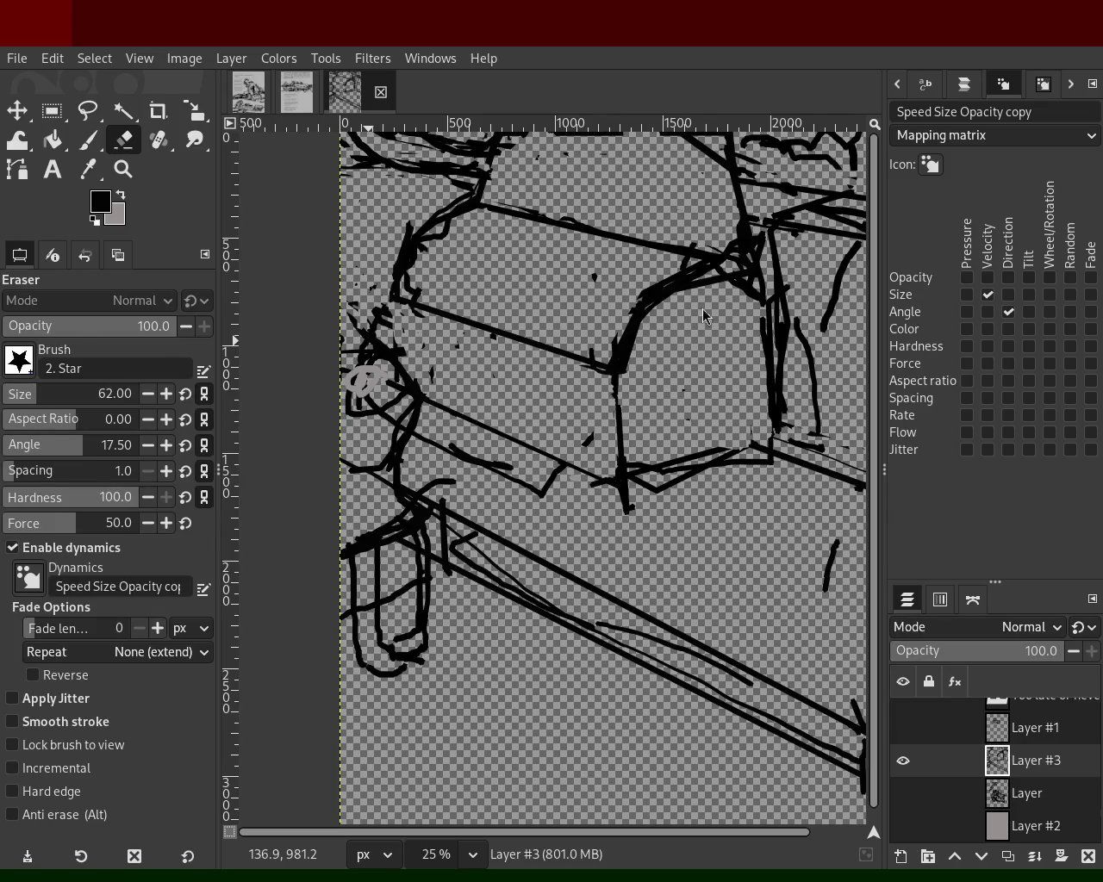
# - Frame the machine box's front face and paint freehand ink strokes in its centre
pyautogui.click(123, 168)
pyautogui.keyDown('ctrl'); pyautogui.click(479, 397); pyautogui.keyUp('ctrl')
pyautogui.keyDown('ctrl'); pyautogui.click(479, 398); pyautogui.keyUp('ctrl')
pyautogui.keyDown('ctrl'); pyautogui.click(479, 397); pyautogui.keyUp('ctrl')
pyautogui.keyDown('ctrl'); pyautogui.click(480, 397); pyautogui.keyUp('ctrl')
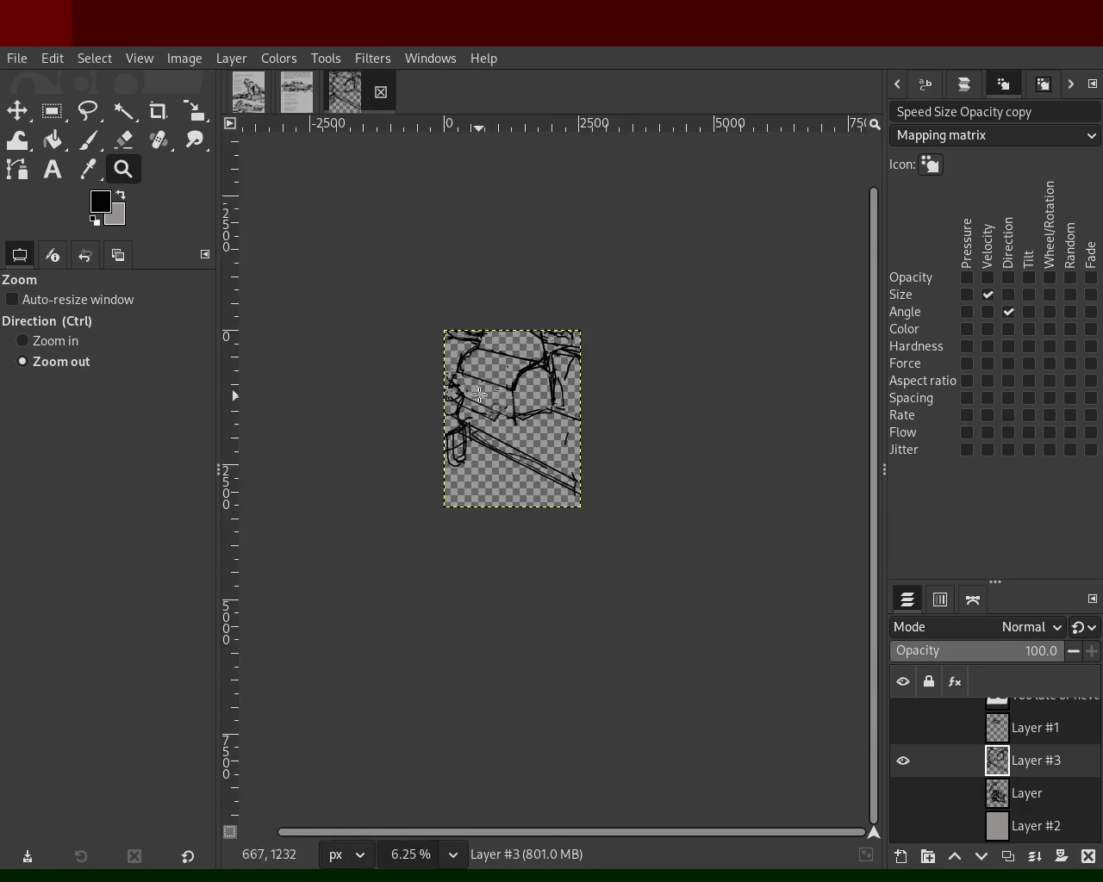
pyautogui.click(479, 398)
pyautogui.click(479, 397)
pyautogui.keyDown('ctrl'); pyautogui.click(568, 393); pyautogui.keyUp('ctrl')
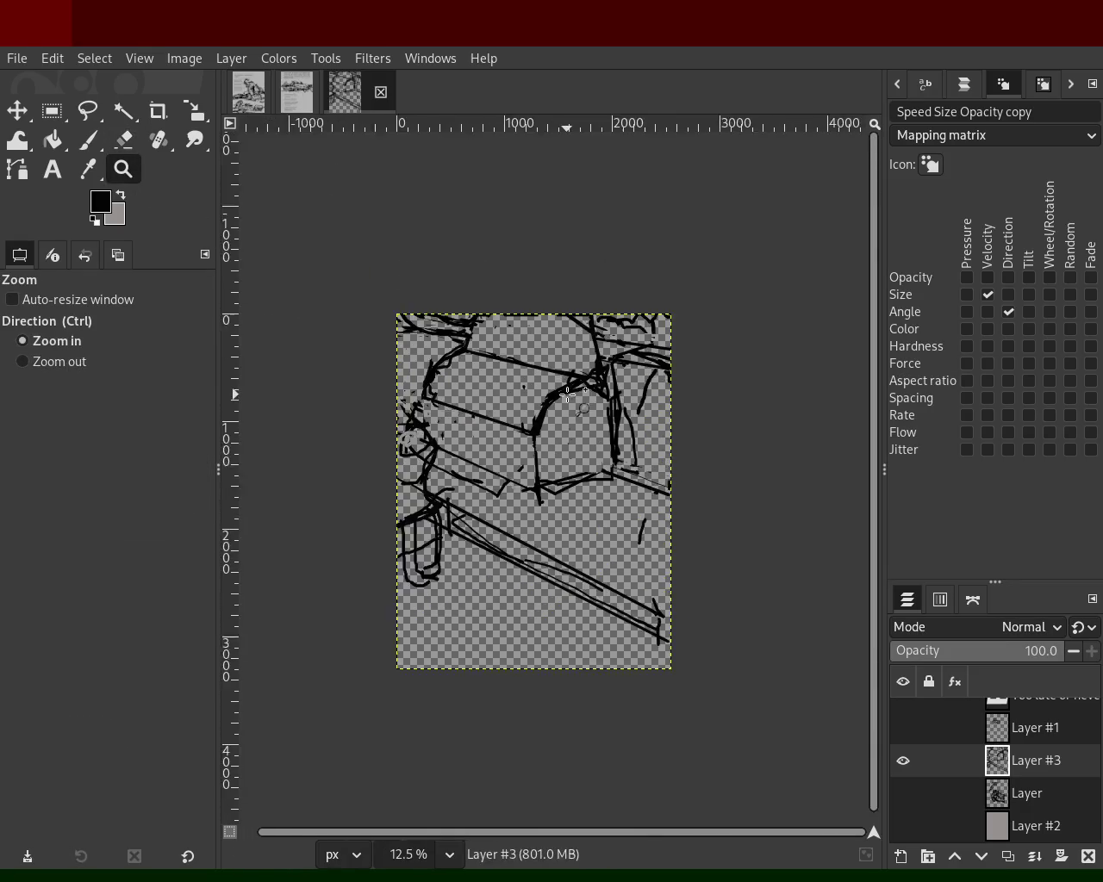
pyautogui.click(568, 394)
pyautogui.click(568, 394)
pyautogui.click(568, 394)
pyautogui.click(568, 394)
pyautogui.click(88, 139)
pyautogui.moveTo(637, 466)
pyautogui.mouseDown()
pyautogui.moveTo(609, 573)
pyautogui.moveTo(639, 432)
pyautogui.moveTo(594, 515)
pyautogui.moveTo(569, 517)
pyautogui.moveTo(612, 416)
pyautogui.moveTo(614, 461)
pyautogui.moveTo(588, 410)
pyautogui.mouseUp()
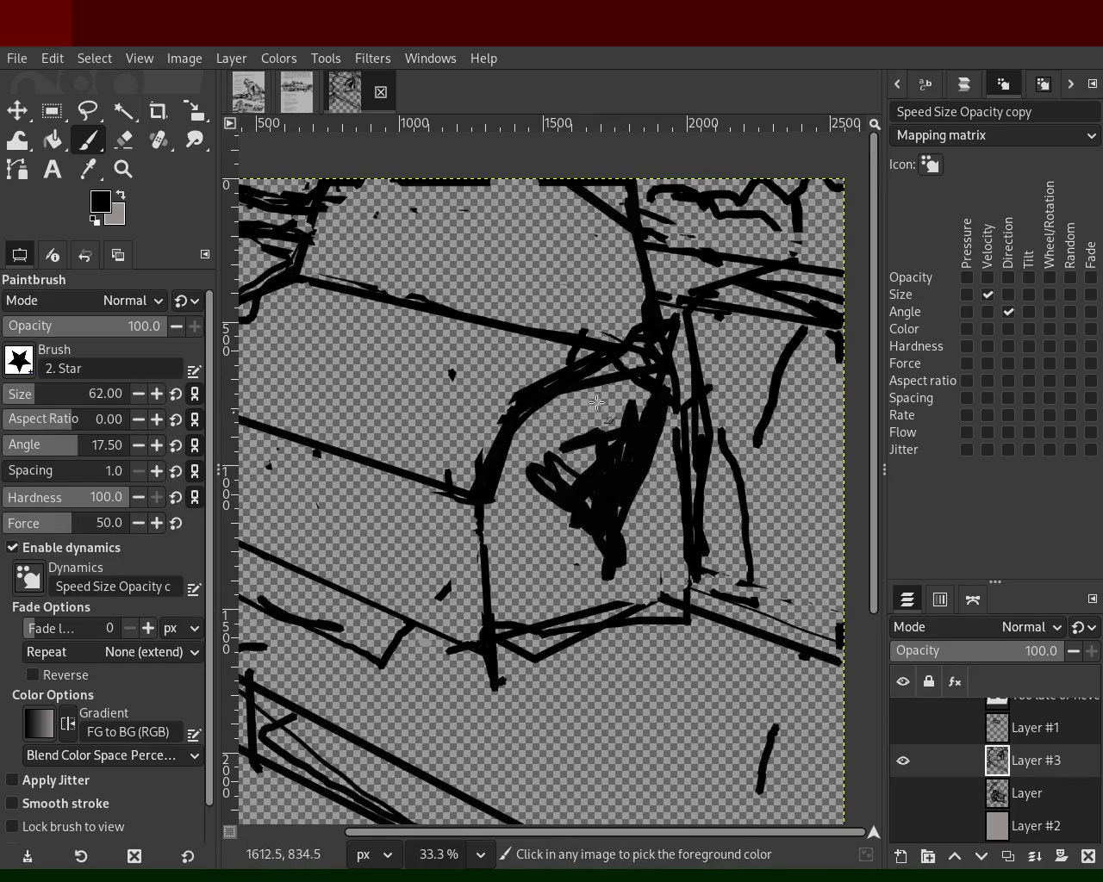
pyautogui.hotkey('ctrl', 'z')
pyautogui.moveTo(646, 370); pyautogui.dragTo(546, 617)
pyautogui.moveTo(576, 414)
pyautogui.mouseDown()
pyautogui.moveTo(630, 508)
pyautogui.moveTo(589, 503)
pyautogui.moveTo(509, 426)
pyautogui.moveTo(614, 601)
pyautogui.moveTo(584, 436)
pyautogui.moveTo(602, 595)
pyautogui.moveTo(614, 529)
pyautogui.moveTo(586, 558)
pyautogui.moveTo(588, 497)
pyautogui.mouseUp()
pyautogui.hotkey('ctrl', 'z')
# - Draw thick straight spokes across the front face and add looping strokes along the box top
pyautogui.keyDown('shift'); pyautogui.click(582, 622); pyautogui.keyUp('shift')
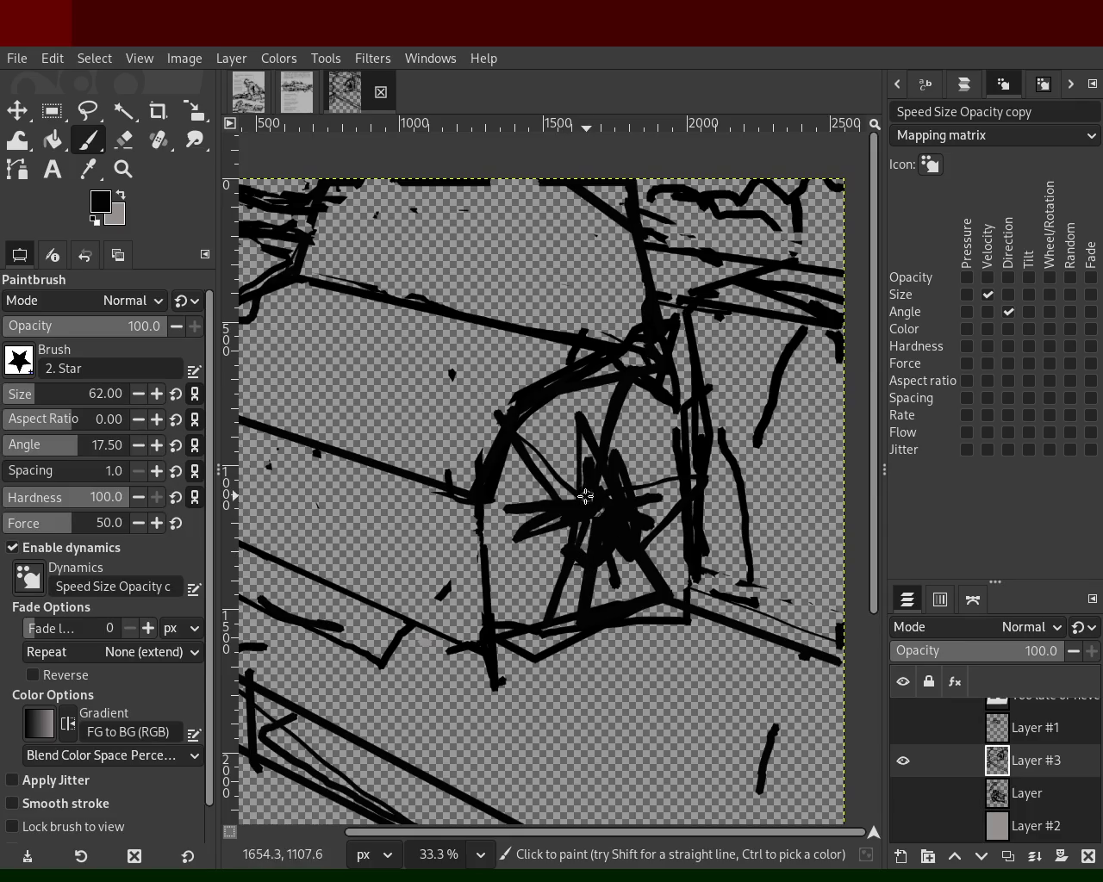
pyautogui.keyDown('shift'); pyautogui.click(485, 521); pyautogui.keyUp('shift')
pyautogui.click(598, 406)
pyautogui.click(599, 399)
pyautogui.keyDown('shift'); pyautogui.click(586, 492); pyautogui.keyUp('shift')
pyautogui.keyDown('shift'); pyautogui.click(509, 504); pyautogui.keyUp('shift')
pyautogui.keyDown('shift'); pyautogui.click(600, 416); pyautogui.keyUp('shift')
pyautogui.moveTo(333, 389)
pyautogui.mouseDown()
pyautogui.moveTo(483, 424)
pyautogui.moveTo(452, 470)
pyautogui.moveTo(351, 412)
pyautogui.mouseUp()
pyautogui.moveTo(422, 368)
pyautogui.mouseDown()
pyautogui.moveTo(448, 405)
pyautogui.moveTo(390, 377)
pyautogui.moveTo(259, 357)
pyautogui.moveTo(521, 400)
pyautogui.moveTo(319, 409)
pyautogui.moveTo(458, 428)
pyautogui.mouseUp()
# - Reframe the view and paint a round coil on the machine's left side
pyautogui.press('z')
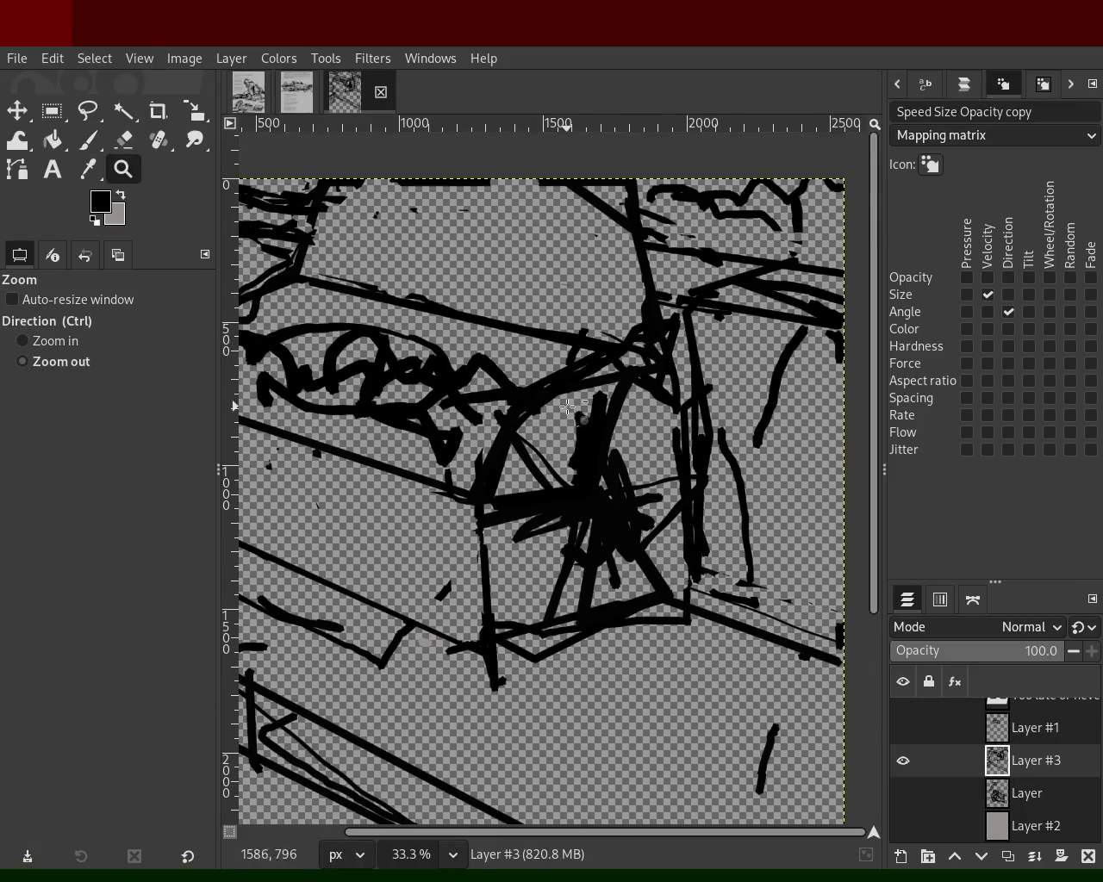
pyautogui.scroll(-3, 567, 407)
pyautogui.scroll(1, 543, 388)
pyautogui.scroll(-1, 543, 388)
pyautogui.scroll(2, 510, 358)
pyautogui.scroll(-1, 510, 359)
pyautogui.scroll(-1, 517, 371)
pyautogui.scroll(1, 534, 405)
pyautogui.scroll(-10, 569, 458)
pyautogui.scroll(2, 568, 459)
pyautogui.scroll(3, 569, 458)
pyautogui.scroll(4, 568, 459)
pyautogui.scroll(4, 570, 458)
pyautogui.scroll(-1, 571, 458)
pyautogui.scroll(1, 571, 459)
pyautogui.scroll(-4, 551, 448)
pyautogui.scroll(1, 517, 436)
pyautogui.scroll(2, 473, 421)
pyautogui.press('p')
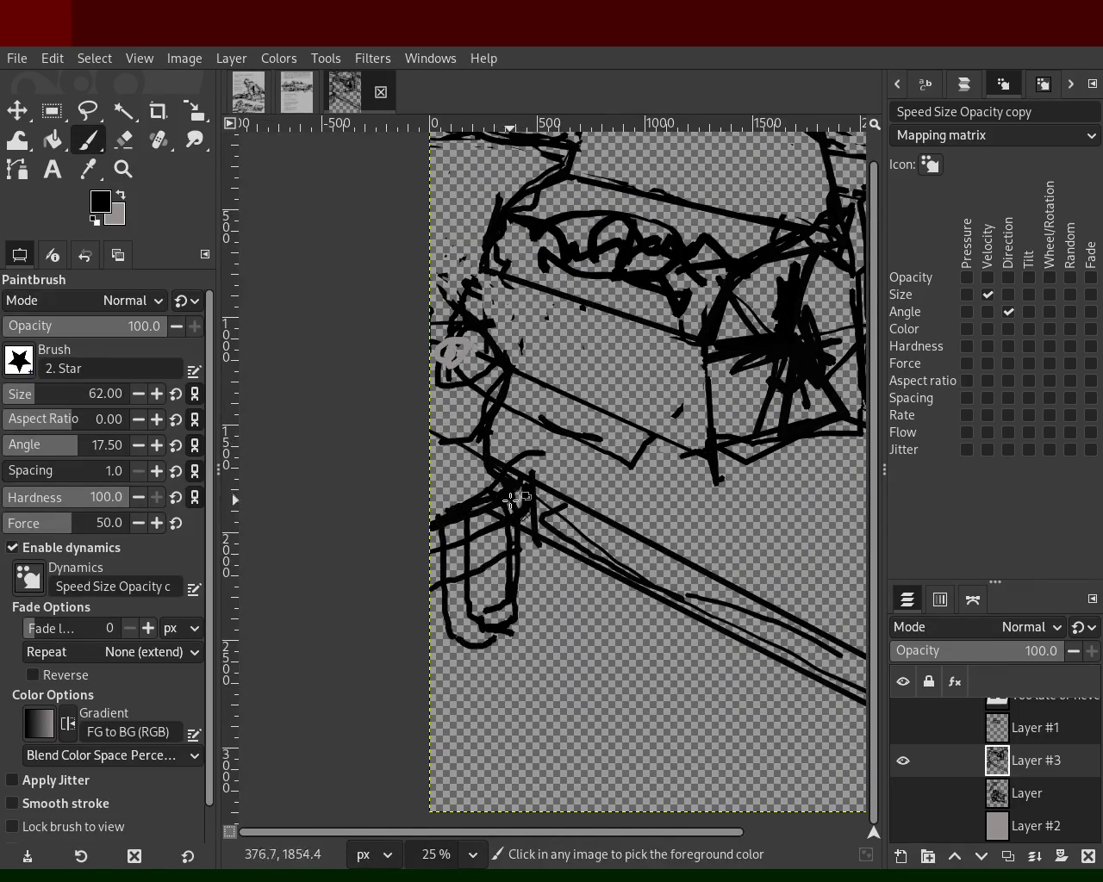
pyautogui.moveTo(459, 465); pyautogui.dragTo(477, 400)
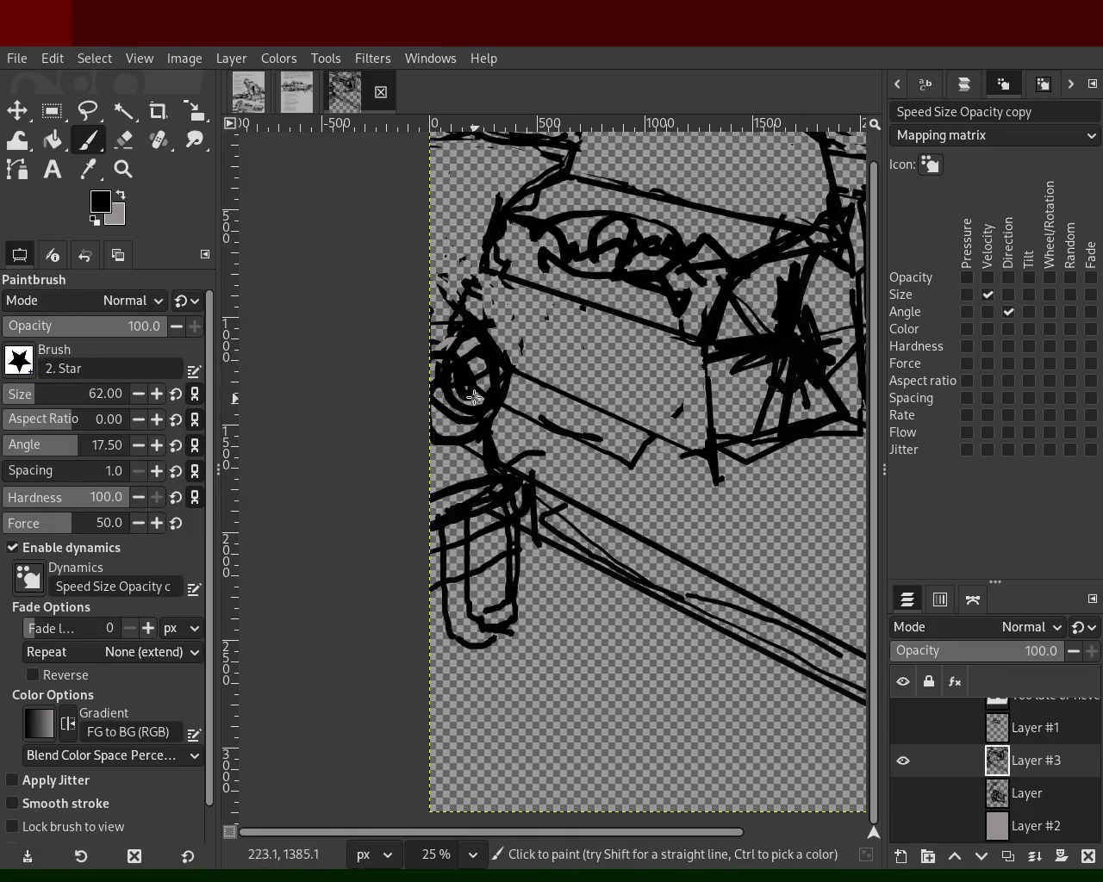
# - Paint a sampled grey arc beside the coil, then a black mark at the top-left edge
pyautogui.keyDown('ctrl'); pyautogui.click(475, 348); pyautogui.keyUp('ctrl')
pyautogui.moveTo(457, 345); pyautogui.dragTo(452, 440)
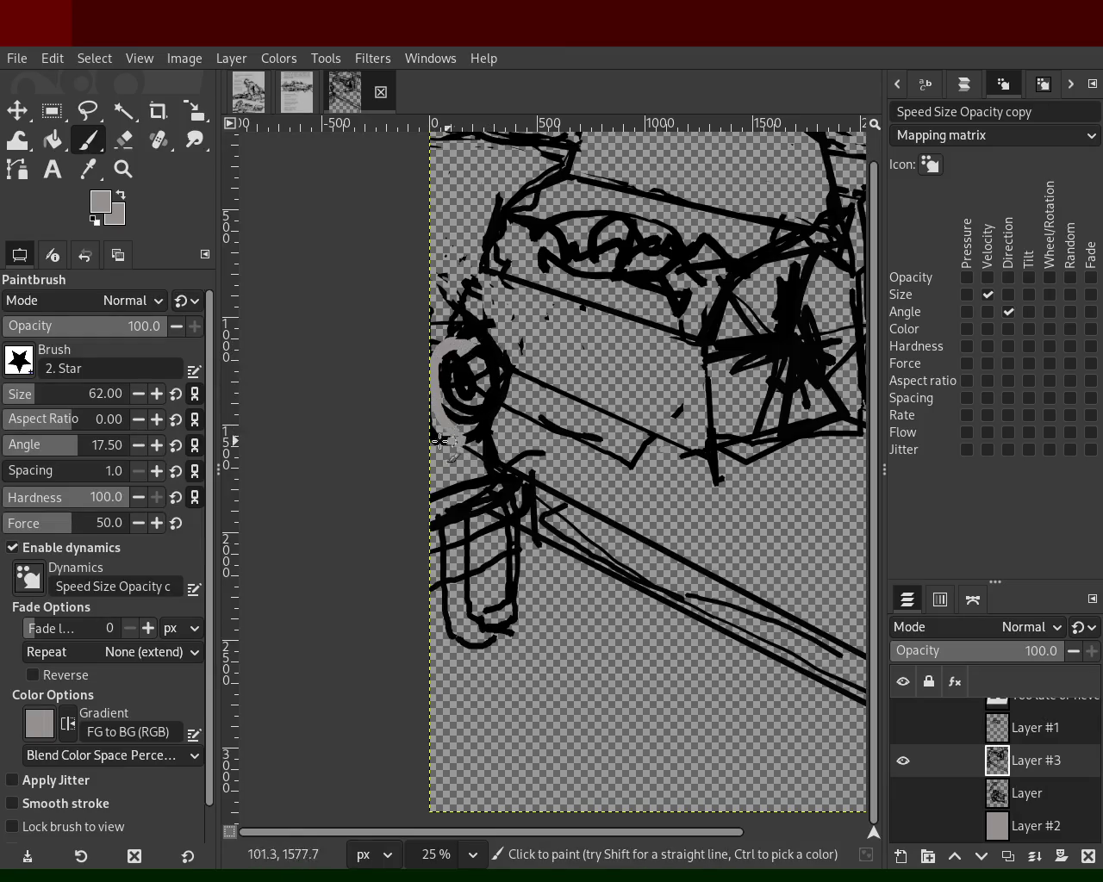
pyautogui.keyDown('ctrl'); pyautogui.click(489, 416); pyautogui.keyUp('ctrl')
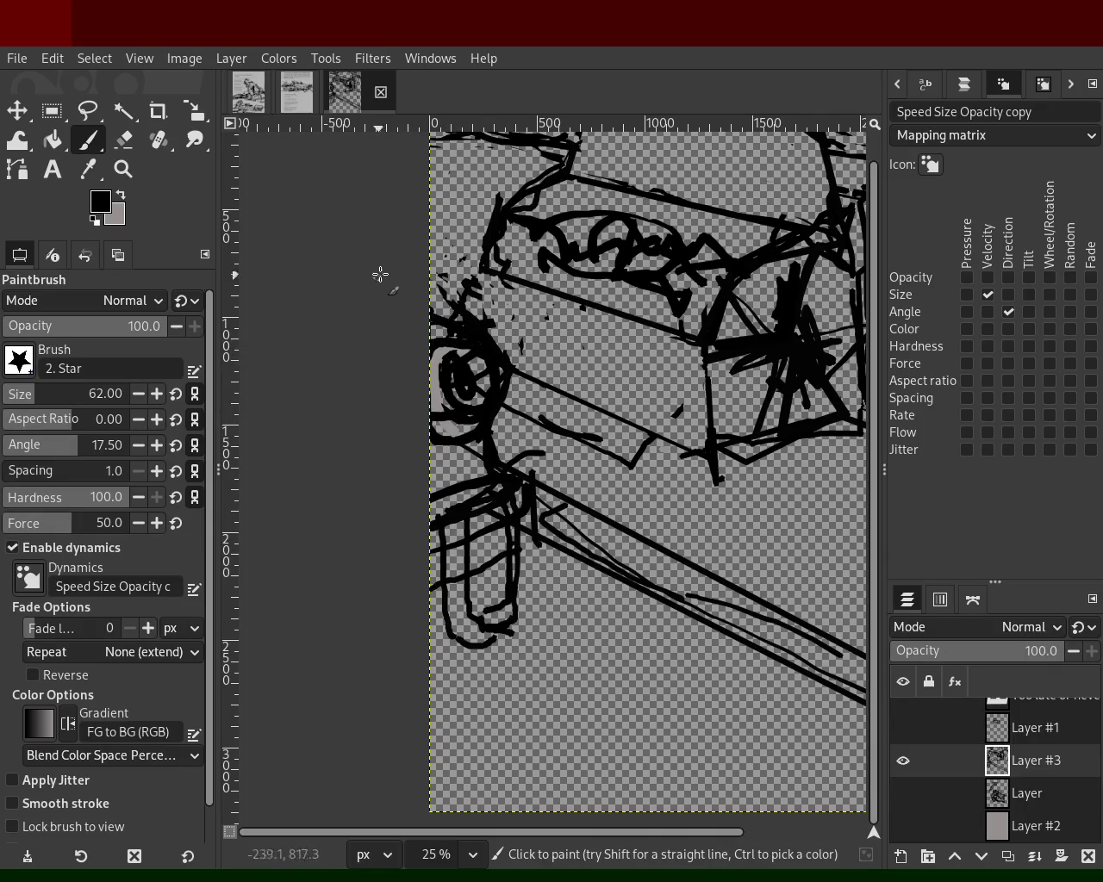
pyautogui.moveTo(435, 196)
pyautogui.mouseDown()
pyautogui.moveTo(437, 177)
pyautogui.moveTo(515, 379)
pyautogui.mouseUp()
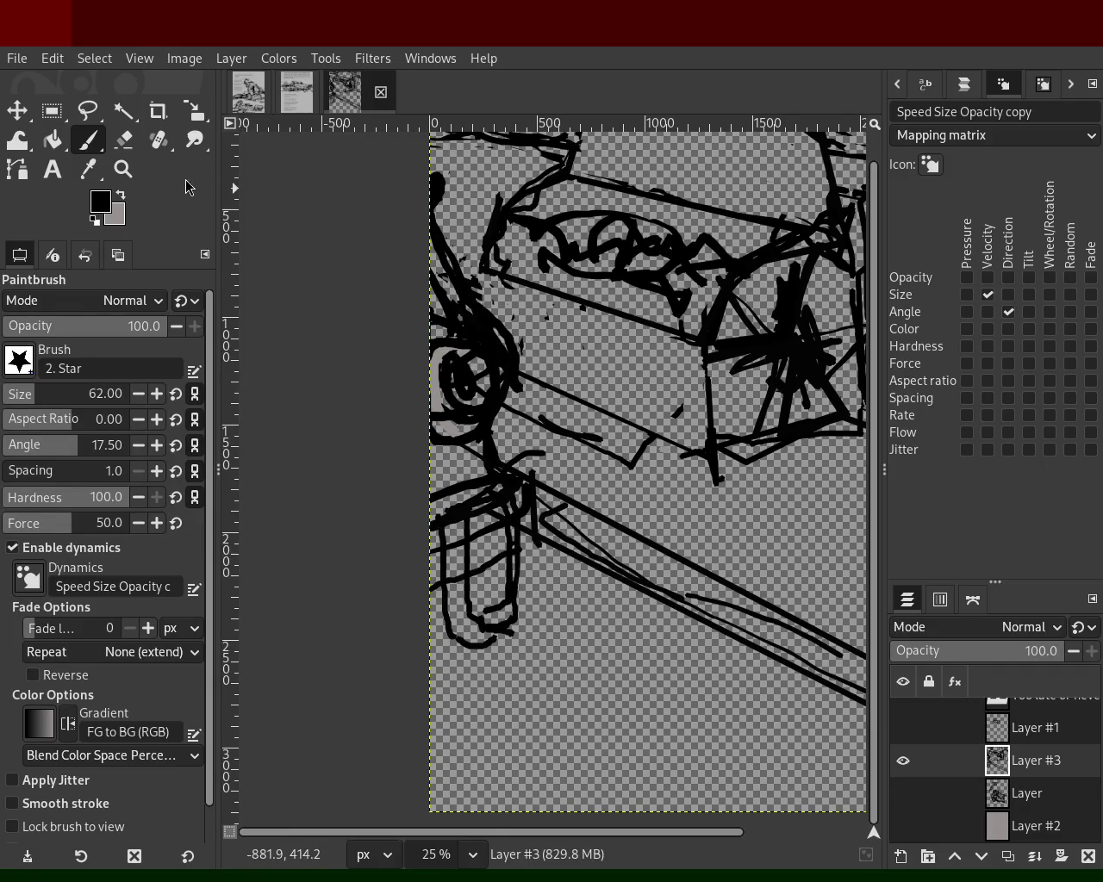
# - Zoom to the sketch's left edge and ink short strokes around the lower-left bracket
pyautogui.press('z')
pyautogui.keyDown('ctrl'); pyautogui.click(435, 375); pyautogui.keyUp('ctrl')
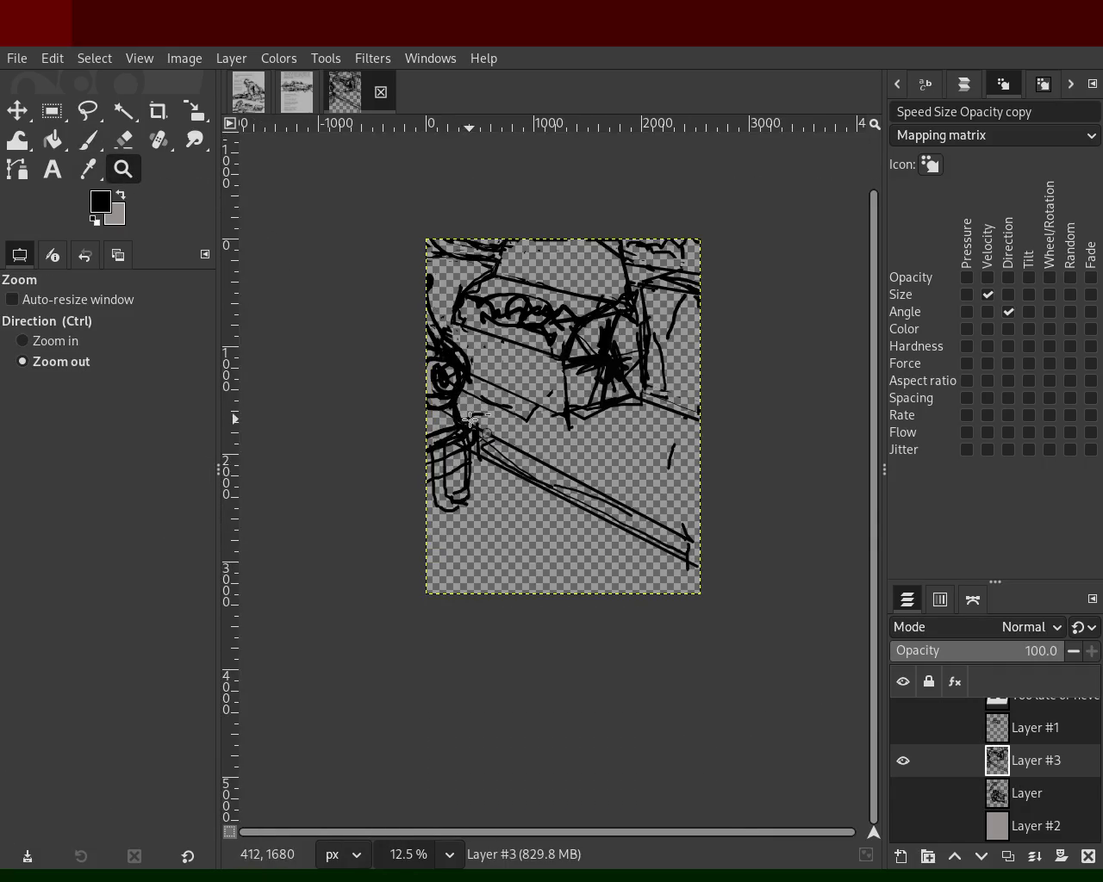
pyautogui.keyDown('ctrl'); pyautogui.click(471, 420); pyautogui.keyUp('ctrl')
pyautogui.click(440, 390)
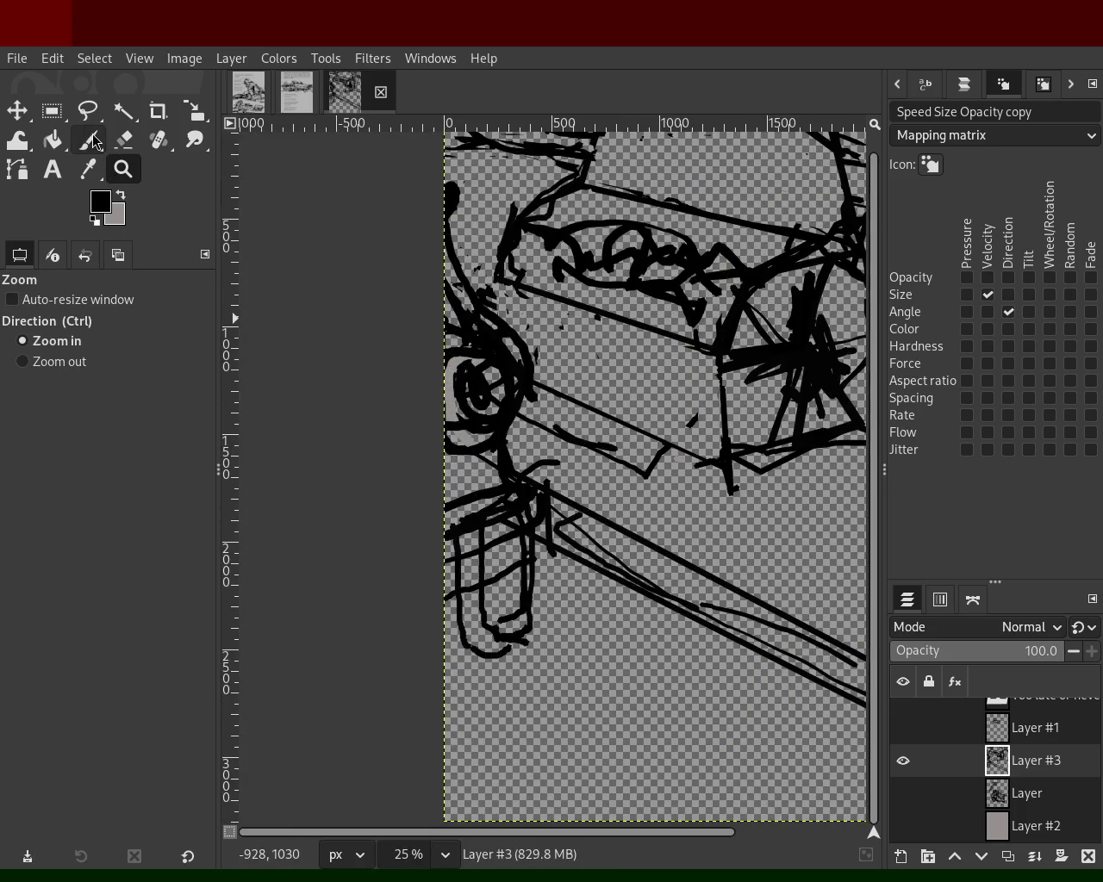
pyautogui.click(95, 140)
pyautogui.moveTo(560, 634); pyautogui.dragTo(448, 541)
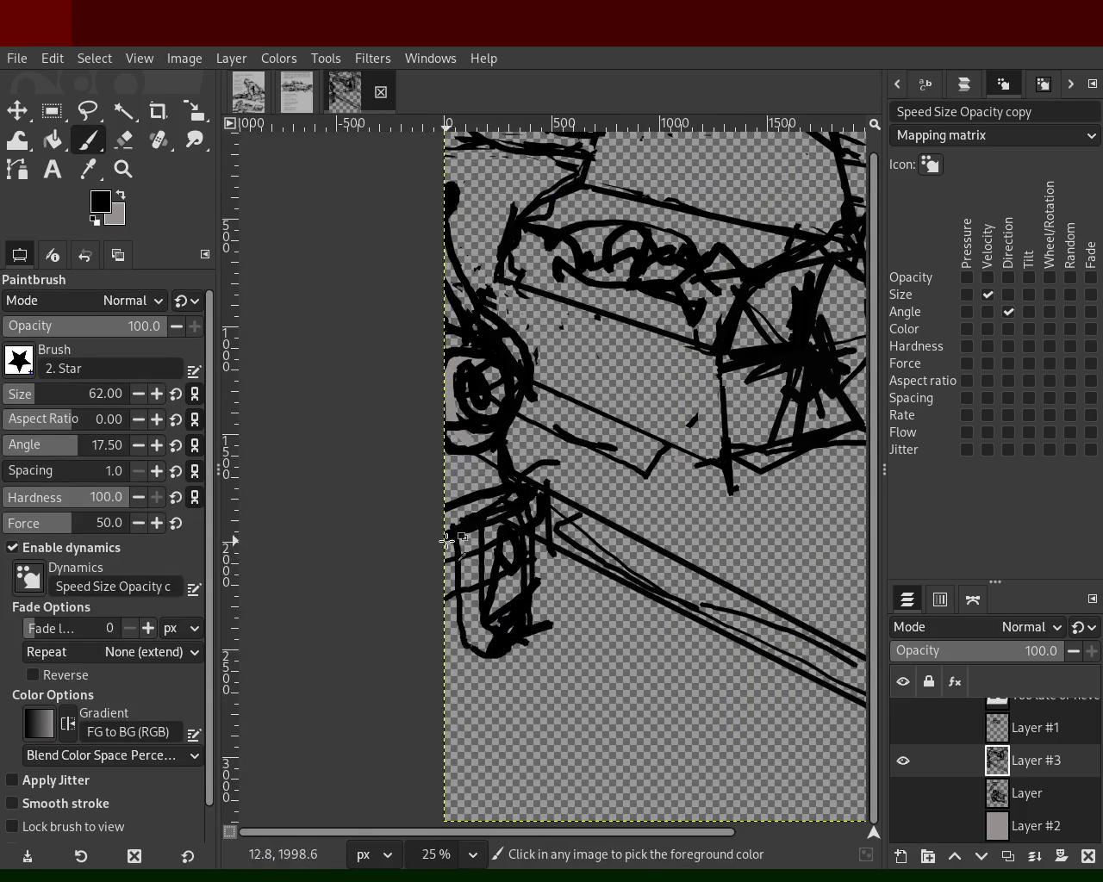
pyautogui.moveTo(556, 507)
pyautogui.mouseDown()
pyautogui.moveTo(688, 594)
pyautogui.moveTo(512, 635)
pyautogui.mouseUp()
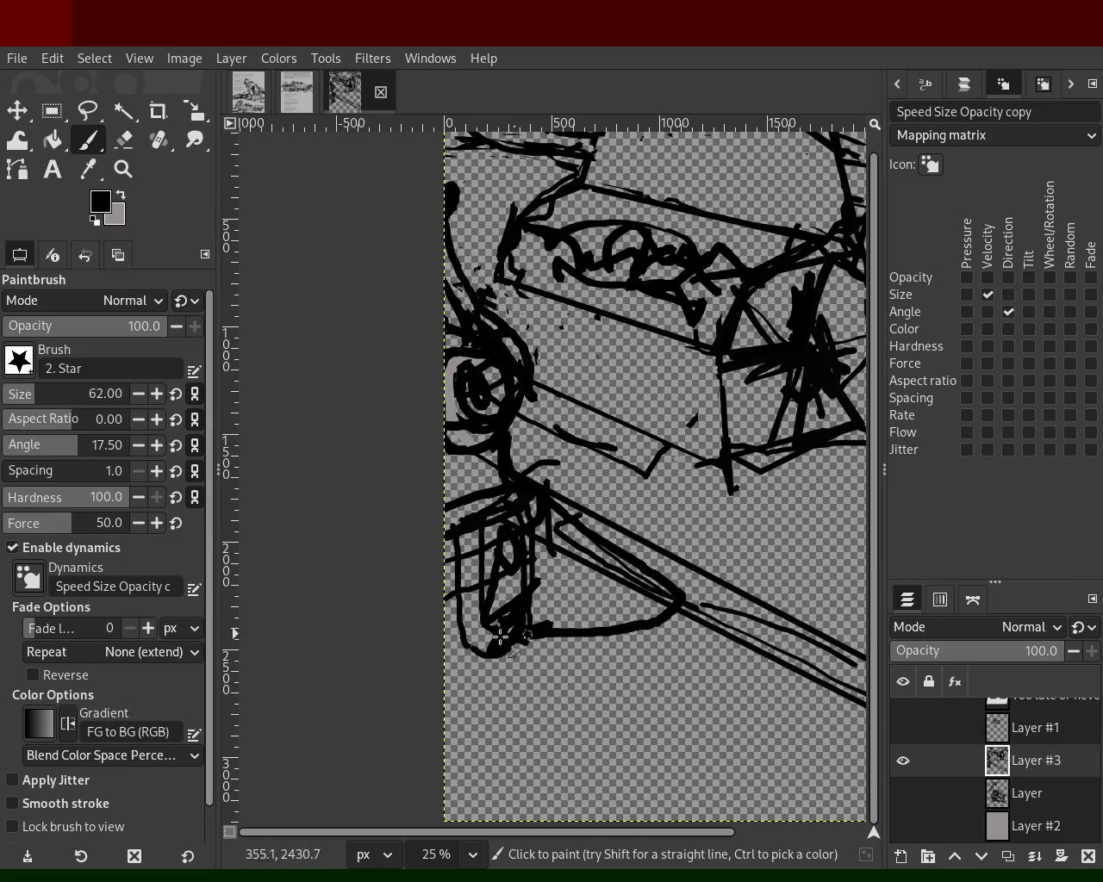
pyautogui.hotkey('ctrl', 'z')
pyautogui.moveTo(581, 555)
pyautogui.mouseDown()
pyautogui.moveTo(499, 574)
pyautogui.moveTo(521, 553)
pyautogui.moveTo(506, 442)
pyautogui.mouseUp()
pyautogui.hotkey('ctrl', 'z')
pyautogui.moveTo(457, 517)
pyautogui.mouseDown()
pyautogui.moveTo(517, 479)
pyautogui.moveTo(565, 483)
pyautogui.moveTo(505, 332)
pyautogui.moveTo(532, 431)
pyautogui.moveTo(448, 267)
pyautogui.mouseUp()
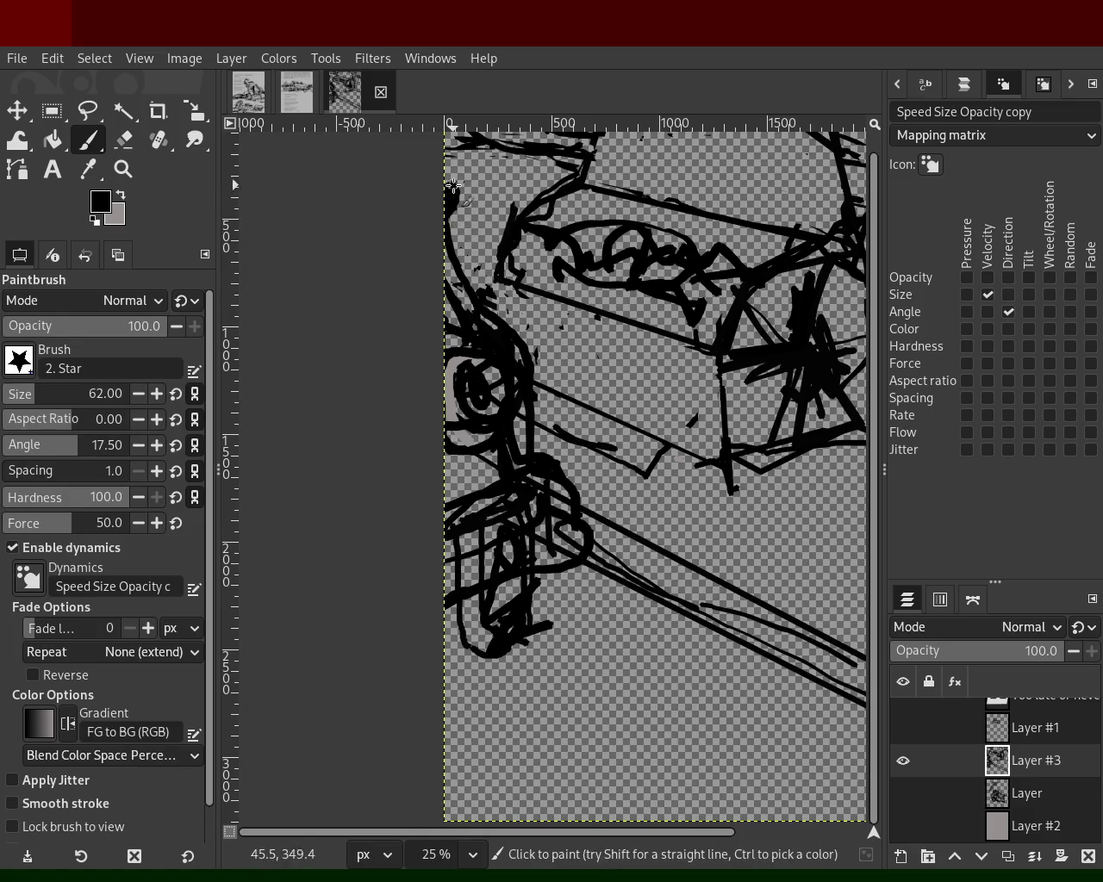
# - Add a straight diagonal line, erase stray marks near the bracket, and bring up the lettered comic page
pyautogui.keyDown('shift'); pyautogui.click(548, 426); pyautogui.keyUp('shift')
pyautogui.moveTo(505, 460); pyautogui.dragTo(393, 454)
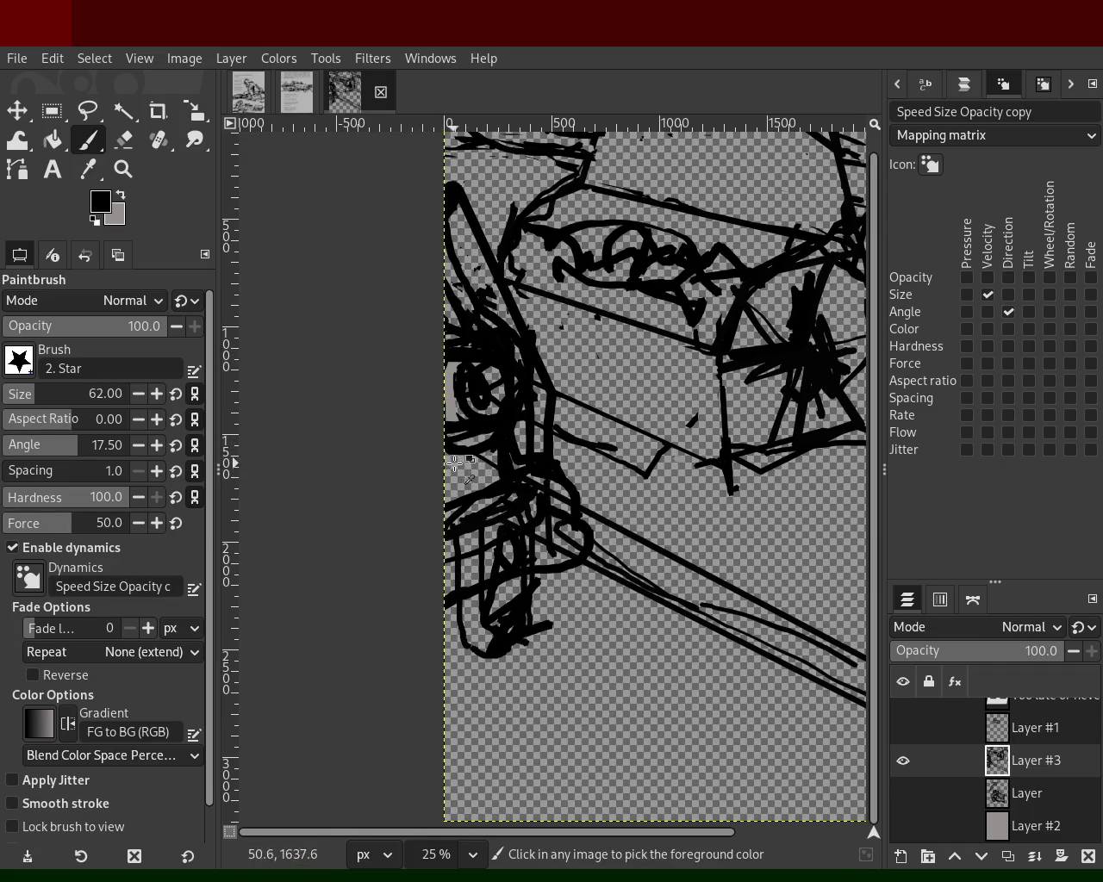
pyautogui.hotkey('shift', 'e')
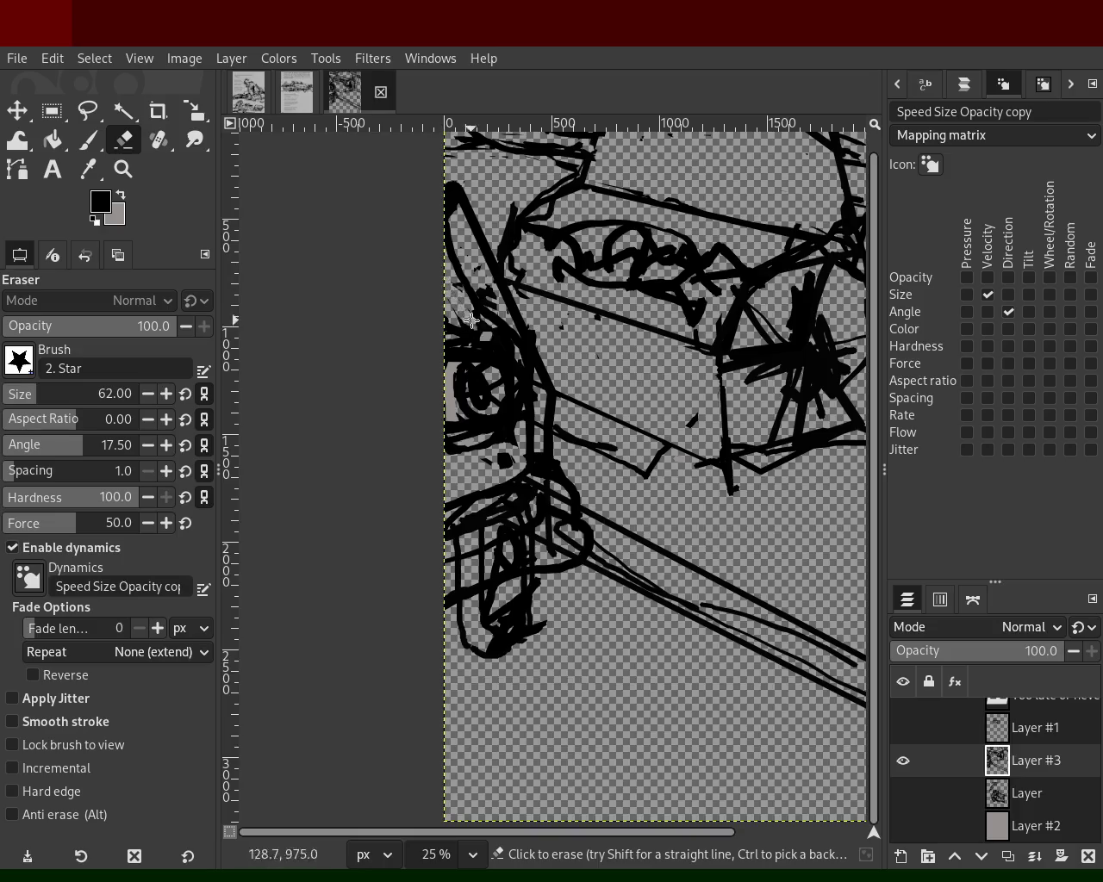
pyautogui.moveTo(471, 321); pyautogui.dragTo(470, 414)
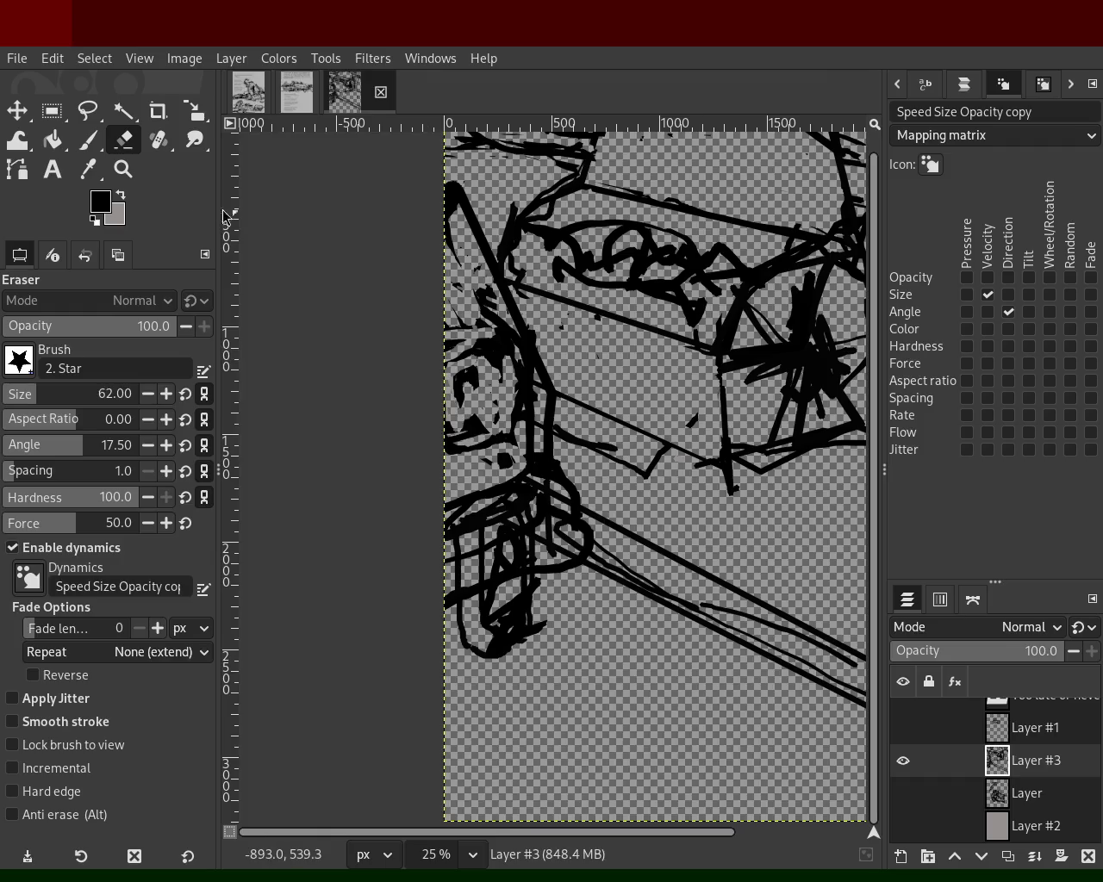
pyautogui.click(88, 140)
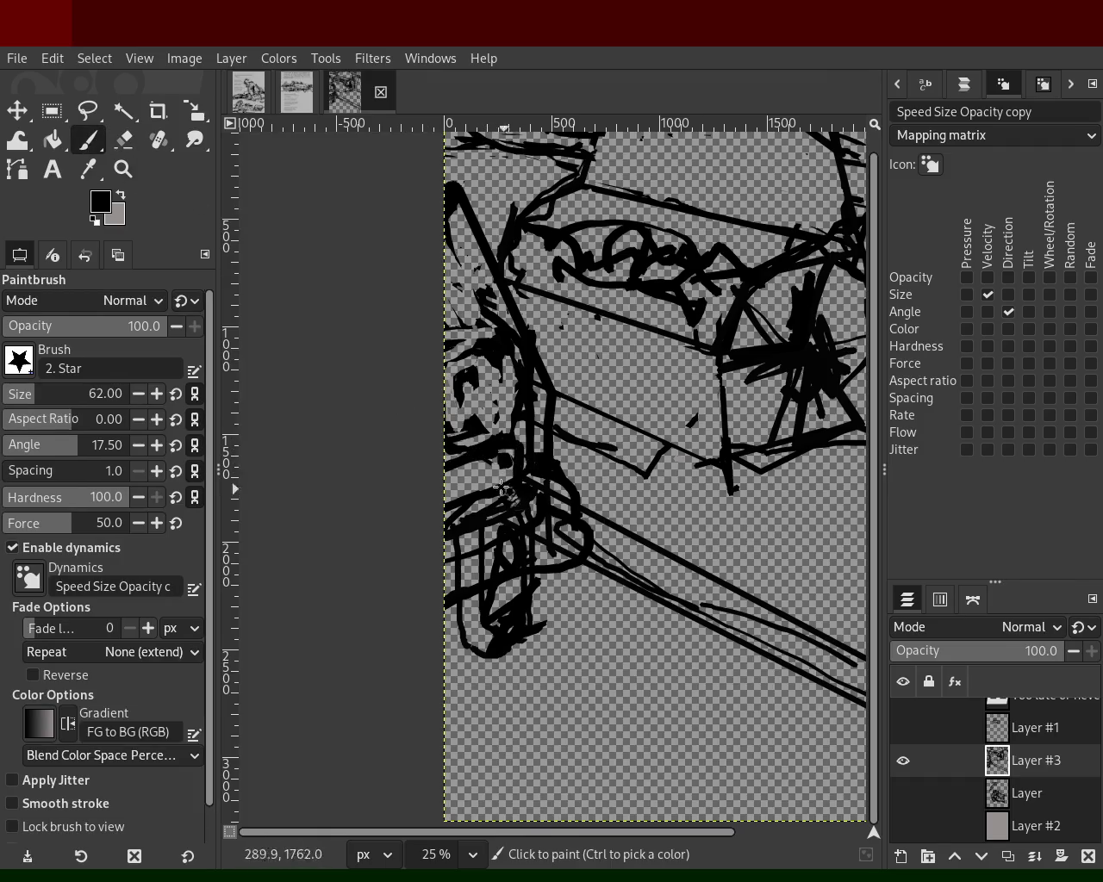
pyautogui.click(126, 143)
pyautogui.moveTo(598, 534); pyautogui.dragTo(585, 563)
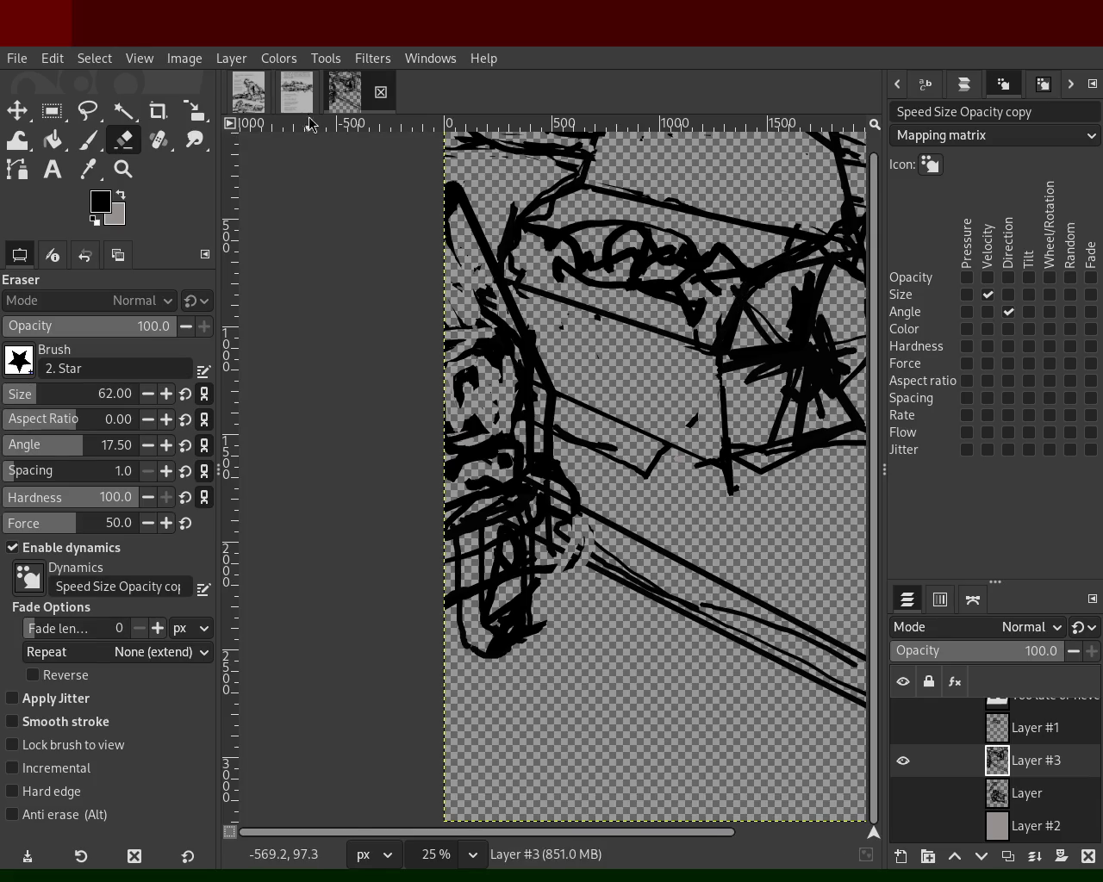
pyautogui.click(314, 105)
pyautogui.press('z')
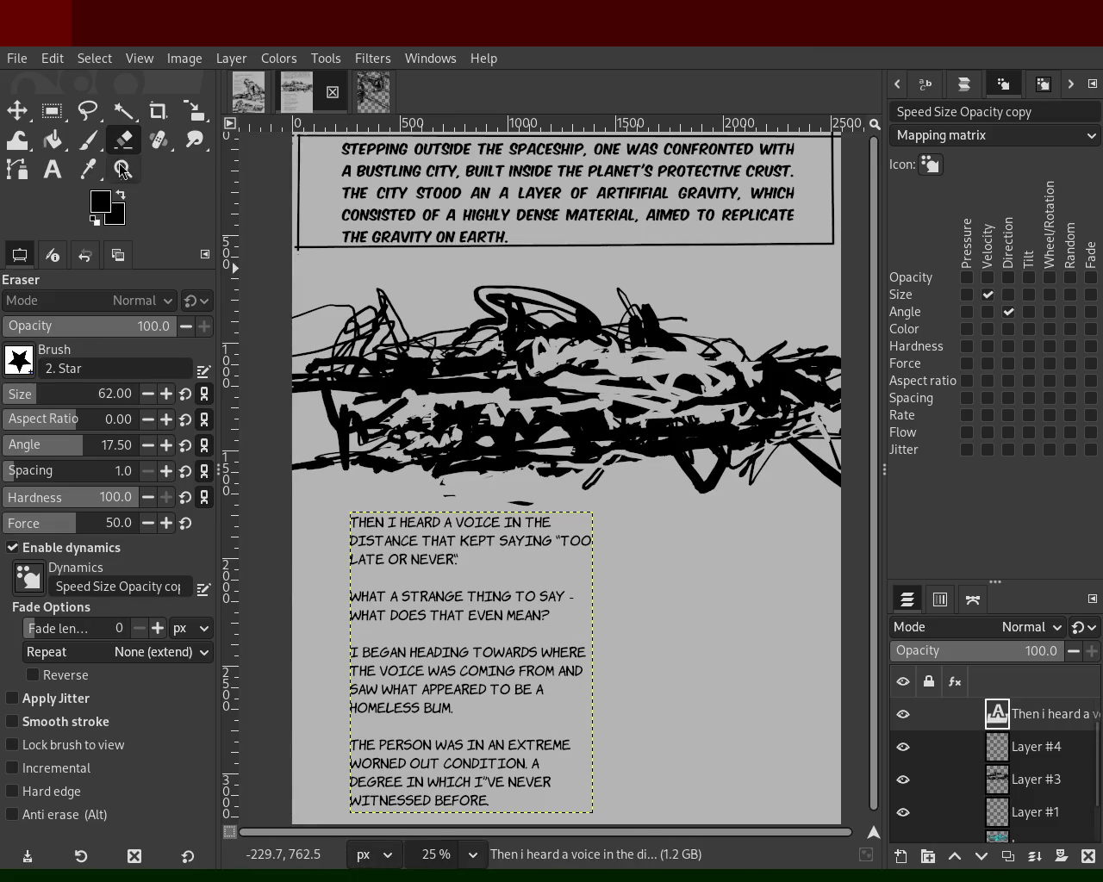
pyautogui.scroll(-3, 552, 443)
pyautogui.scroll(3, 560, 431)
pyautogui.scroll(-1, 508, 403)
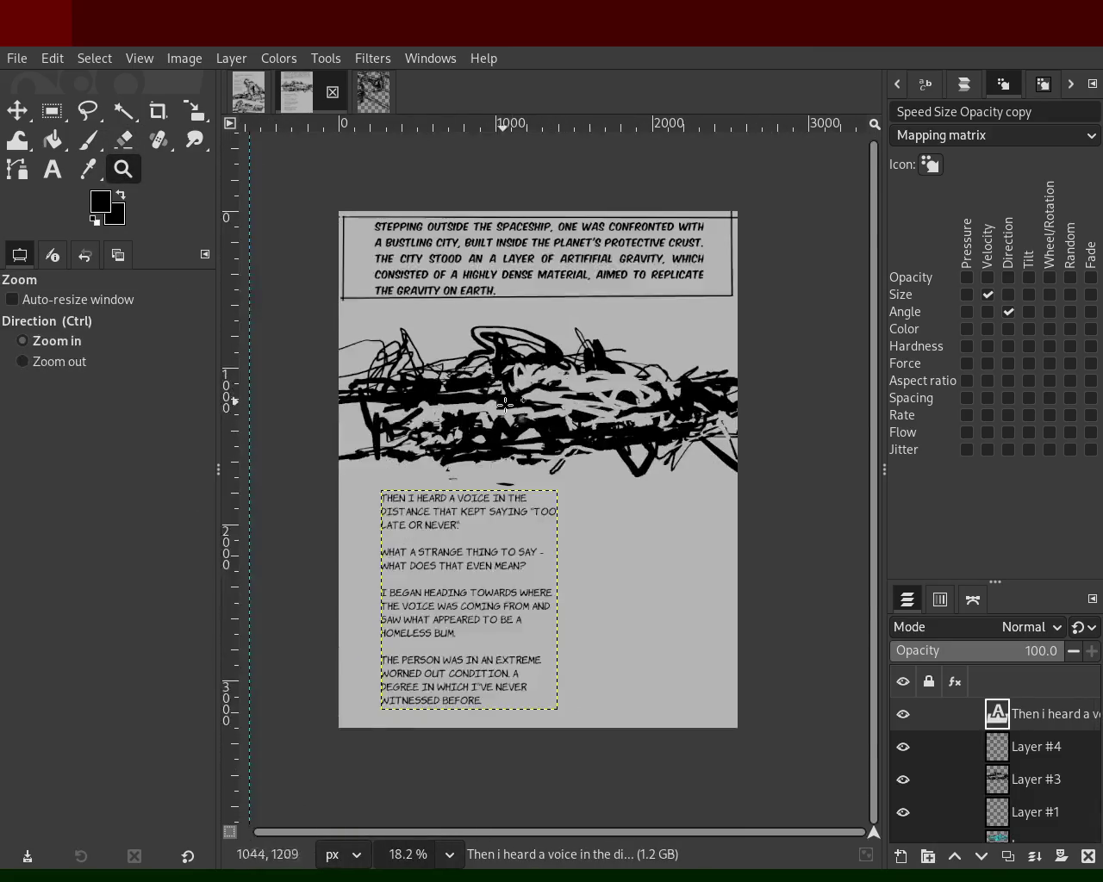
pyautogui.scroll(1, 508, 403)
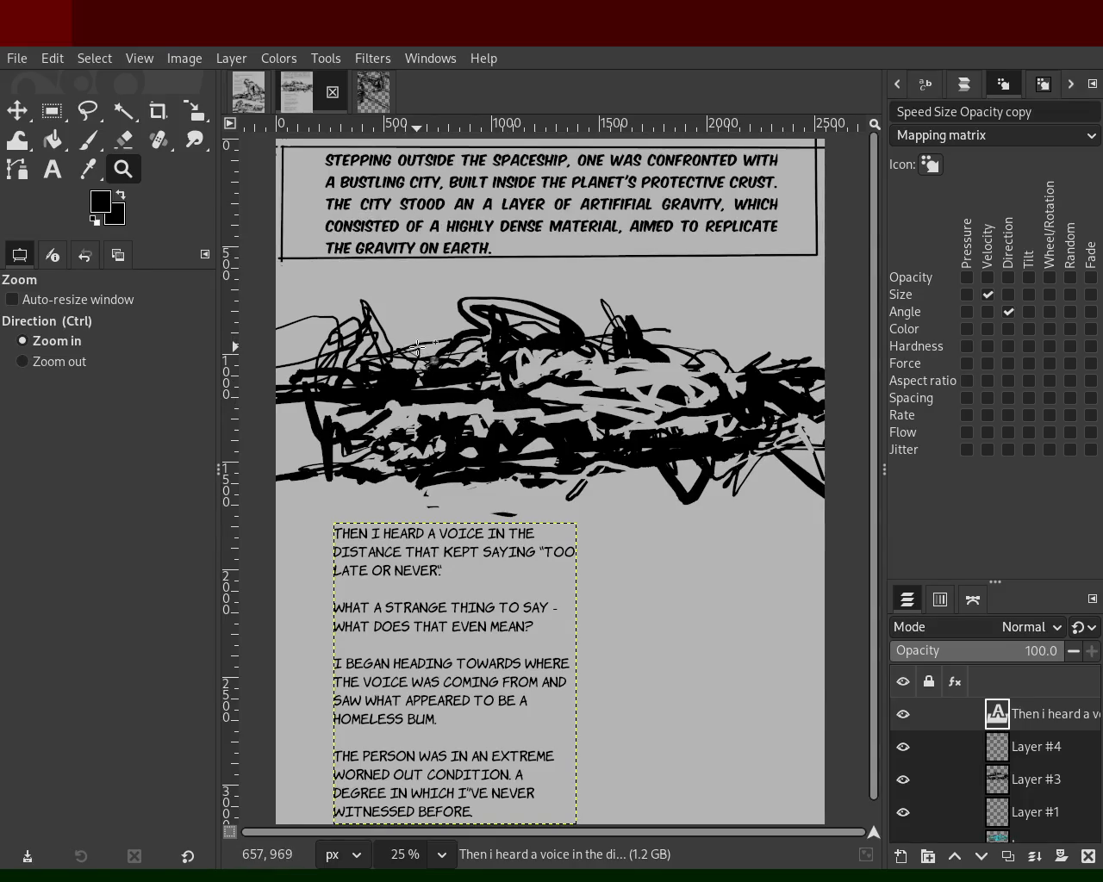
pyautogui.click(249, 92)
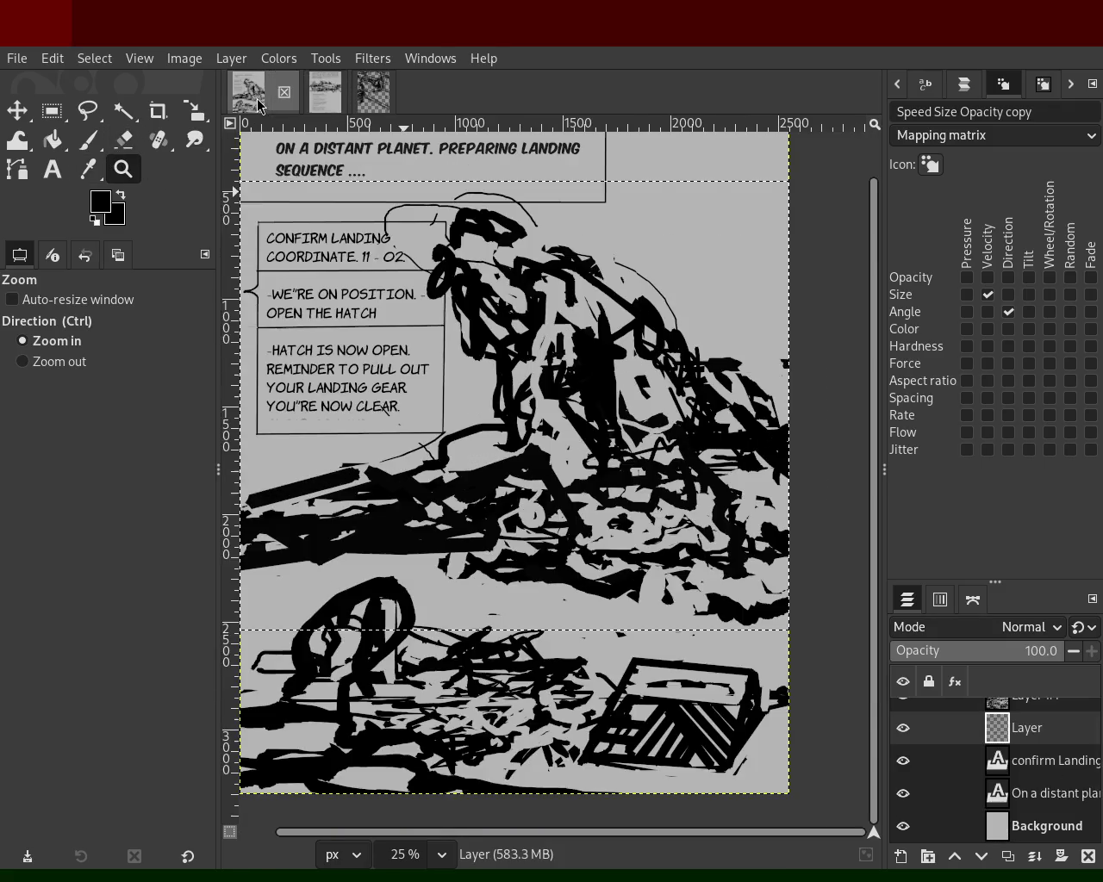
pyautogui.click(315, 105)
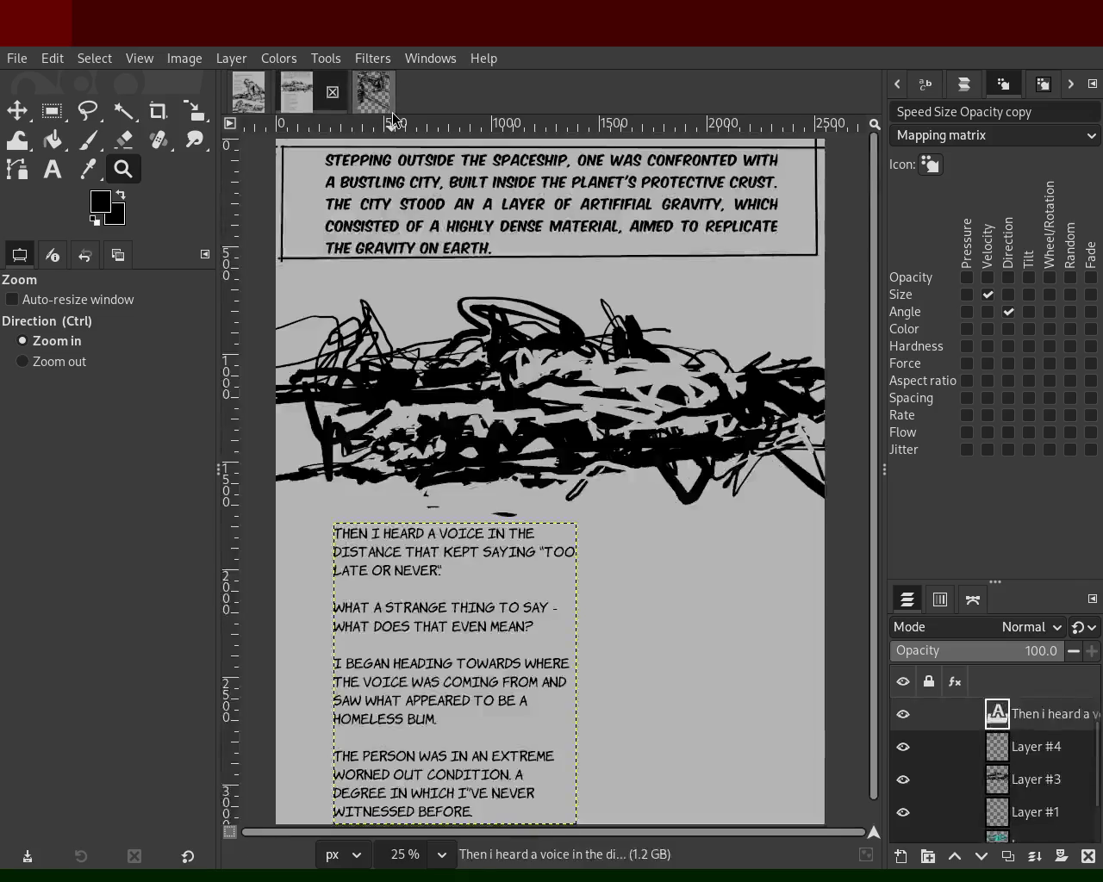
pyautogui.click(374, 93)
pyautogui.keyDown('ctrl'); pyautogui.click(476, 387); pyautogui.keyUp('ctrl')
pyautogui.keyDown('ctrl'); pyautogui.click(476, 392); pyautogui.keyUp('ctrl')
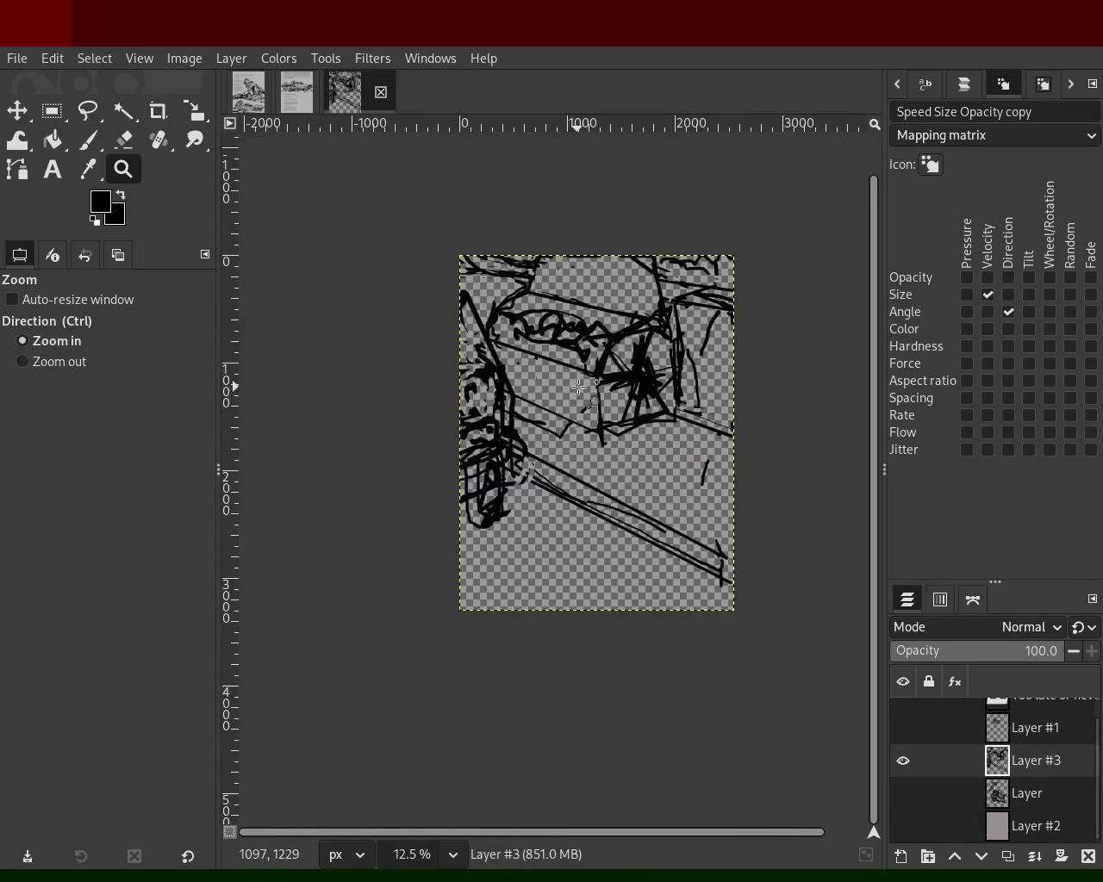
# - Zoom in on the sketch's left side and paint brush marks along it
pyautogui.doubleClick(583, 371)
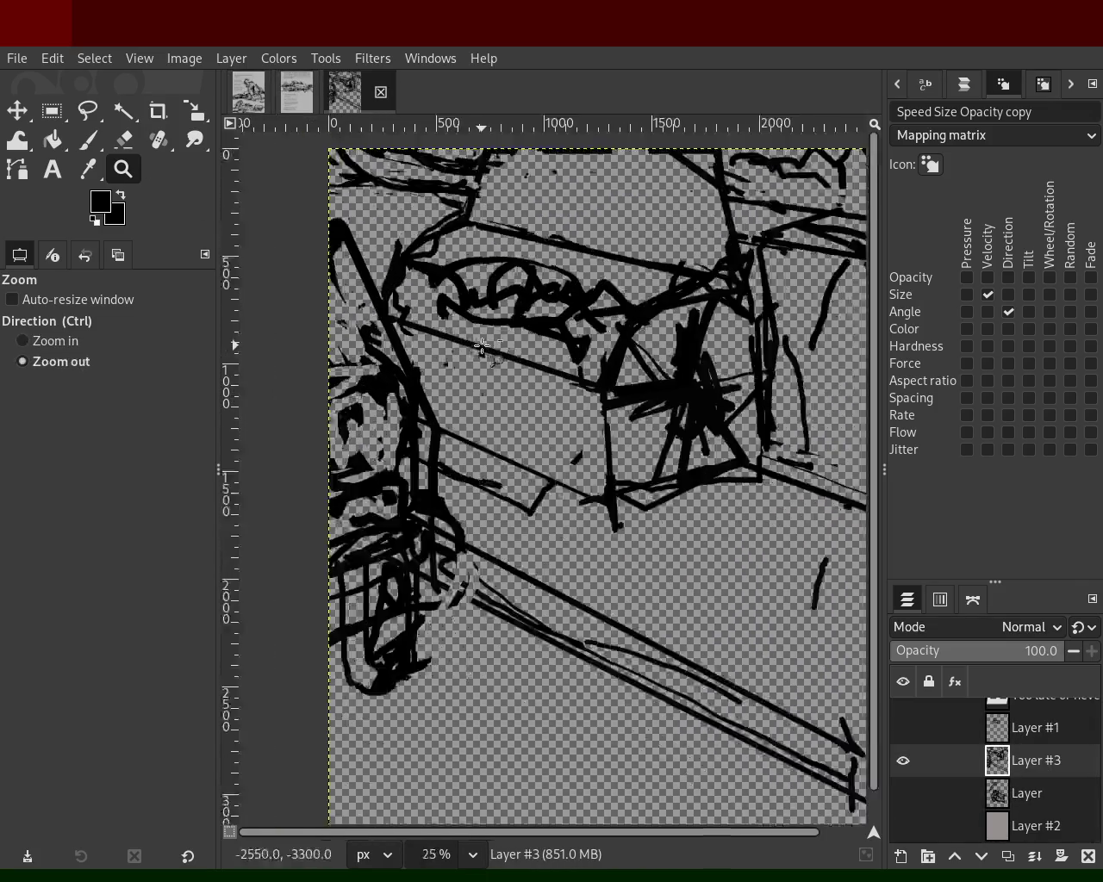
pyautogui.keyDown('ctrl'); pyautogui.click(642, 461); pyautogui.keyUp('ctrl')
pyautogui.click(642, 461)
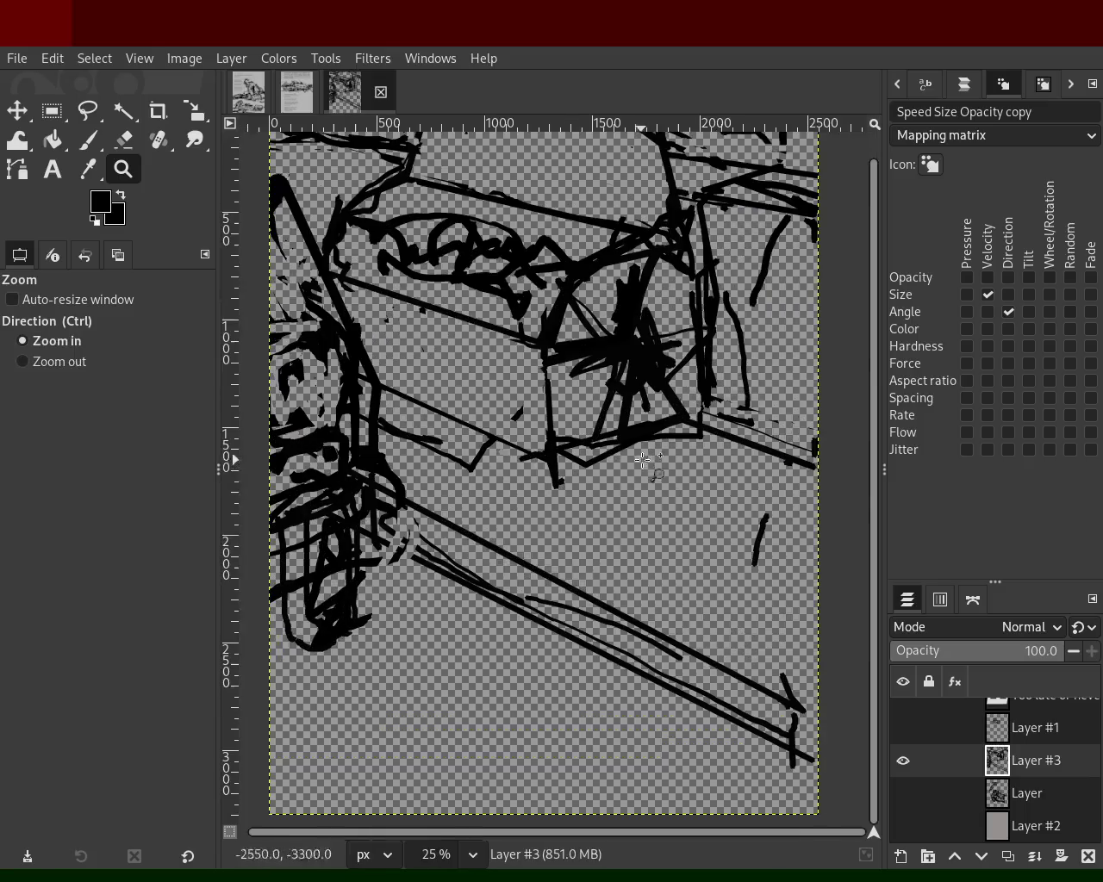
pyautogui.keyDown('ctrl'); pyautogui.click(526, 534); pyautogui.keyUp('ctrl')
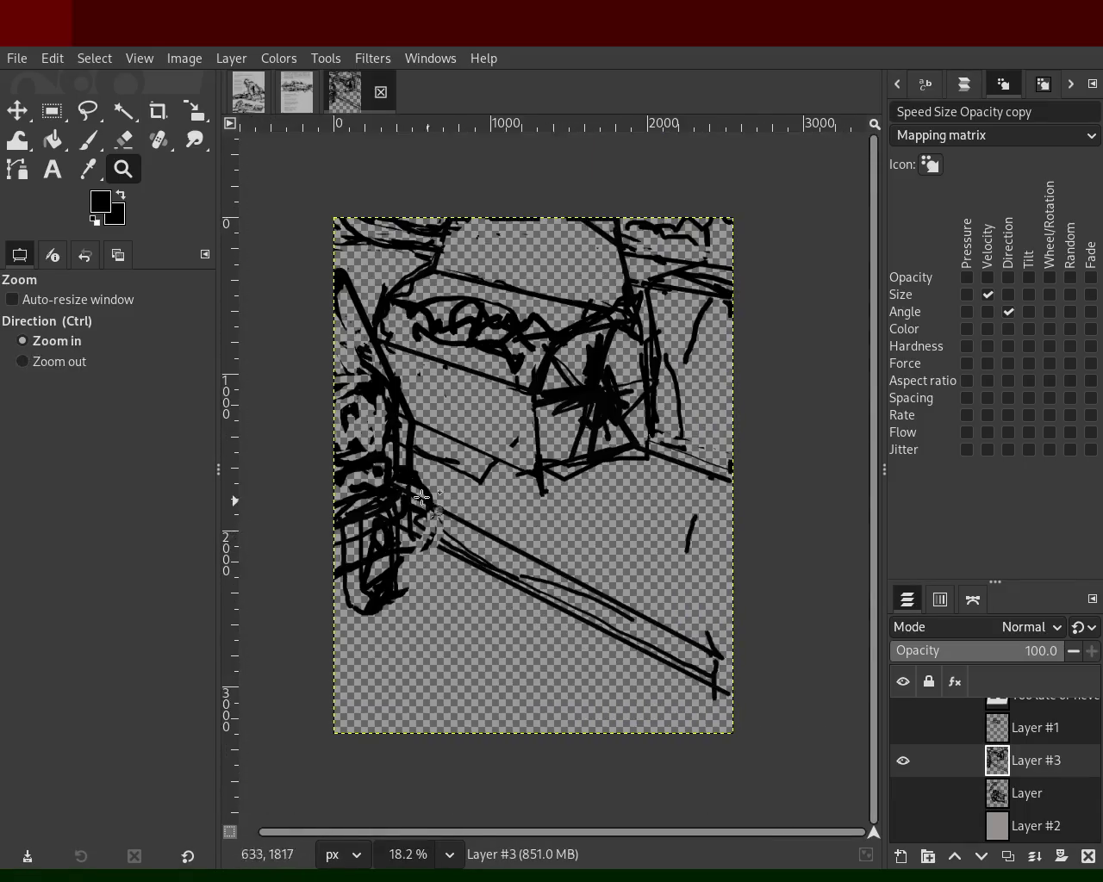
pyautogui.click(388, 431)
pyautogui.click(336, 405)
pyautogui.keyDown('ctrl'); pyautogui.click(310, 344); pyautogui.keyUp('ctrl')
pyautogui.click(301, 338)
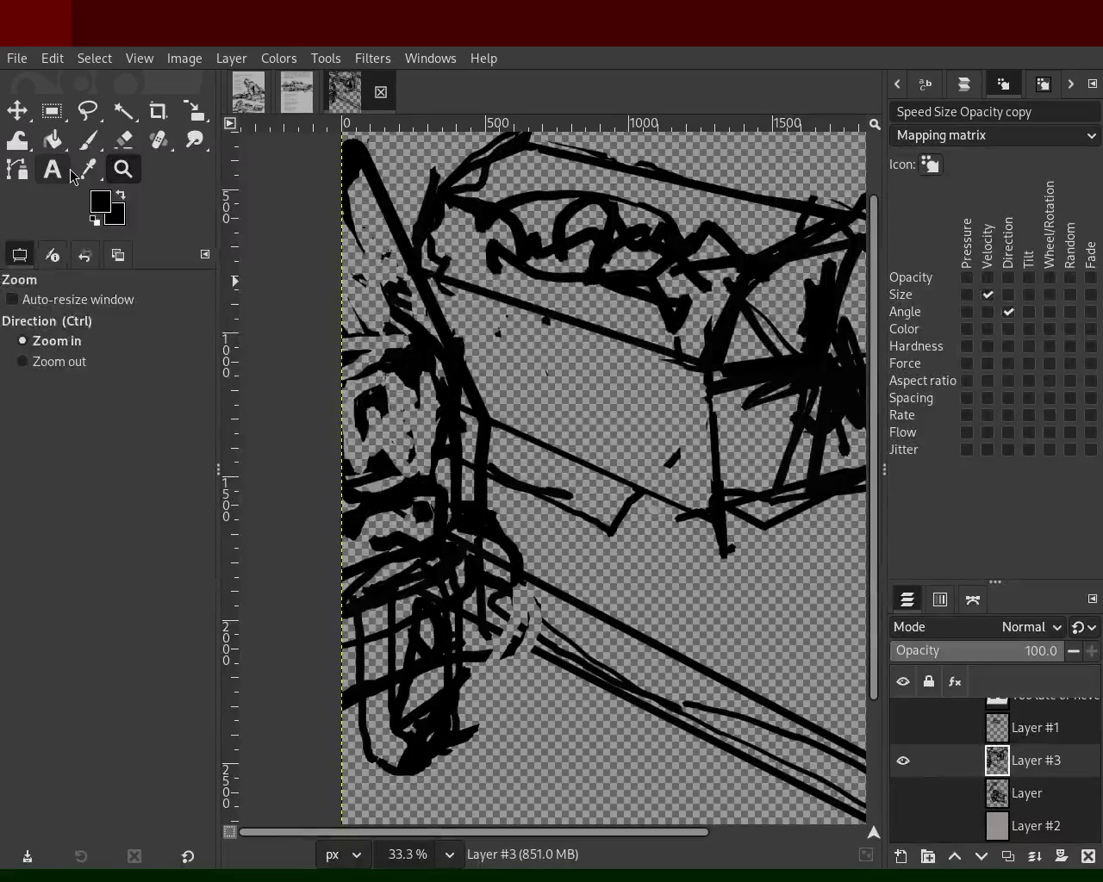
pyautogui.press('p')
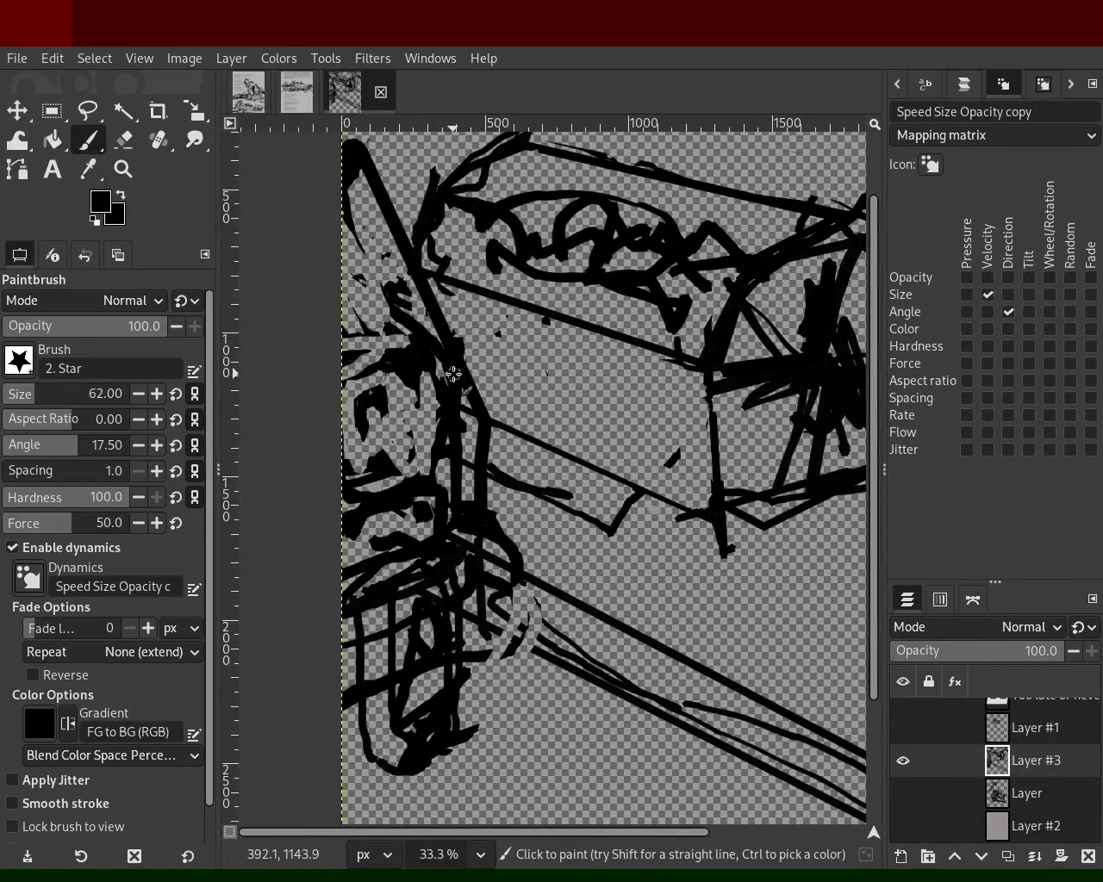
pyautogui.keyDown('shift'); pyautogui.click(331, 407); pyautogui.keyUp('shift')
pyautogui.moveTo(427, 349); pyautogui.dragTo(341, 353)
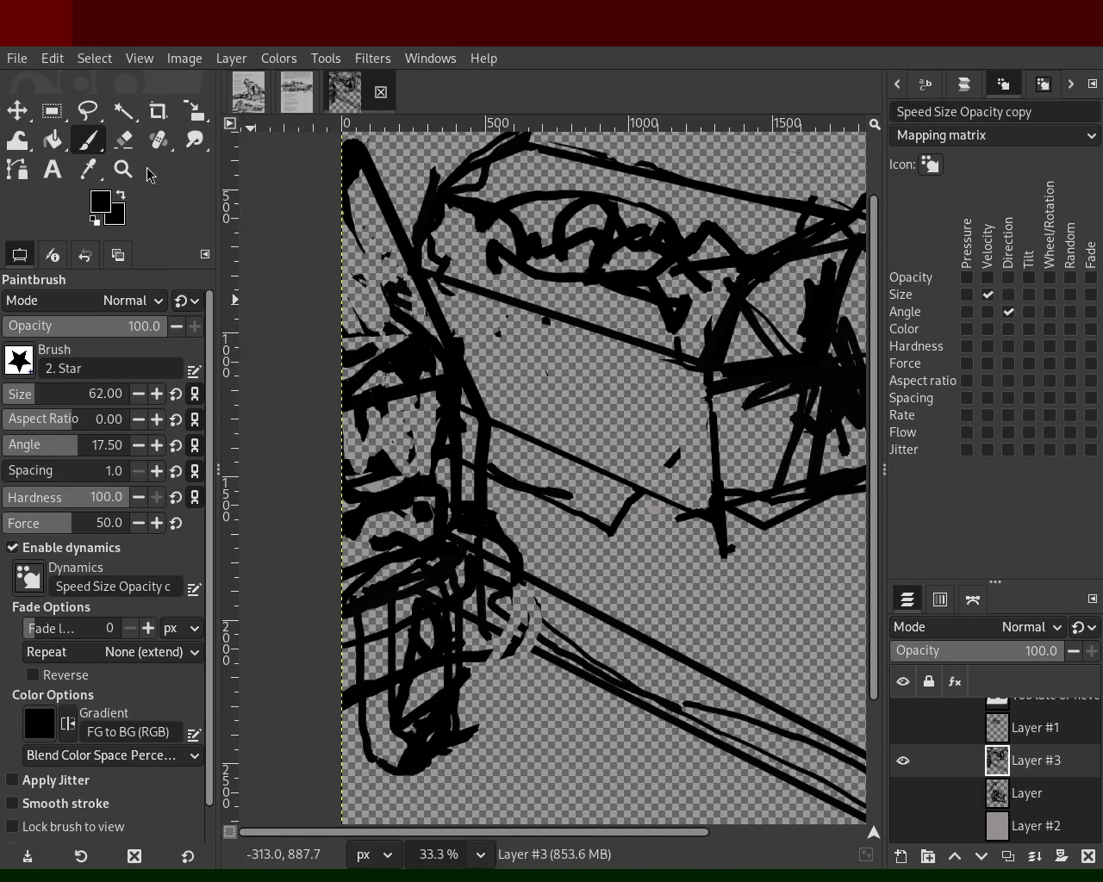
# - Try straight strokes along the diagonal beam, undoing the unsatisfactory ones
pyautogui.press('z')
pyautogui.scroll(-4, 405, 414)
pyautogui.scroll(2, 439, 371)
pyautogui.scroll(-1, 535, 468)
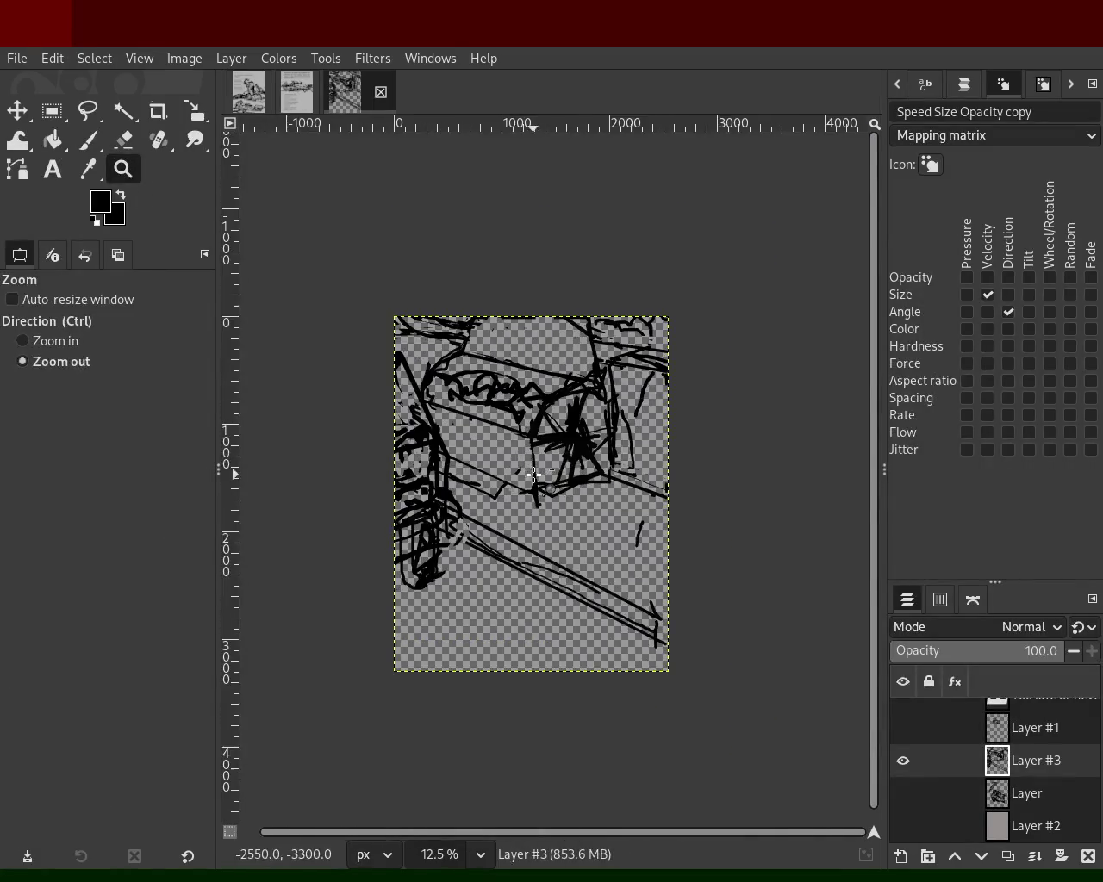
pyautogui.scroll(1, 534, 468)
pyautogui.scroll(1, 558, 639)
pyautogui.click(87, 141)
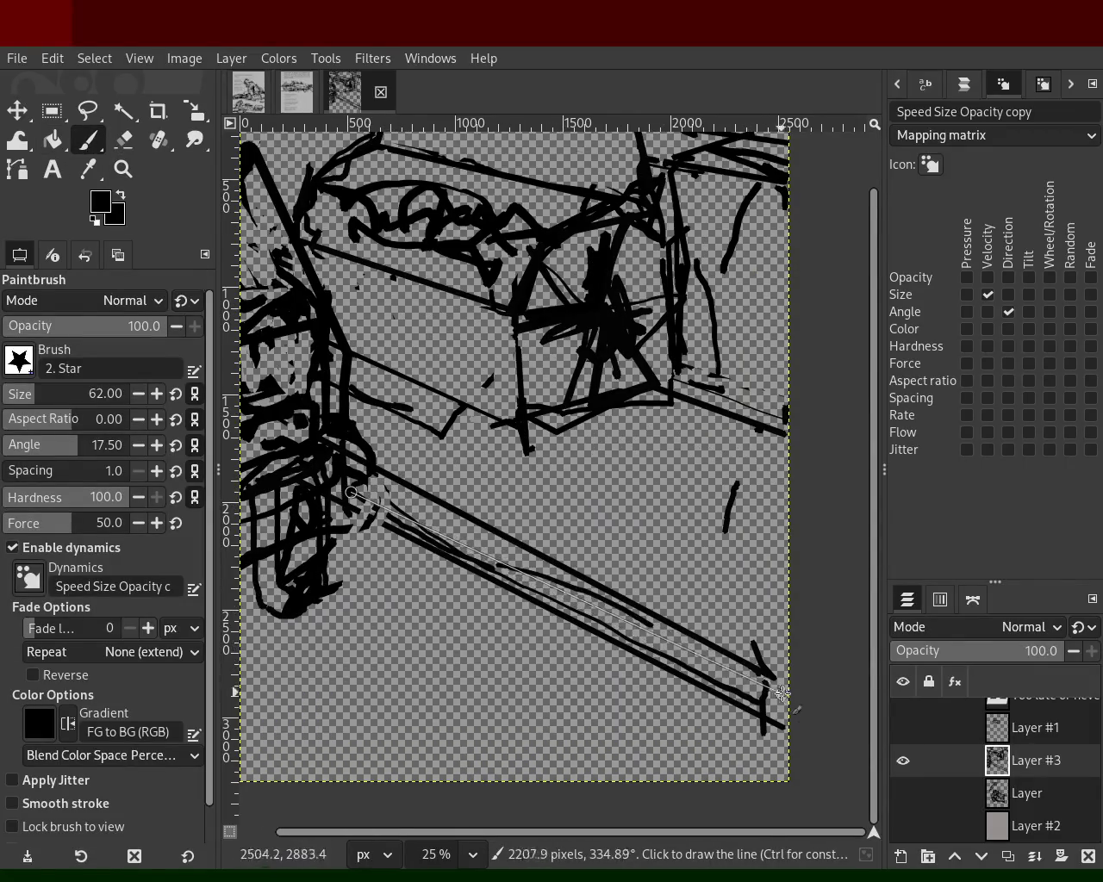
pyautogui.keyDown('shift'); pyautogui.click(753, 686); pyautogui.keyUp('shift')
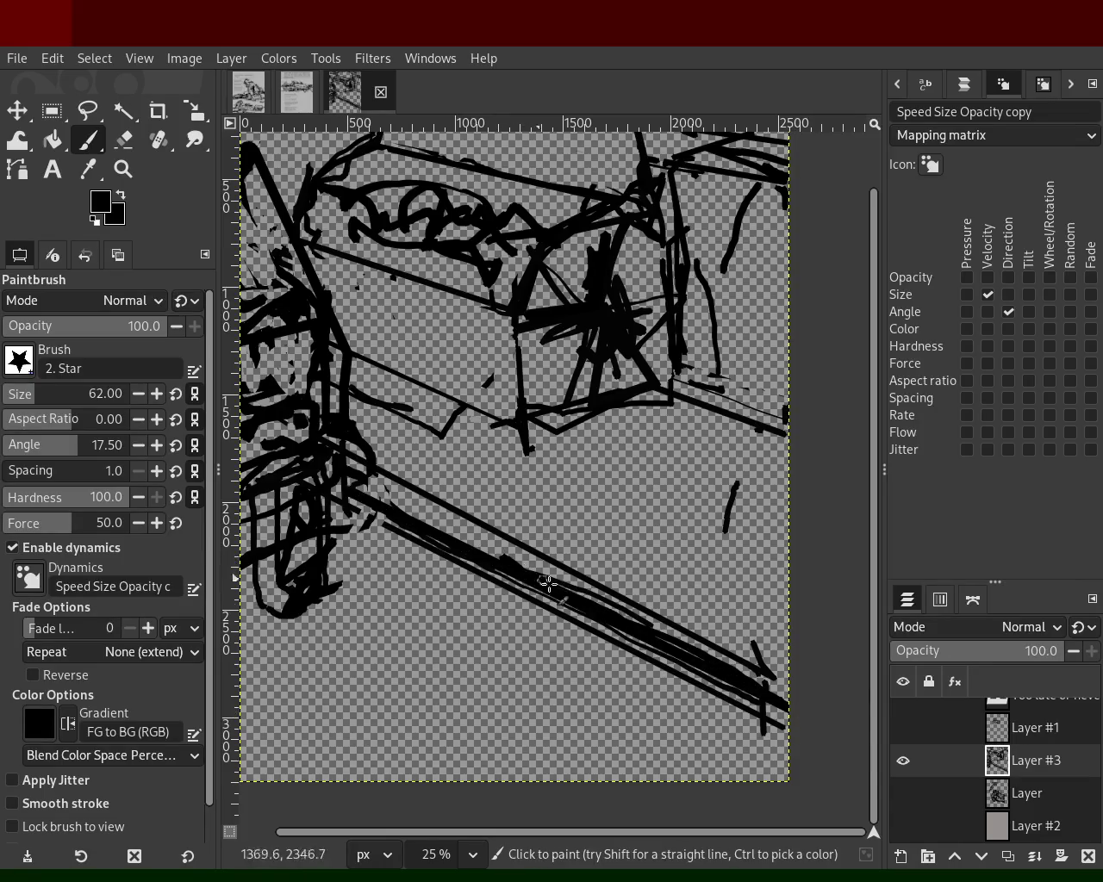
pyautogui.hotkey('ctrl', 'z')
pyautogui.keyDown('shift'); pyautogui.click(498, 528); pyautogui.keyUp('shift')
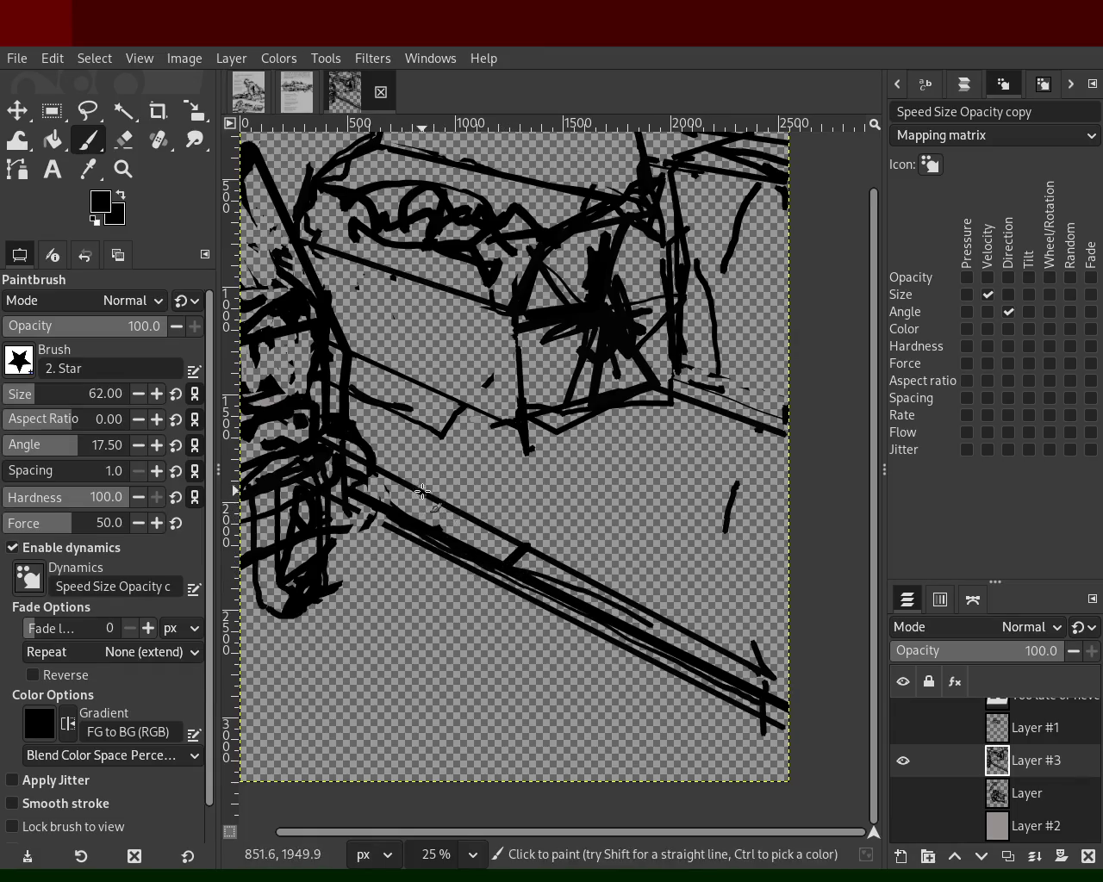
pyautogui.keyDown('shift'); pyautogui.click(623, 648); pyautogui.keyUp('shift')
pyautogui.keyDown('shift'); pyautogui.click(681, 636); pyautogui.keyUp('shift')
pyautogui.hotkey('ctrl', 'z')
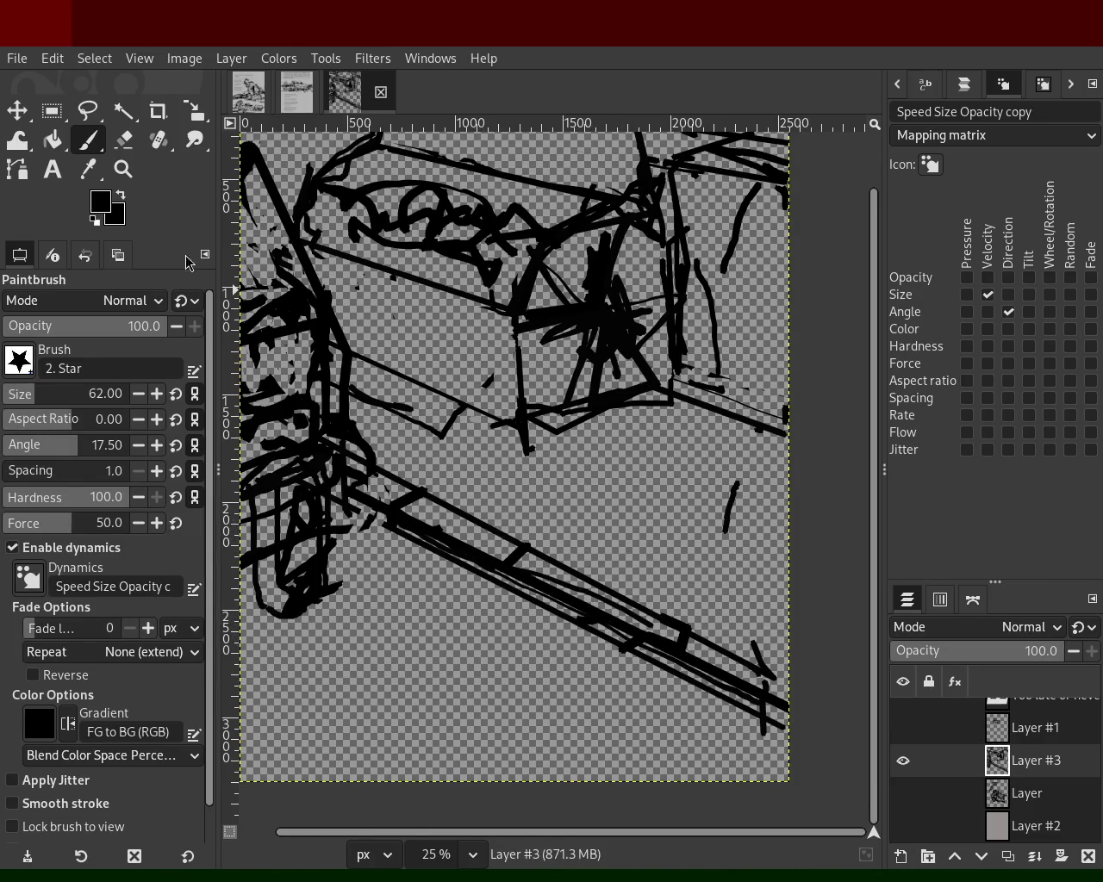
# - Draw two thick parallel straight lines along the beam and paint back over them
pyautogui.click(400, 510)
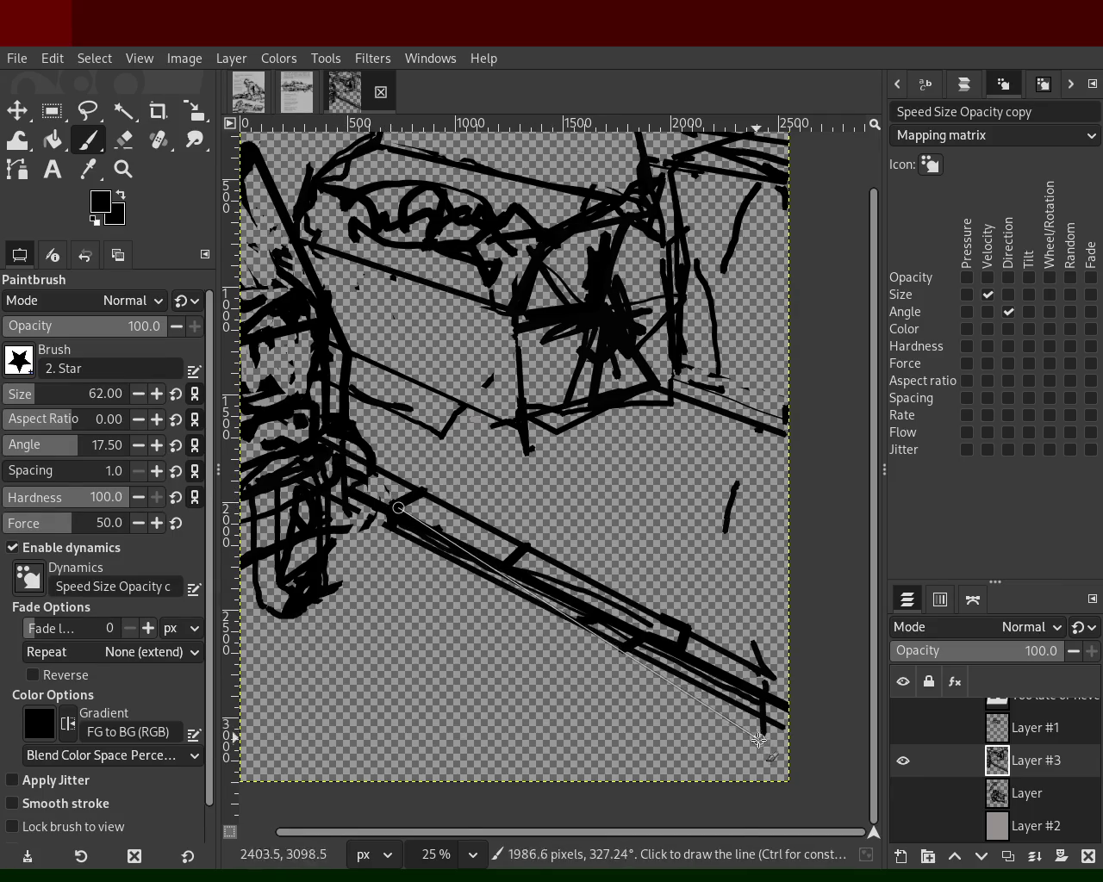
pyautogui.keyDown('shift'); pyautogui.click(782, 759); pyautogui.keyUp('shift')
pyautogui.click(457, 558)
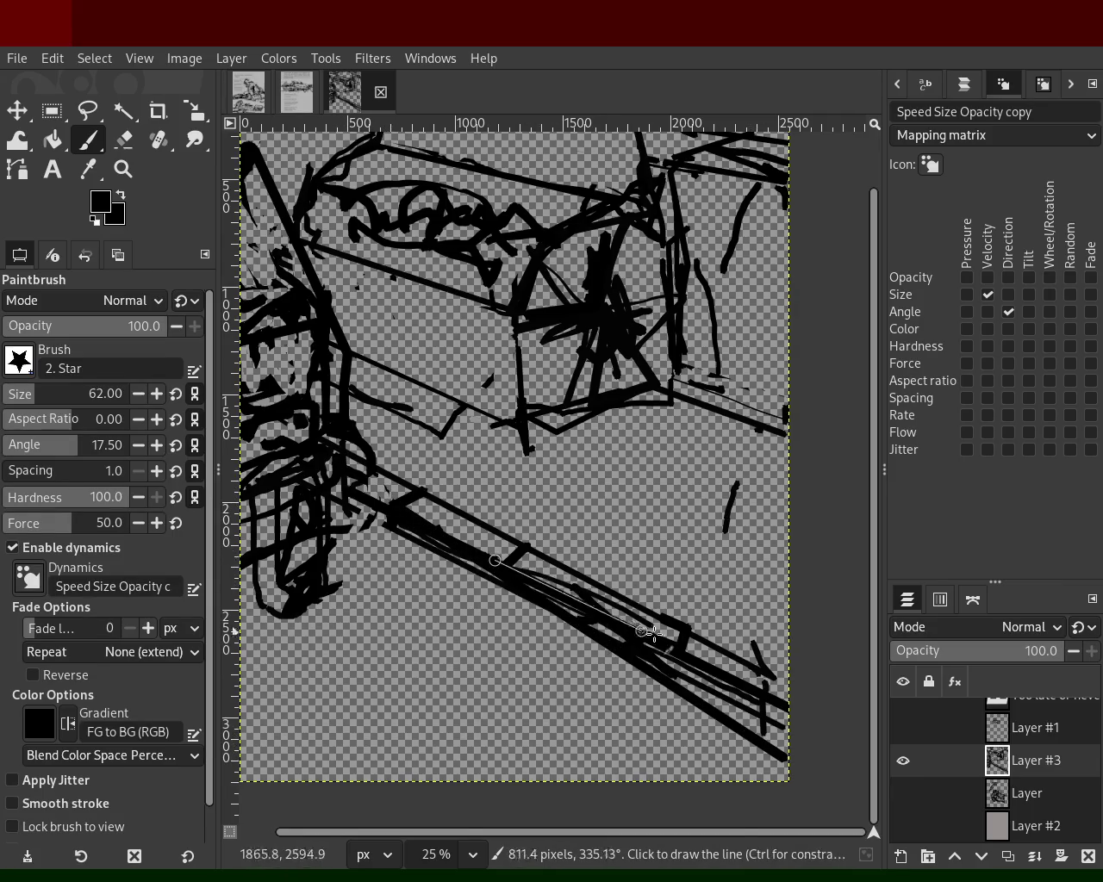
pyautogui.keyDown('shift'); pyautogui.click(784, 708); pyautogui.keyUp('shift')
pyautogui.moveTo(784, 708); pyautogui.dragTo(406, 503)
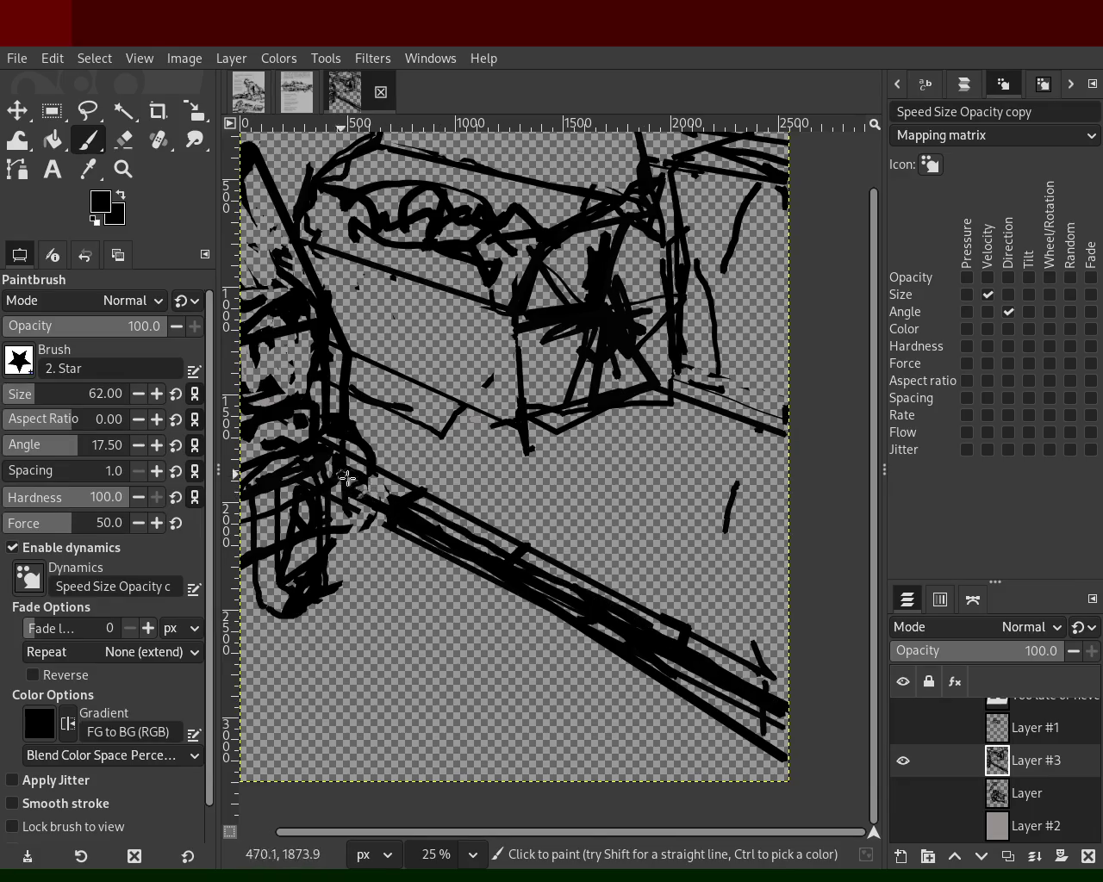
# - Erase stray ink at the beam's lower-right end and trim strips along the diagonal
pyautogui.click(126, 140)
pyautogui.moveTo(728, 733); pyautogui.dragTo(777, 743)
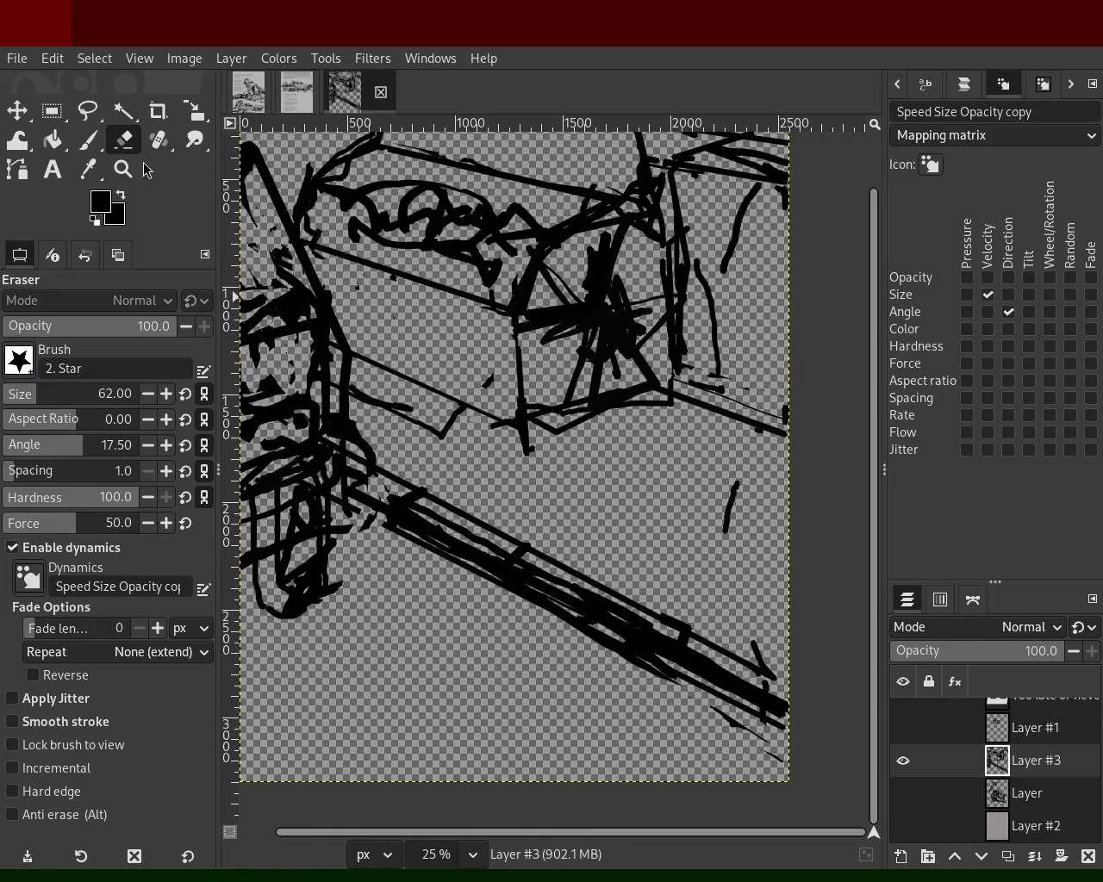
pyautogui.click(86, 142)
pyautogui.click(641, 660)
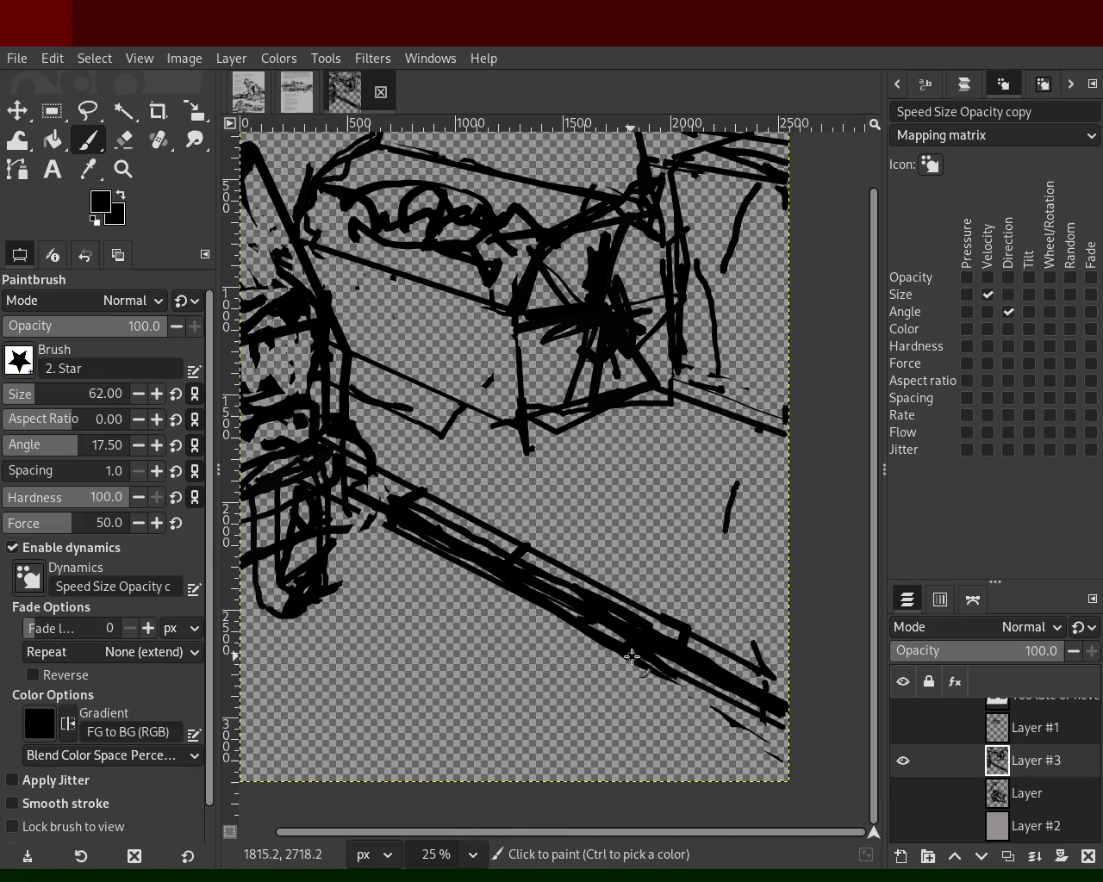
pyautogui.click(806, 755)
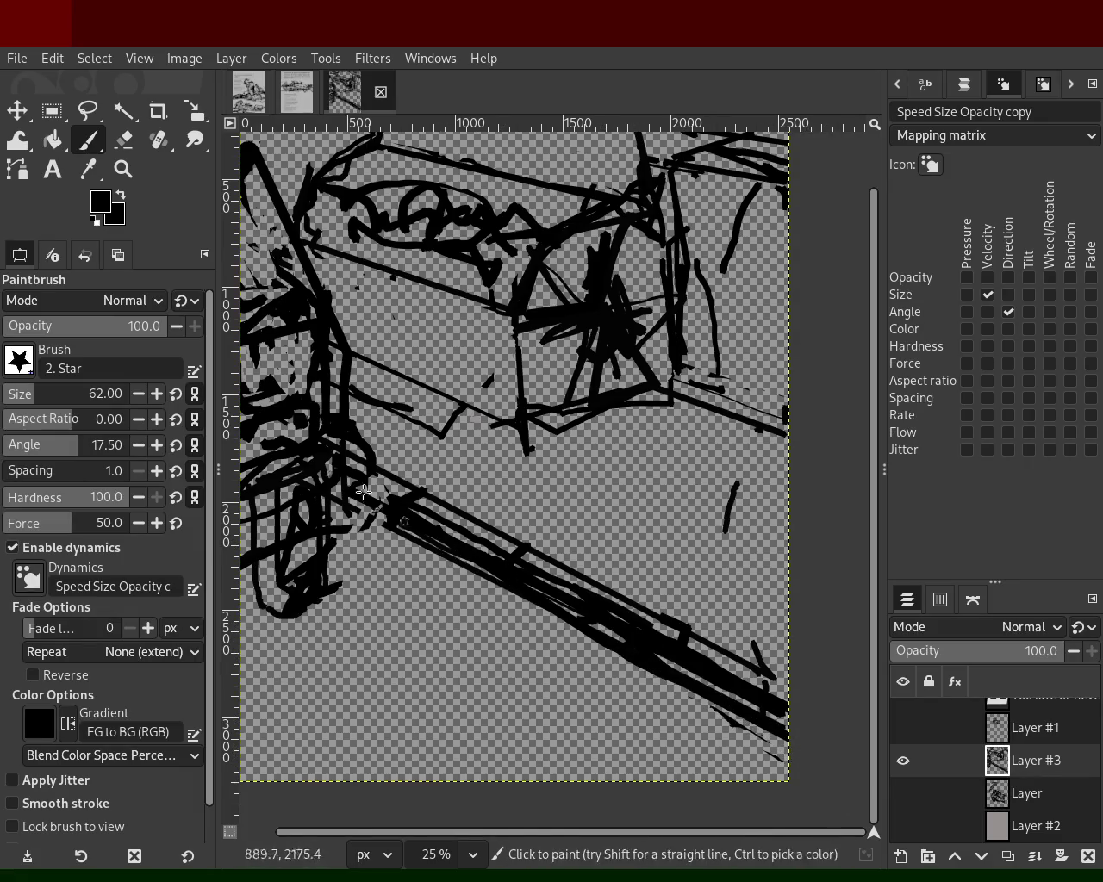
pyautogui.click(120, 140)
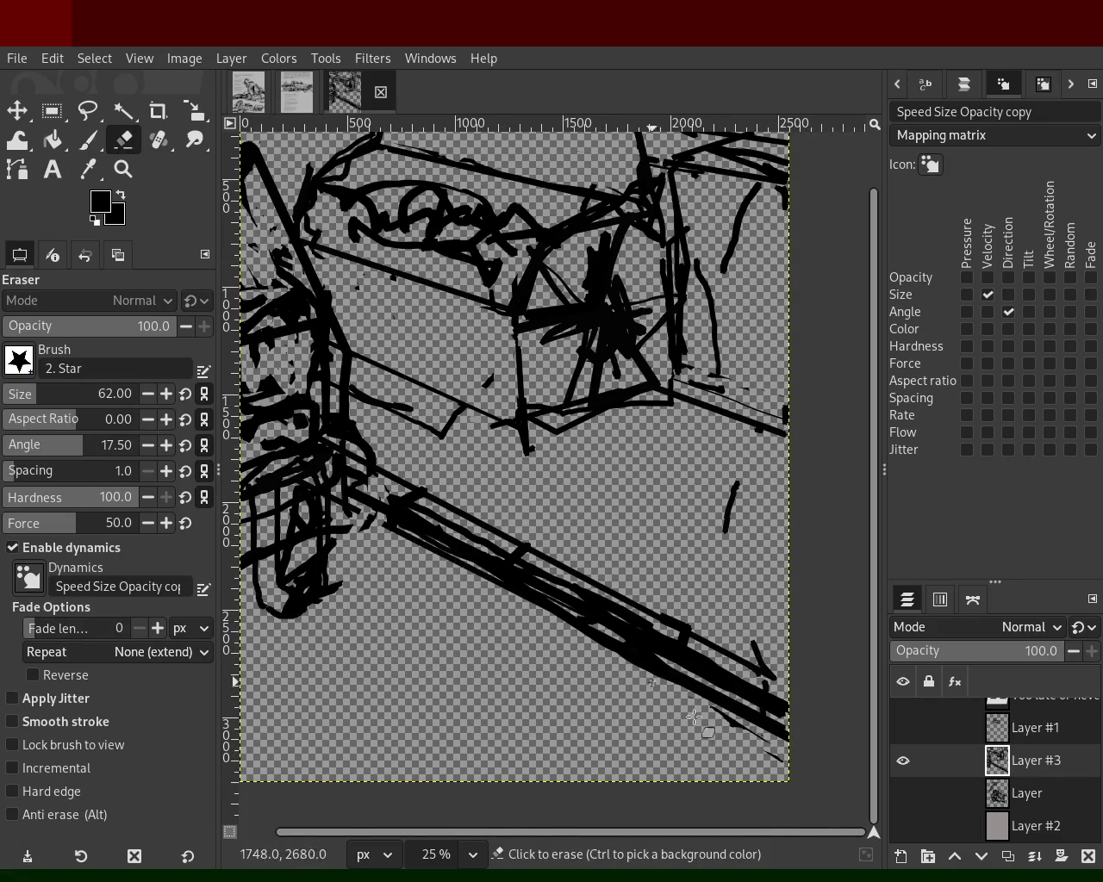
pyautogui.keyDown('shift'); pyautogui.click(773, 725); pyautogui.keyUp('shift')
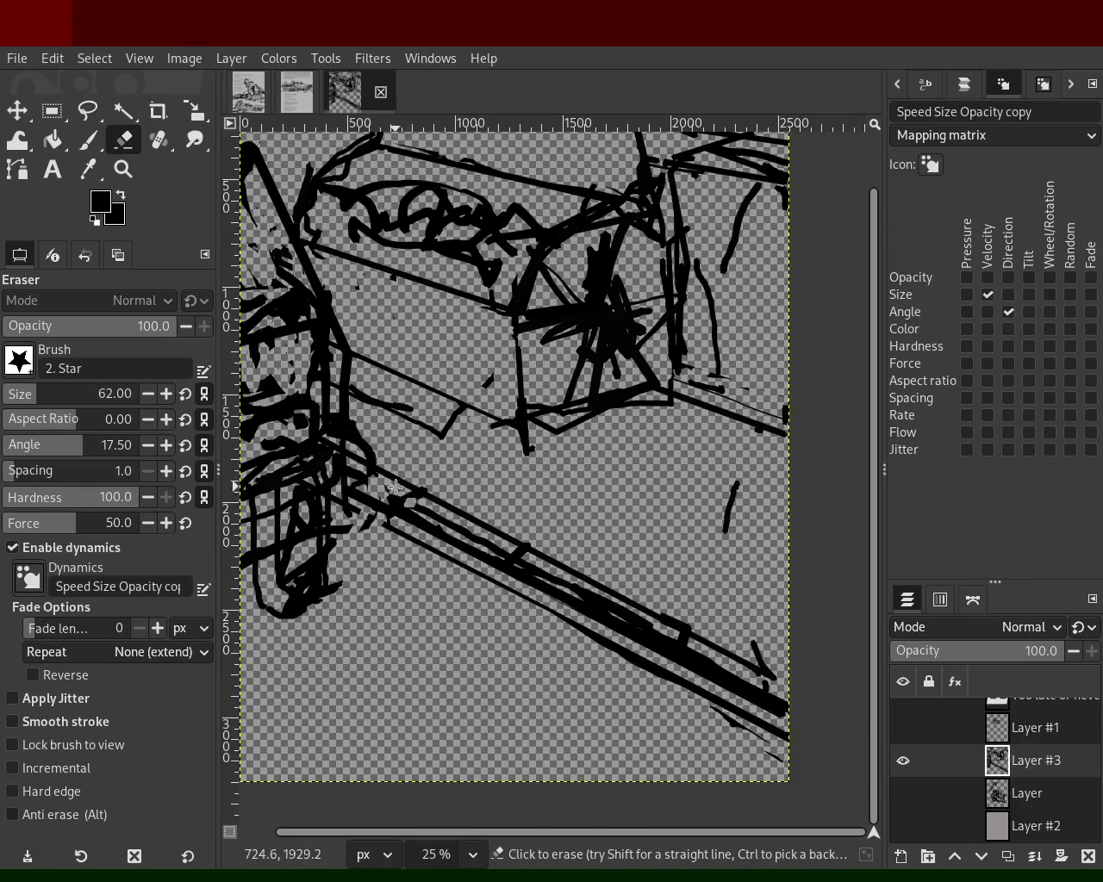
pyautogui.click(431, 514)
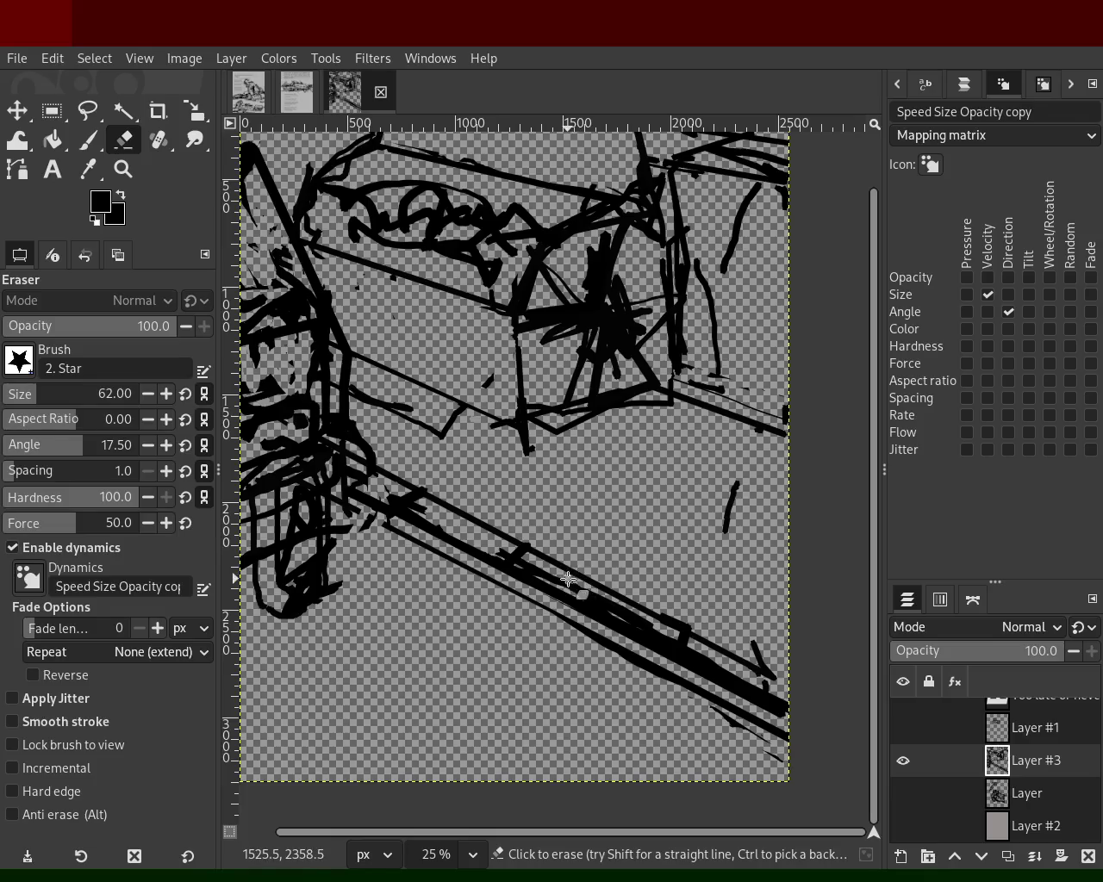
pyautogui.keyDown('shift'); pyautogui.click(703, 659); pyautogui.keyUp('shift')
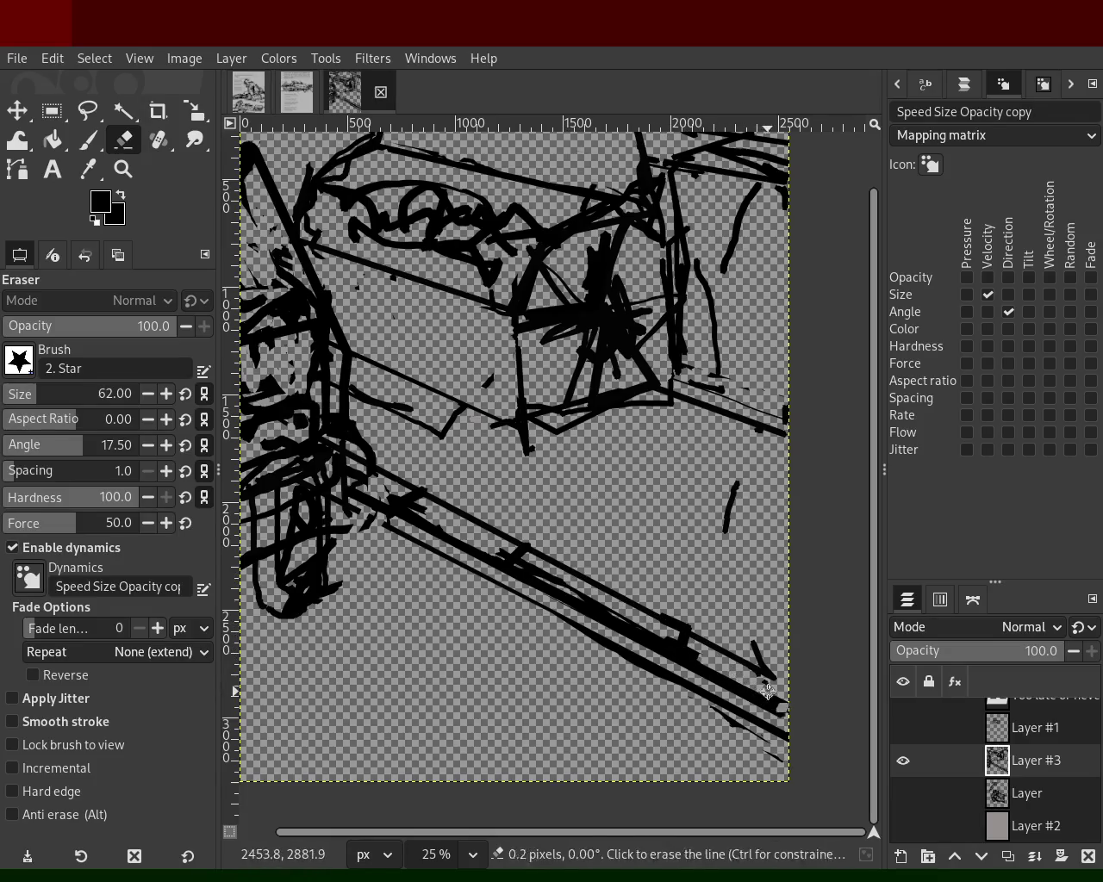
# - Zoom in and out over the page, settling close on the machine's upper right
pyautogui.press('z')
pyautogui.click(489, 475)
pyautogui.keyDown('ctrl'); pyautogui.click(489, 475); pyautogui.keyUp('ctrl')
pyautogui.click(452, 448)
pyautogui.click(426, 438)
pyautogui.keyDown('ctrl'); pyautogui.click(432, 442); pyautogui.keyUp('ctrl')
pyautogui.click(484, 335)
pyautogui.click(488, 341)
pyautogui.keyDown('ctrl'); pyautogui.click(489, 345); pyautogui.keyUp('ctrl')
pyautogui.click(509, 344)
pyautogui.click(534, 343)
pyautogui.keyDown('ctrl'); pyautogui.click(534, 342); pyautogui.keyUp('ctrl')
pyautogui.keyDown('ctrl'); pyautogui.click(559, 341); pyautogui.keyUp('ctrl')
pyautogui.click(559, 341)
pyautogui.keyDown('ctrl'); pyautogui.click(586, 349); pyautogui.keyUp('ctrl')
pyautogui.click(466, 415)
pyautogui.keyDown('ctrl'); pyautogui.click(504, 416); pyautogui.keyUp('ctrl')
pyautogui.click(583, 389)
pyautogui.click(583, 388)
pyautogui.keyDown('ctrl'); pyautogui.click(580, 342); pyautogui.keyUp('ctrl')
pyautogui.click(580, 343)
pyautogui.click(580, 342)
pyautogui.click(580, 342)
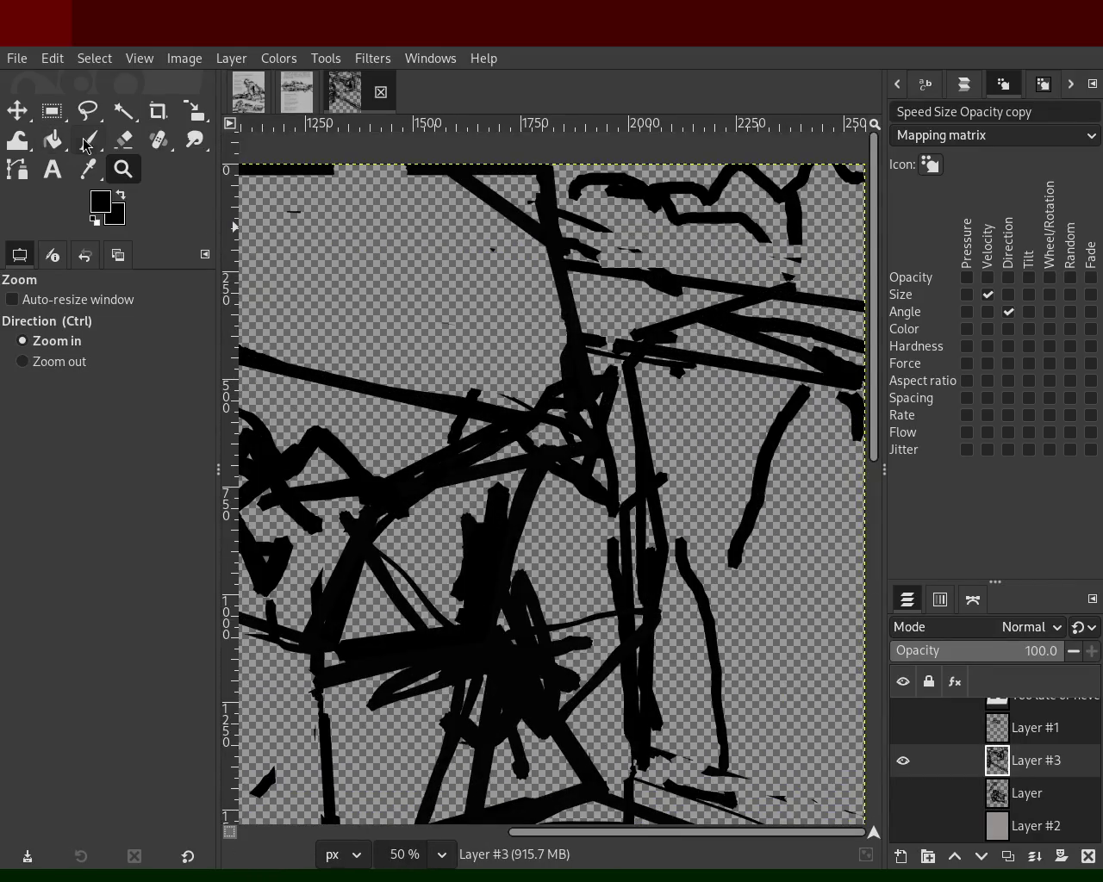
# - Ink strokes across the machine's upper-right structure and down its right side, erasing the excess
pyautogui.click(87, 140)
pyautogui.moveTo(769, 293); pyautogui.dragTo(614, 345)
pyautogui.moveTo(717, 319)
pyautogui.mouseDown()
pyautogui.moveTo(724, 361)
pyautogui.moveTo(661, 328)
pyautogui.moveTo(763, 334)
pyautogui.moveTo(733, 354)
pyautogui.moveTo(715, 332)
pyautogui.moveTo(768, 359)
pyautogui.moveTo(688, 338)
pyautogui.mouseUp()
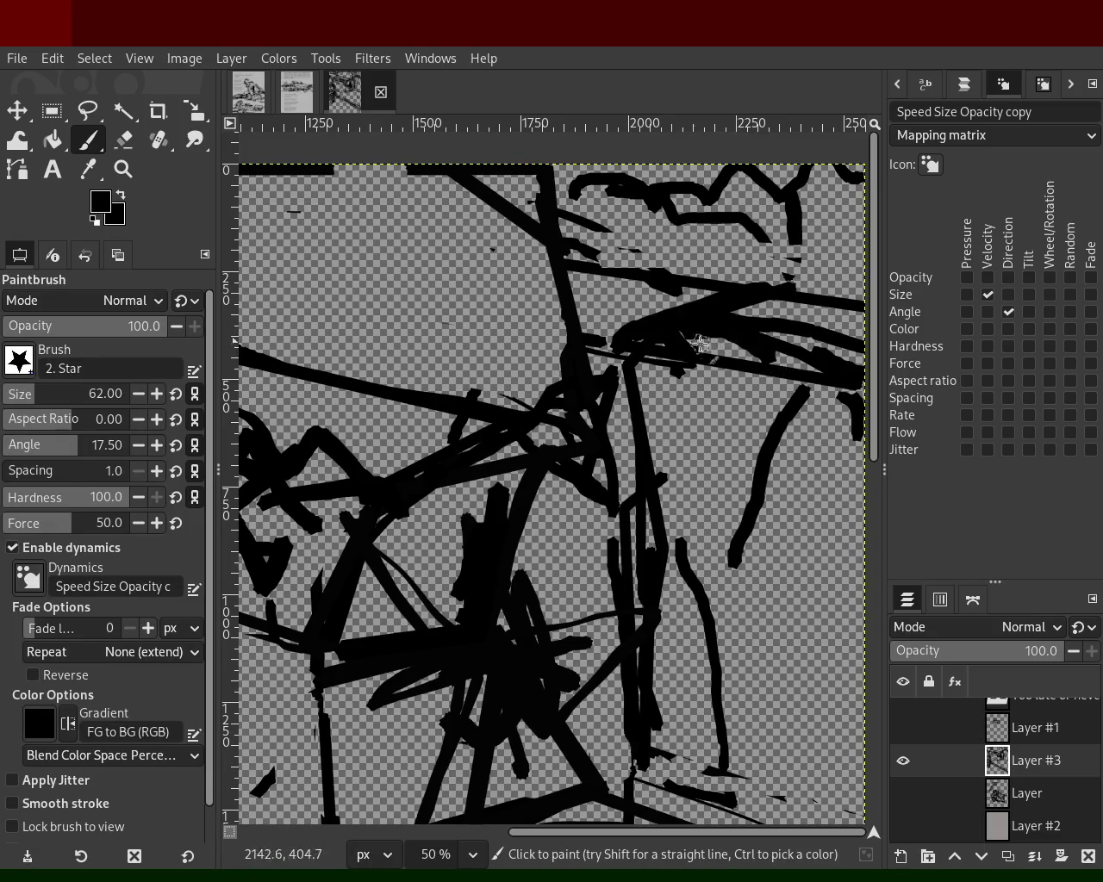
pyautogui.click(123, 139)
pyautogui.moveTo(801, 364)
pyautogui.mouseDown()
pyautogui.moveTo(661, 340)
pyautogui.moveTo(702, 337)
pyautogui.mouseUp()
pyautogui.click(88, 140)
pyautogui.moveTo(807, 384)
pyautogui.mouseDown()
pyautogui.moveTo(747, 686)
pyautogui.moveTo(754, 723)
pyautogui.moveTo(724, 758)
pyautogui.mouseUp()
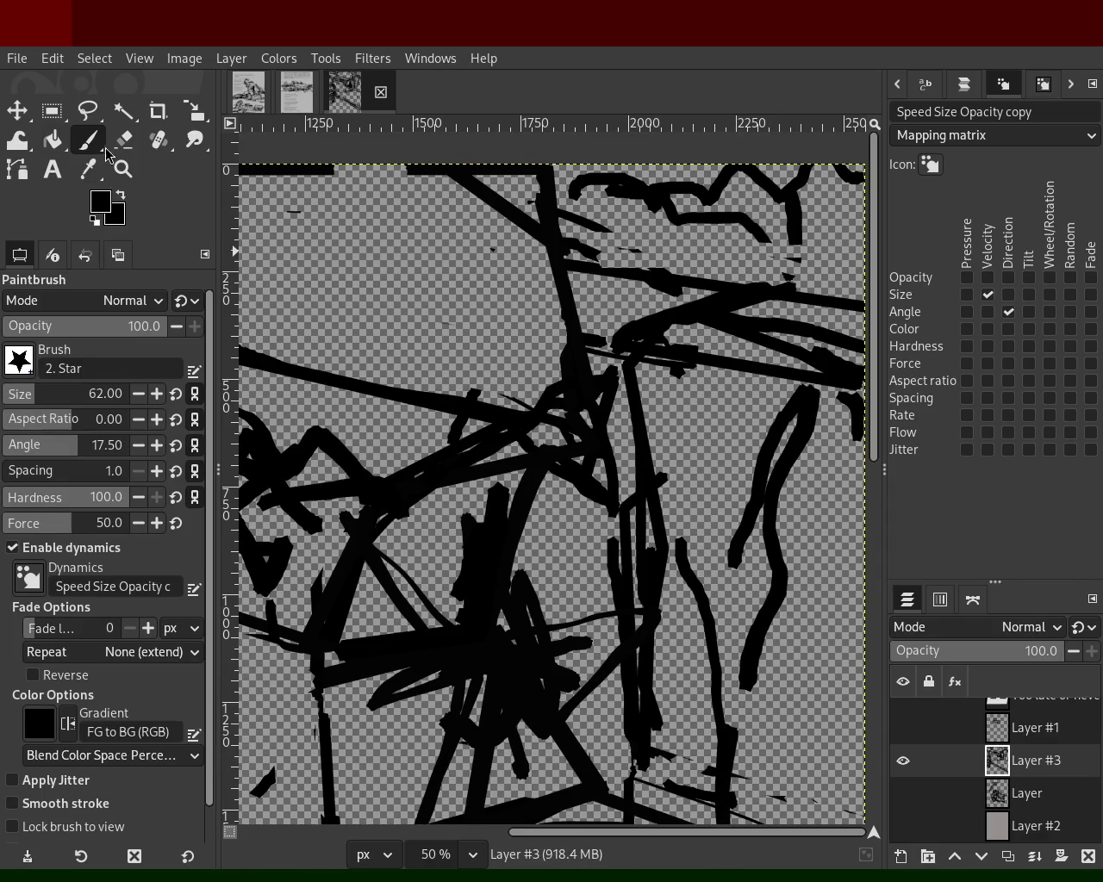
# - Adjust the zoom, then try a straight line along the box's right edge and undo it
pyautogui.click(123, 169)
pyautogui.keyDown('ctrl'); pyautogui.scroll(-3, 594, 431); pyautogui.keyUp('ctrl')
pyautogui.scroll(-1, 595, 431)
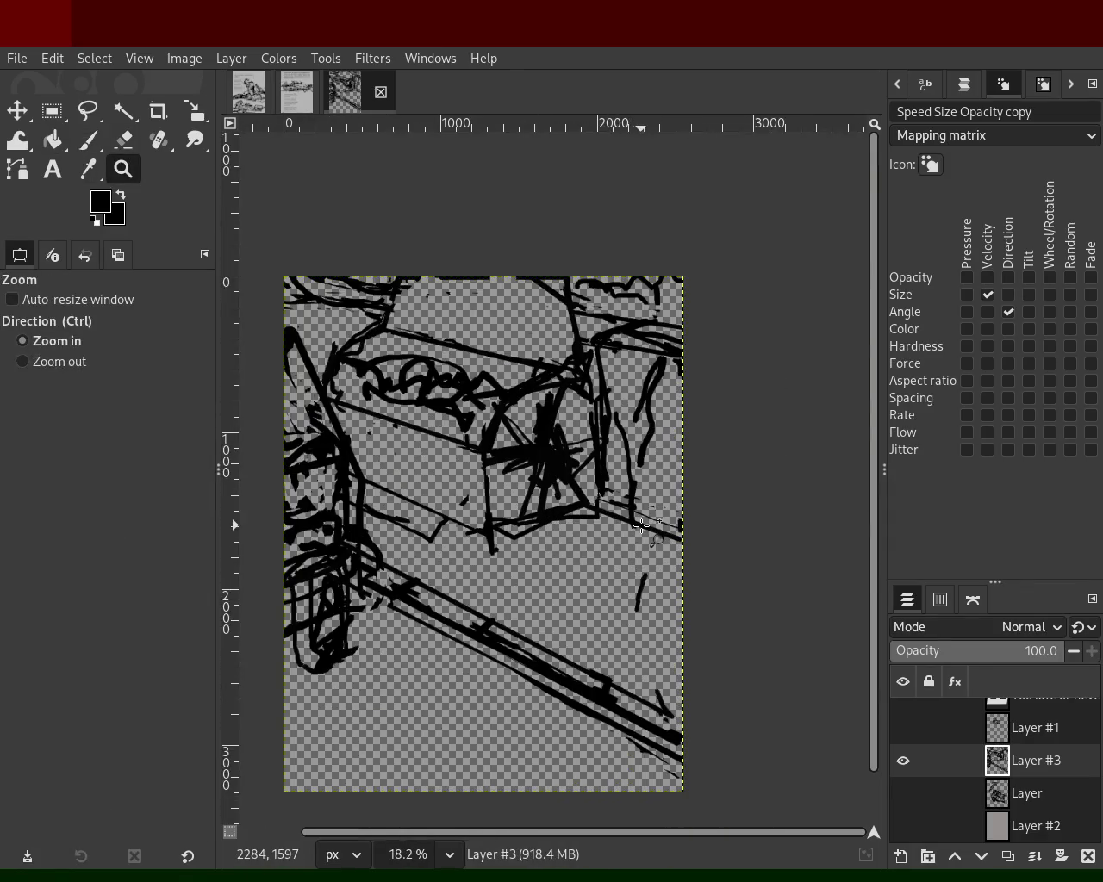
pyautogui.keyDown('ctrl'); pyautogui.scroll(-1, 612, 491); pyautogui.keyUp('ctrl')
pyautogui.keyDown('ctrl'); pyautogui.scroll(2, 634, 549); pyautogui.keyUp('ctrl')
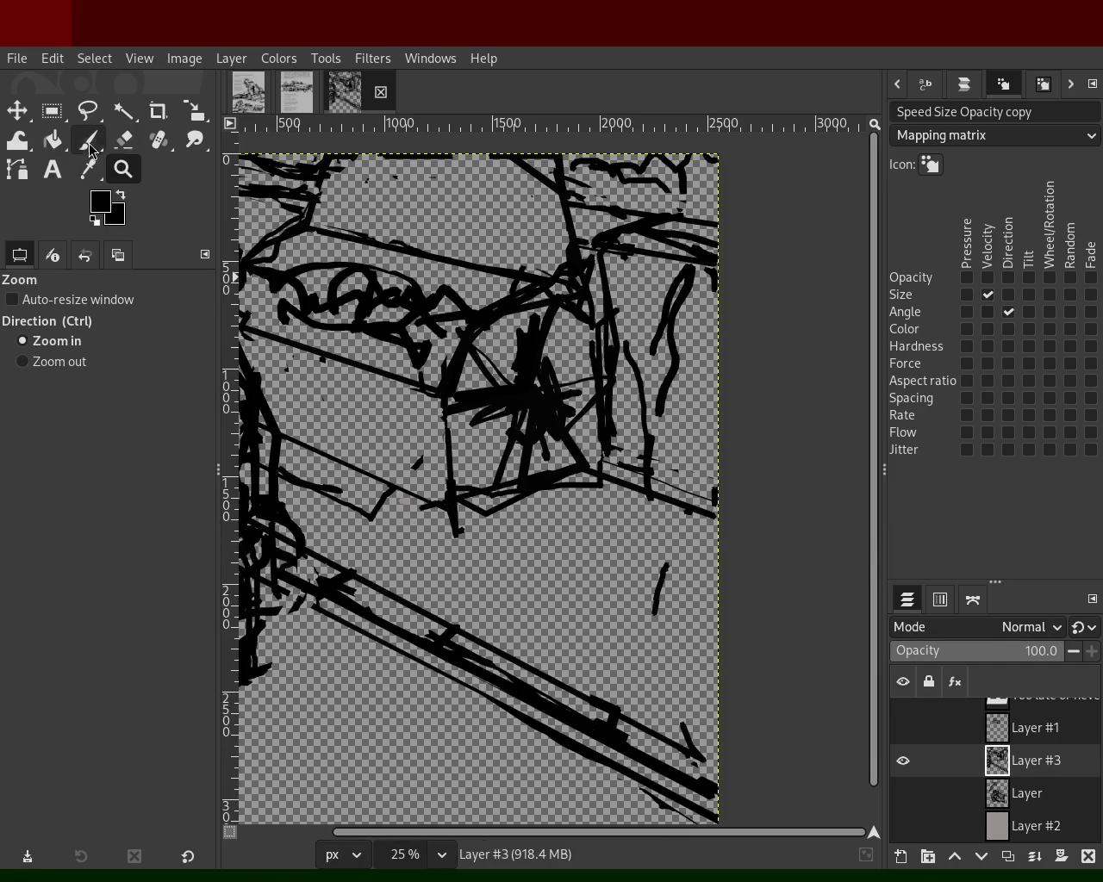
pyautogui.click(89, 140)
pyautogui.keyDown('shift'); pyautogui.click(733, 525); pyautogui.keyUp('shift')
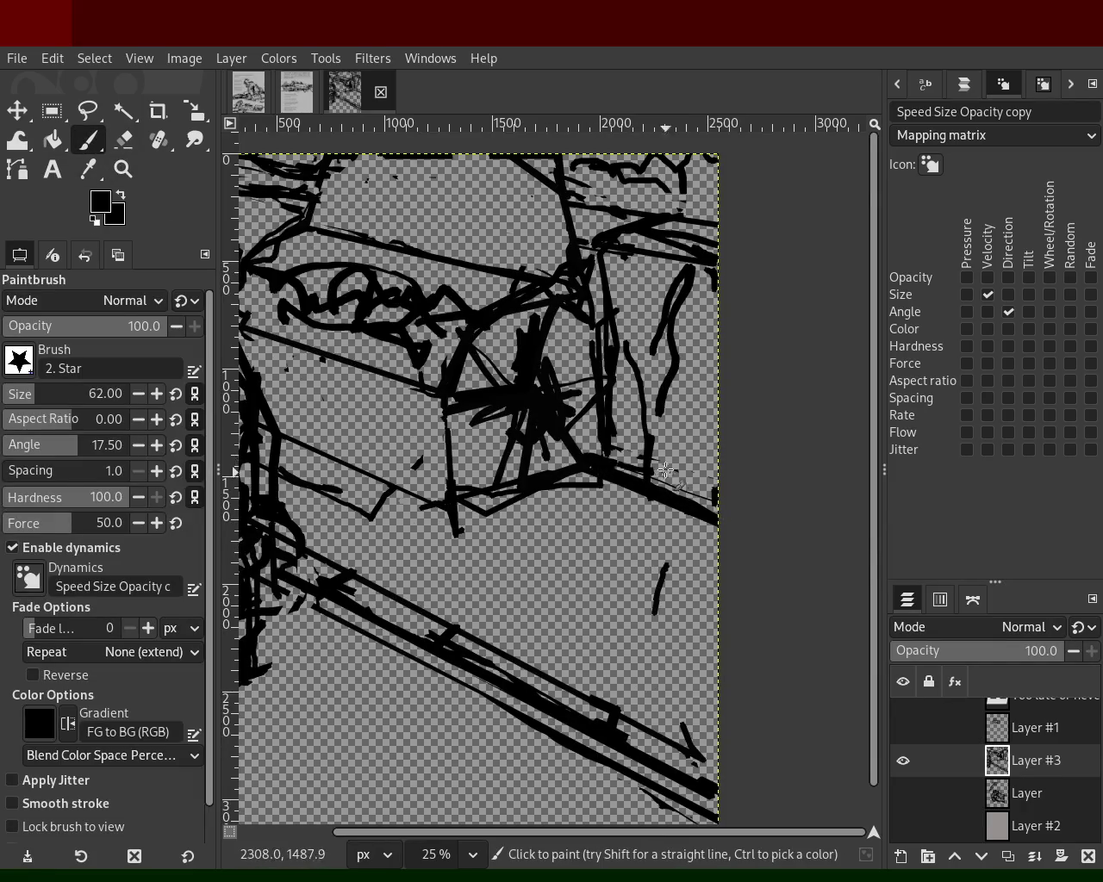
pyautogui.keyDown('shift'); pyautogui.click(609, 471); pyautogui.keyUp('shift')
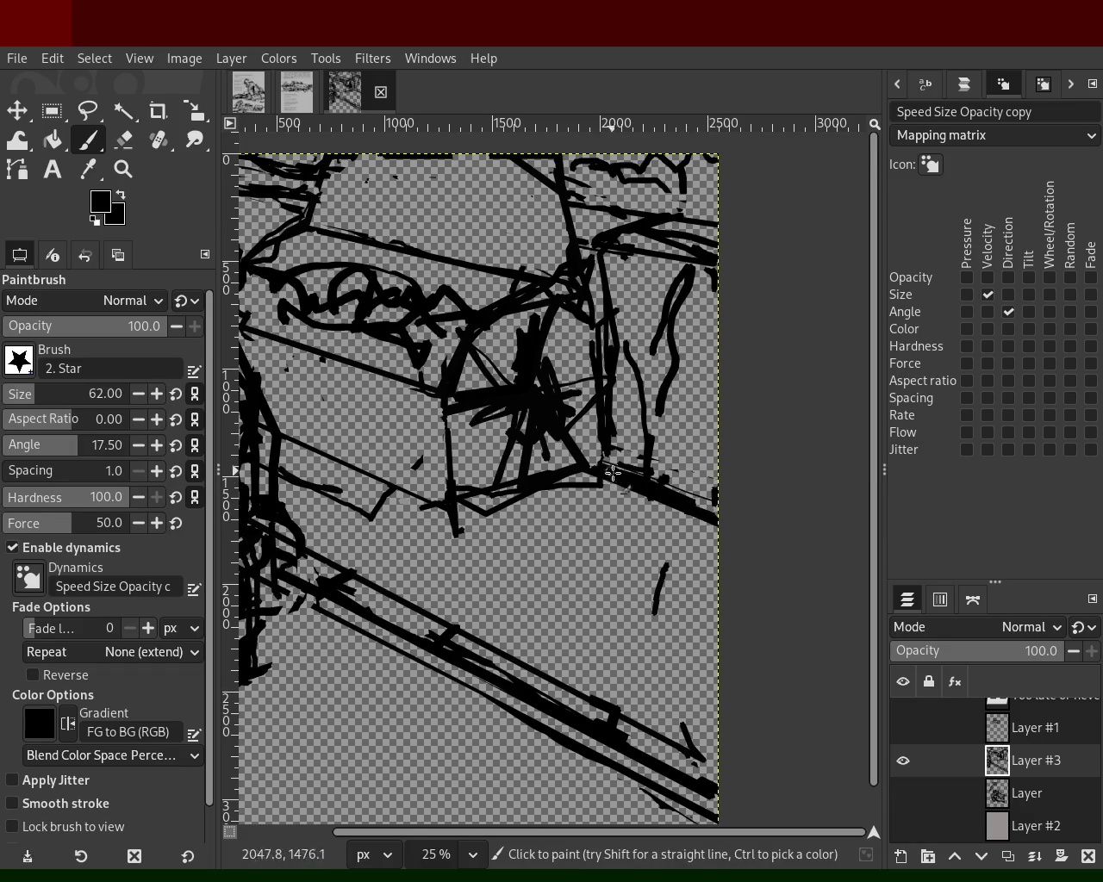
pyautogui.hotkey('ctrl', 'z')
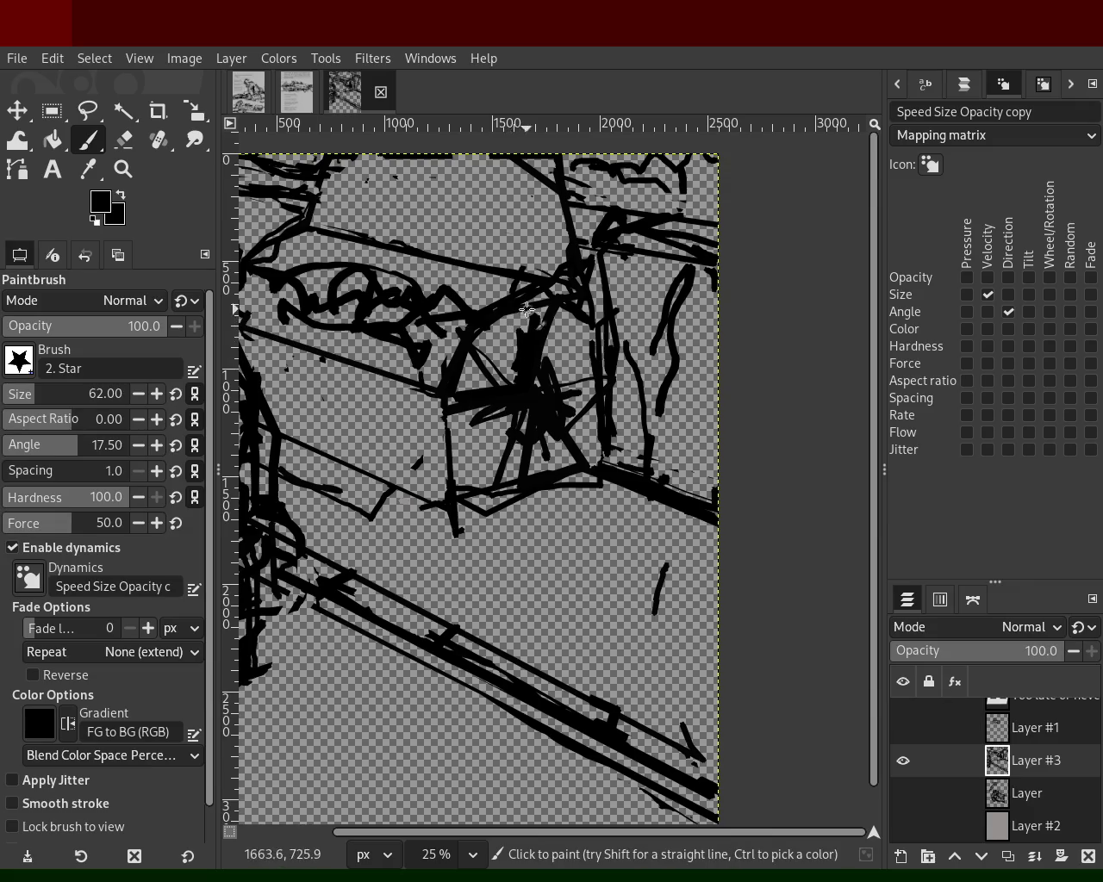
pyautogui.click(125, 142)
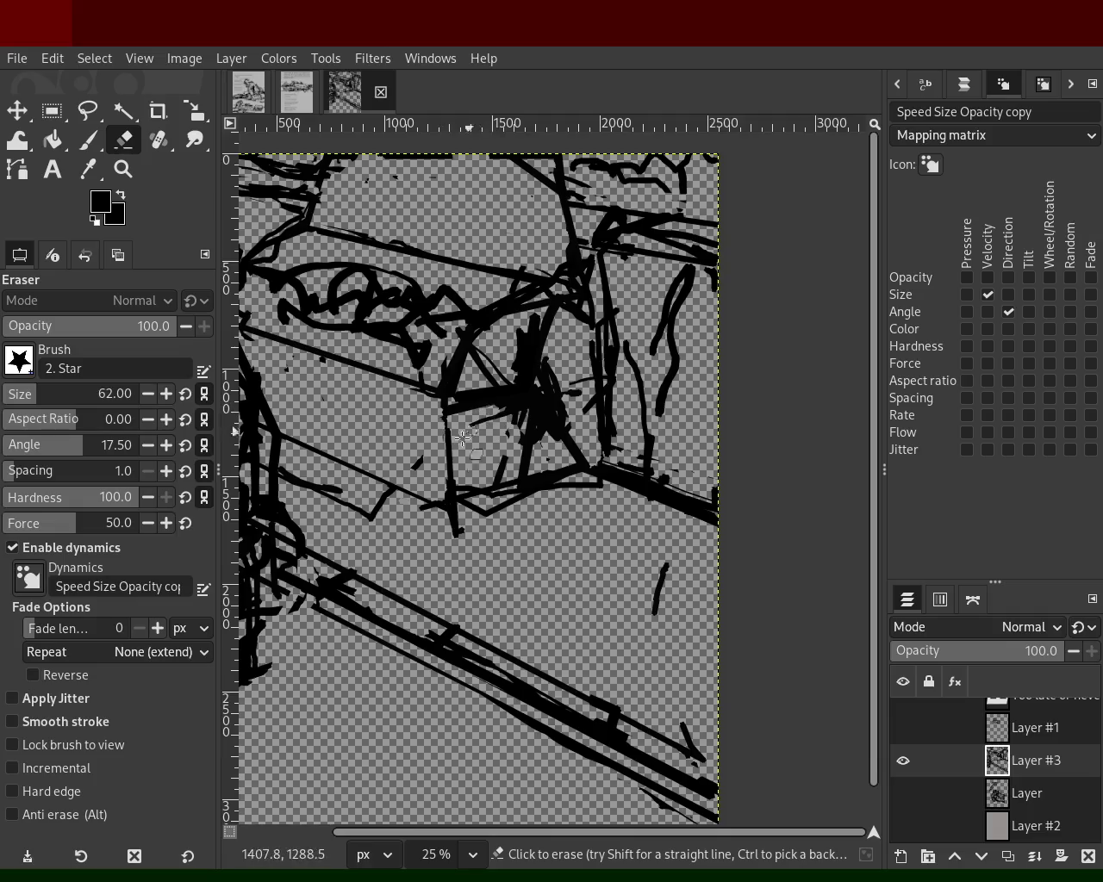
pyautogui.click(101, 148)
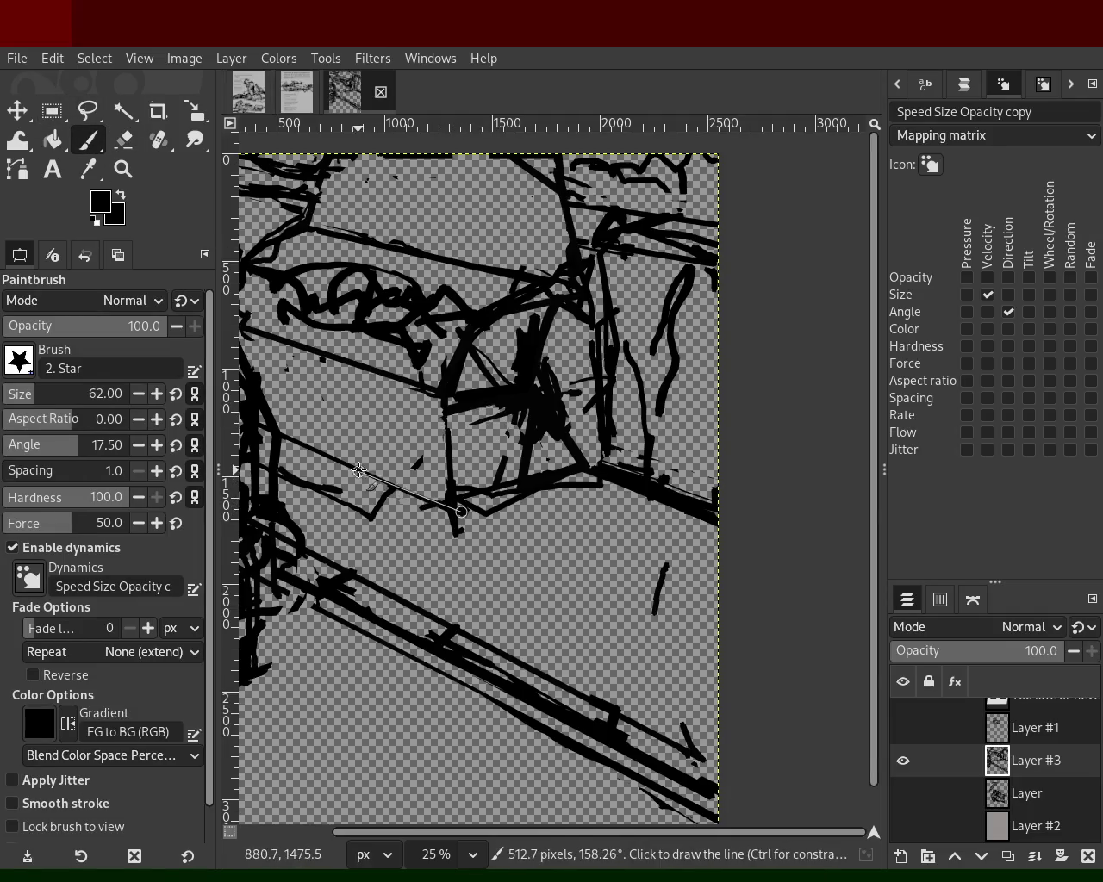
# - Ink the box's lower edge and corner, then erase stray marks around the corner
pyautogui.moveTo(436, 523); pyautogui.dragTo(450, 532)
pyautogui.keyDown('shift'); pyautogui.click(372, 505); pyautogui.keyUp('shift')
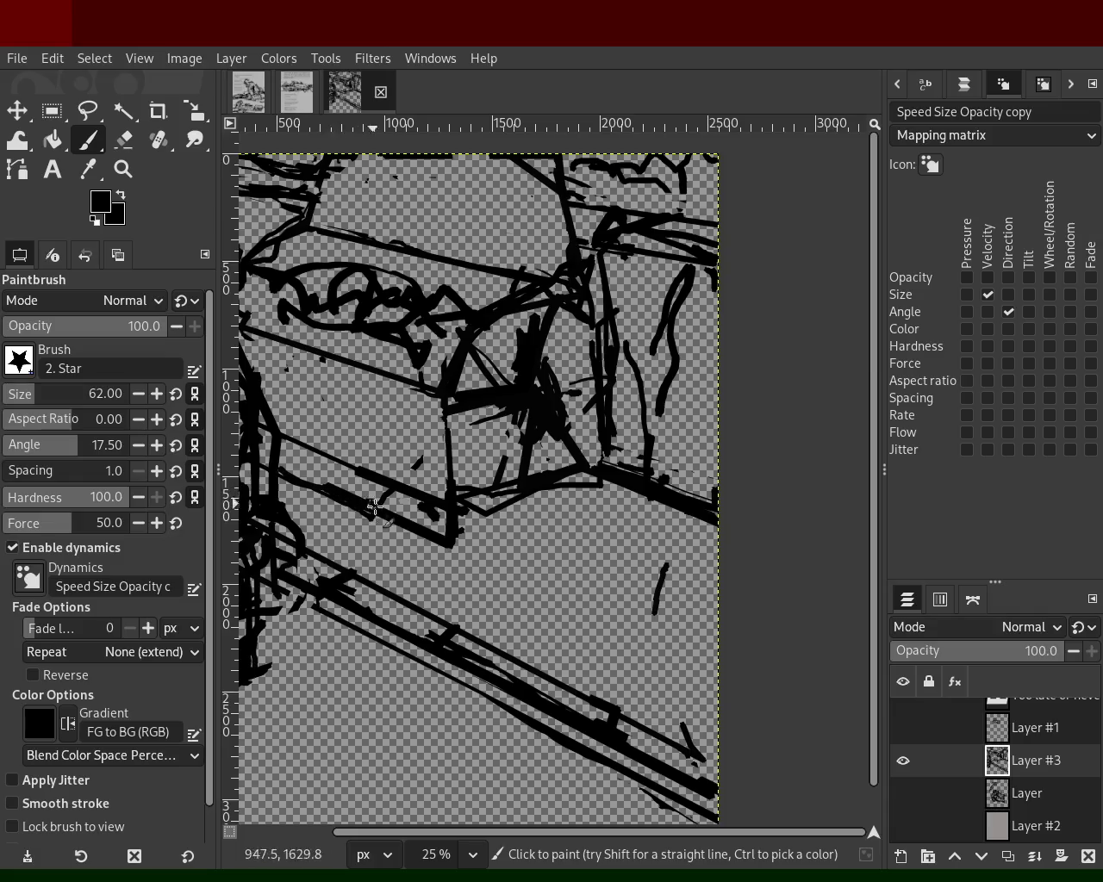
pyautogui.keyDown('shift'); pyautogui.click(608, 489); pyautogui.keyUp('shift')
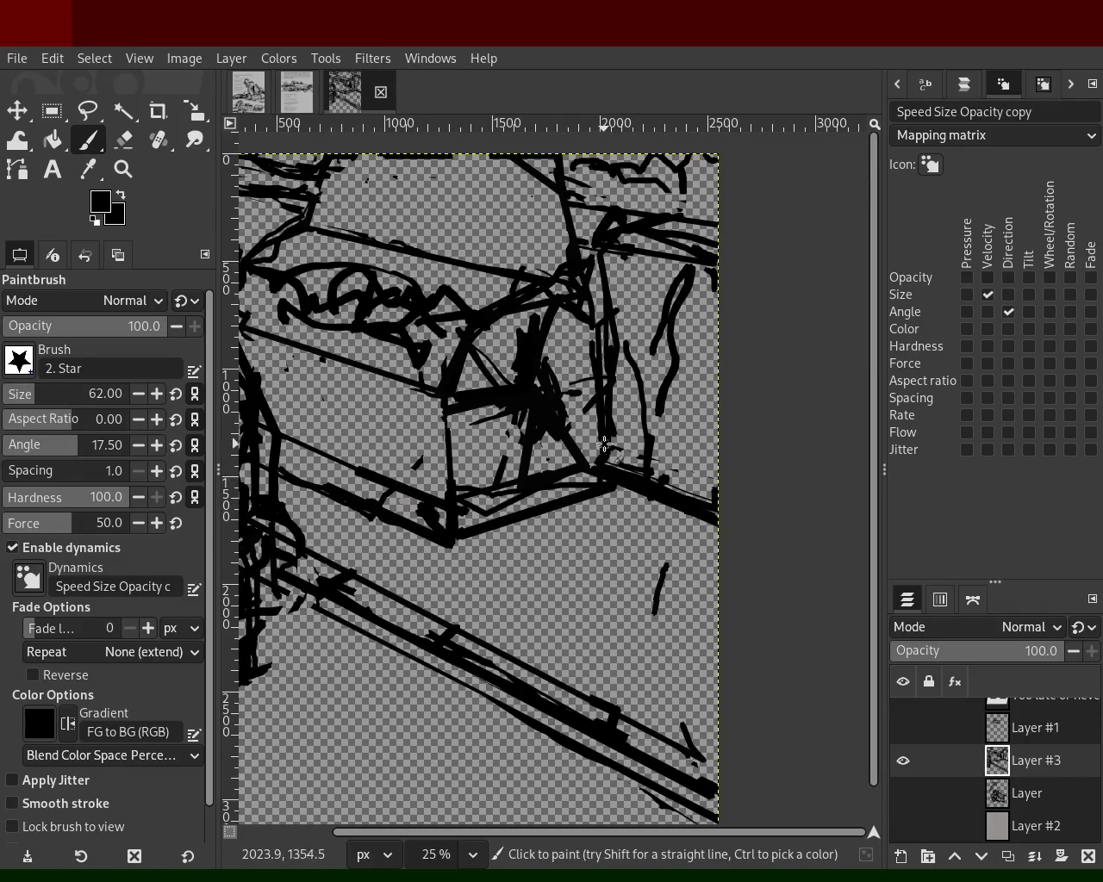
pyautogui.moveTo(500, 444)
pyautogui.mouseDown()
pyautogui.moveTo(479, 473)
pyautogui.moveTo(518, 473)
pyautogui.moveTo(500, 506)
pyautogui.moveTo(562, 487)
pyautogui.moveTo(558, 425)
pyautogui.moveTo(587, 434)
pyautogui.mouseUp()
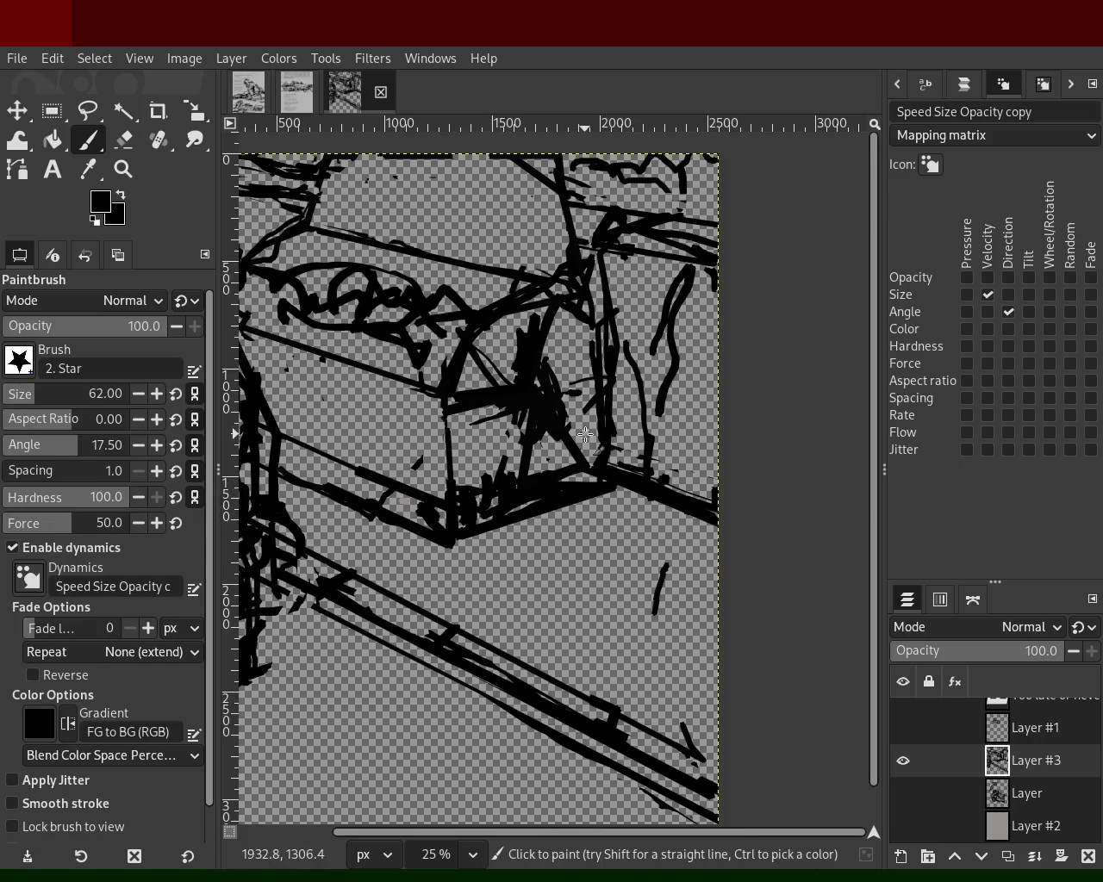
pyautogui.click(126, 141)
pyautogui.moveTo(487, 517); pyautogui.dragTo(481, 500)
pyautogui.keyDown('shift'); pyautogui.click(501, 479); pyautogui.keyUp('shift')
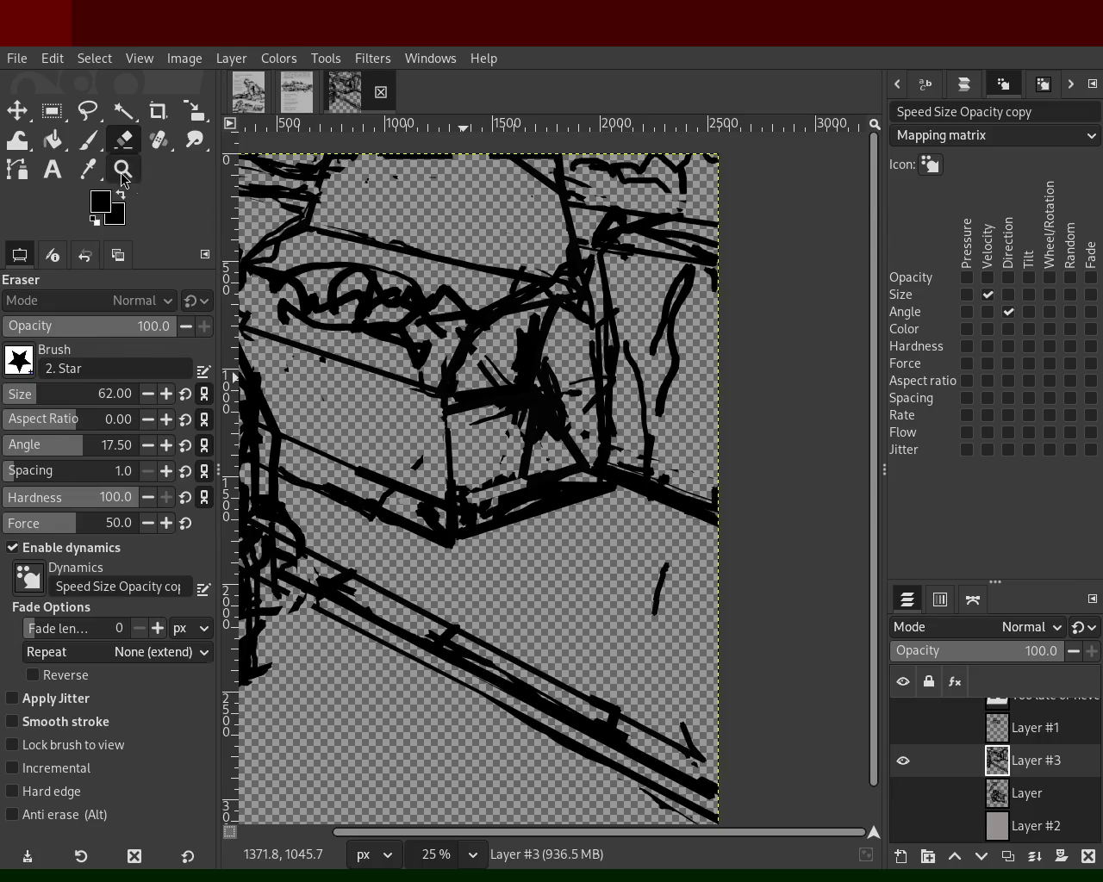
# - Zoom out to 12.5% to see the whole machine sketch
pyautogui.click(122, 169)
pyautogui.keyDown('ctrl'); pyautogui.click(566, 403); pyautogui.keyUp('ctrl')
pyautogui.keyDown('ctrl'); pyautogui.click(637, 364); pyautogui.keyUp('ctrl')
pyautogui.click(447, 484)
pyautogui.keyDown('ctrl'); pyautogui.click(379, 462); pyautogui.keyUp('ctrl')
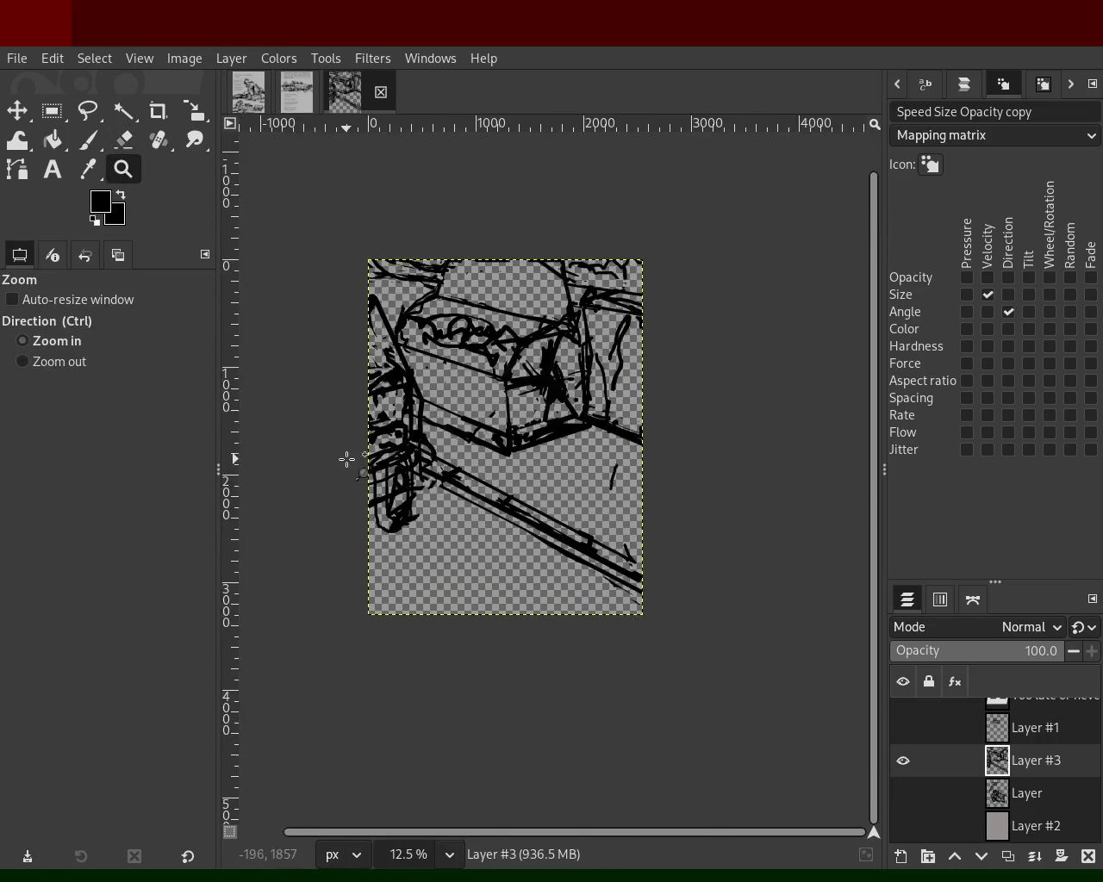
# - Zoom to 33.3% on the left side, erase a strip and paint black near the rail joint
pyautogui.click(346, 459)
pyautogui.click(346, 460)
pyautogui.click(346, 459)
pyautogui.click(95, 149)
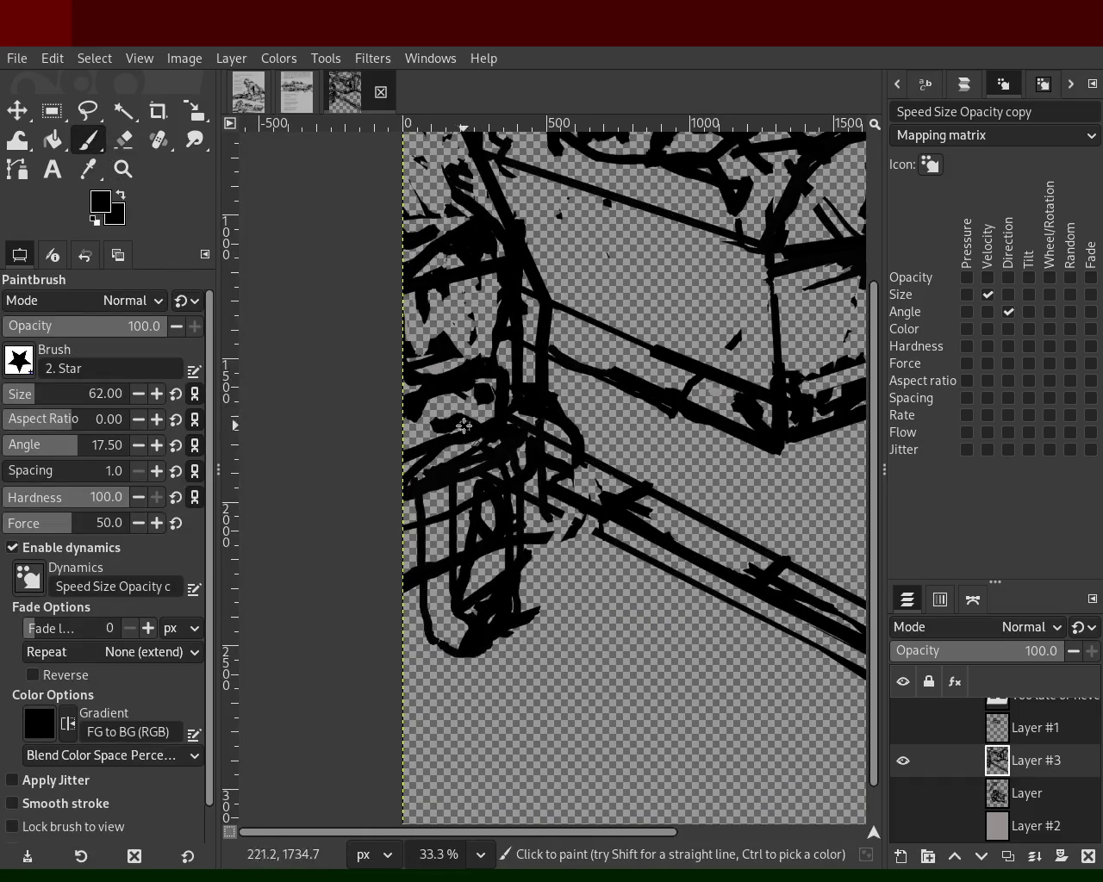
pyautogui.click(125, 140)
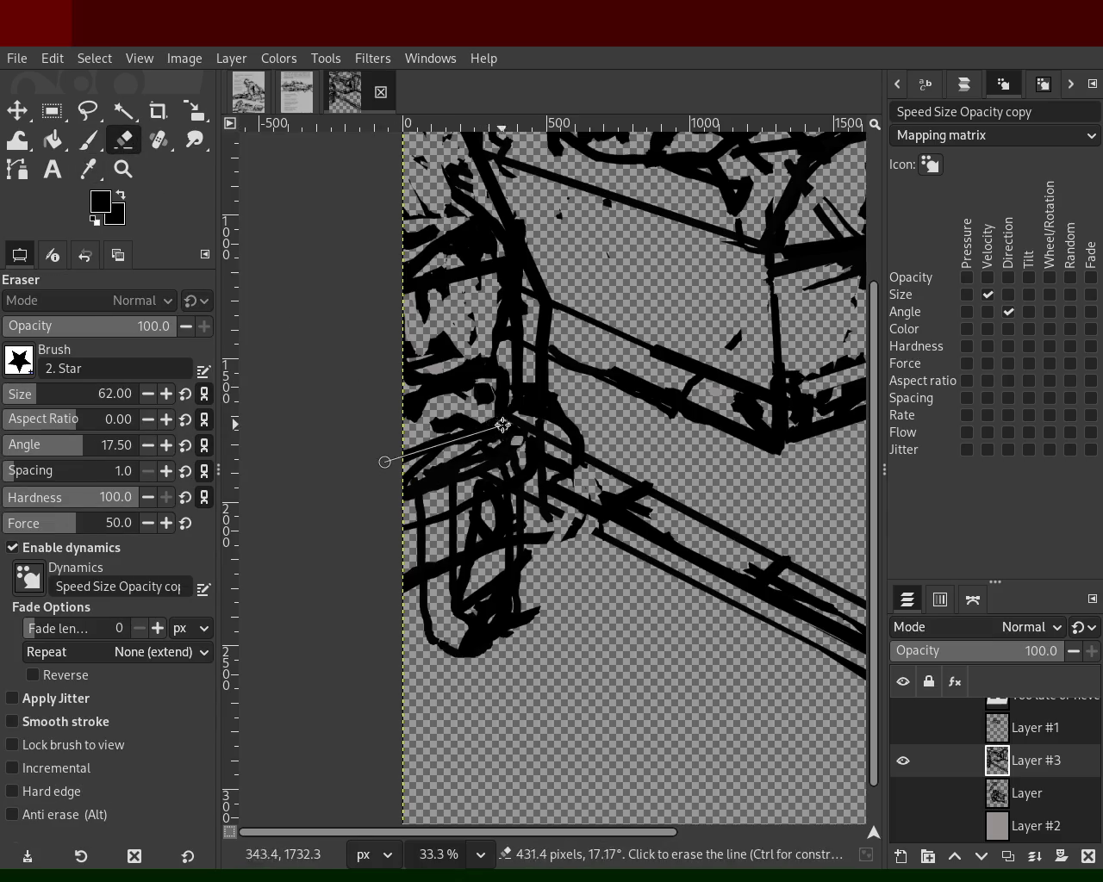
pyautogui.keyDown('shift'); pyautogui.click(519, 336); pyautogui.keyUp('shift')
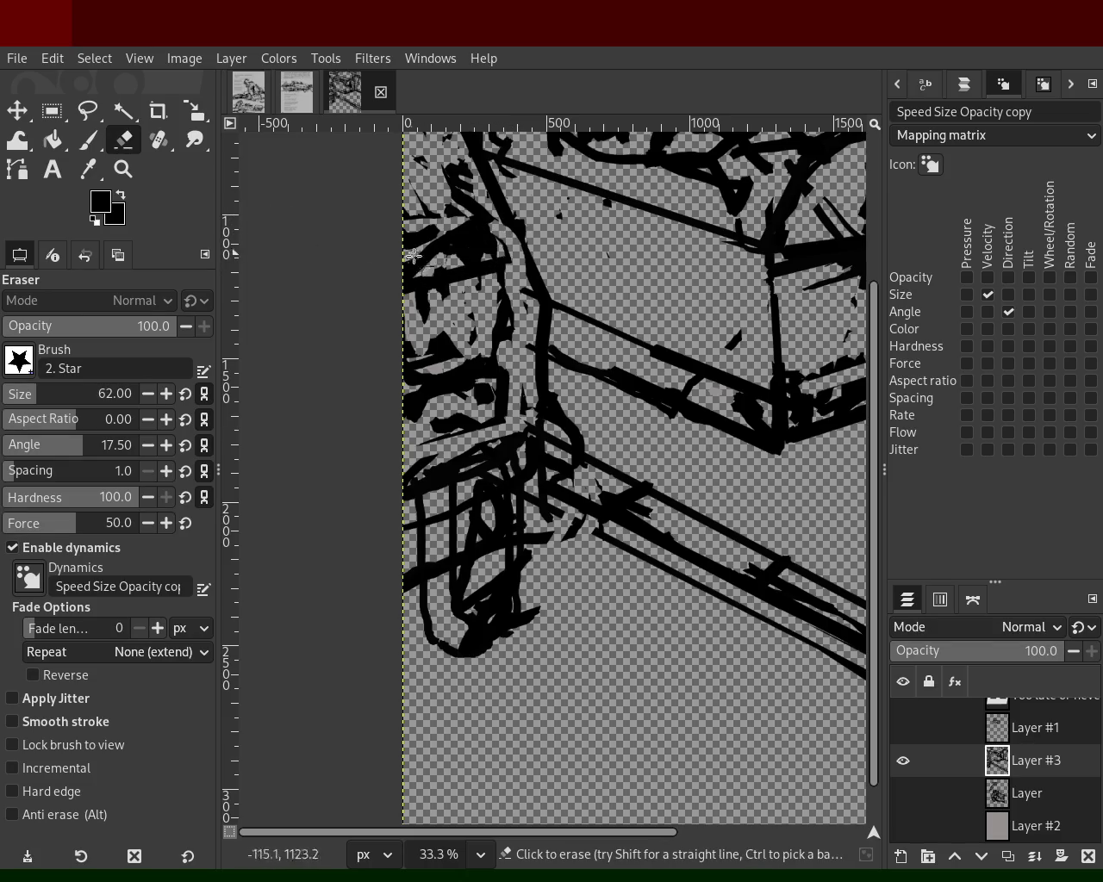
pyautogui.click(89, 140)
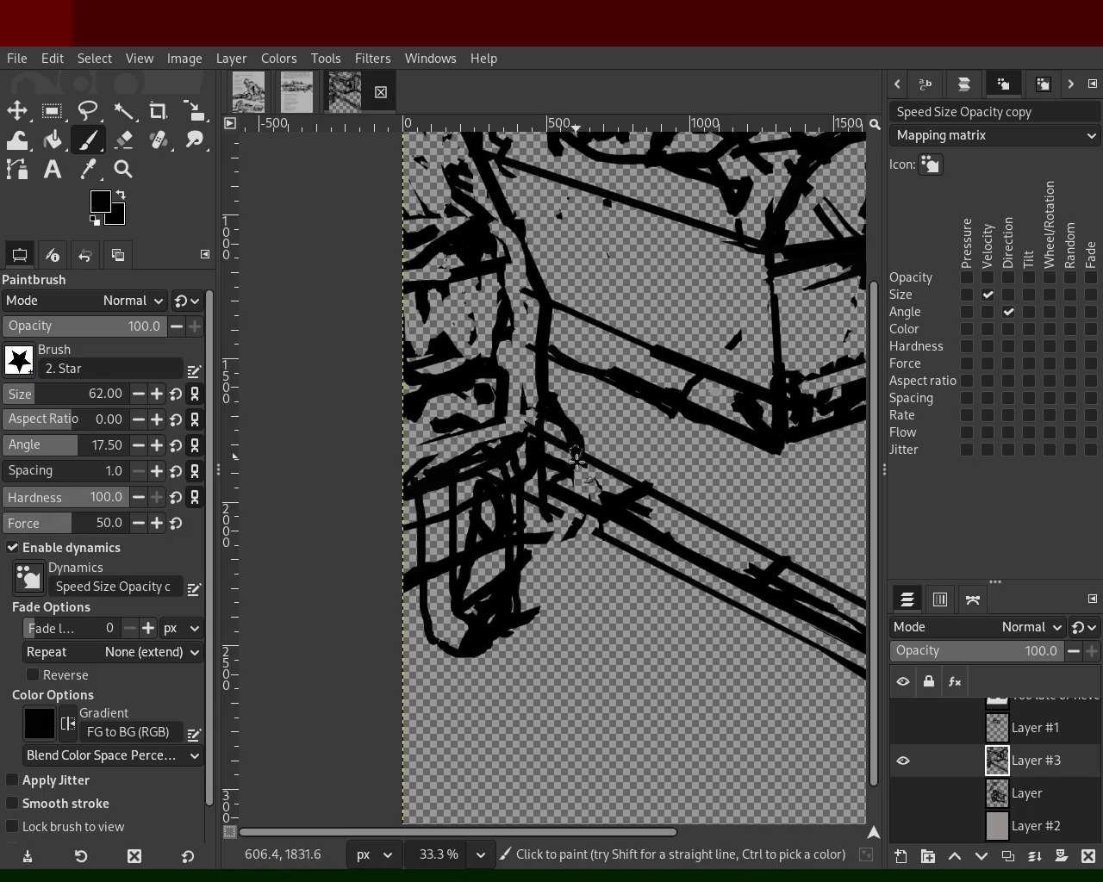
pyautogui.moveTo(526, 528); pyautogui.dragTo(428, 571)
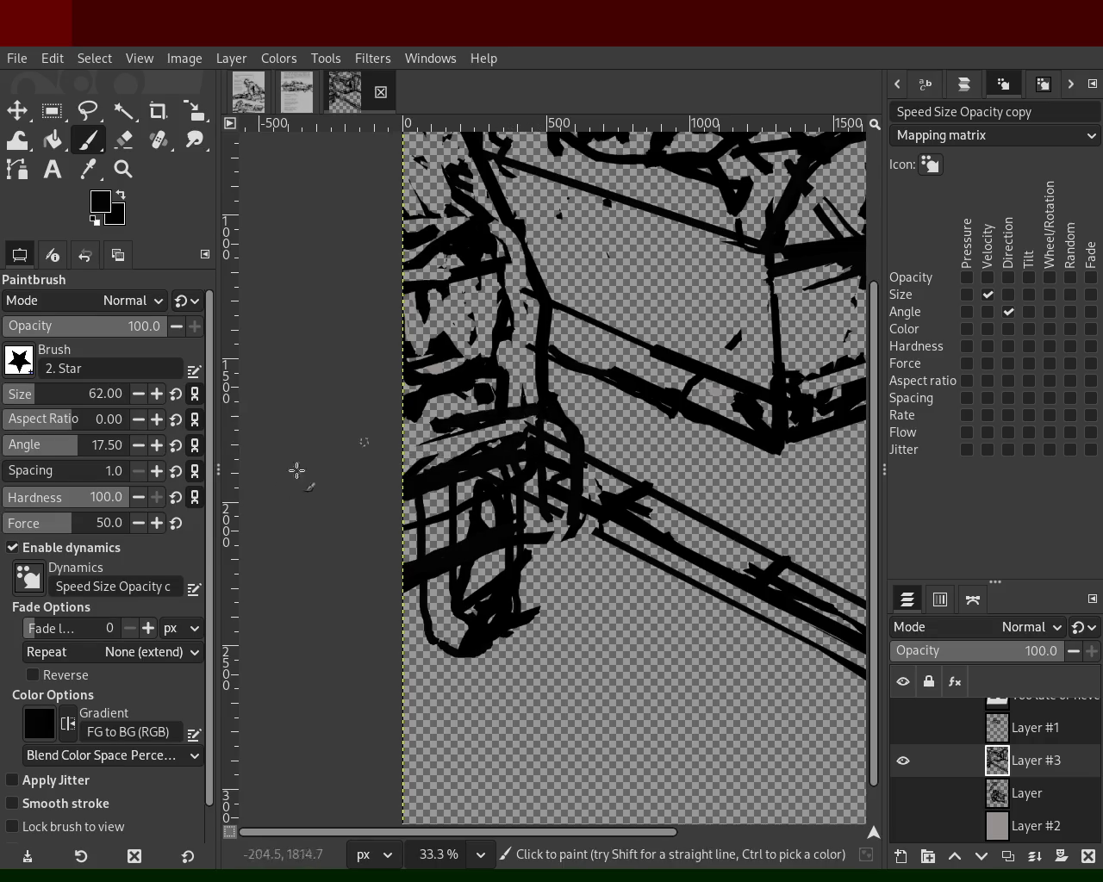
pyautogui.moveTo(536, 425)
pyautogui.mouseDown()
pyautogui.moveTo(473, 422)
pyautogui.moveTo(527, 420)
pyautogui.moveTo(430, 401)
pyautogui.moveTo(505, 420)
pyautogui.mouseUp()
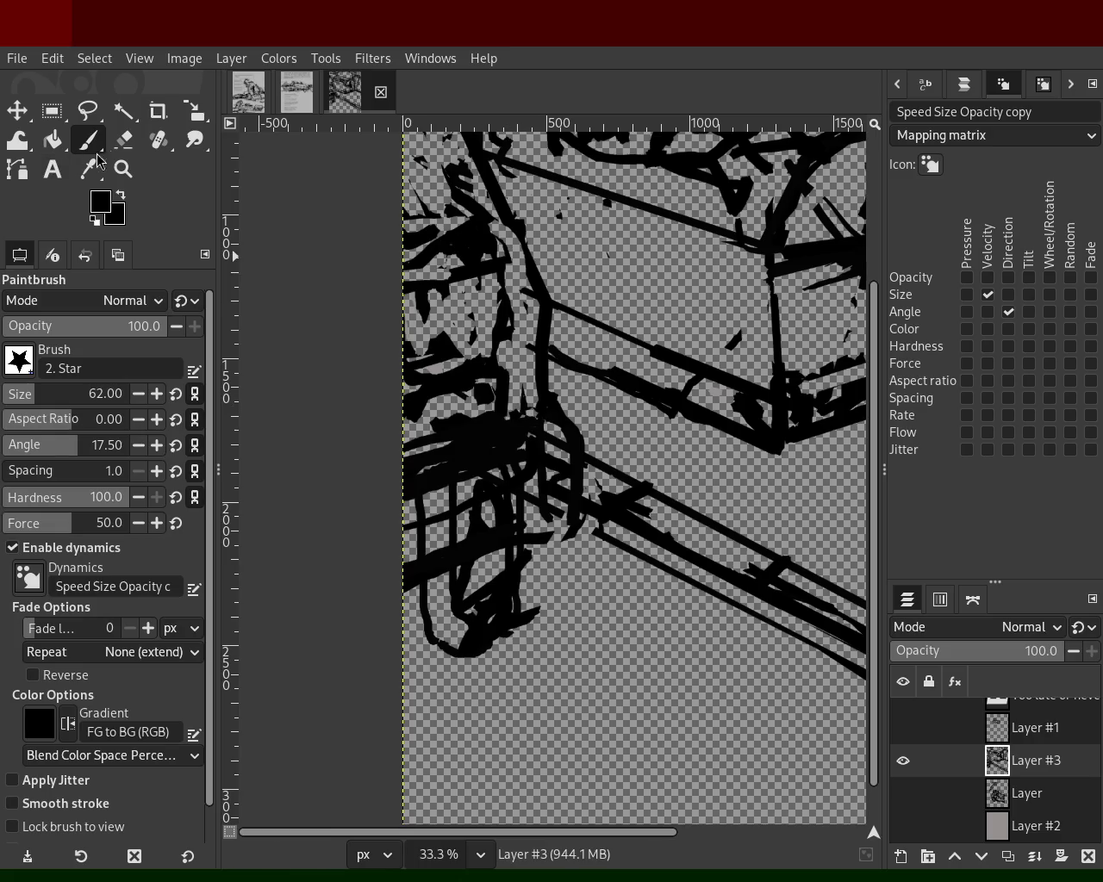
# - Erase part of the left-side ink and paint heavier black strokes at the upper left
pyautogui.hotkey('shift', 'e')
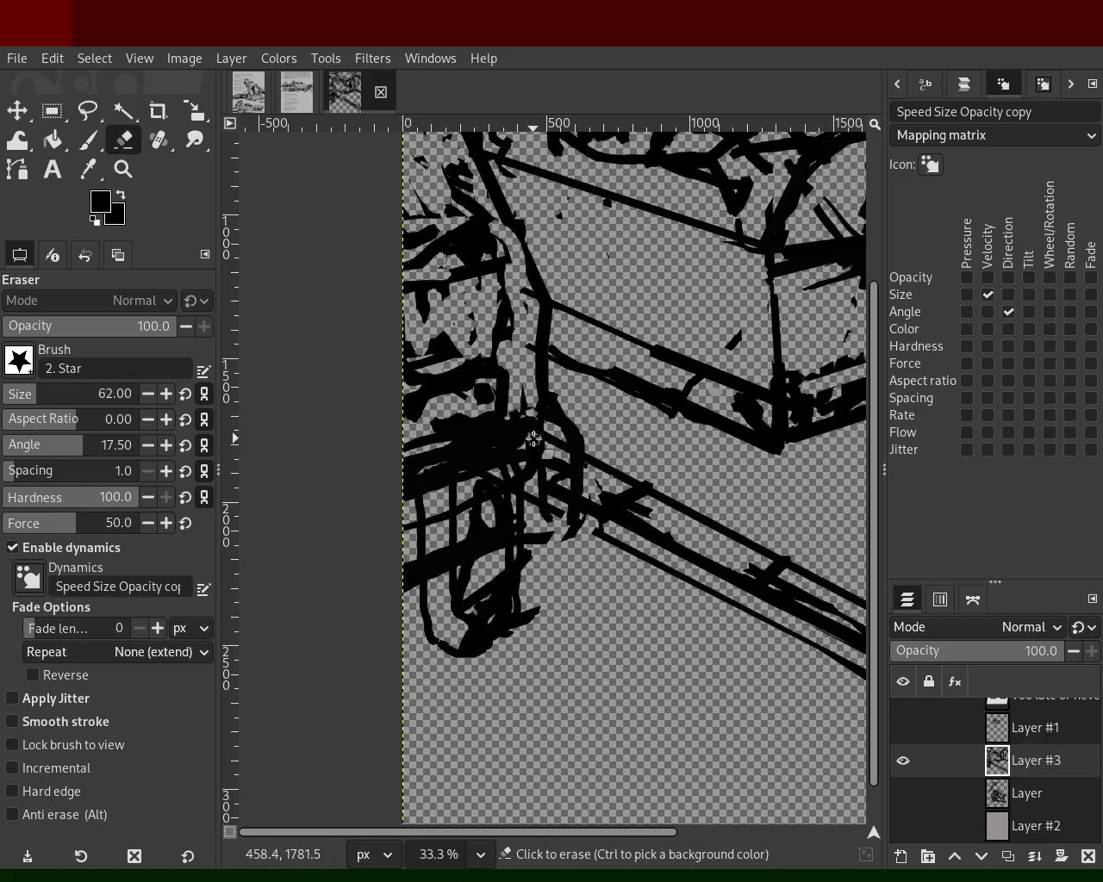
pyautogui.moveTo(382, 447); pyautogui.dragTo(519, 421)
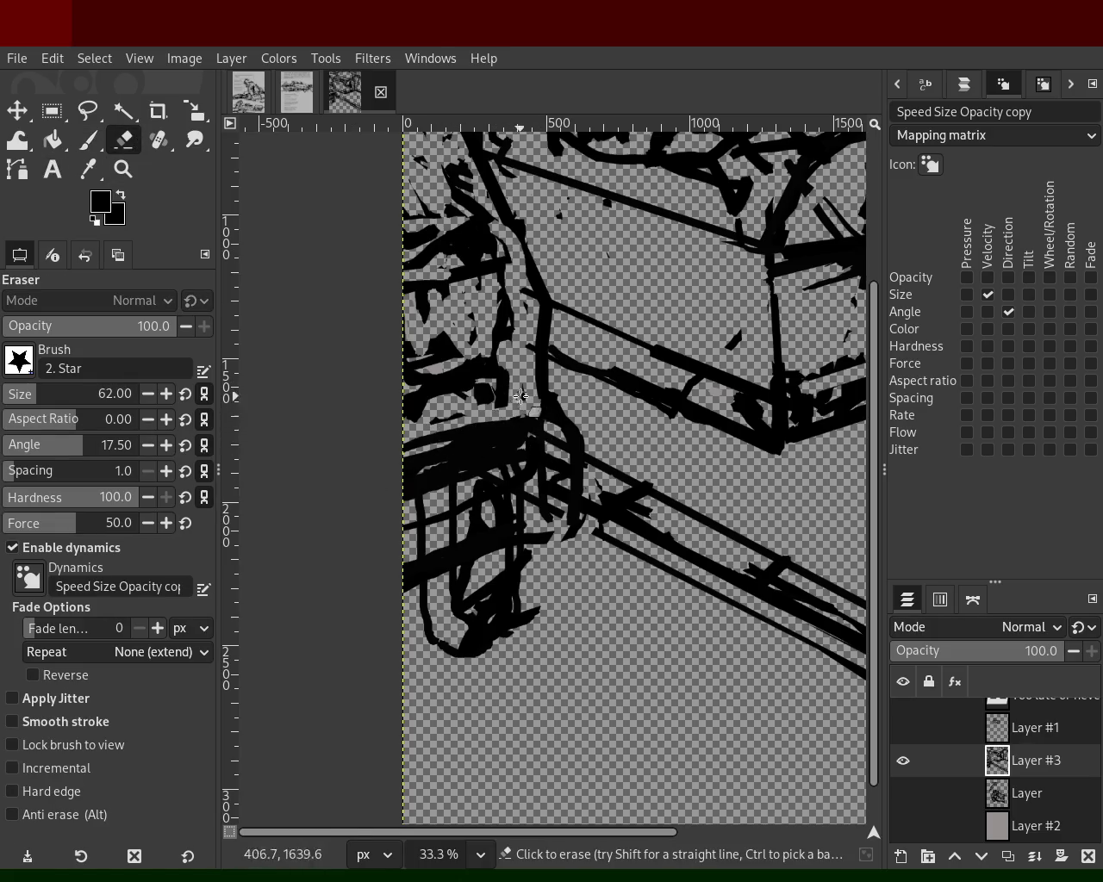
pyautogui.click(87, 140)
pyautogui.hotkey('ctrl', 'z')
pyautogui.hotkey('ctrl', 'y')
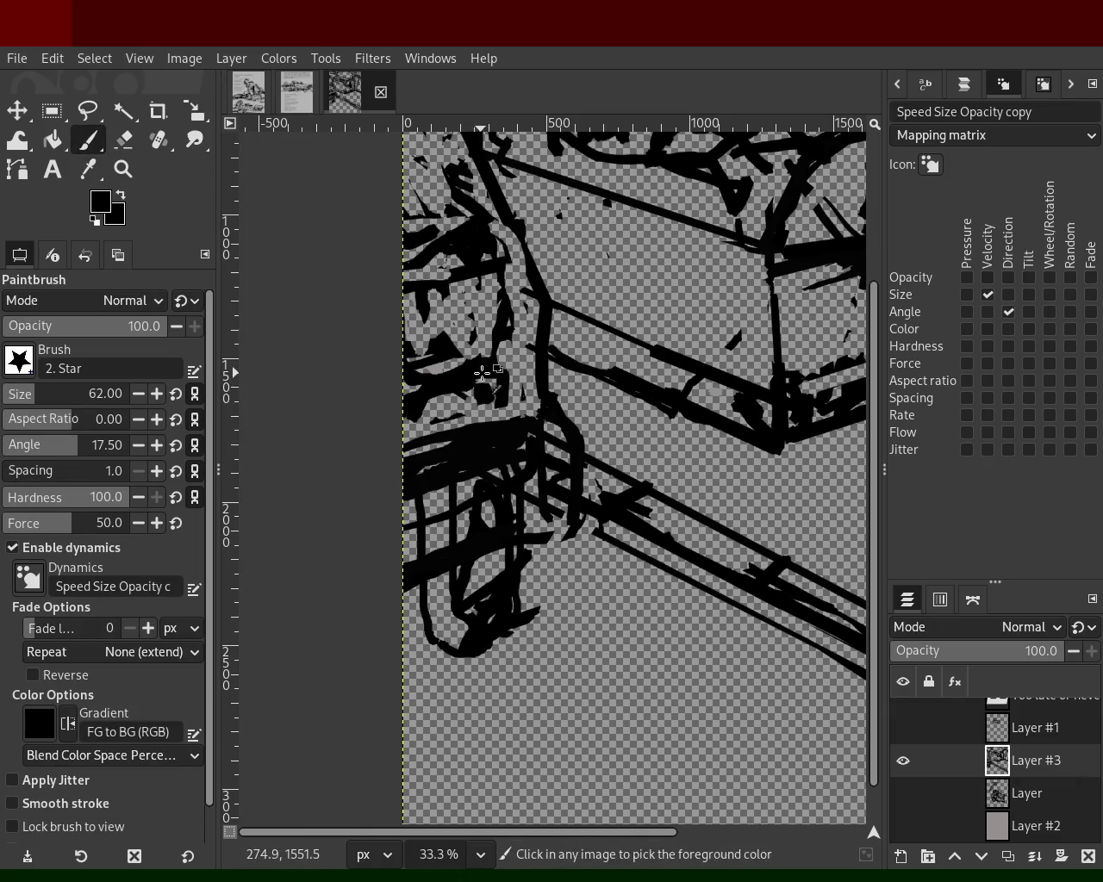
pyautogui.moveTo(494, 326)
pyautogui.mouseDown()
pyautogui.moveTo(460, 324)
pyautogui.moveTo(443, 301)
pyautogui.mouseUp()
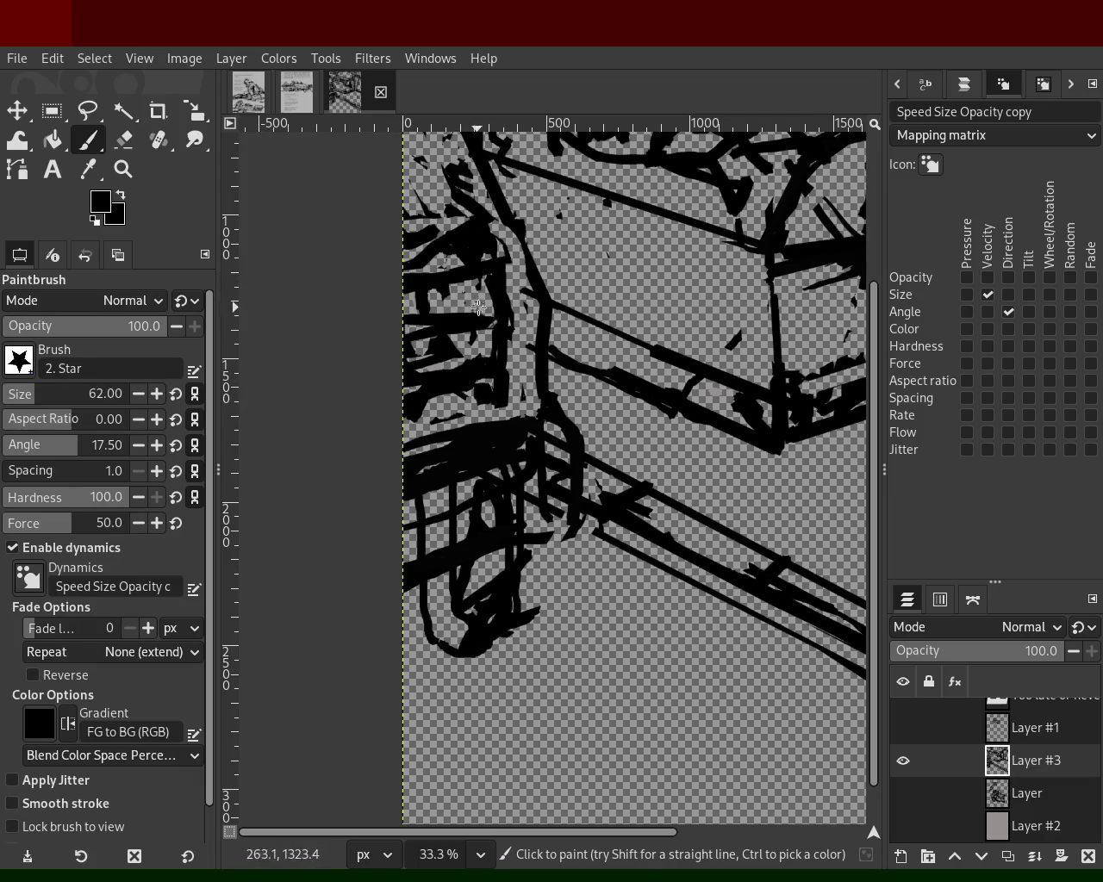
pyautogui.moveTo(477, 307); pyautogui.dragTo(413, 303)
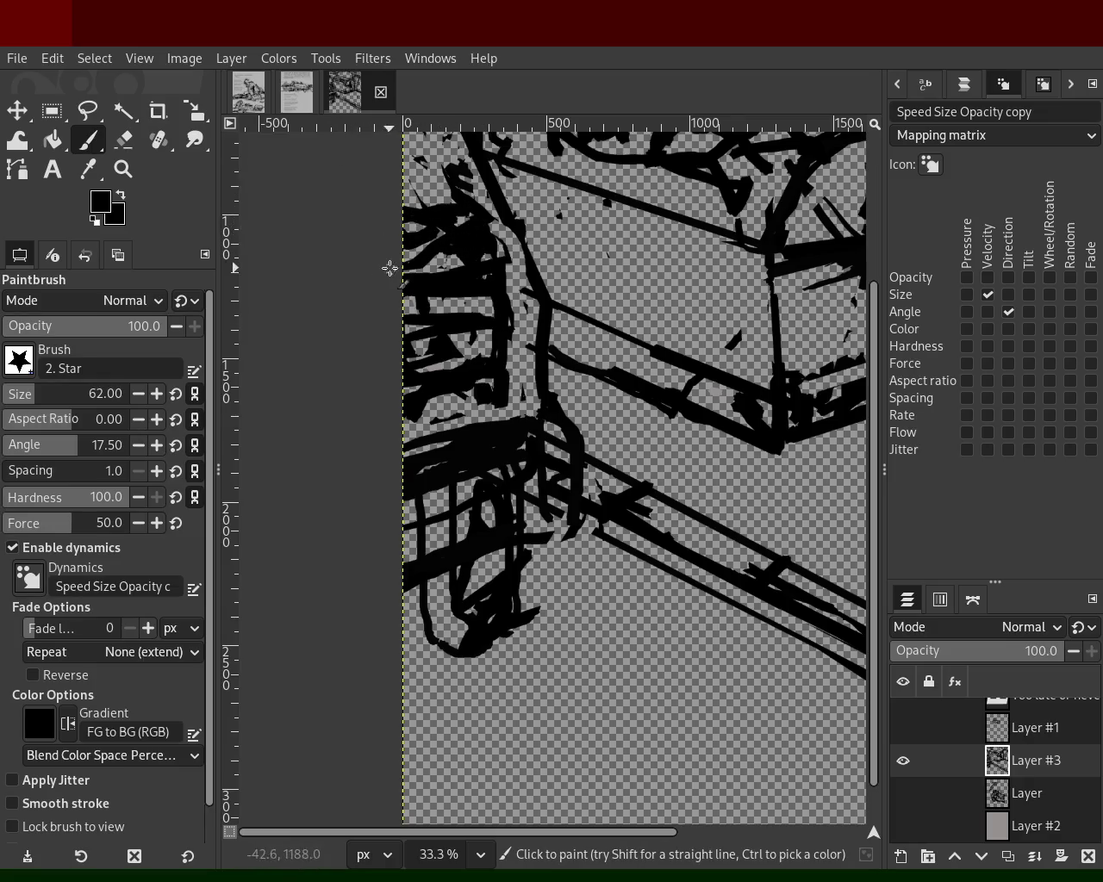
# - Zoom the view back out to 25%
pyautogui.click(134, 171)
pyautogui.scroll(-1, 428, 392)
pyautogui.scroll(-3, 428, 392)
pyautogui.scroll(2, 428, 392)
pyautogui.scroll(-1, 428, 392)
pyautogui.scroll(2, 428, 392)
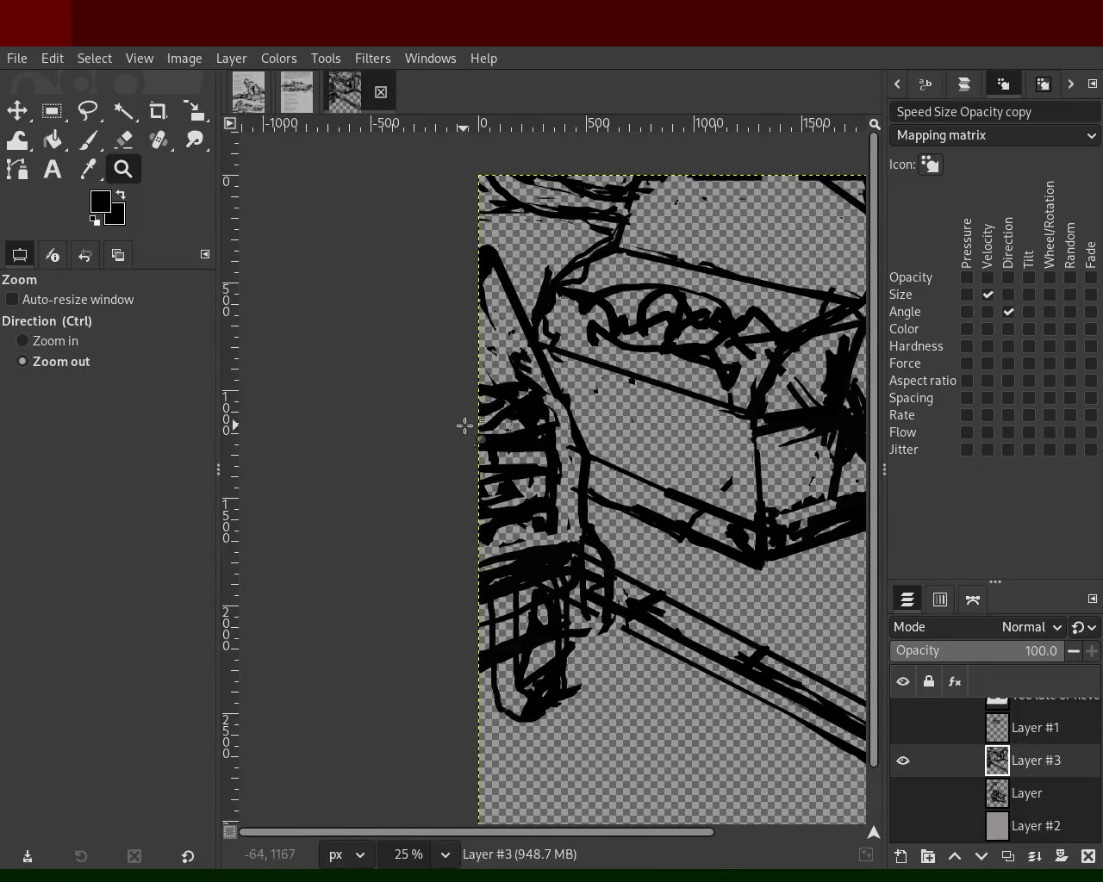
# - Draw straight ink lines along the rail and the front edge, undoing a misplaced set
pyautogui.scroll(1, 439, 380)
pyautogui.click(87, 139)
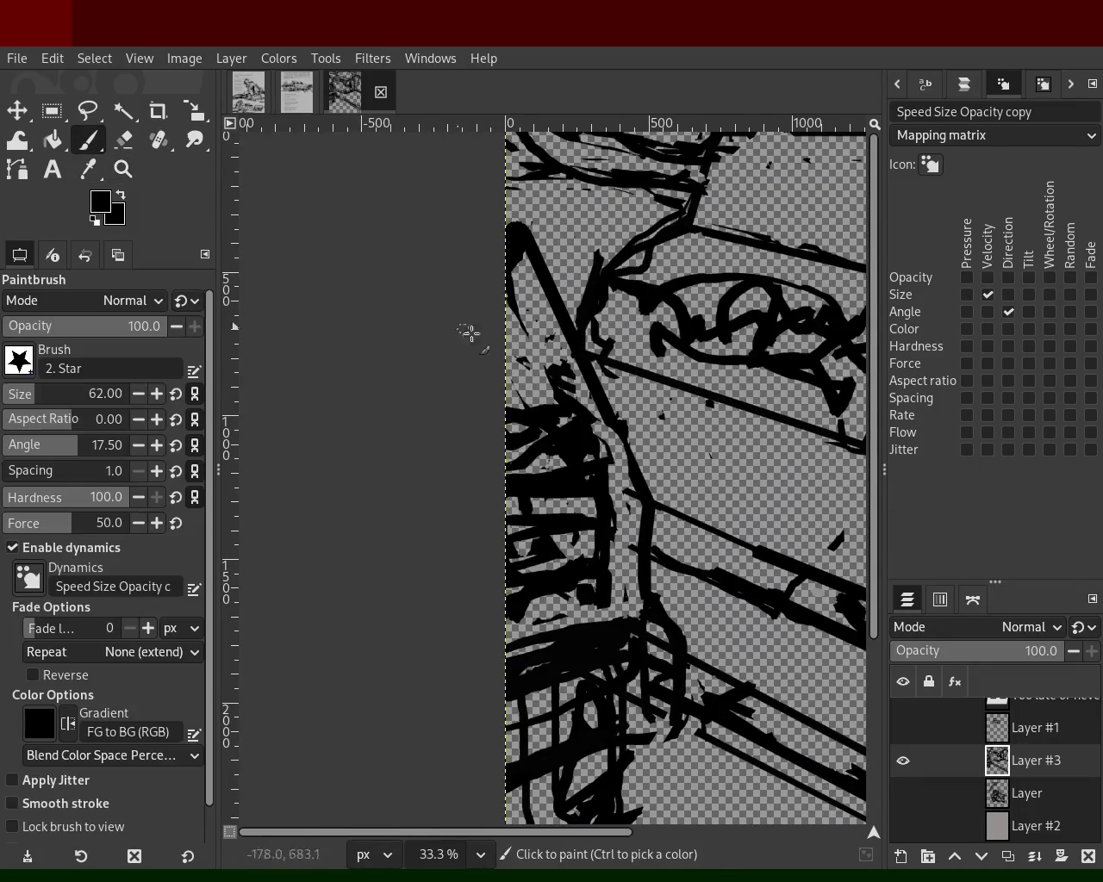
pyautogui.keyDown('shift'); pyautogui.click(667, 494); pyautogui.keyUp('shift')
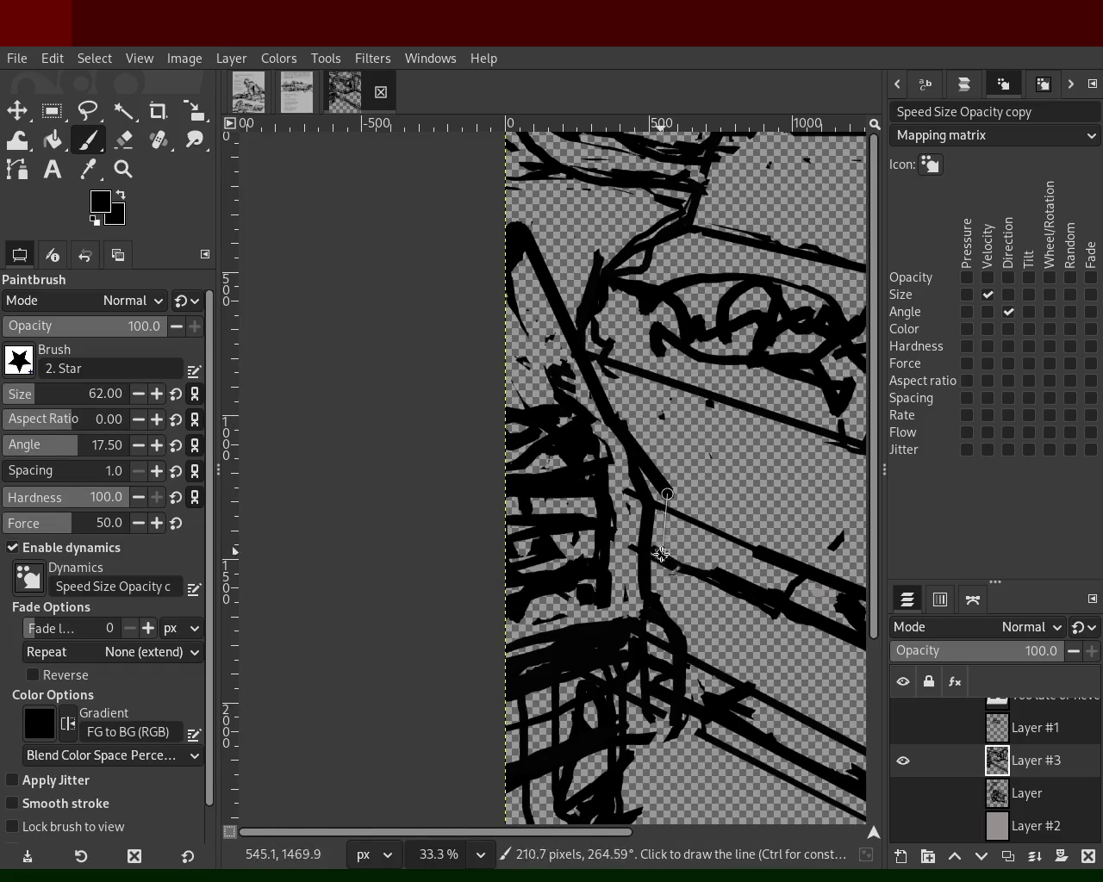
pyautogui.keyDown('shift'); pyautogui.click(647, 608); pyautogui.keyUp('shift')
pyautogui.keyDown('shift'); pyautogui.click(688, 678); pyautogui.keyUp('shift')
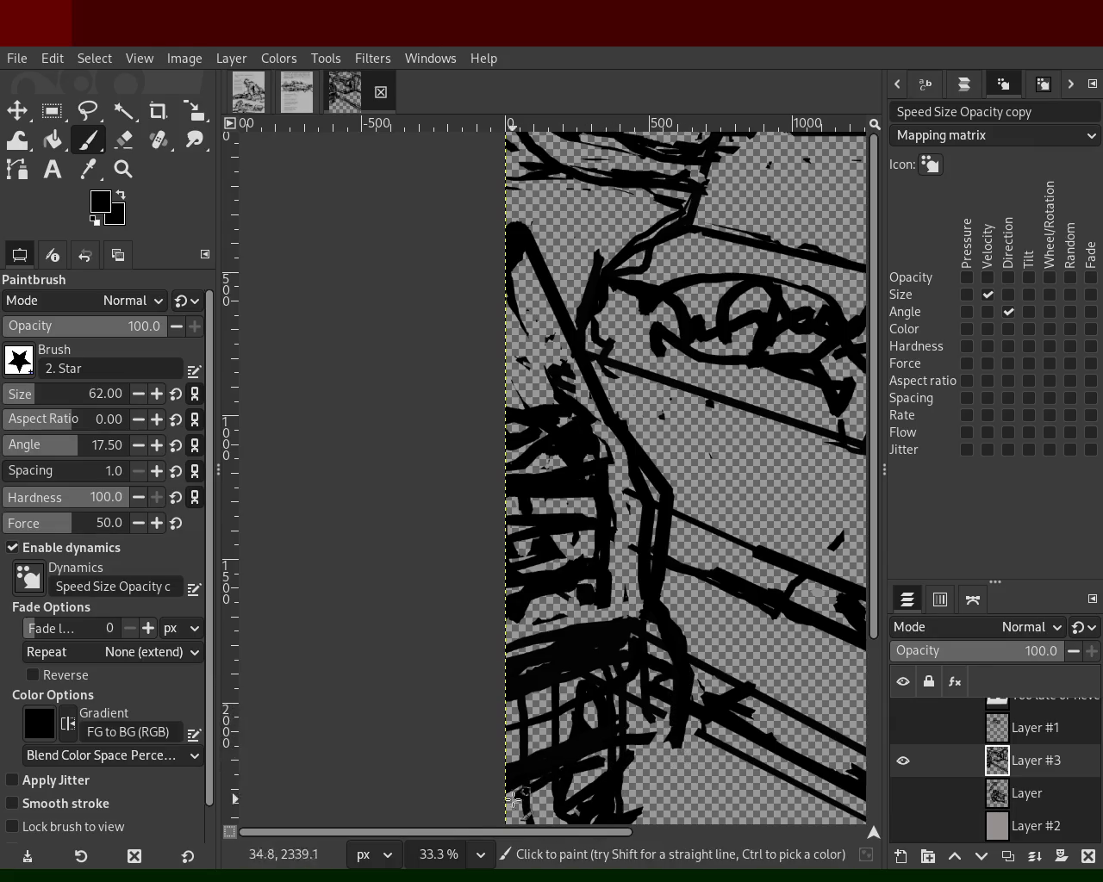
pyautogui.press('ctrl')
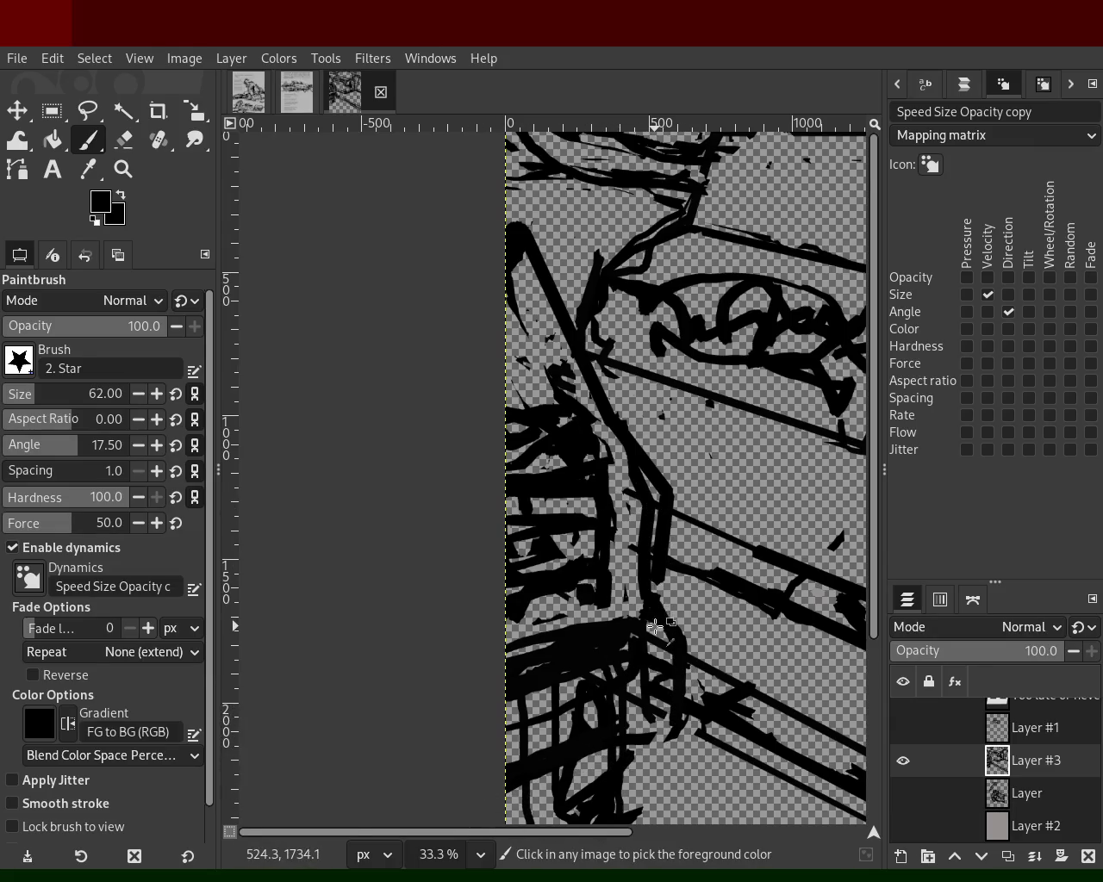
pyautogui.hotkey('ctrl', 'z')
pyautogui.hotkey('ctrl', 'z')
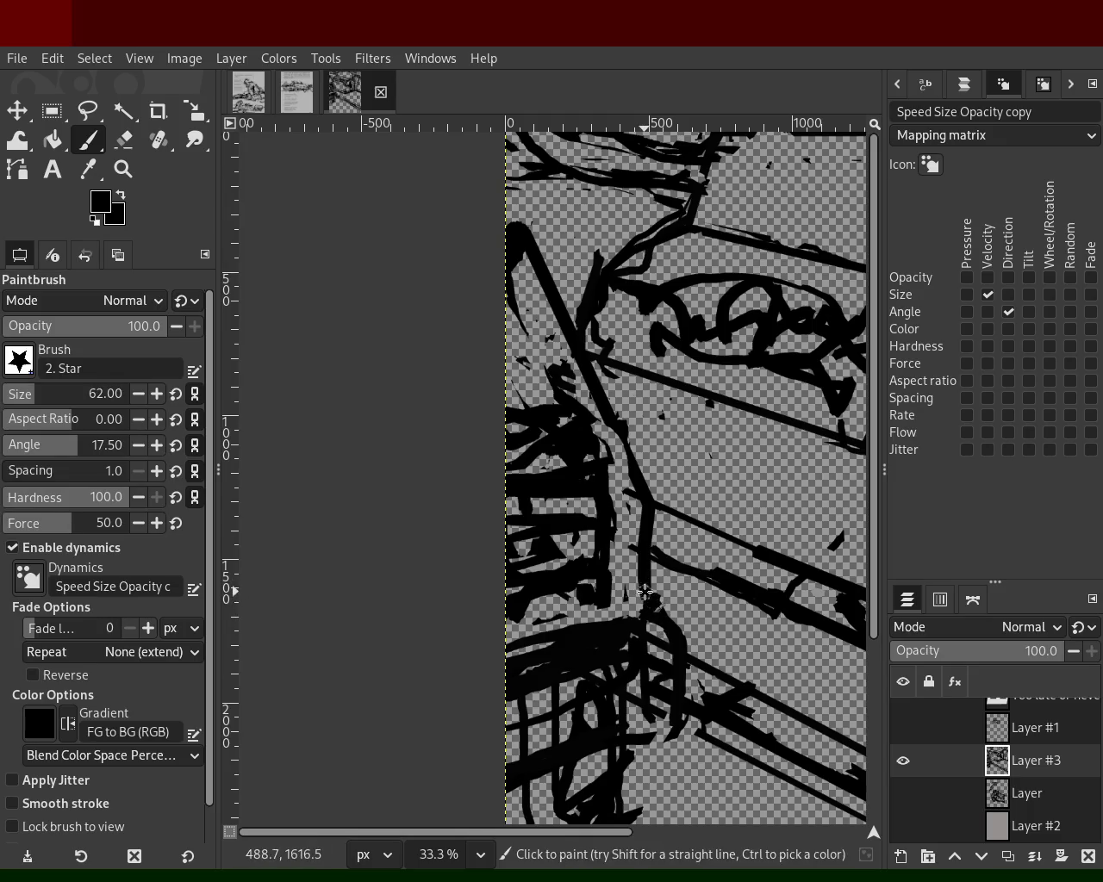
pyautogui.keyDown('shift'); pyautogui.click(619, 436); pyautogui.keyUp('shift')
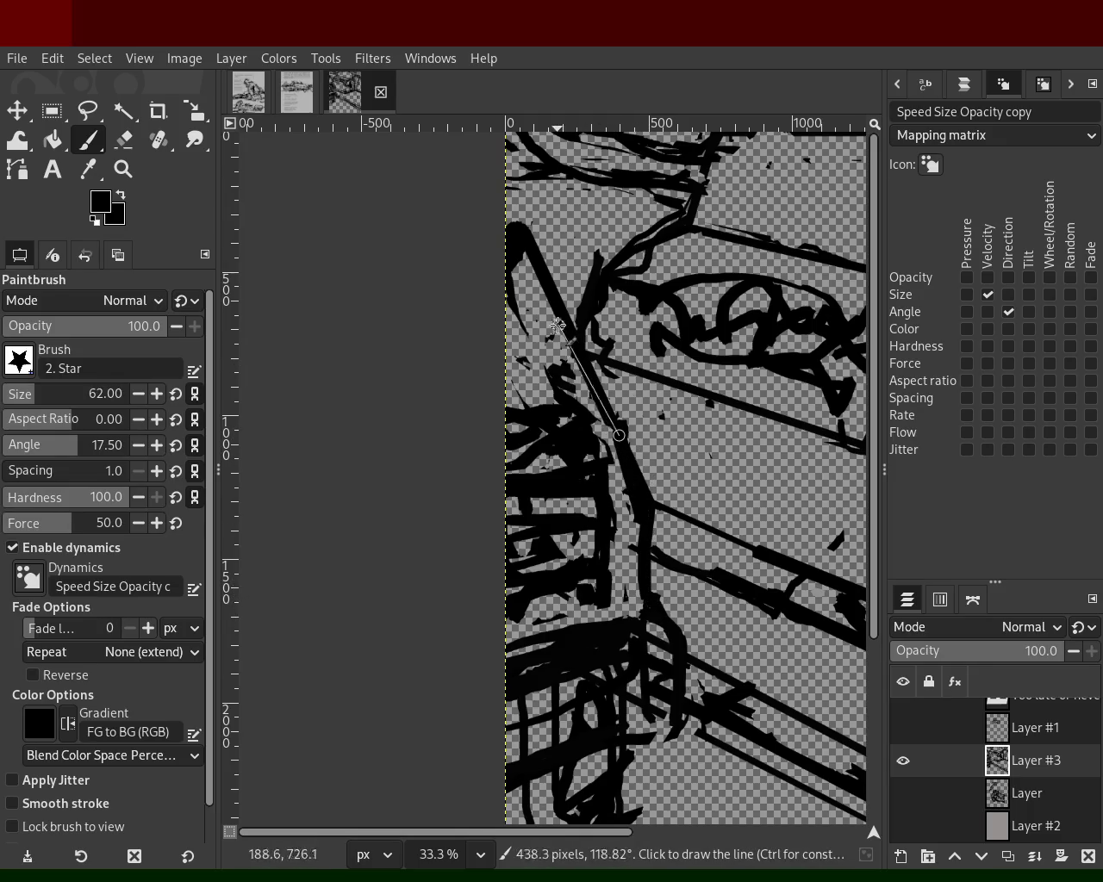
pyautogui.keyDown('shift'); pyautogui.click(517, 277); pyautogui.keyUp('shift')
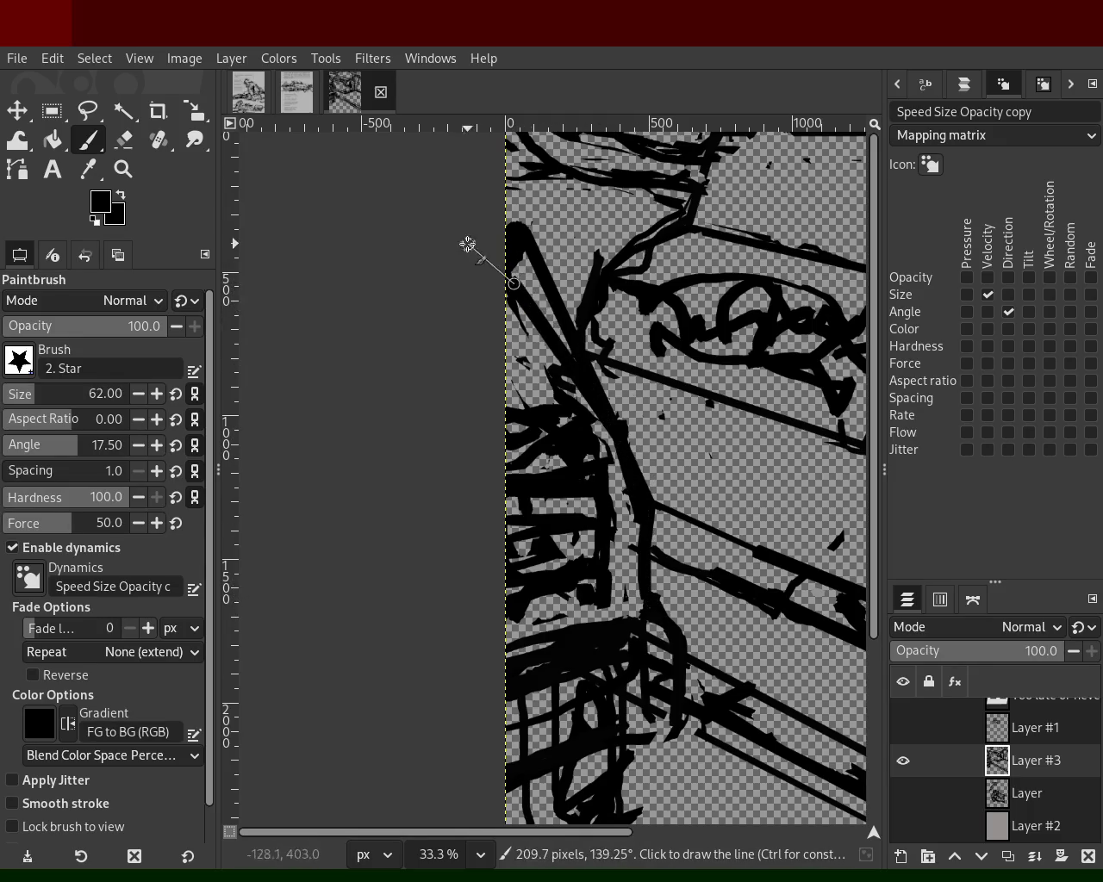
# - Erase stray strokes near the left edge and lower rails, undoing over-erasure
pyautogui.click(126, 146)
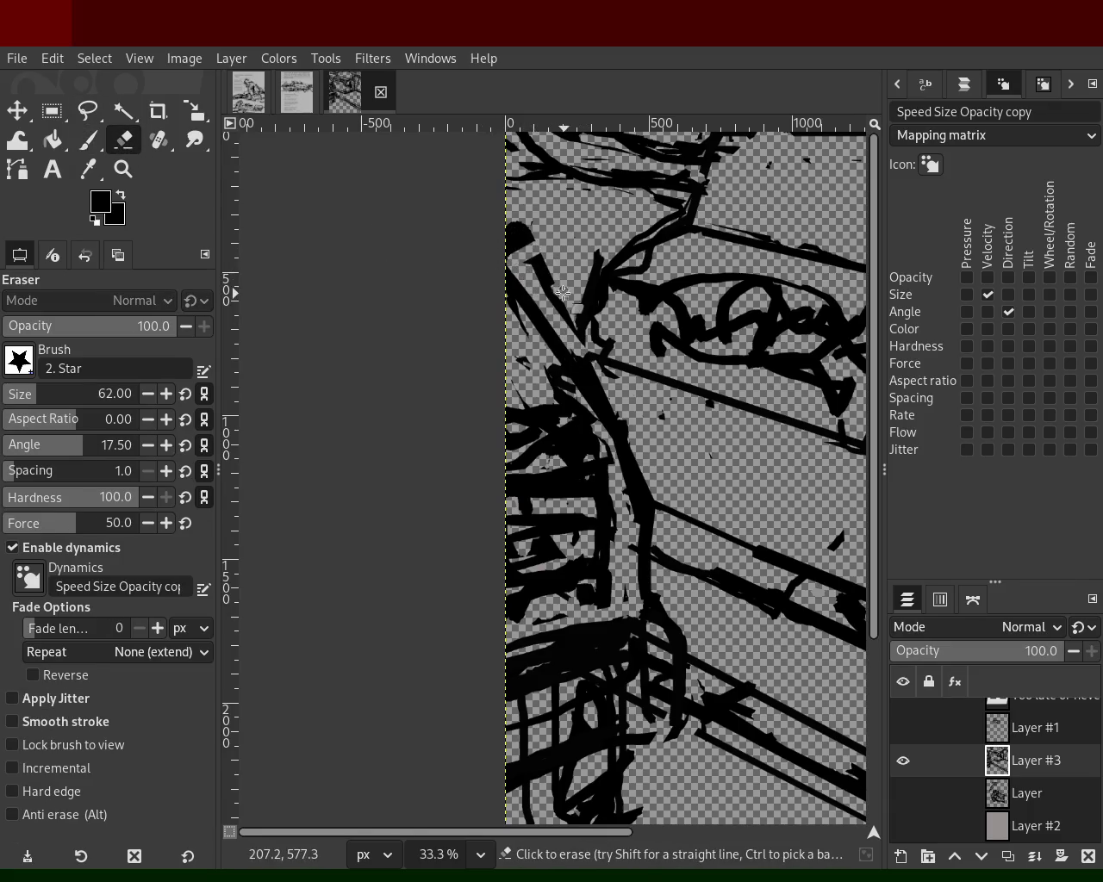
pyautogui.moveTo(564, 293); pyautogui.dragTo(399, 245)
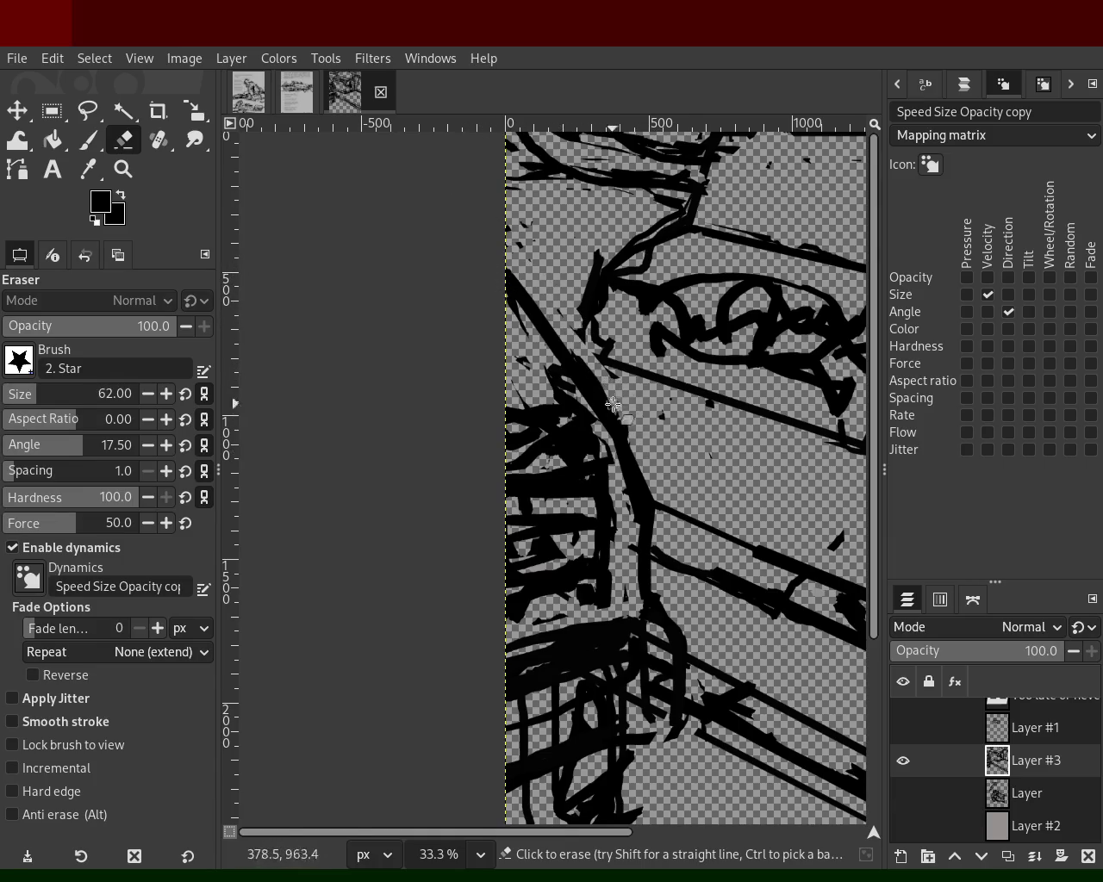
pyautogui.keyDown('shift'); pyautogui.click(631, 508); pyautogui.keyUp('shift')
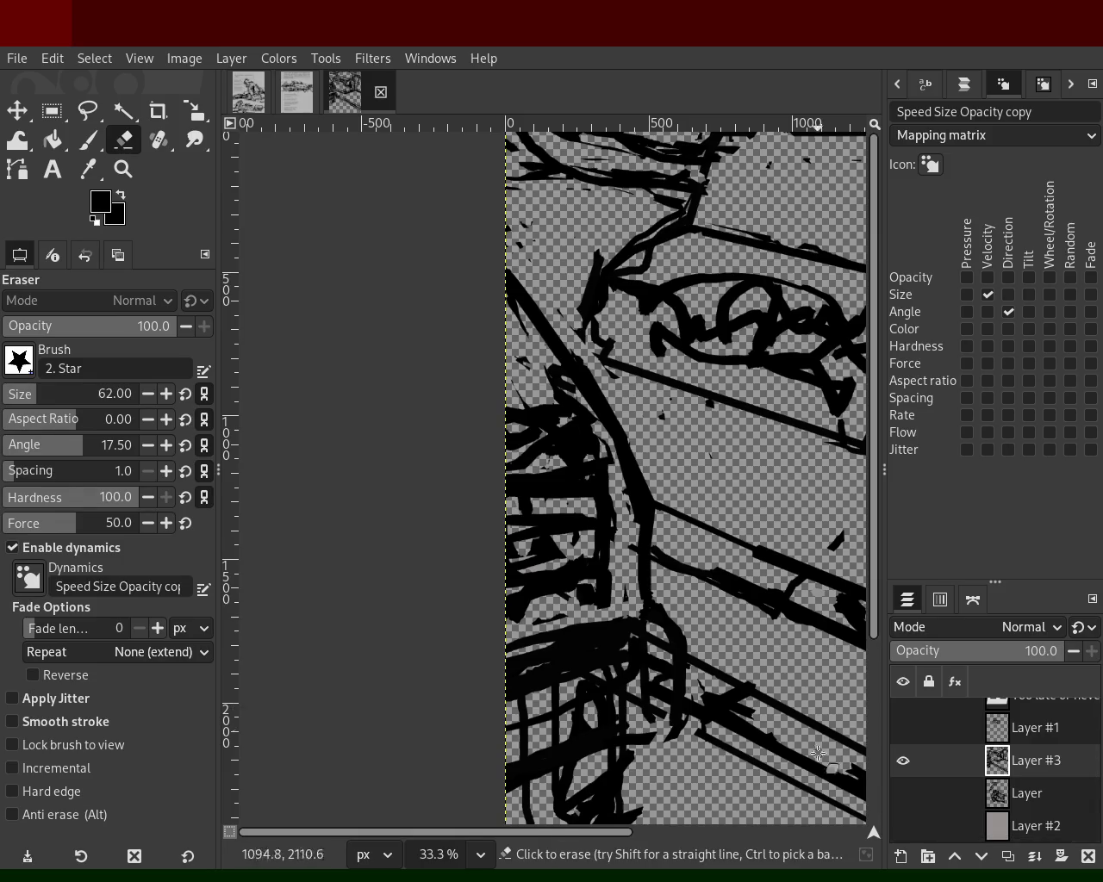
pyautogui.moveTo(636, 717)
pyautogui.mouseDown()
pyautogui.moveTo(619, 758)
pyautogui.moveTo(637, 732)
pyautogui.moveTo(586, 717)
pyautogui.mouseUp()
pyautogui.hotkey('ctrl', 'z')
pyautogui.hotkey('ctrl', 'z')
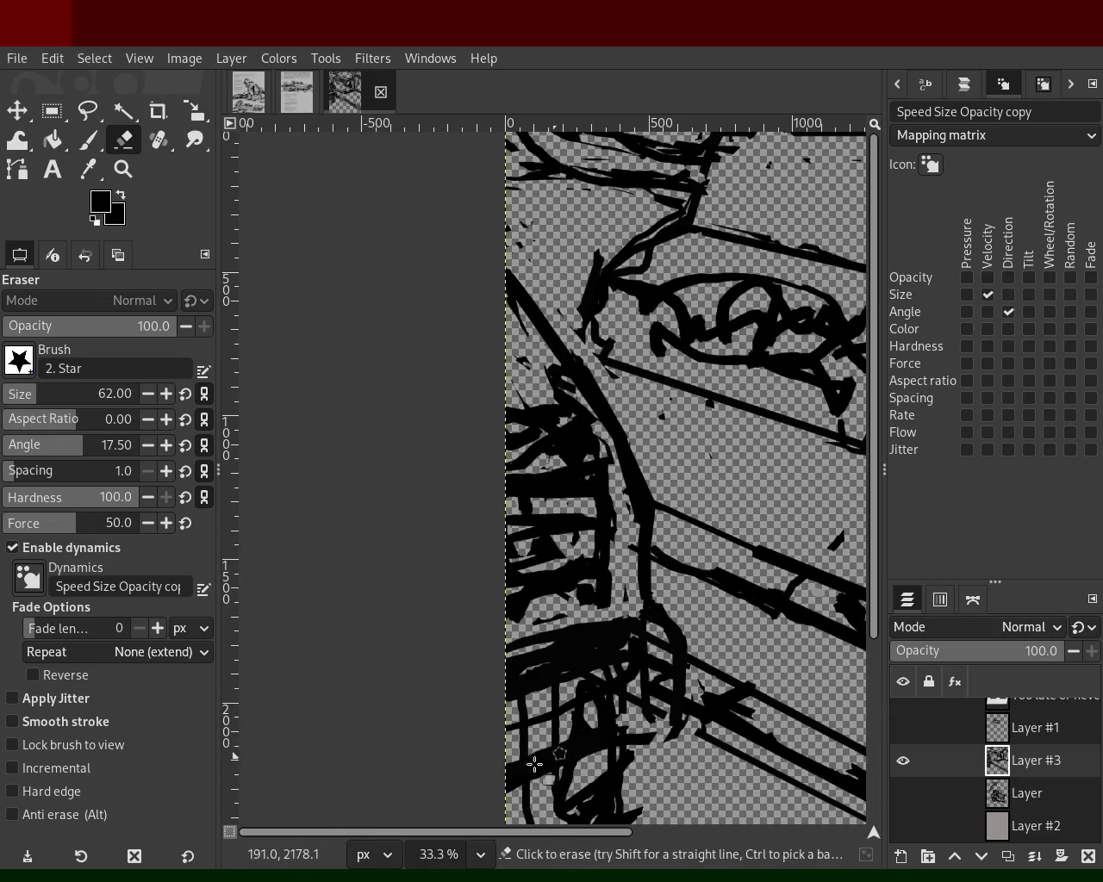
pyautogui.hotkey('ctrl', 'z')
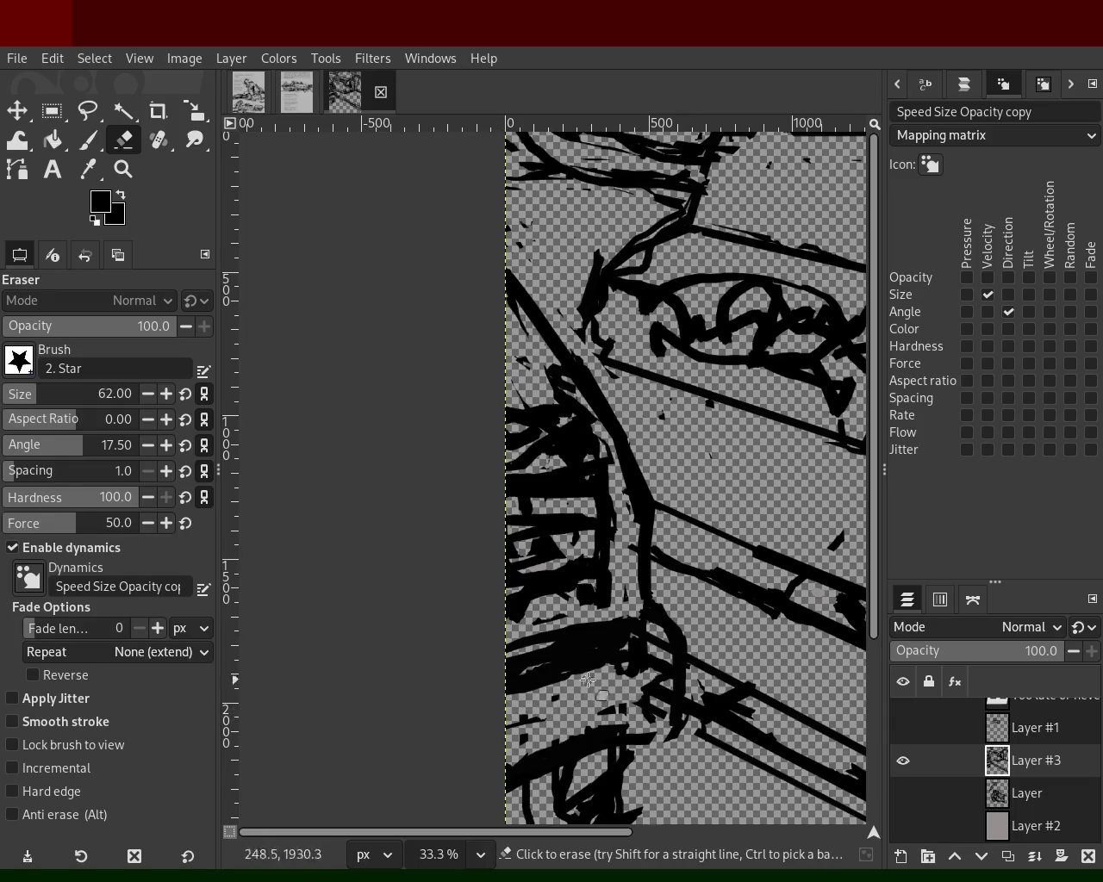
pyautogui.moveTo(659, 657)
pyautogui.mouseDown()
pyautogui.moveTo(665, 691)
pyautogui.moveTo(591, 669)
pyautogui.mouseUp()
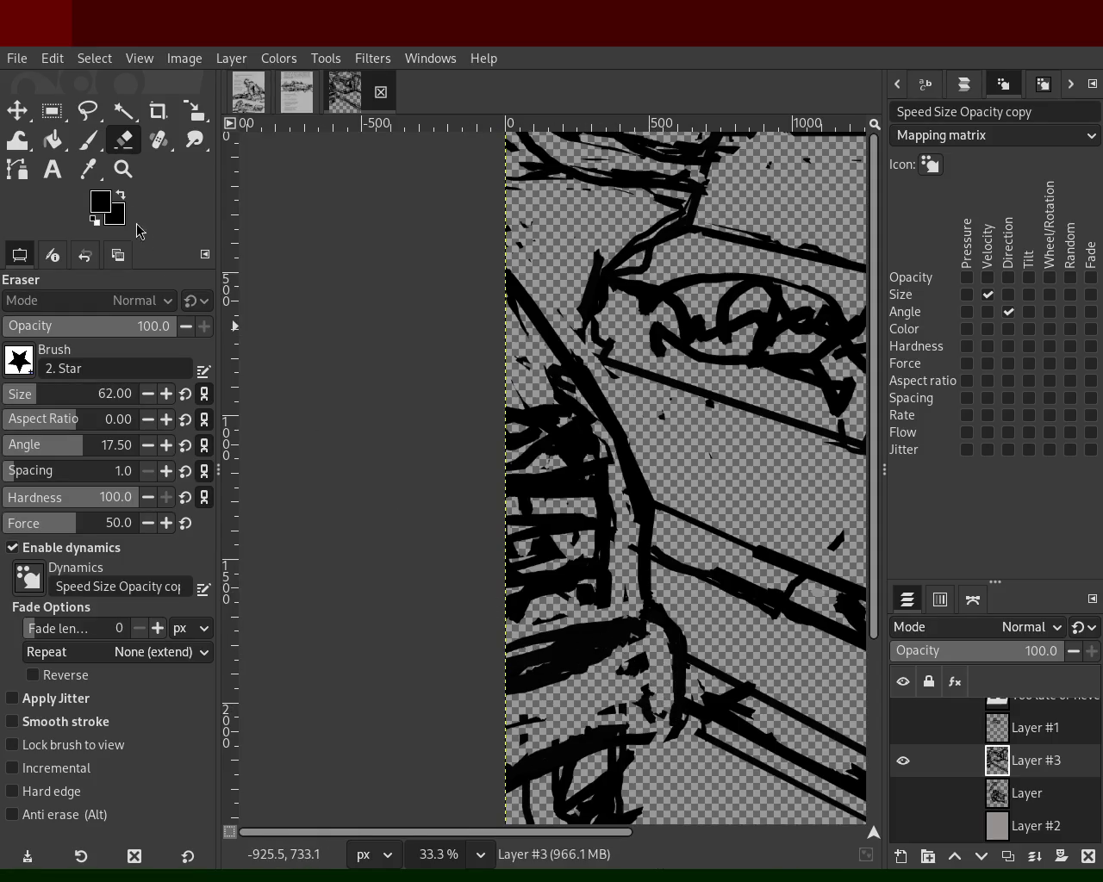
# - Touch up the dark shape near the lower rails with paint, undoing the last stroke
pyautogui.click(87, 140)
pyautogui.moveTo(608, 638)
pyautogui.mouseDown()
pyautogui.moveTo(599, 662)
pyautogui.moveTo(666, 628)
pyautogui.mouseUp()
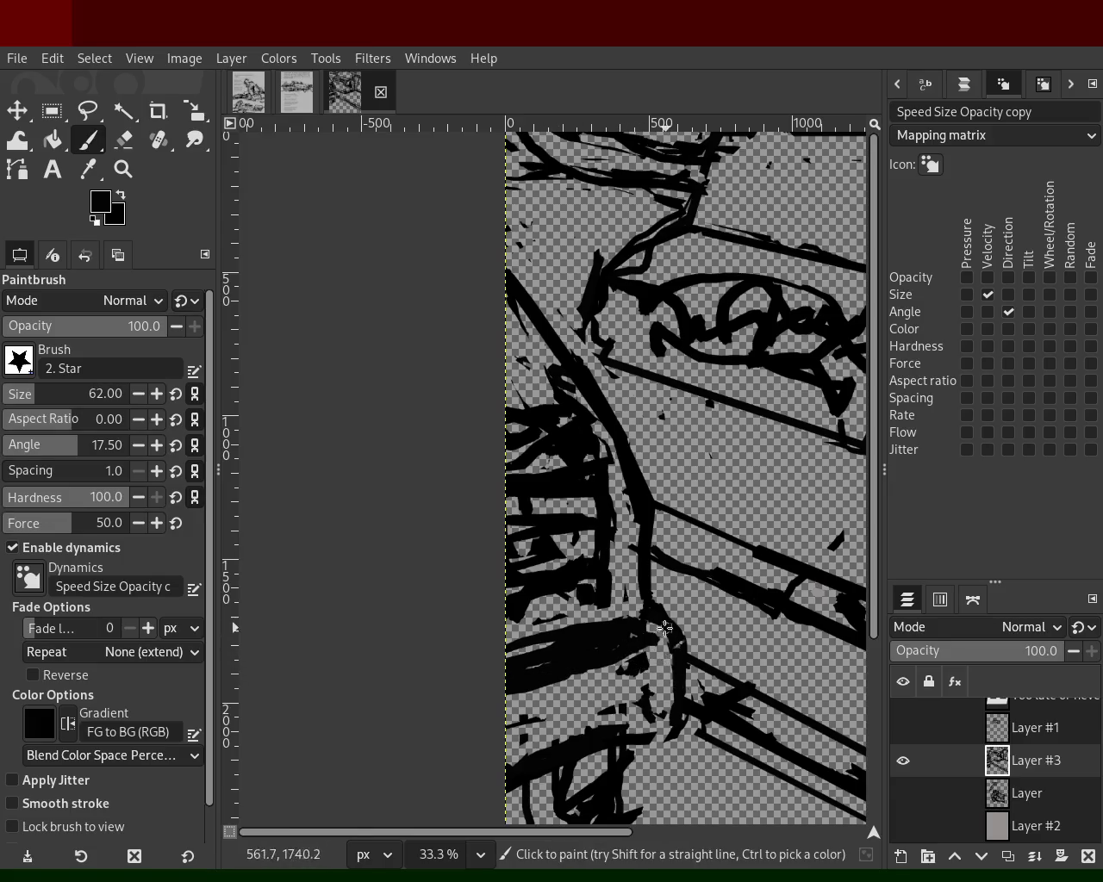
pyautogui.moveTo(685, 720); pyautogui.dragTo(479, 779)
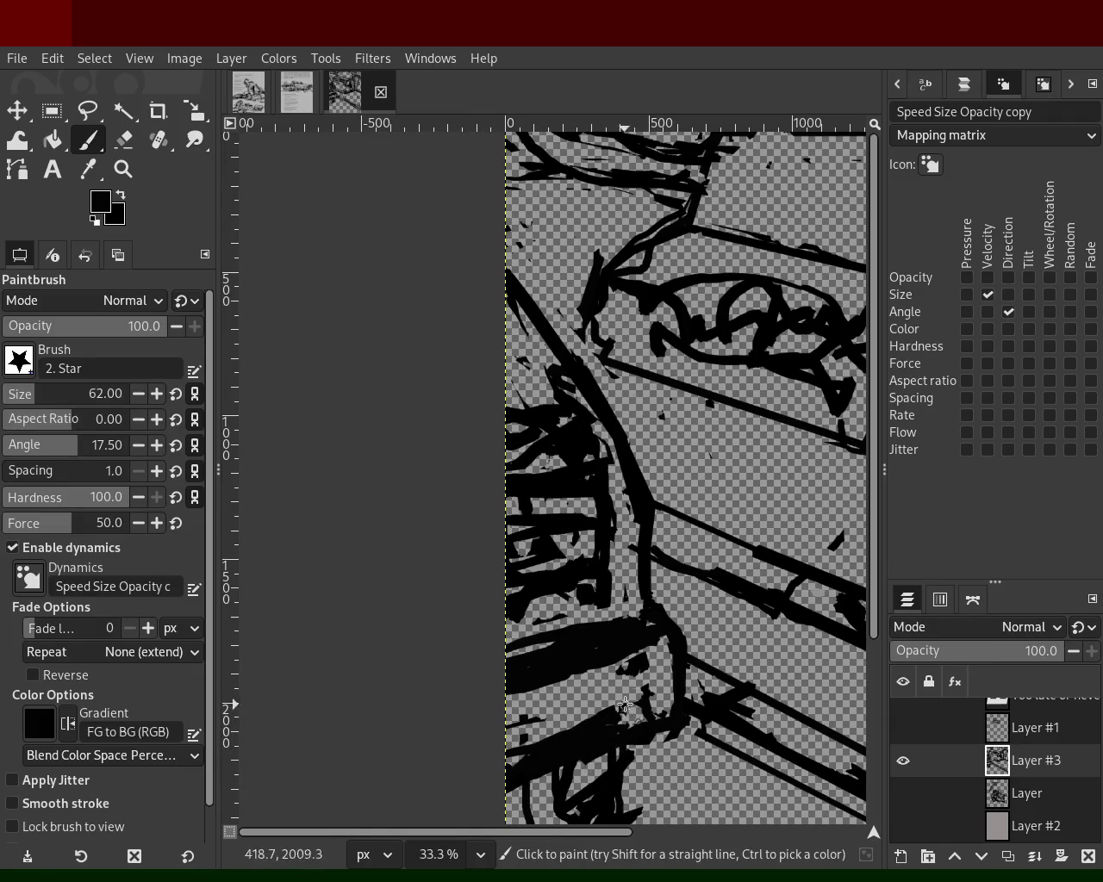
pyautogui.hotkey('ctrl', 'z')
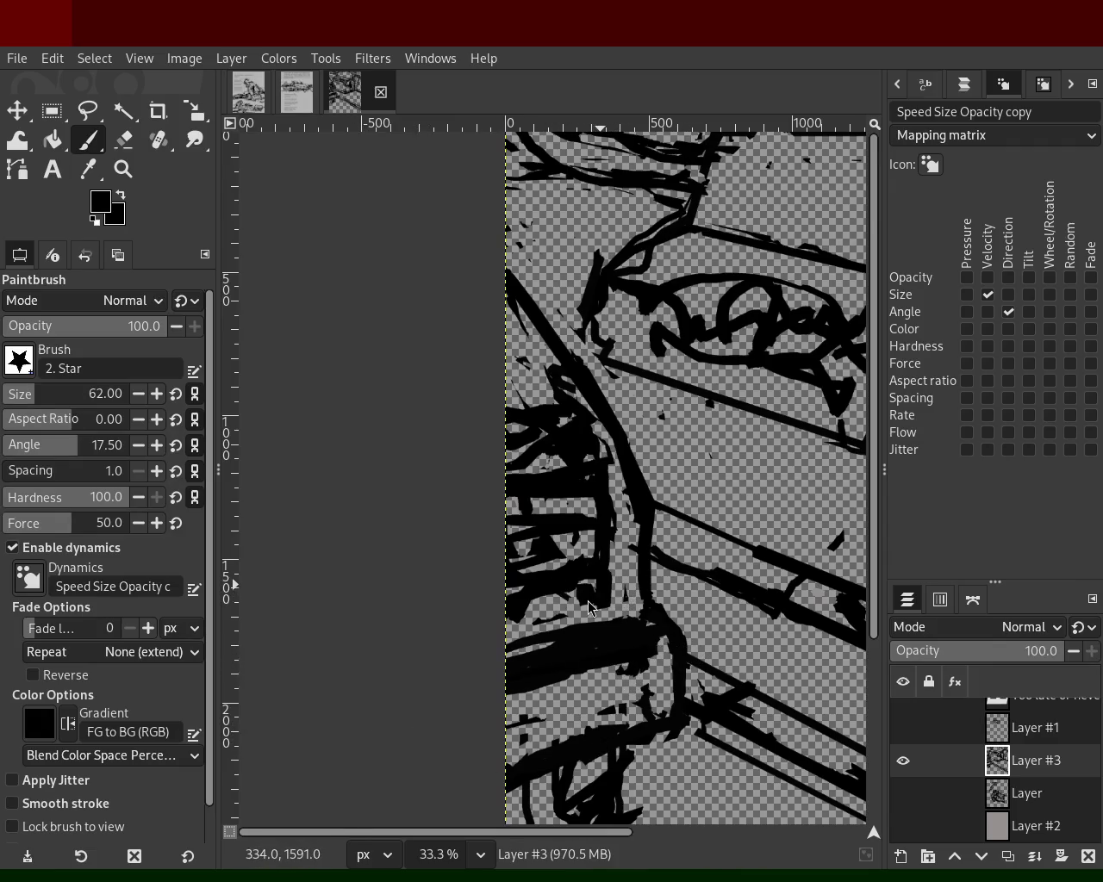
# - Erase stray strokes along the joint line with straight eraser segments
pyautogui.press('ctrl')
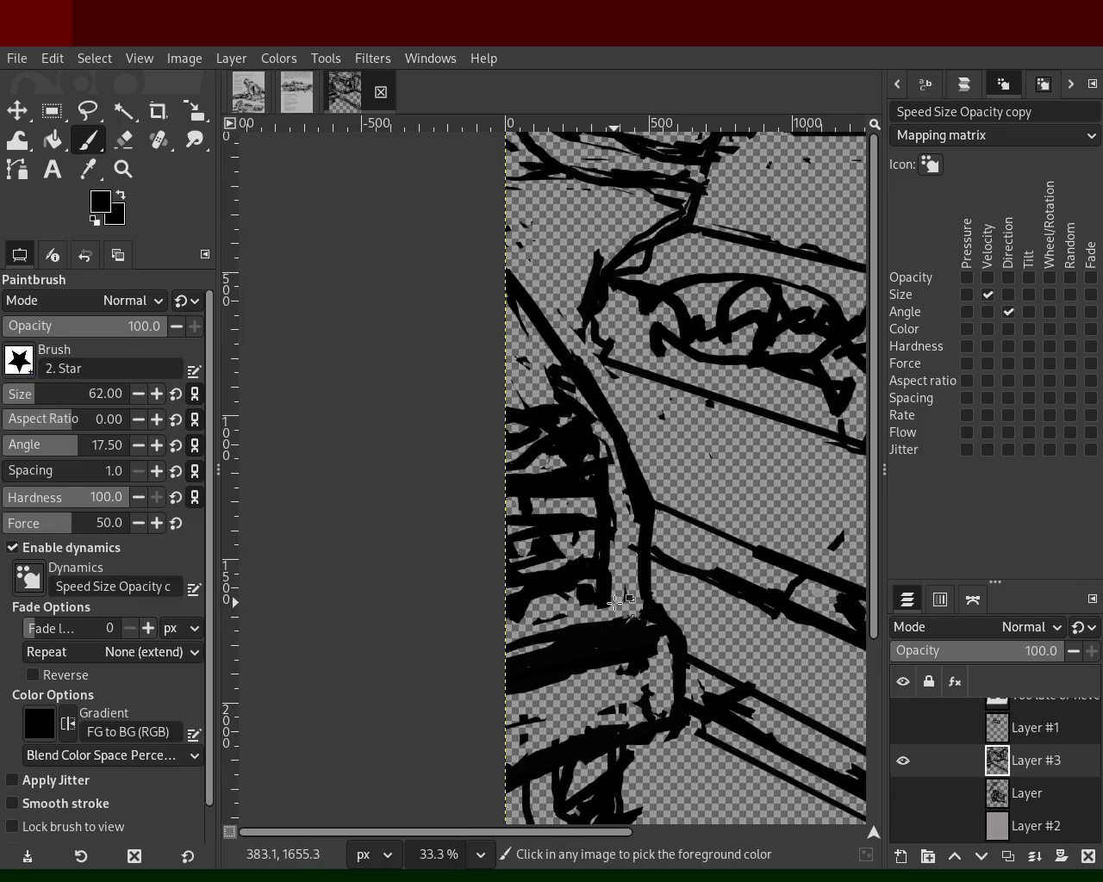
pyautogui.hotkey('shift', 'e')
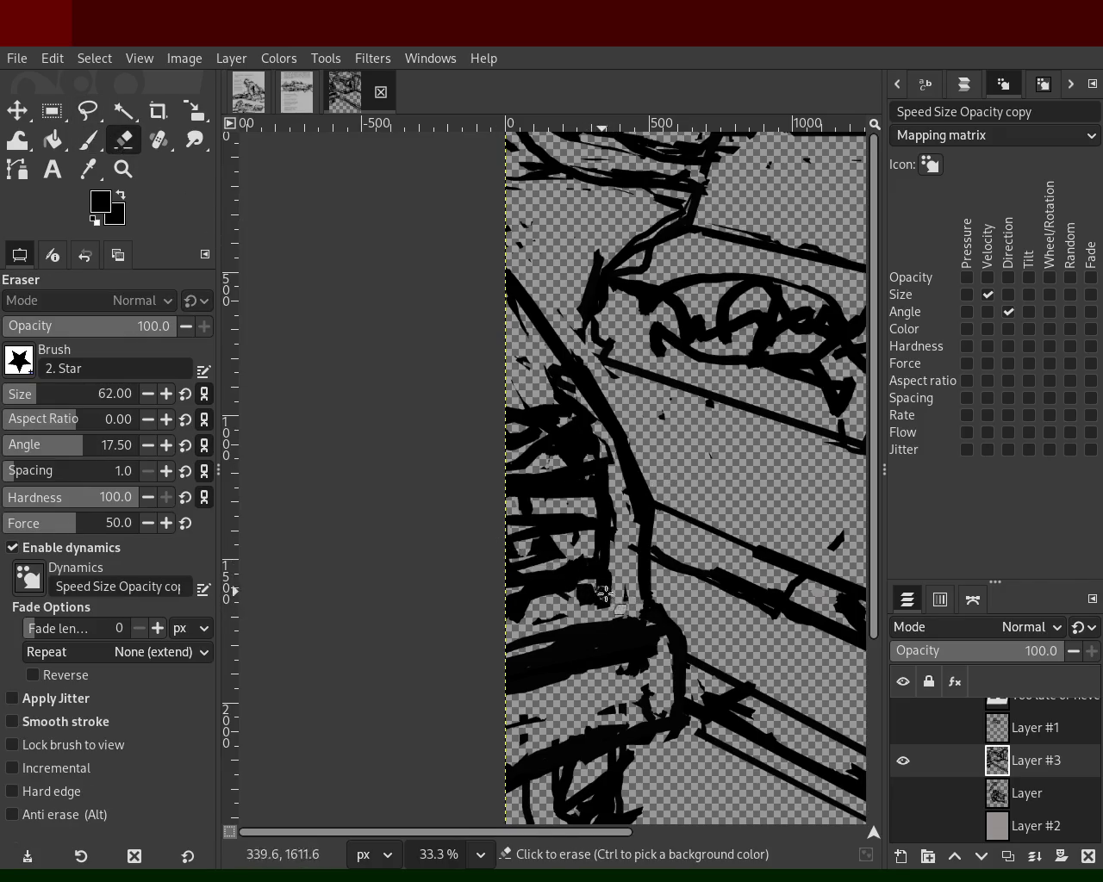
pyautogui.keyDown('shift'); pyautogui.click(620, 610); pyautogui.keyUp('shift')
pyautogui.keyDown('shift'); pyautogui.click(614, 455); pyautogui.keyUp('shift')
pyautogui.keyDown('shift'); pyautogui.click(560, 382); pyautogui.keyUp('shift')
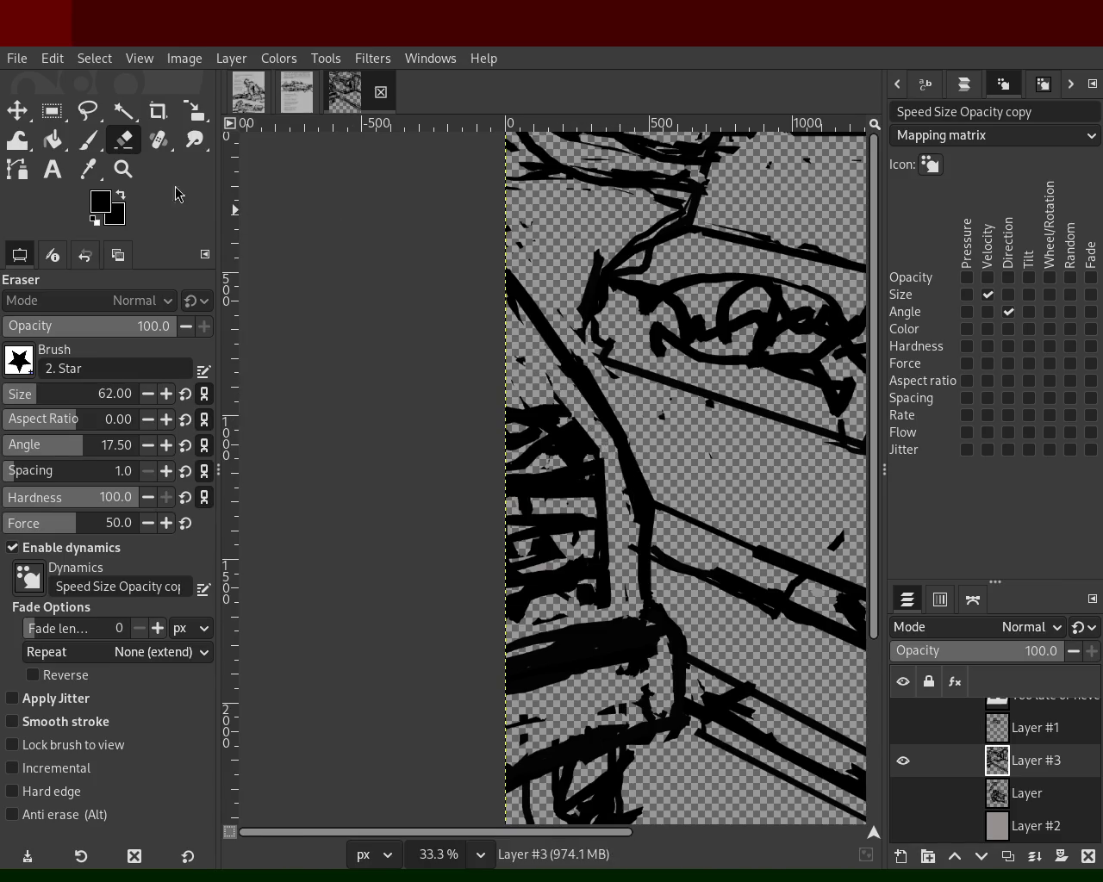
# - Paint a thick vertical joint line, fill the gap beside it, and erase a horizontal ink strip
pyautogui.click(90, 141)
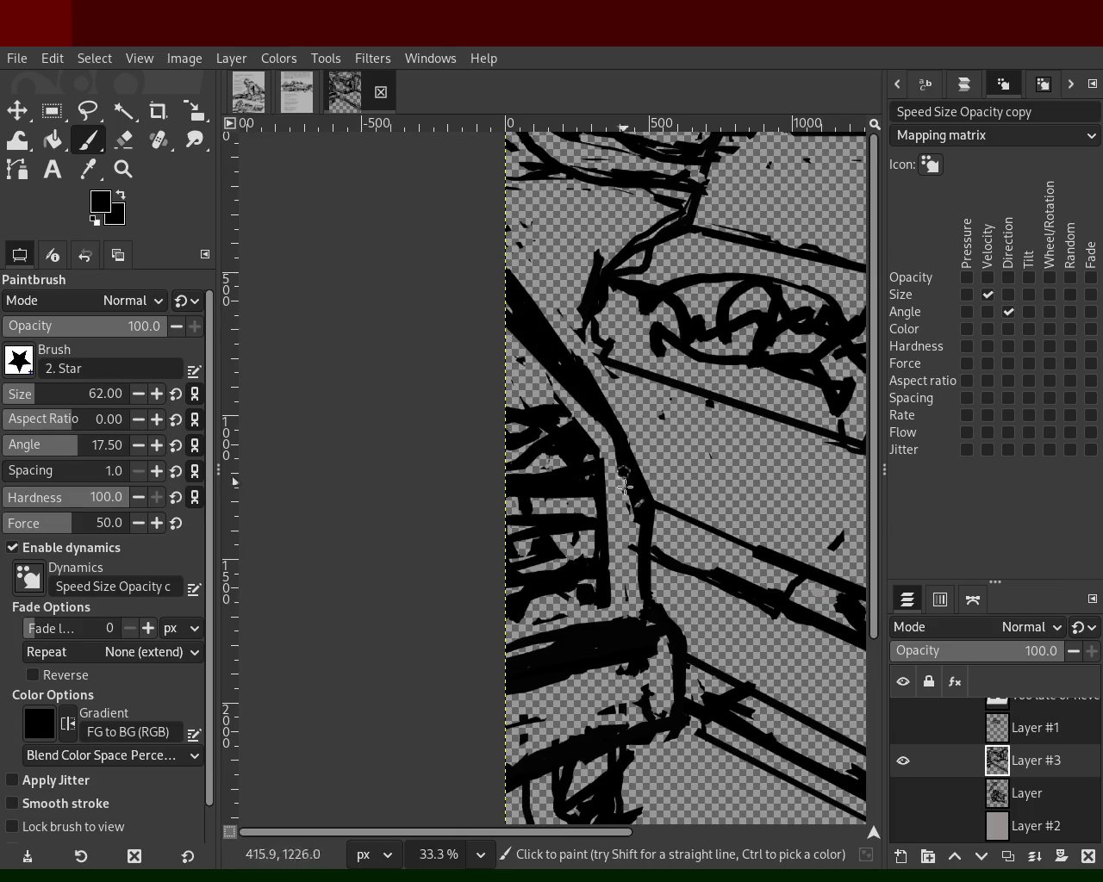
pyautogui.keyDown('shift'); pyautogui.click(608, 532); pyautogui.keyUp('shift')
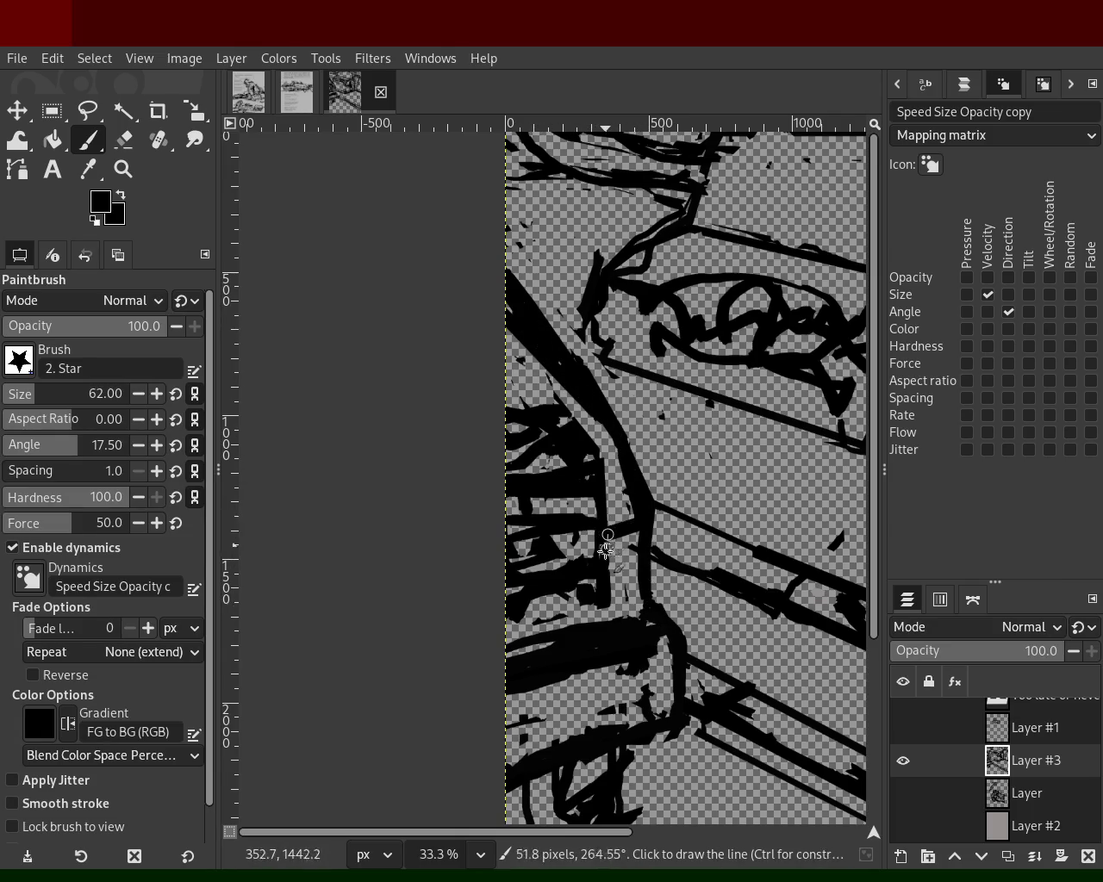
pyautogui.keyDown('shift'); pyautogui.click(612, 630); pyautogui.keyUp('shift')
pyautogui.keyDown('shift'); pyautogui.click(624, 529); pyautogui.keyUp('shift')
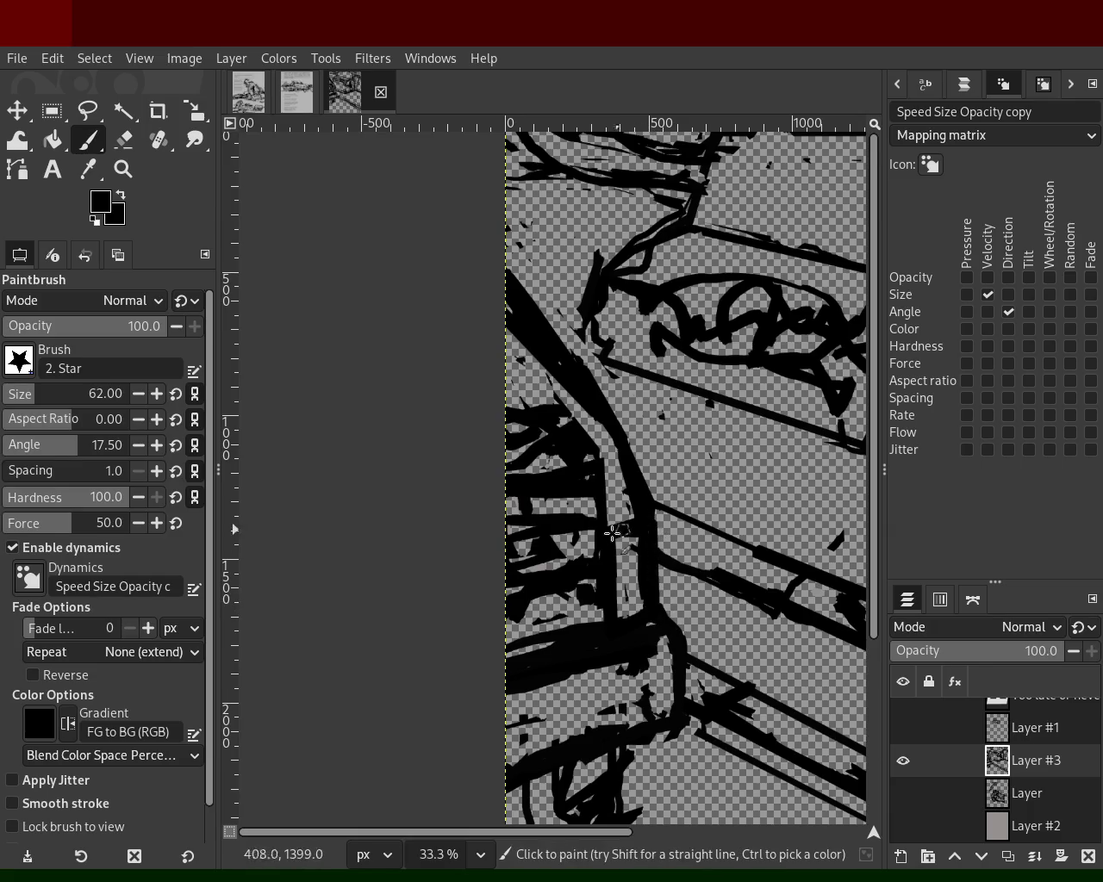
pyautogui.keyDown('shift'); pyautogui.click(657, 611); pyautogui.keyUp('shift')
pyautogui.keyDown('shift'); pyautogui.click(613, 628); pyautogui.keyUp('shift')
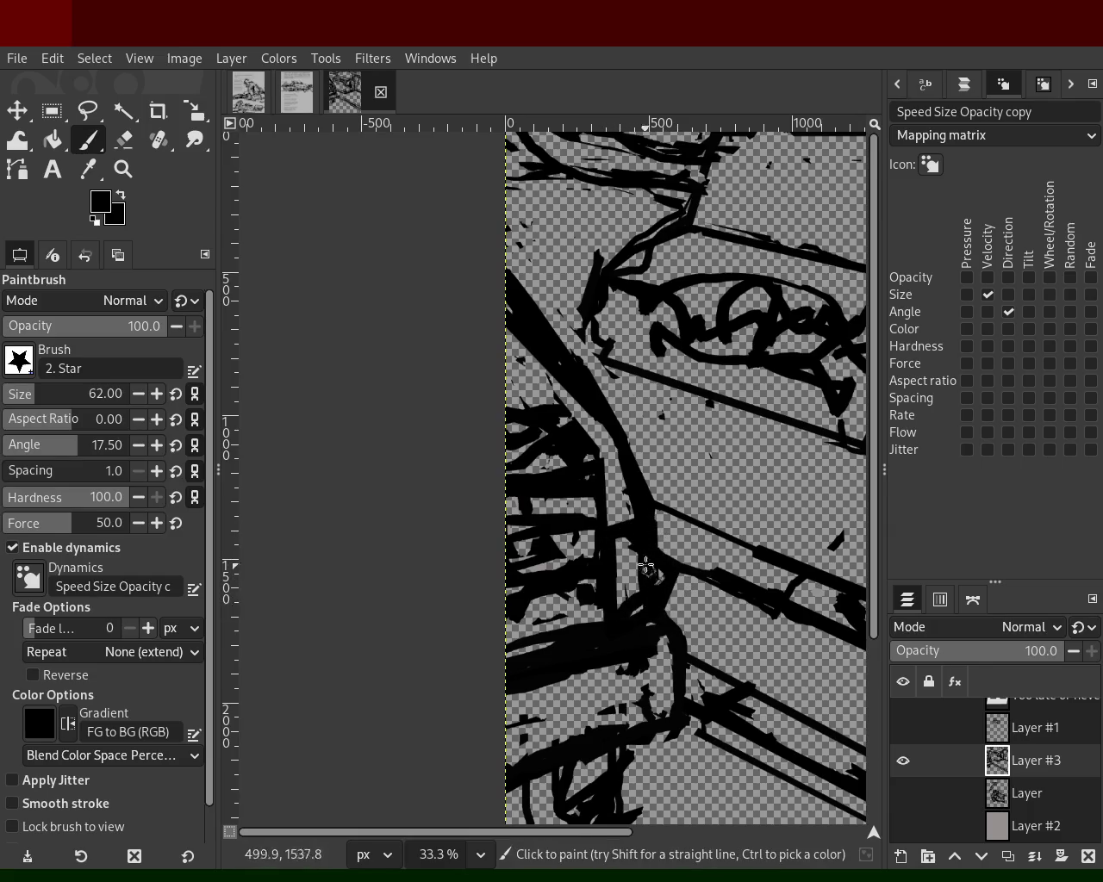
pyautogui.moveTo(640, 551); pyautogui.dragTo(638, 593)
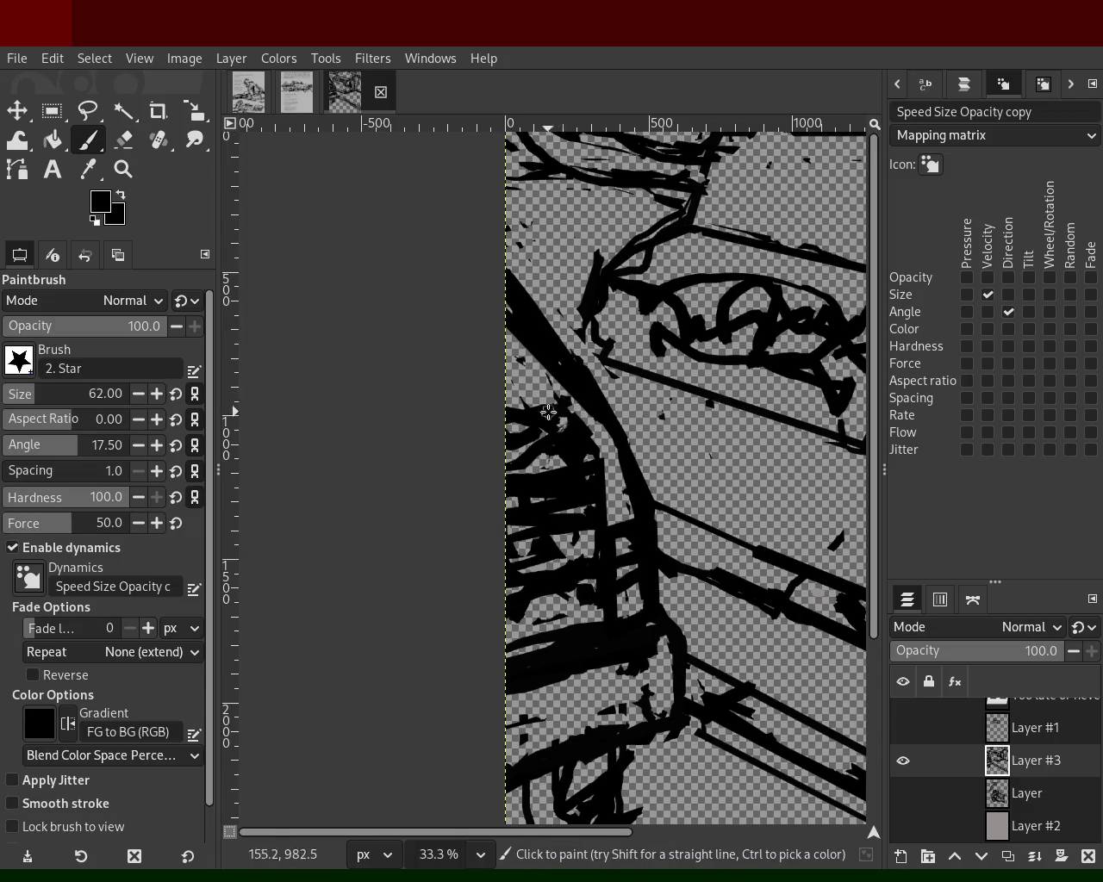
pyautogui.hotkey('shift', 'e')
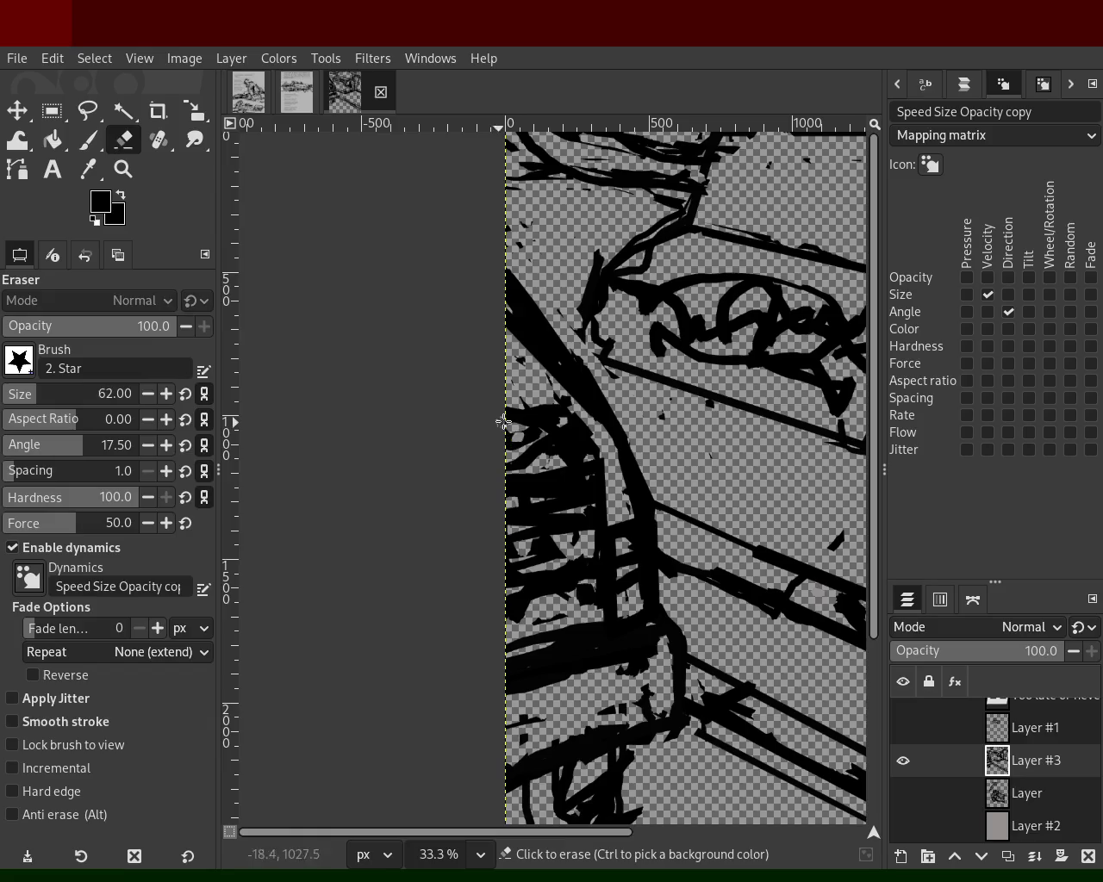
pyautogui.moveTo(465, 414); pyautogui.dragTo(549, 413)
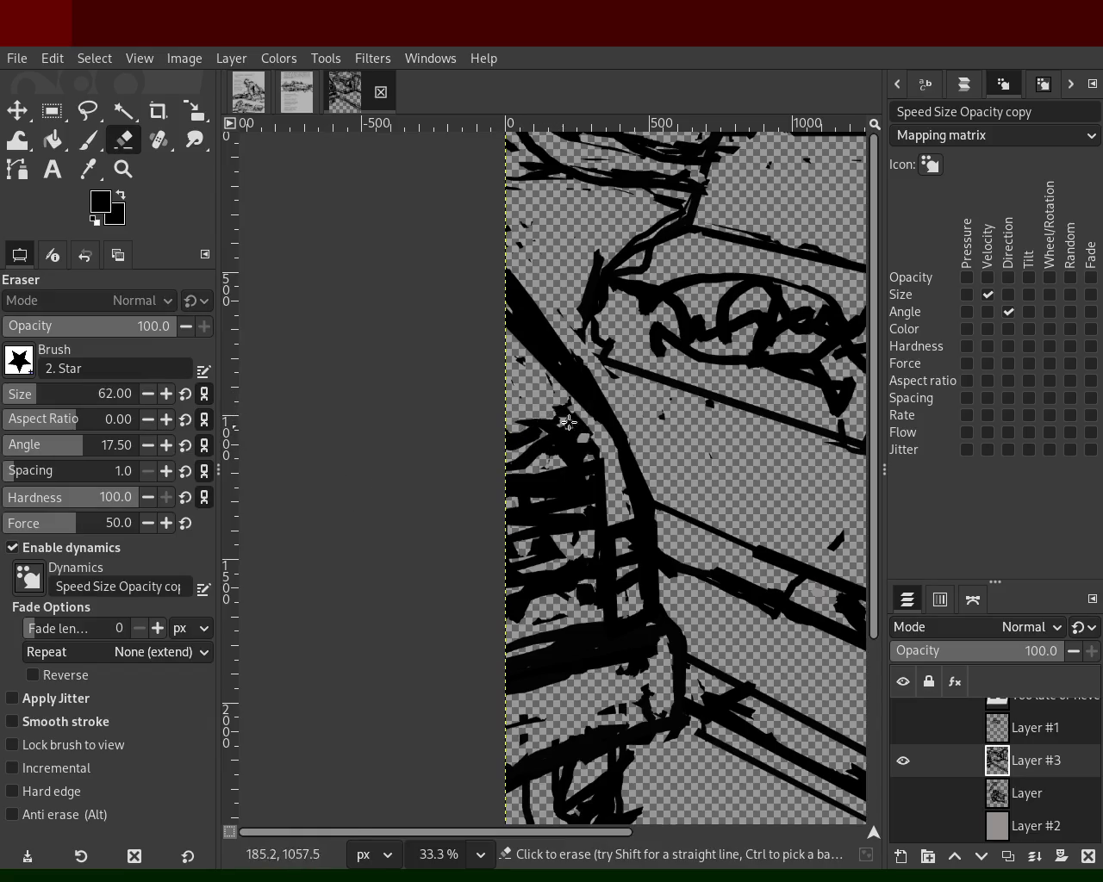
pyautogui.click(123, 169)
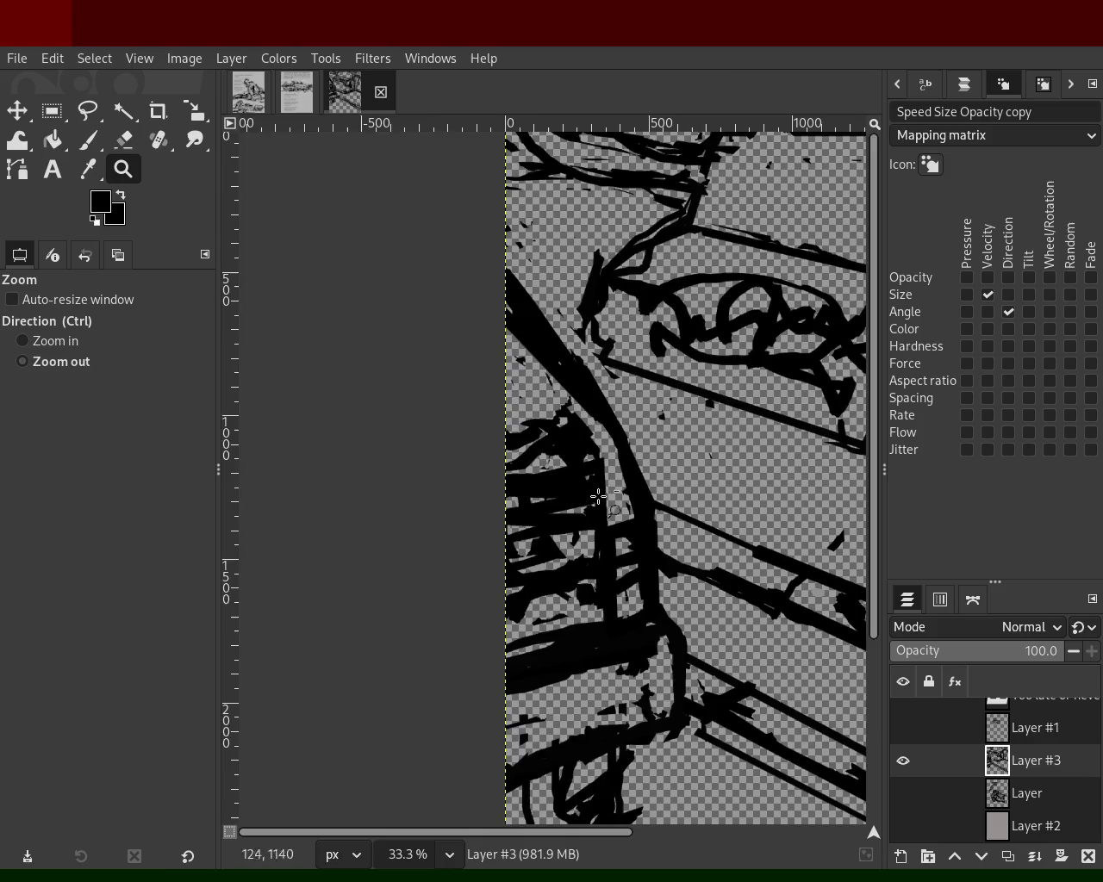
# - Zoom in and out to check the page around the machine's lower left
pyautogui.scroll(-2, 660, 463)
pyautogui.scroll(-2, 660, 464)
pyautogui.scroll(1, 661, 463)
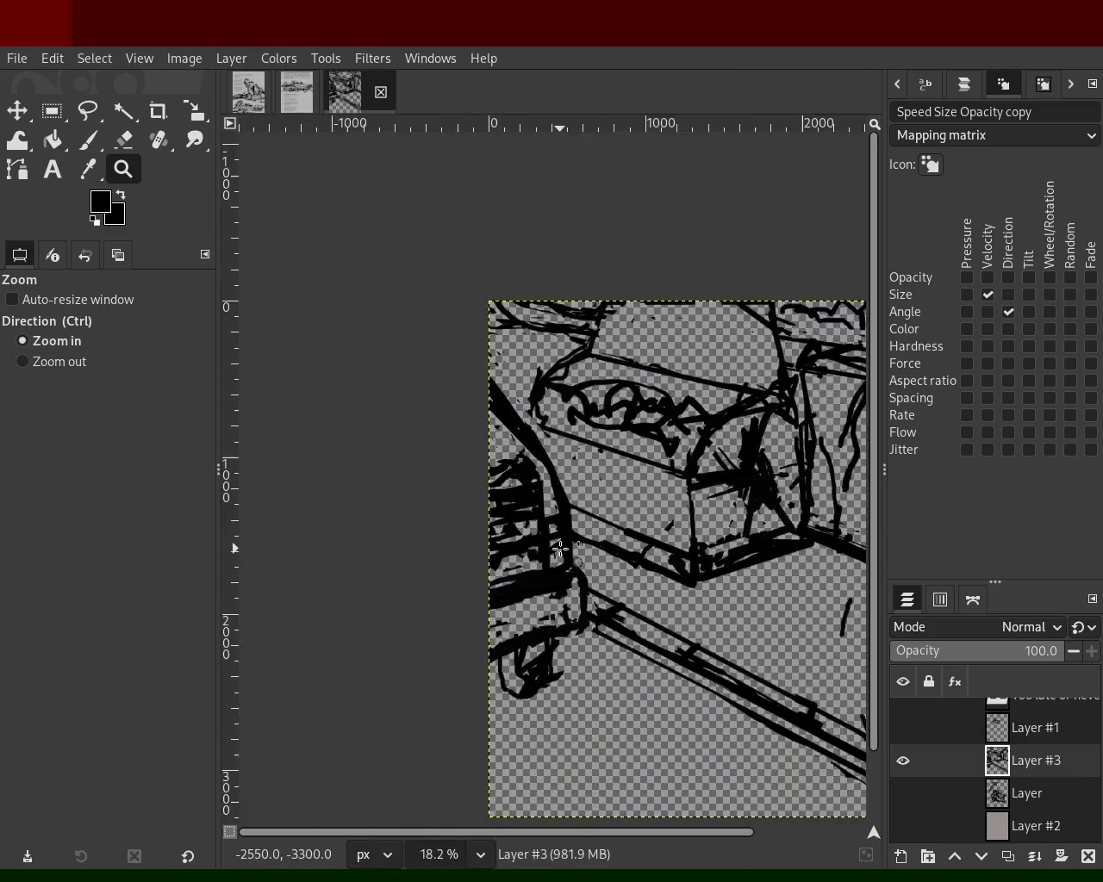
pyautogui.scroll(-1, 598, 512)
pyautogui.scroll(2, 598, 512)
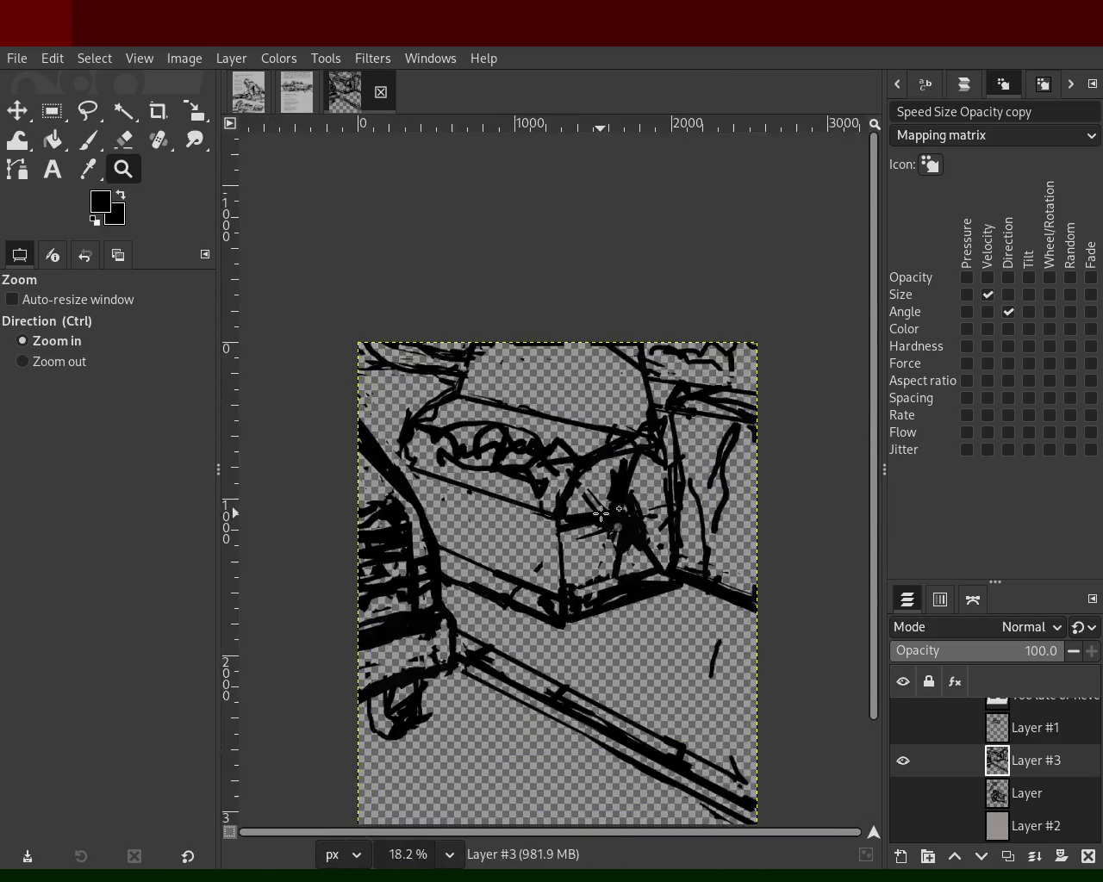
pyautogui.scroll(3, 560, 510)
pyautogui.scroll(-2, 523, 510)
pyautogui.scroll(-1, 523, 510)
pyautogui.scroll(1, 440, 568)
pyautogui.scroll(-1, 356, 623)
pyautogui.scroll(1, 357, 623)
pyautogui.scroll(2, 379, 648)
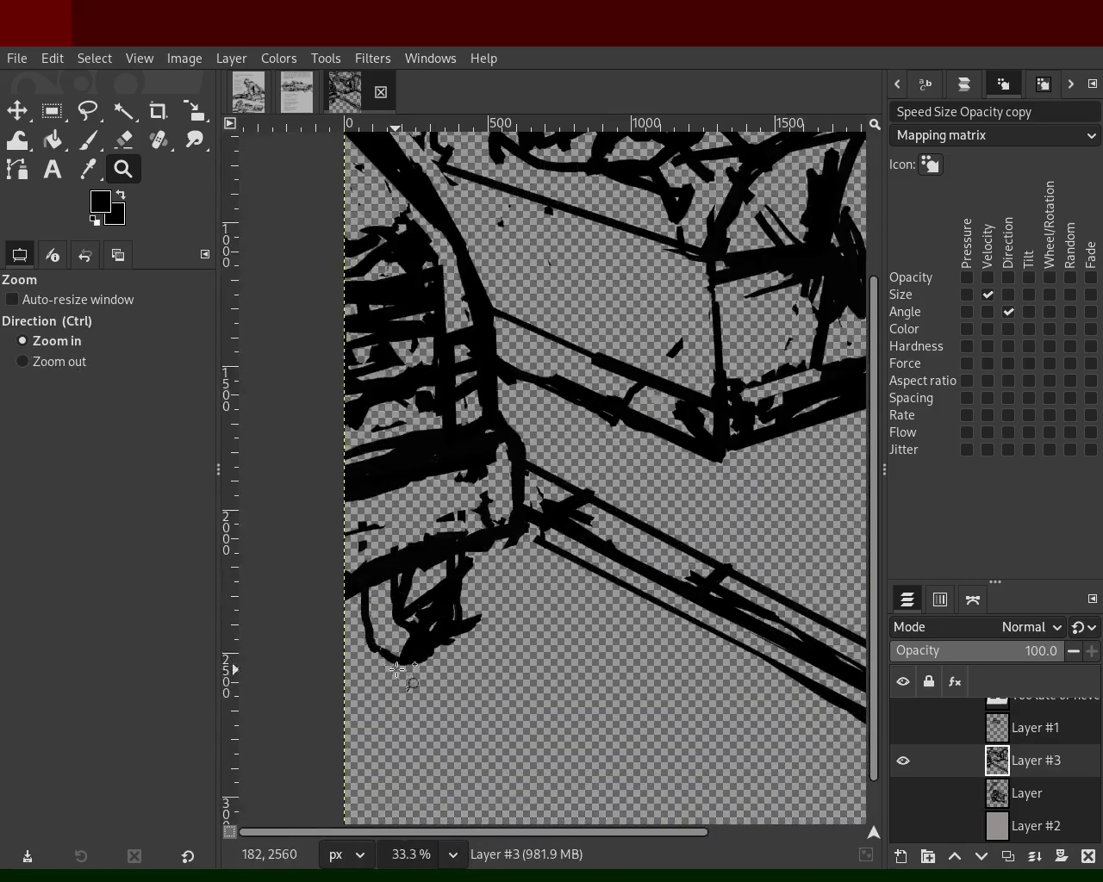
# - Paint a wheel loop below the machine, hollow it into a ring, and thicken its right side
pyautogui.click(86, 140)
pyautogui.moveTo(446, 652)
pyautogui.mouseDown()
pyautogui.moveTo(423, 658)
pyautogui.moveTo(471, 609)
pyautogui.moveTo(483, 555)
pyautogui.moveTo(441, 689)
pyautogui.mouseUp()
pyautogui.hotkey('ctrl', 'z')
pyautogui.moveTo(459, 632)
pyautogui.mouseDown()
pyautogui.moveTo(439, 654)
pyautogui.moveTo(383, 601)
pyautogui.moveTo(435, 582)
pyautogui.mouseUp()
pyautogui.hotkey('ctrl', 'z')
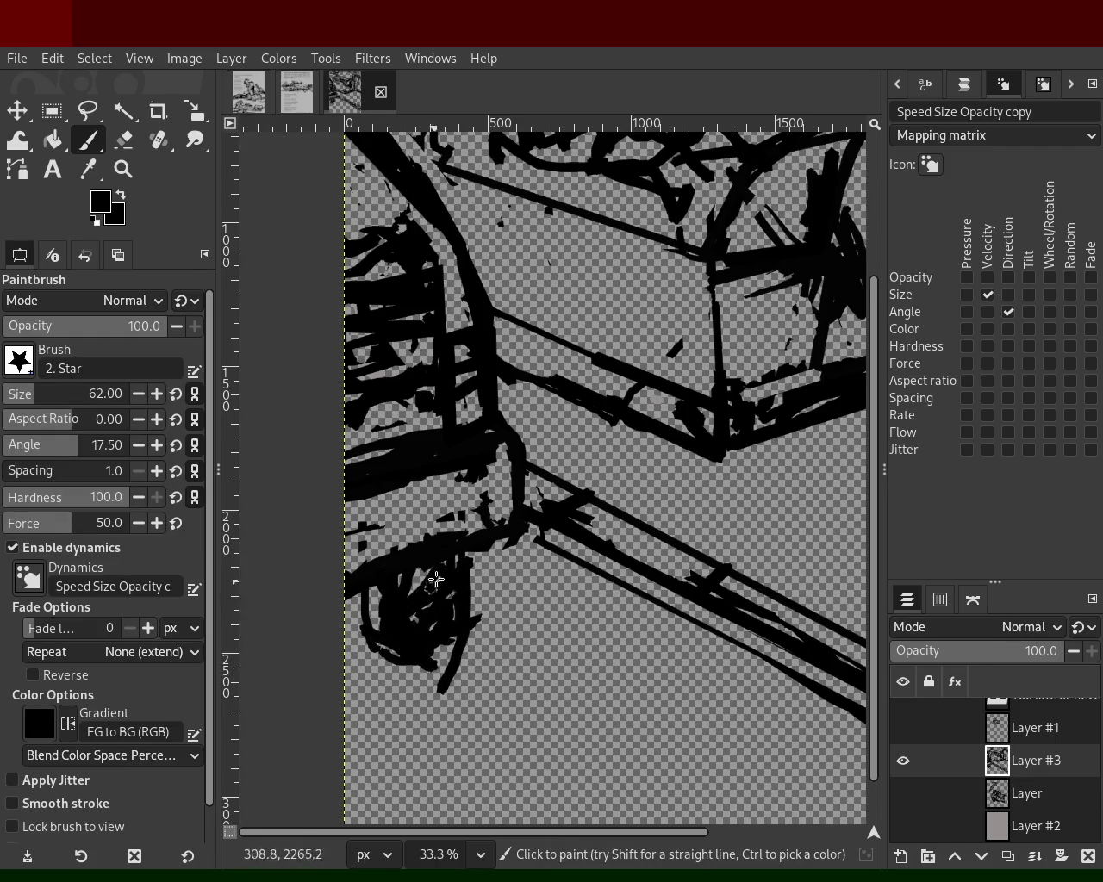
pyautogui.click(123, 140)
pyautogui.moveTo(393, 607)
pyautogui.mouseDown()
pyautogui.moveTo(423, 626)
pyautogui.moveTo(372, 594)
pyautogui.moveTo(369, 614)
pyautogui.mouseUp()
pyautogui.click(89, 140)
pyautogui.moveTo(466, 553)
pyautogui.mouseDown()
pyautogui.moveTo(421, 634)
pyautogui.moveTo(398, 557)
pyautogui.moveTo(383, 644)
pyautogui.mouseUp()
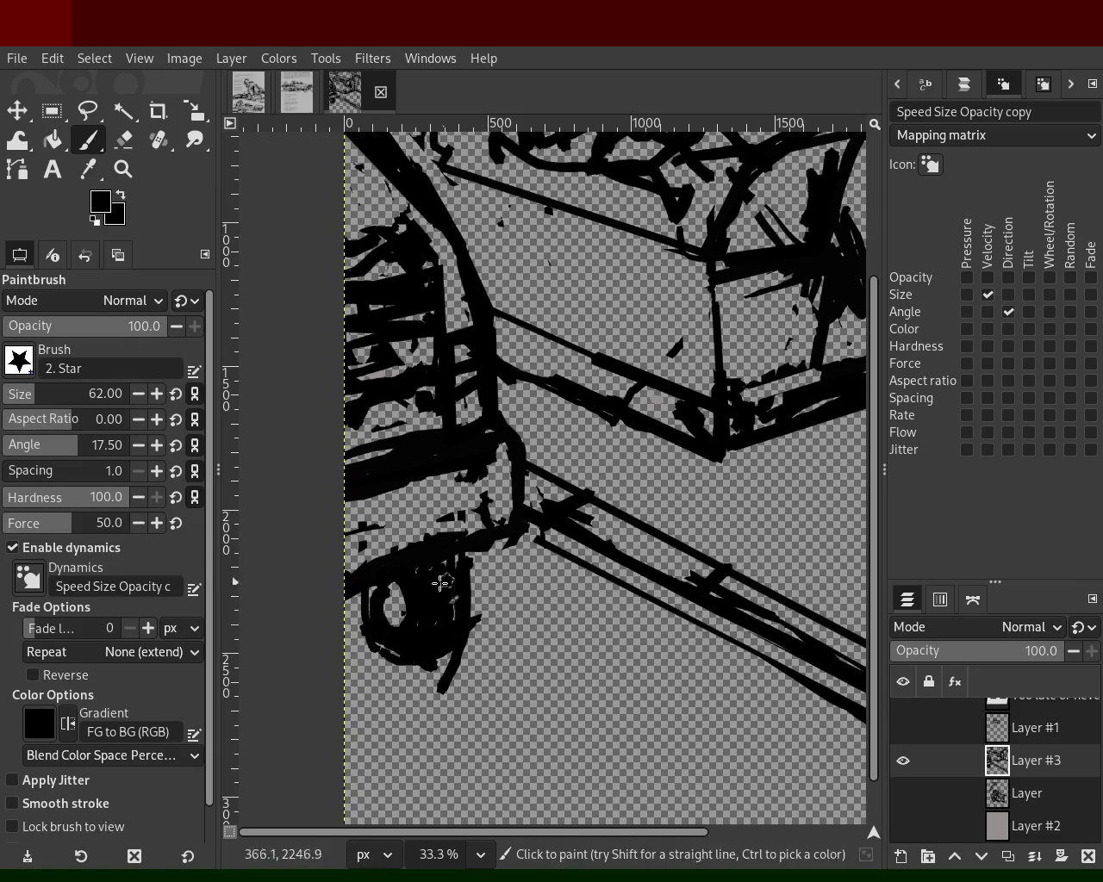
# - Erase the thin diagonal below the ring, thicken the wheel's right edge and fill its inside
pyautogui.click(123, 140)
pyautogui.moveTo(463, 655)
pyautogui.mouseDown()
pyautogui.moveTo(439, 661)
pyautogui.moveTo(441, 683)
pyautogui.mouseUp()
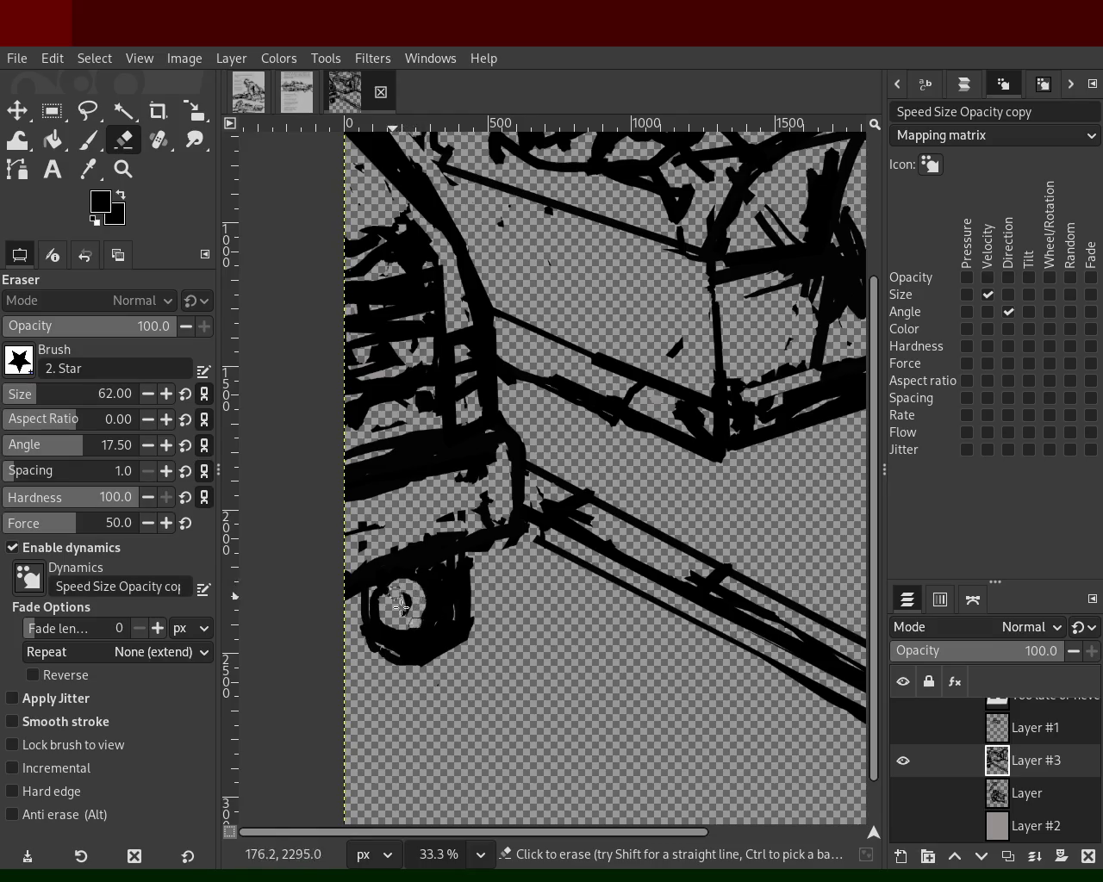
pyautogui.press('p')
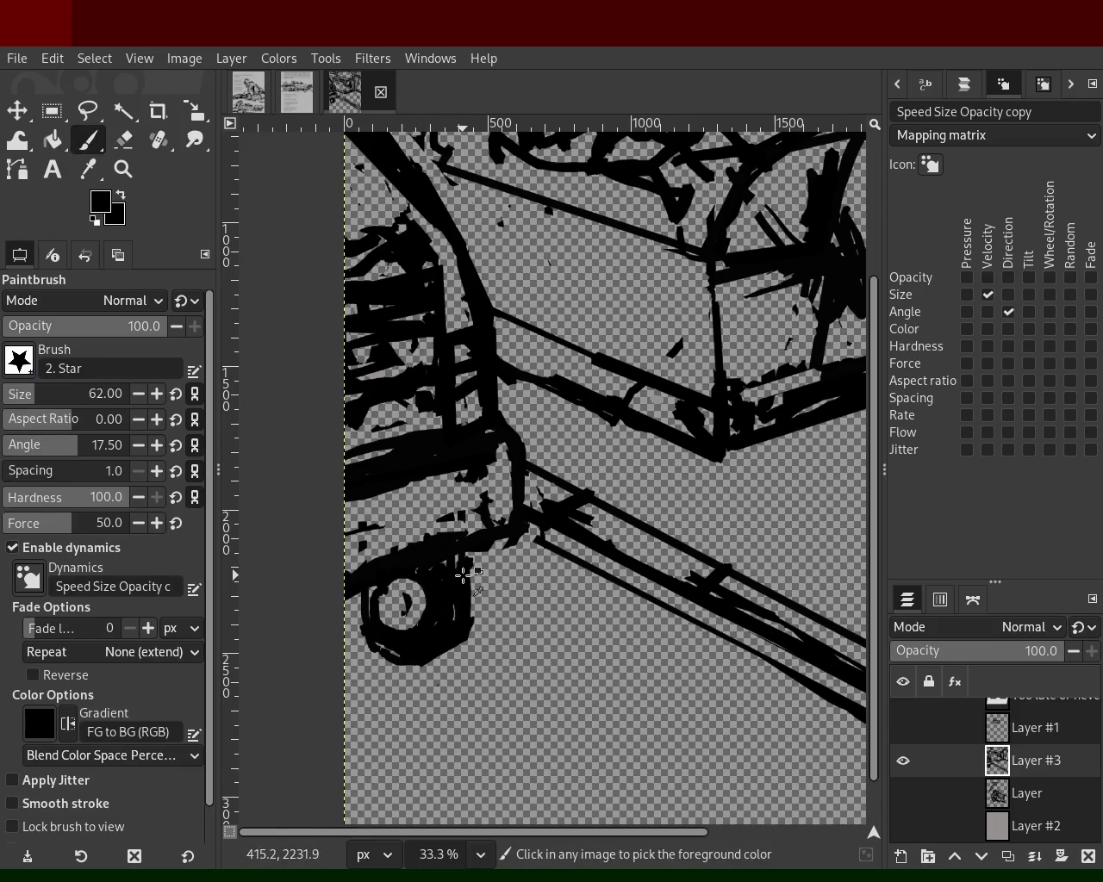
pyautogui.moveTo(470, 566); pyautogui.dragTo(474, 616)
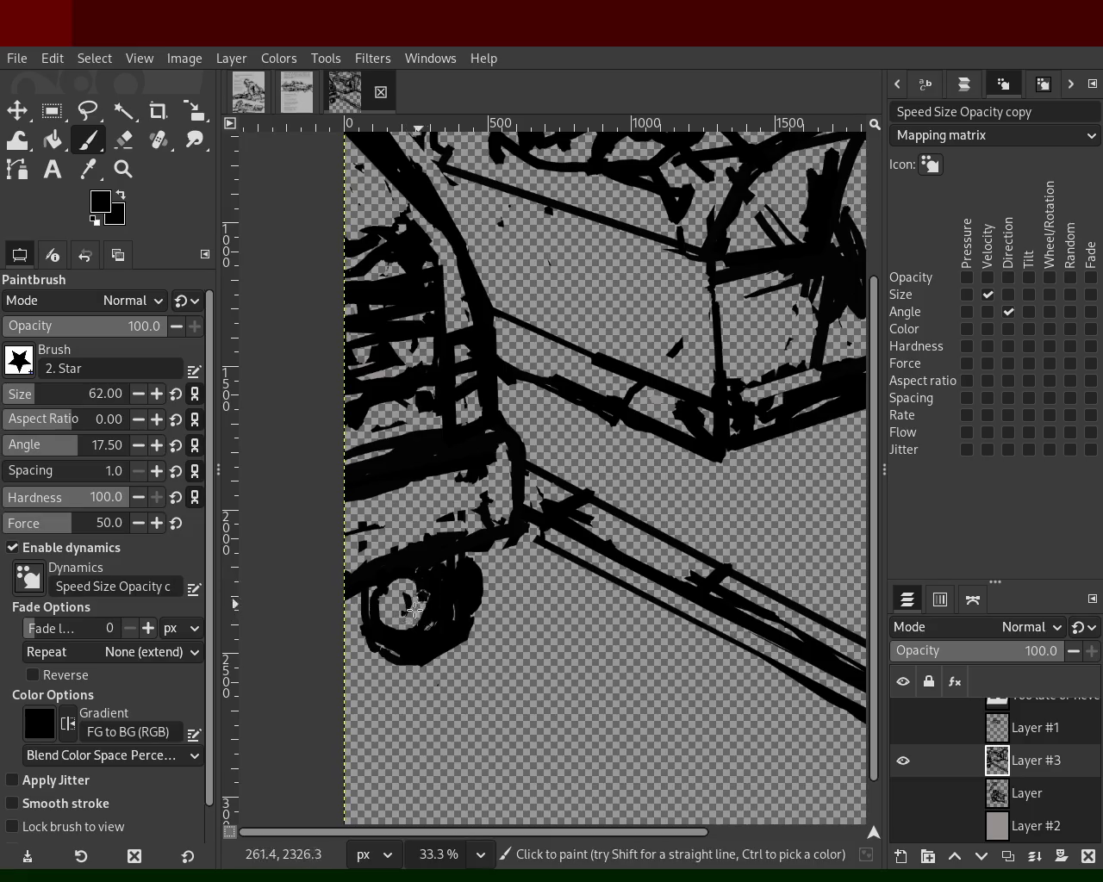
pyautogui.moveTo(414, 557); pyautogui.dragTo(406, 642)
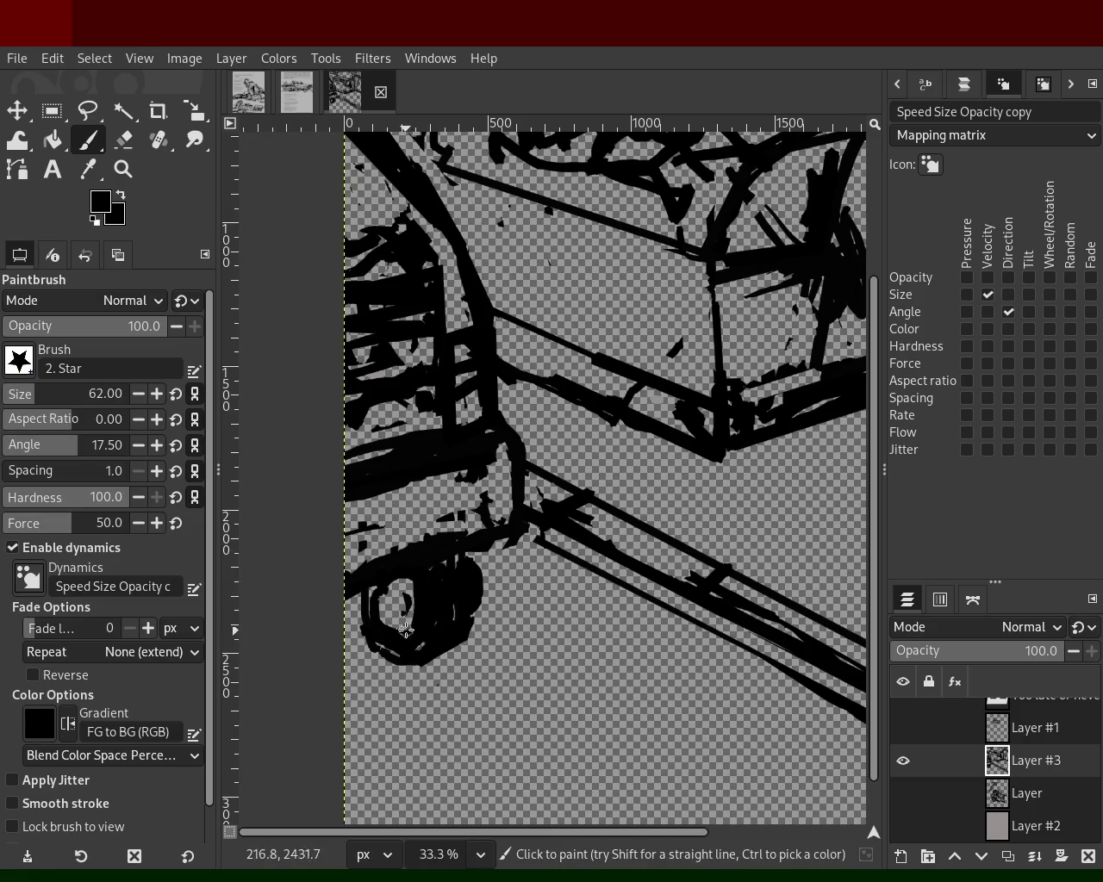
# - Trim black around the wheel's outline with the eraser, undoing the slips
pyautogui.click(122, 136)
pyautogui.moveTo(472, 568); pyautogui.dragTo(450, 643)
pyautogui.hotkey('ctrl', 'z')
pyautogui.hotkey('ctrl', 'z')
pyautogui.moveTo(383, 652); pyautogui.dragTo(362, 674)
pyautogui.hotkey('ctrl', 'z')
pyautogui.hotkey('ctrl', 'z')
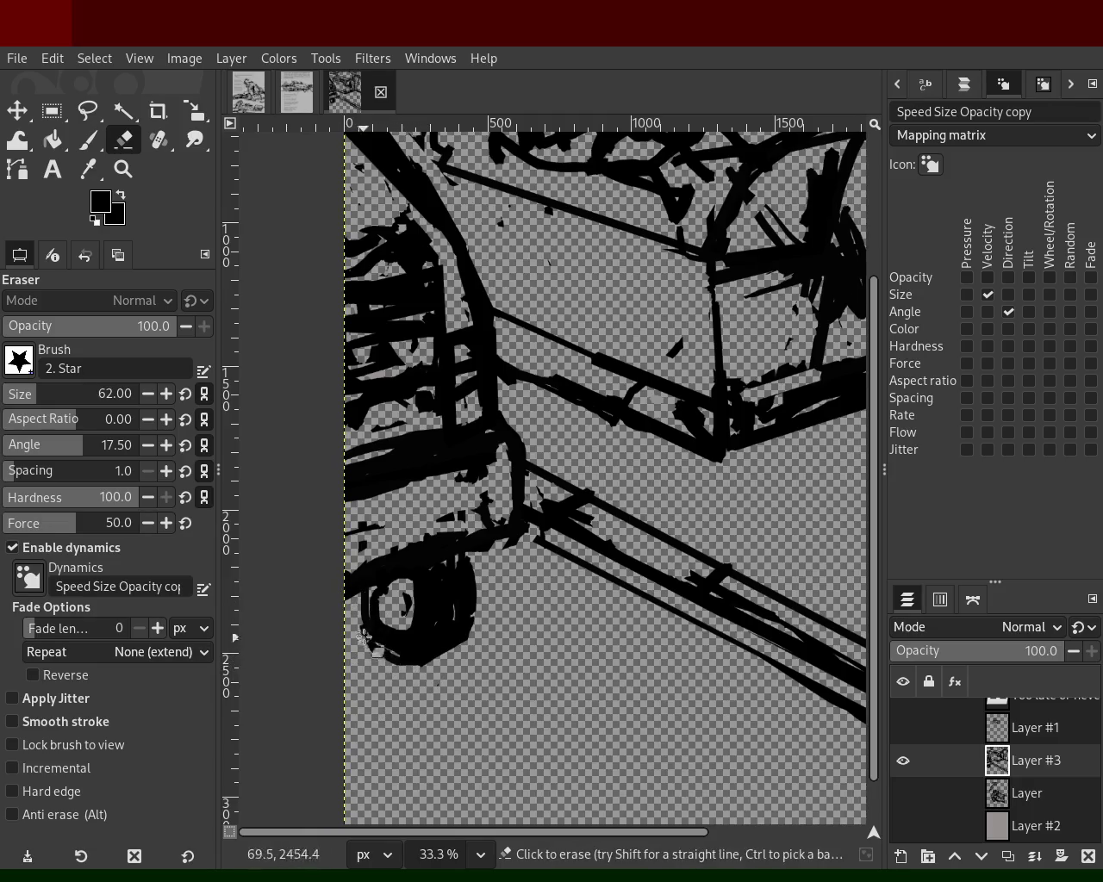
pyautogui.click(87, 142)
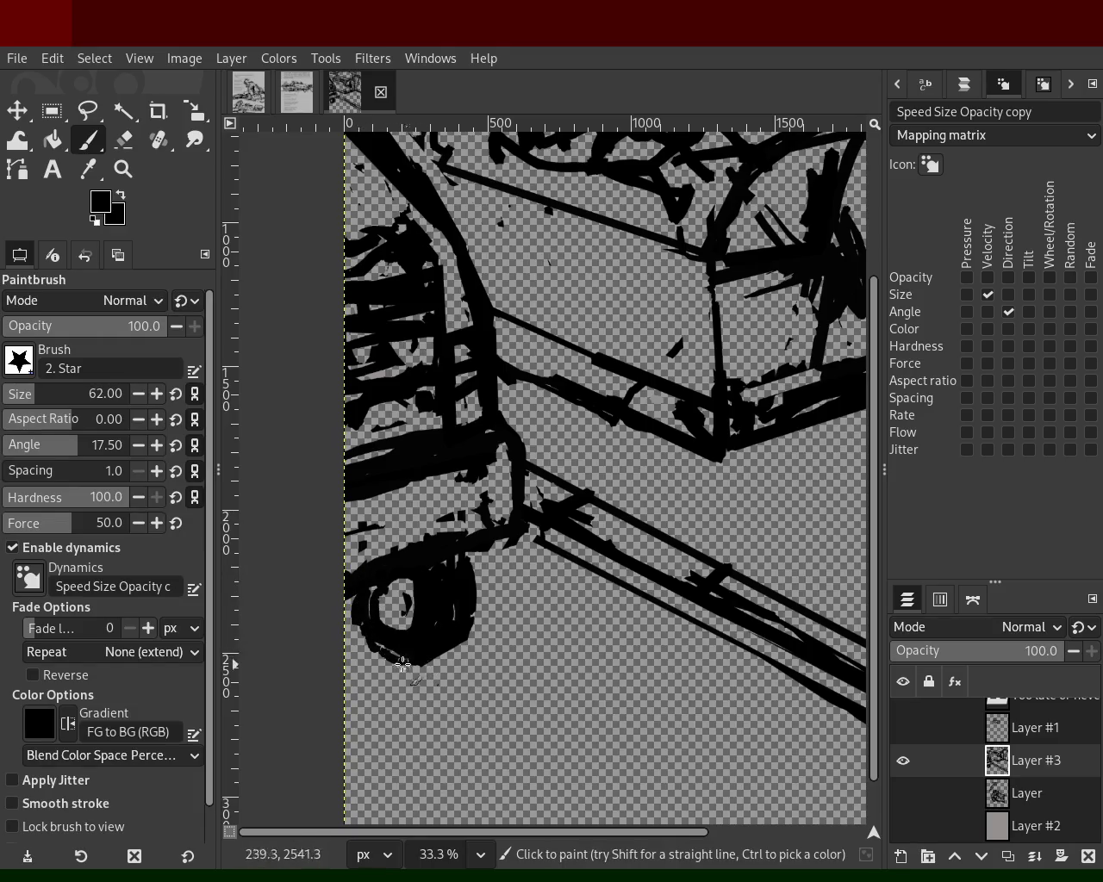
pyautogui.press('z')
pyautogui.keyDown('ctrl'); pyautogui.scroll(-3, 422, 591); pyautogui.keyUp('ctrl')
# - Paint two straight ink lines from the lower-left frame up above the wheel and back
pyautogui.keyDown('ctrl'); pyautogui.scroll(1, 407, 614); pyautogui.keyUp('ctrl')
pyautogui.keyDown('ctrl'); pyautogui.scroll(-1, 407, 615); pyautogui.keyUp('ctrl')
pyautogui.keyDown('ctrl'); pyautogui.scroll(3, 401, 635); pyautogui.keyUp('ctrl')
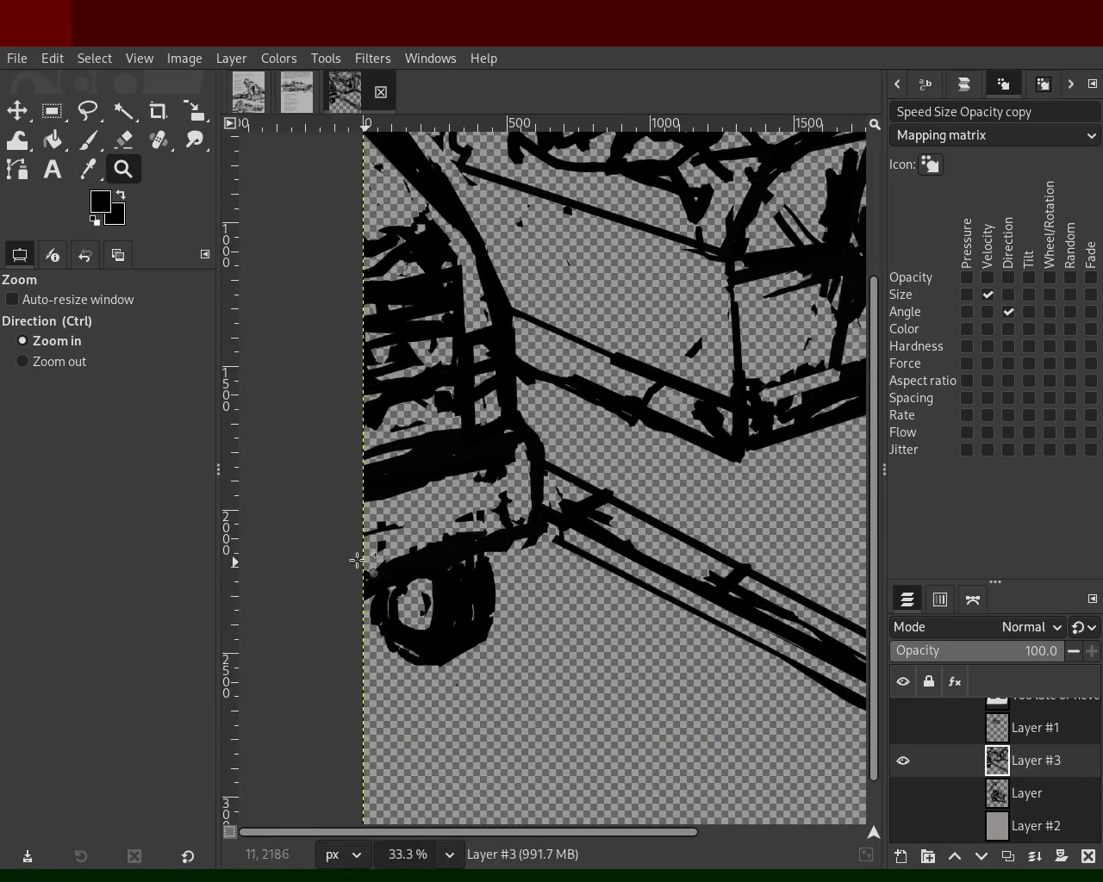
pyautogui.click(87, 140)
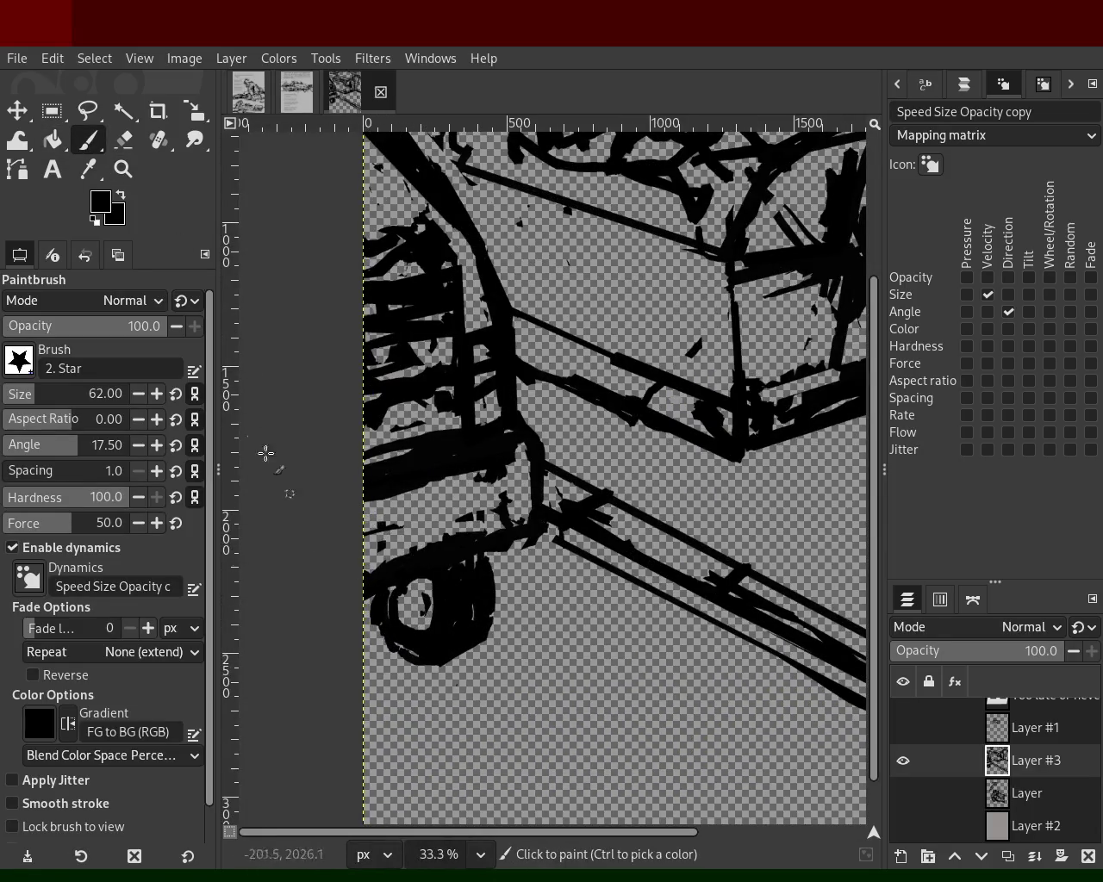
pyautogui.click(360, 602)
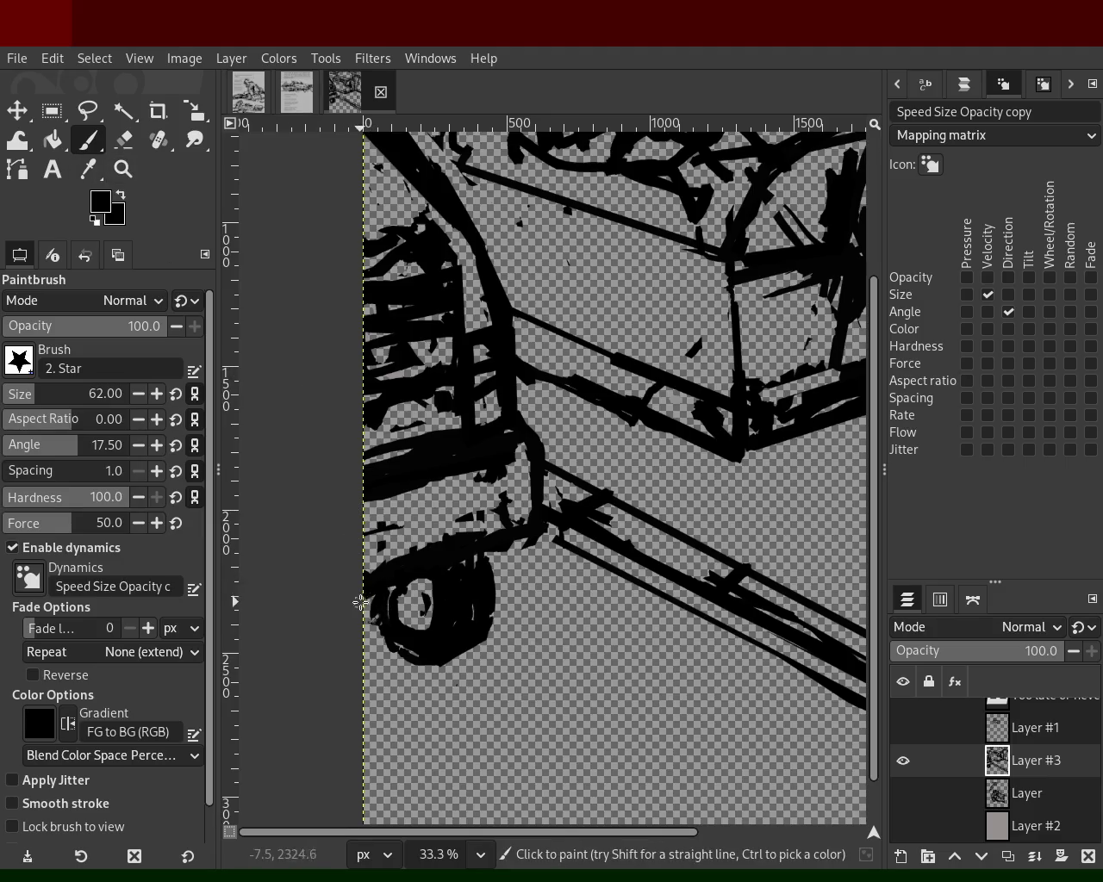
pyautogui.keyDown('shift'); pyautogui.click(528, 517); pyautogui.keyUp('shift')
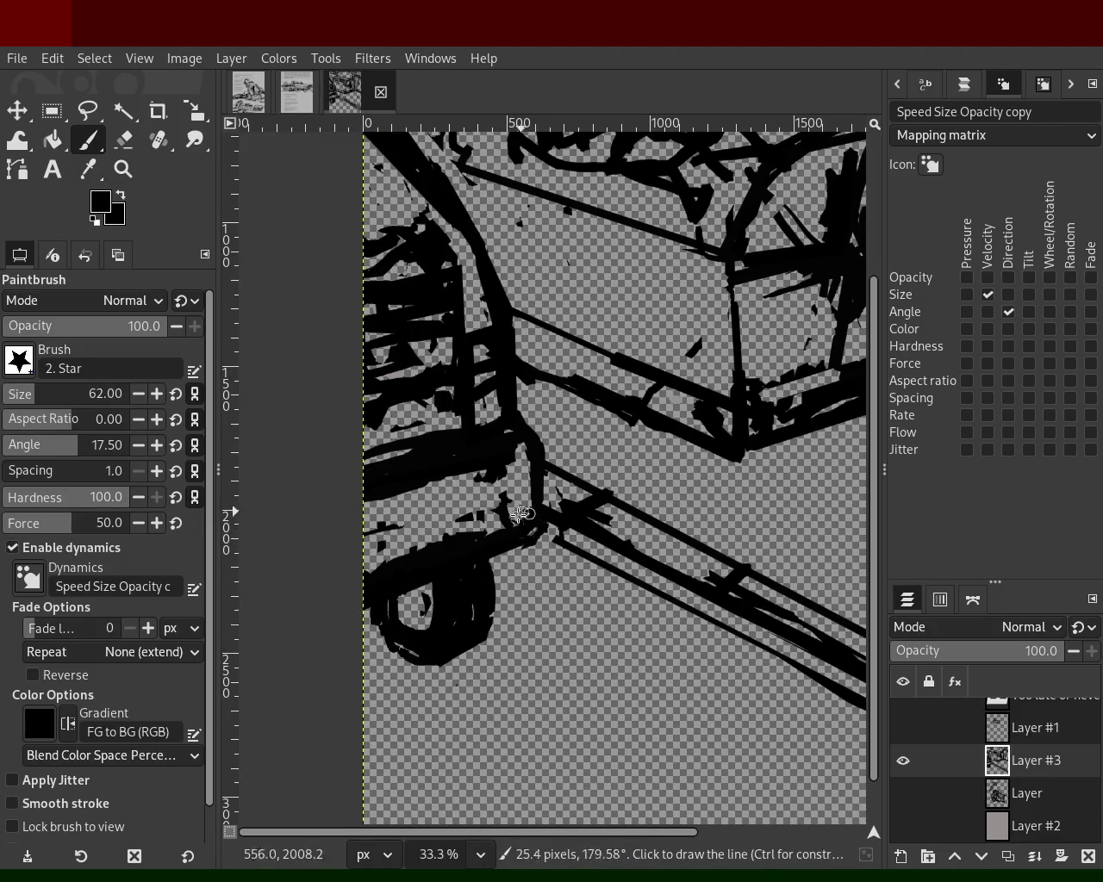
pyautogui.keyDown('shift'); pyautogui.click(386, 565); pyautogui.keyUp('shift')
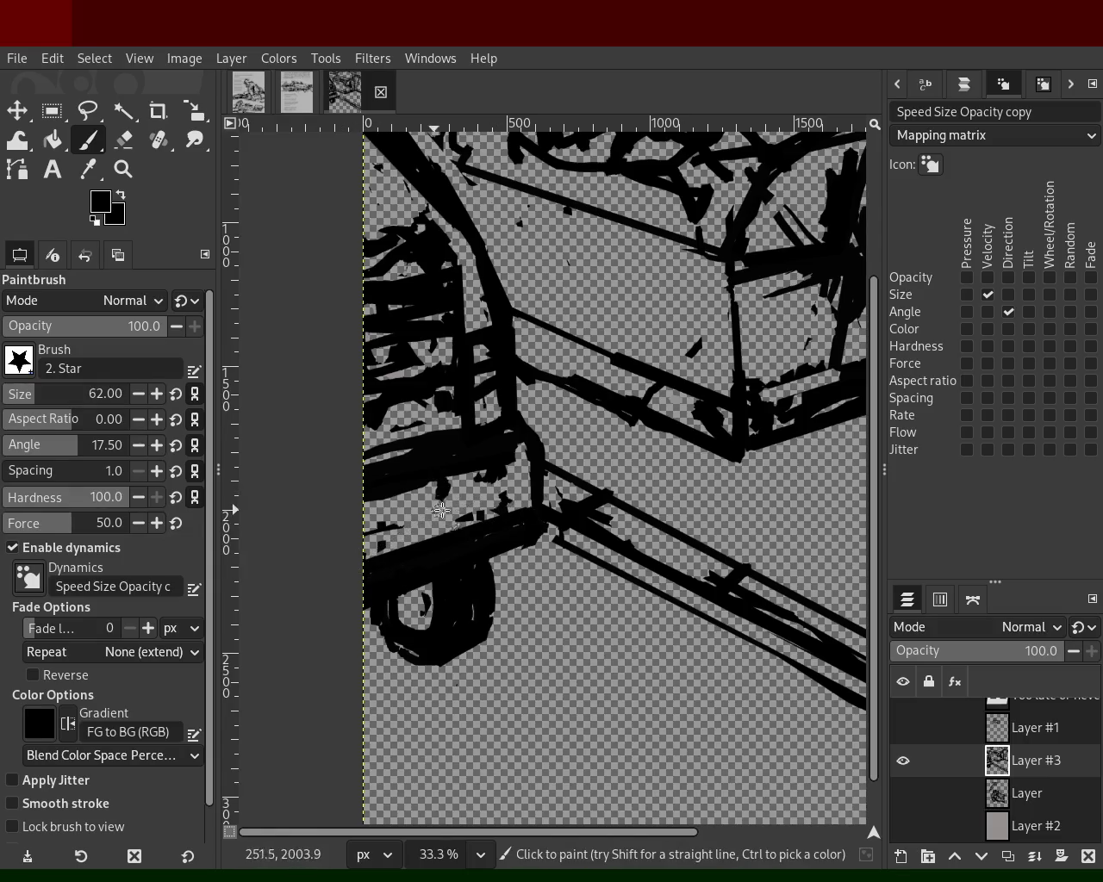
# - Erase two straight bands of black strokes near the left edge
pyautogui.hotkey('shift', 'e')
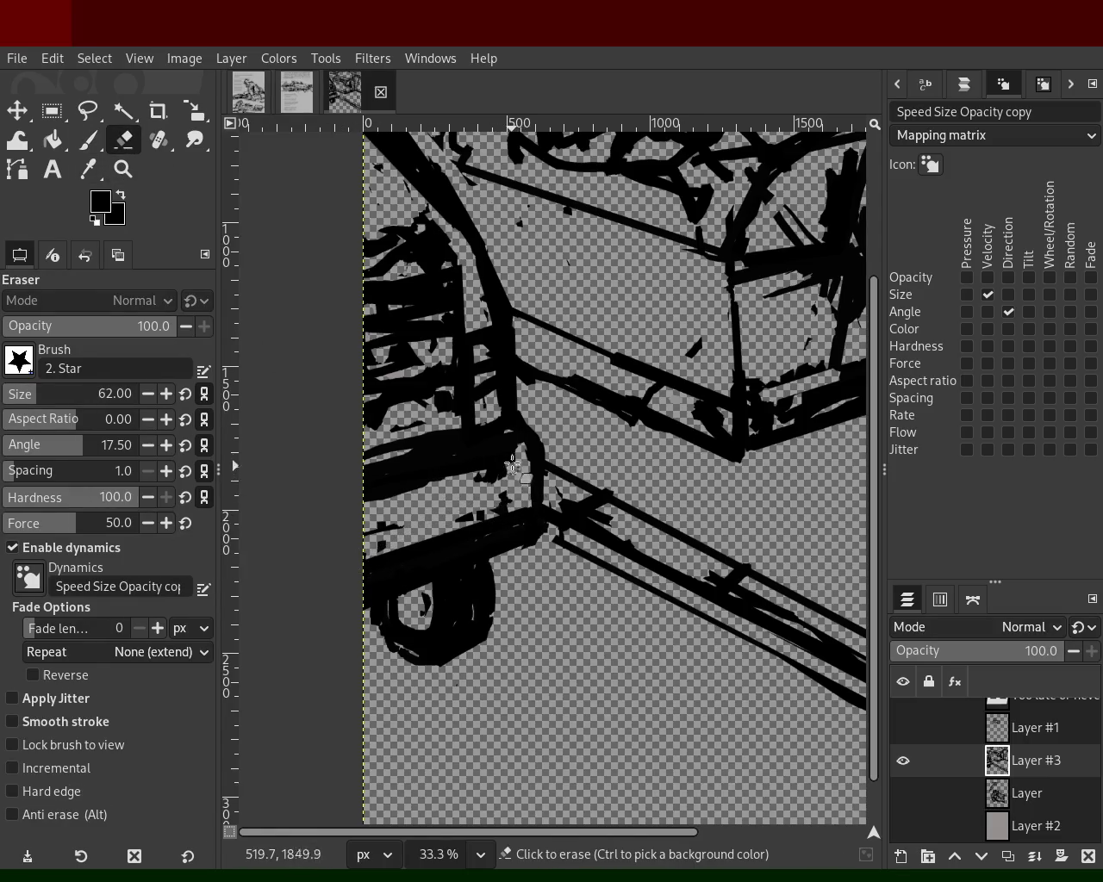
pyautogui.keyDown('shift'); pyautogui.click(353, 496); pyautogui.keyUp('shift')
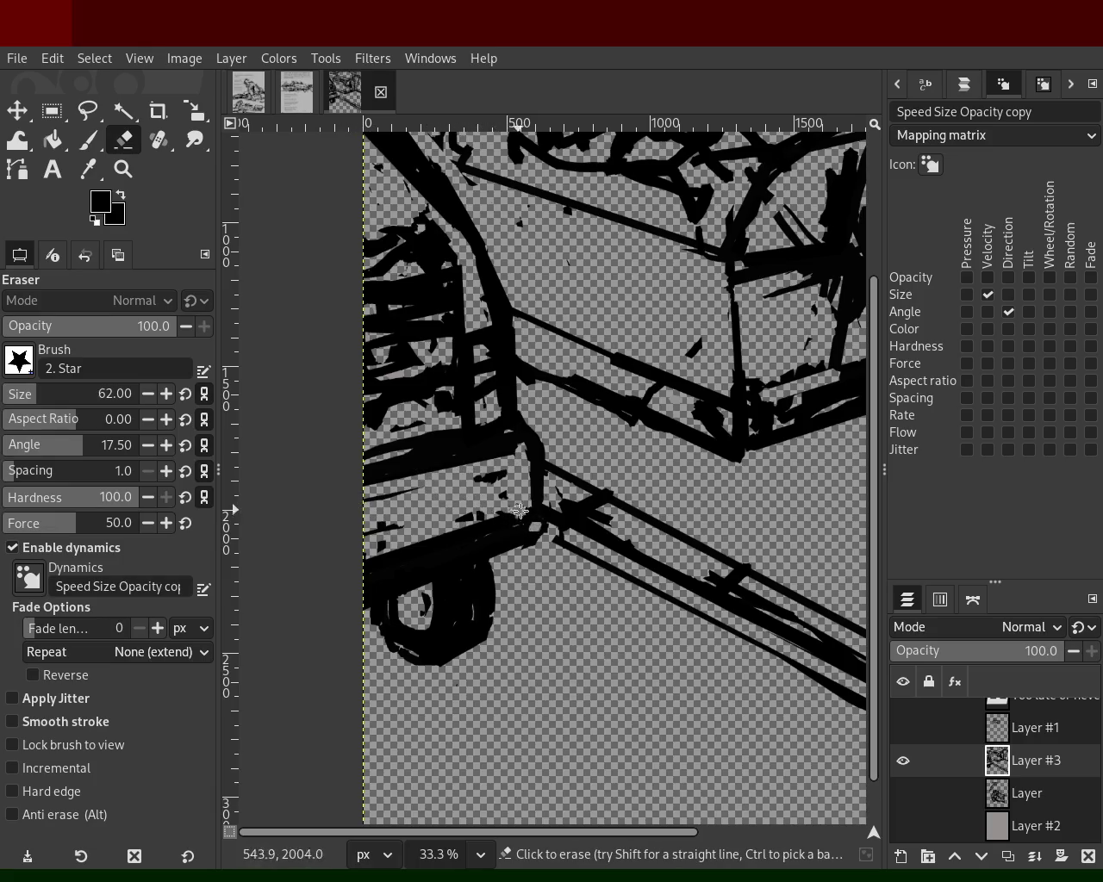
pyautogui.keyDown('shift'); pyautogui.click(352, 571); pyautogui.keyUp('shift')
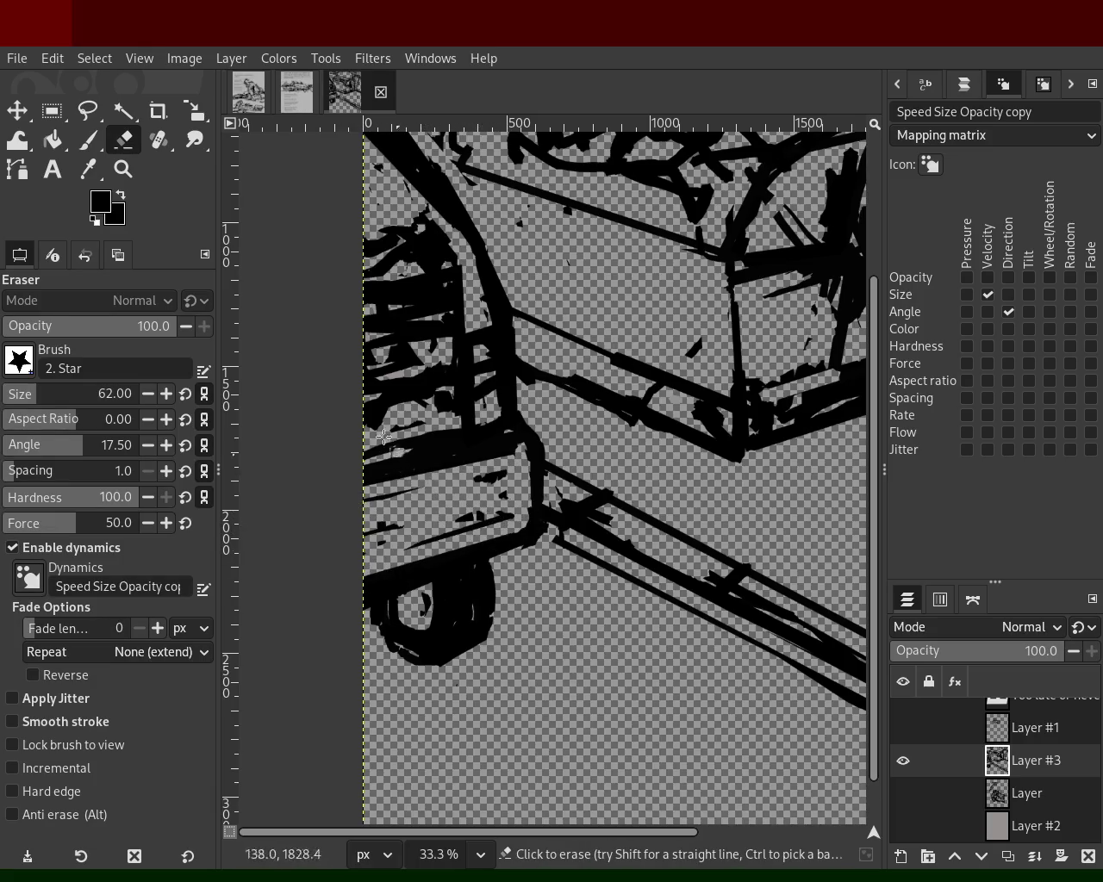
# - Ink straight strokes across the lower frame, a diagonal to the edge, and a thickened vertical bar
pyautogui.click(87, 139)
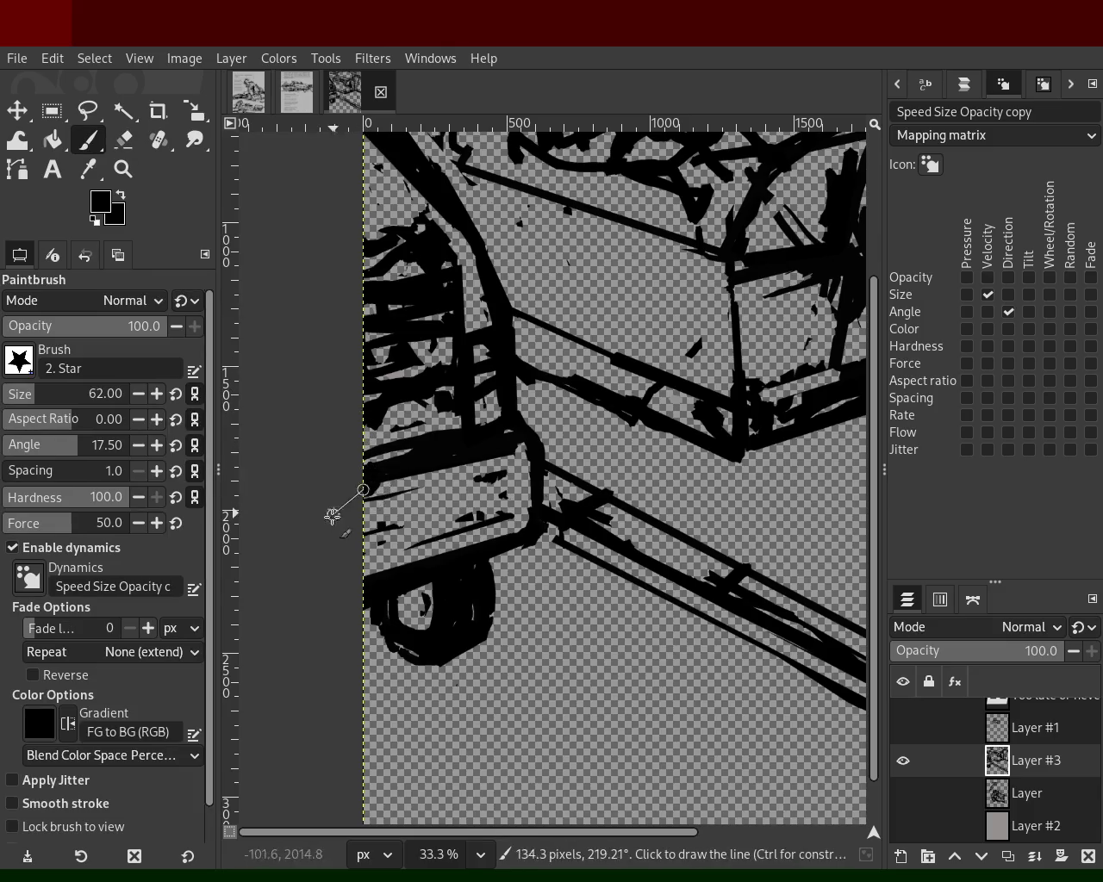
pyautogui.keyDown('shift'); pyautogui.click(480, 467); pyautogui.keyUp('shift')
pyautogui.moveTo(519, 468); pyautogui.dragTo(518, 534)
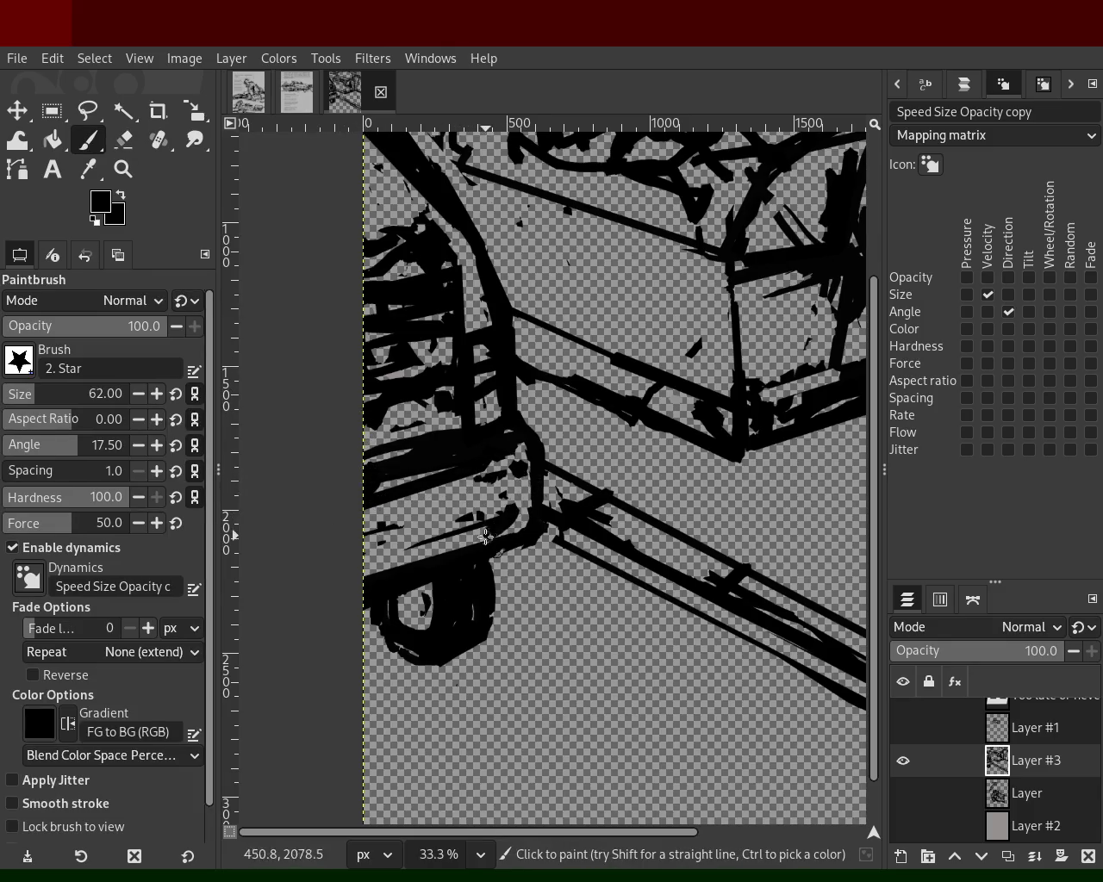
pyautogui.keyDown('shift'); pyautogui.click(379, 575); pyautogui.keyUp('shift')
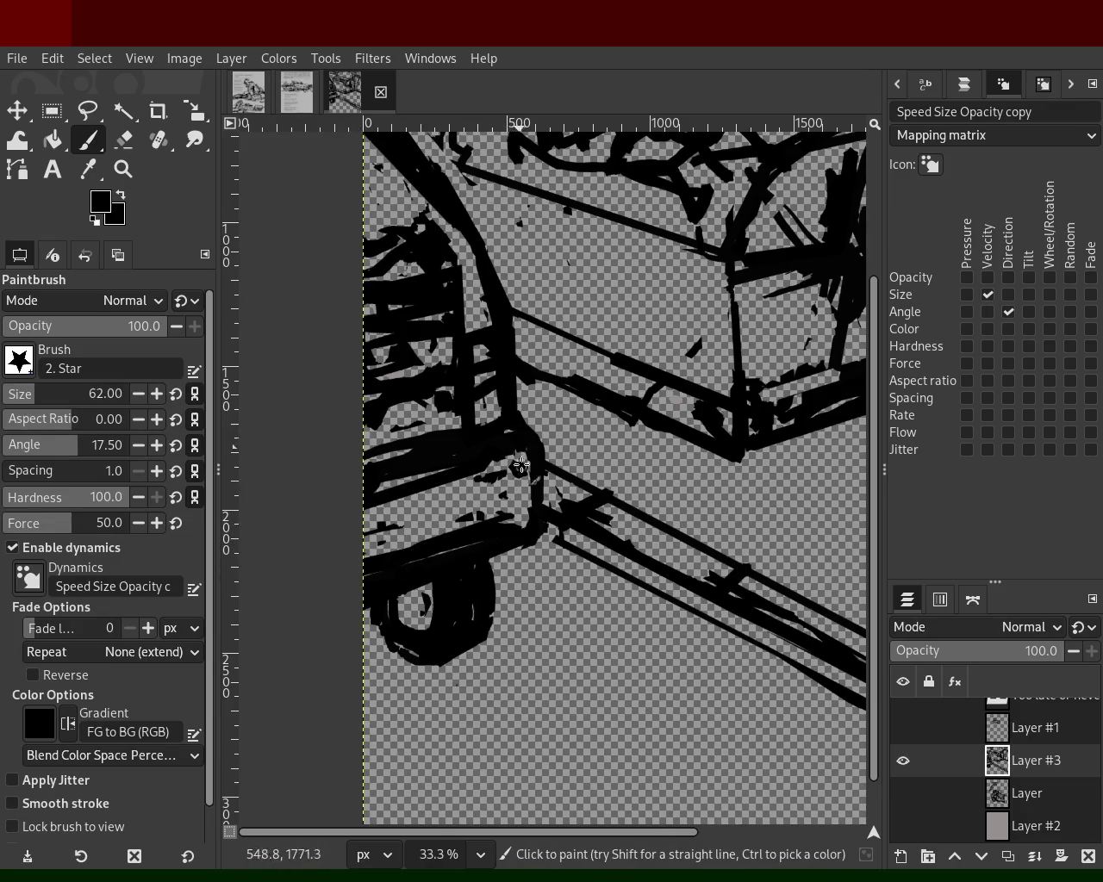
pyautogui.keyDown('shift'); pyautogui.click(528, 558); pyautogui.keyUp('shift')
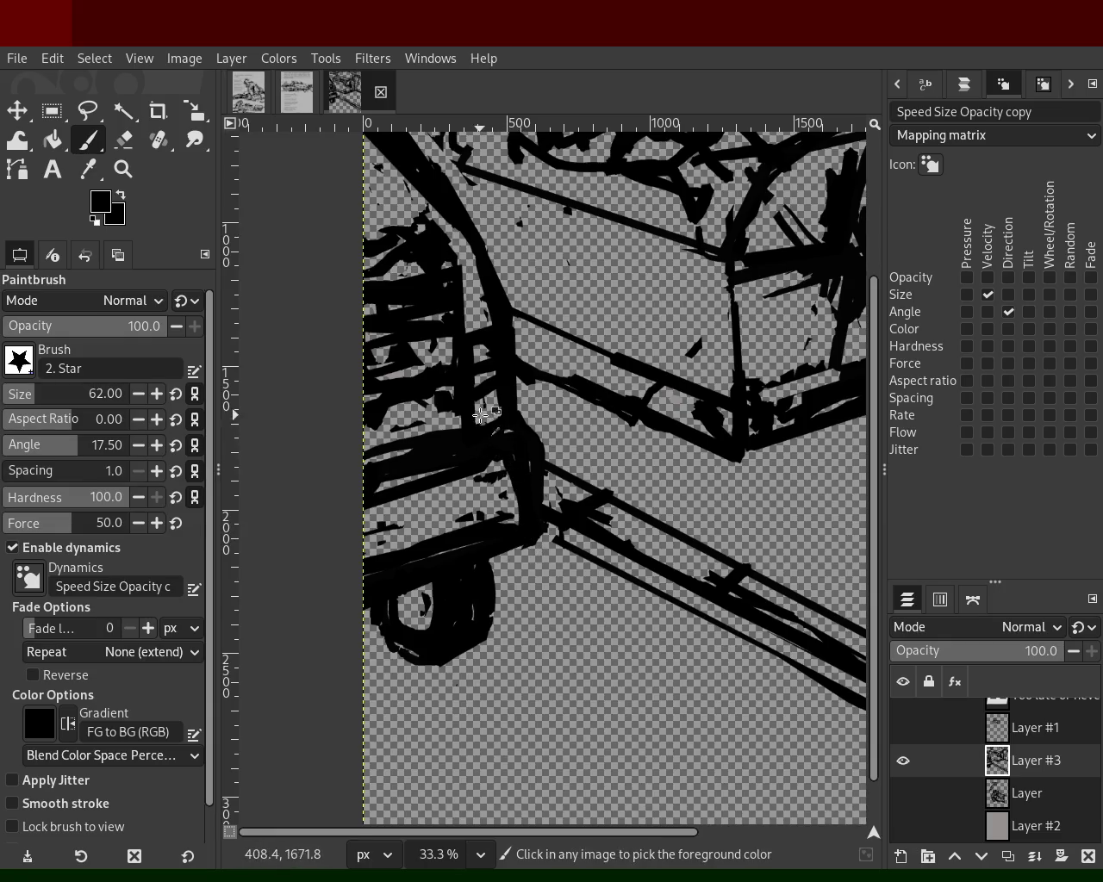
# - Erase two strips from the vertical bar, then undo both erasures
pyautogui.click(124, 140)
pyautogui.click(482, 425)
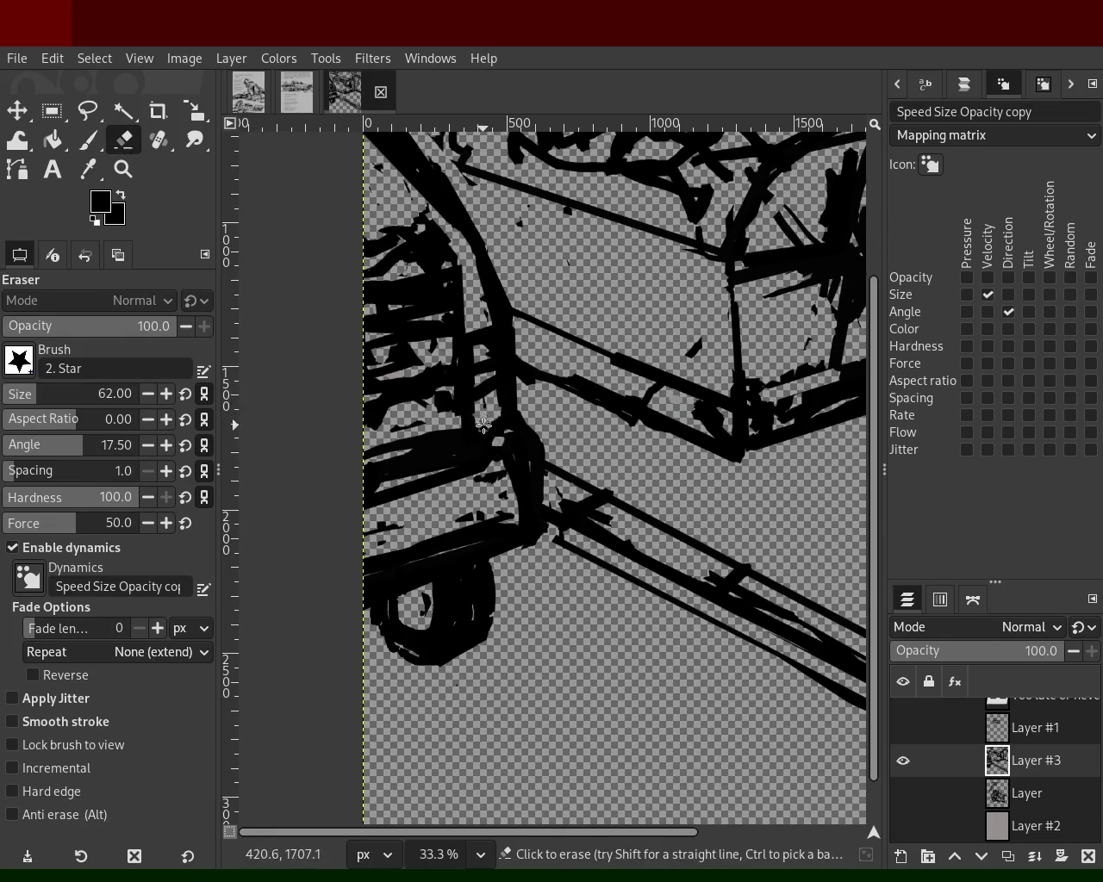
pyautogui.keyDown('shift'); pyautogui.click(484, 348); pyautogui.keyUp('shift')
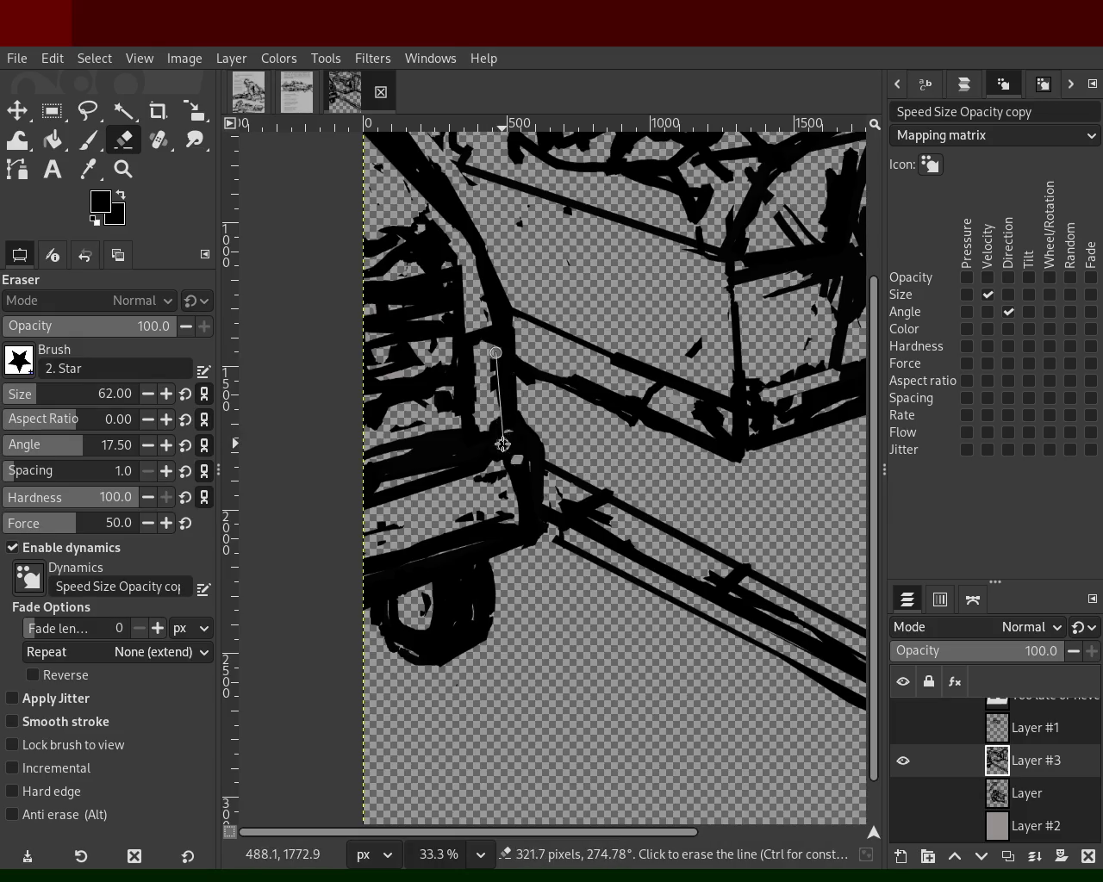
pyautogui.hotkey('ctrl', 'z')
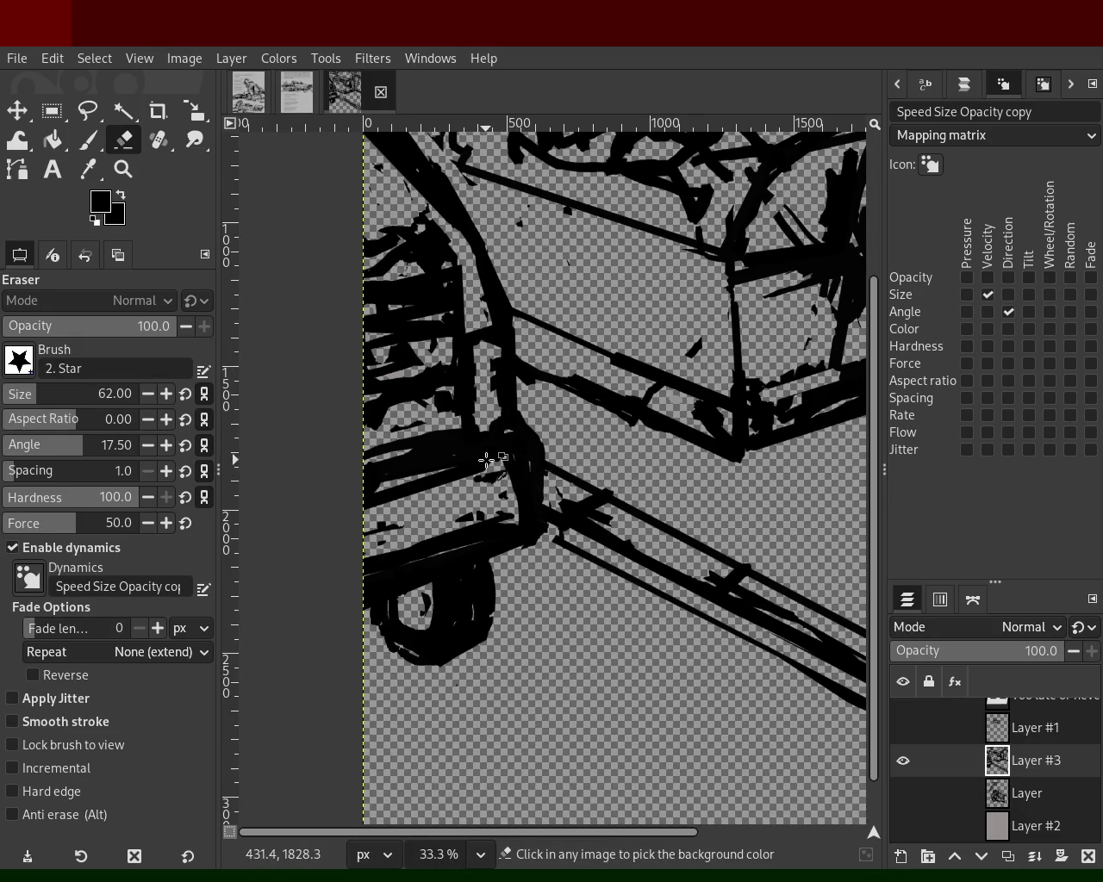
pyautogui.hotkey('ctrl', 'z')
# - Draw another straight ink line out to the sketch's left edge
pyautogui.click(87, 141)
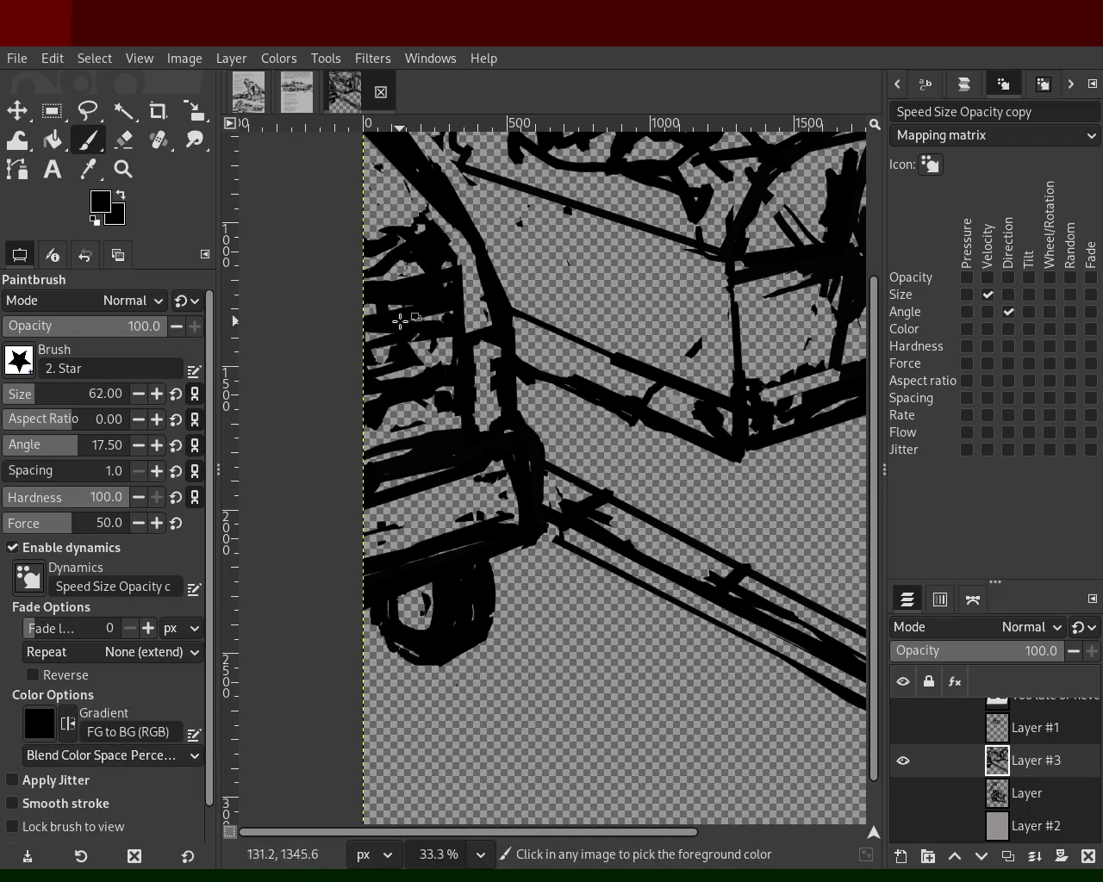
pyautogui.hotkey('shift', 'e')
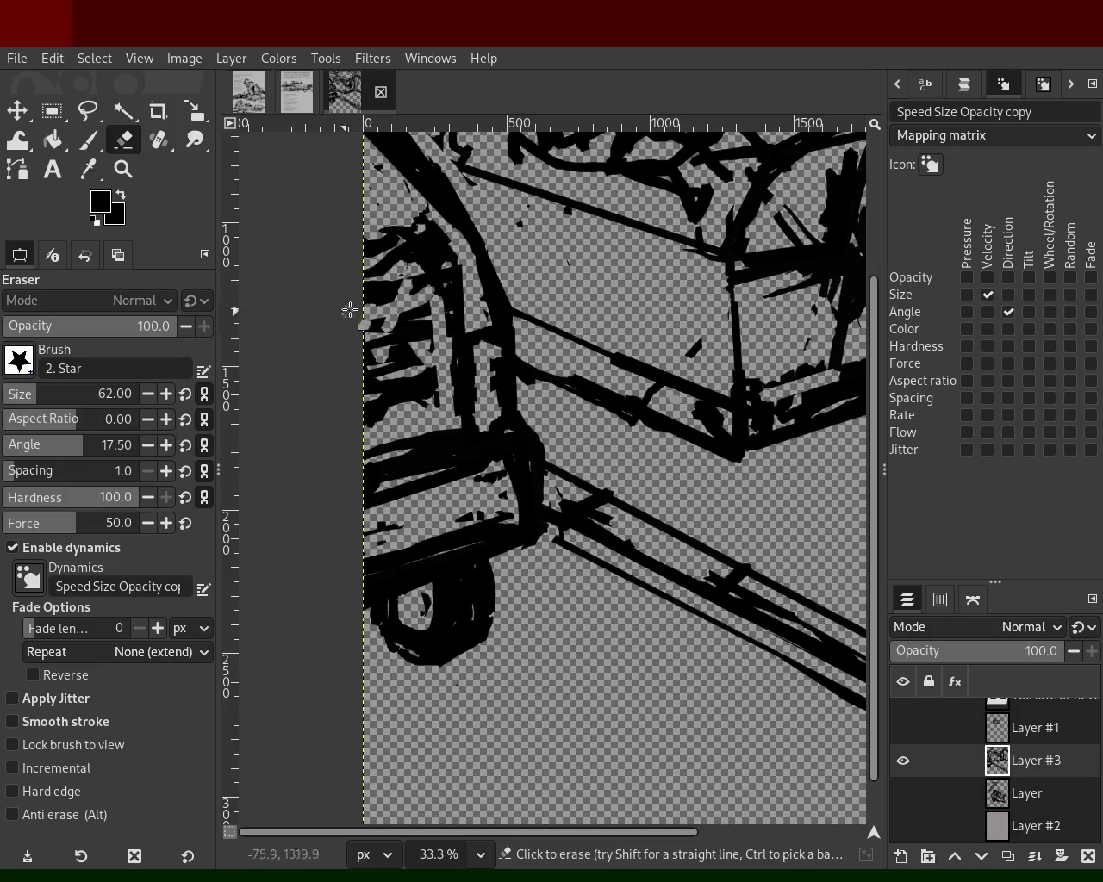
pyautogui.click(88, 169)
pyautogui.click(87, 140)
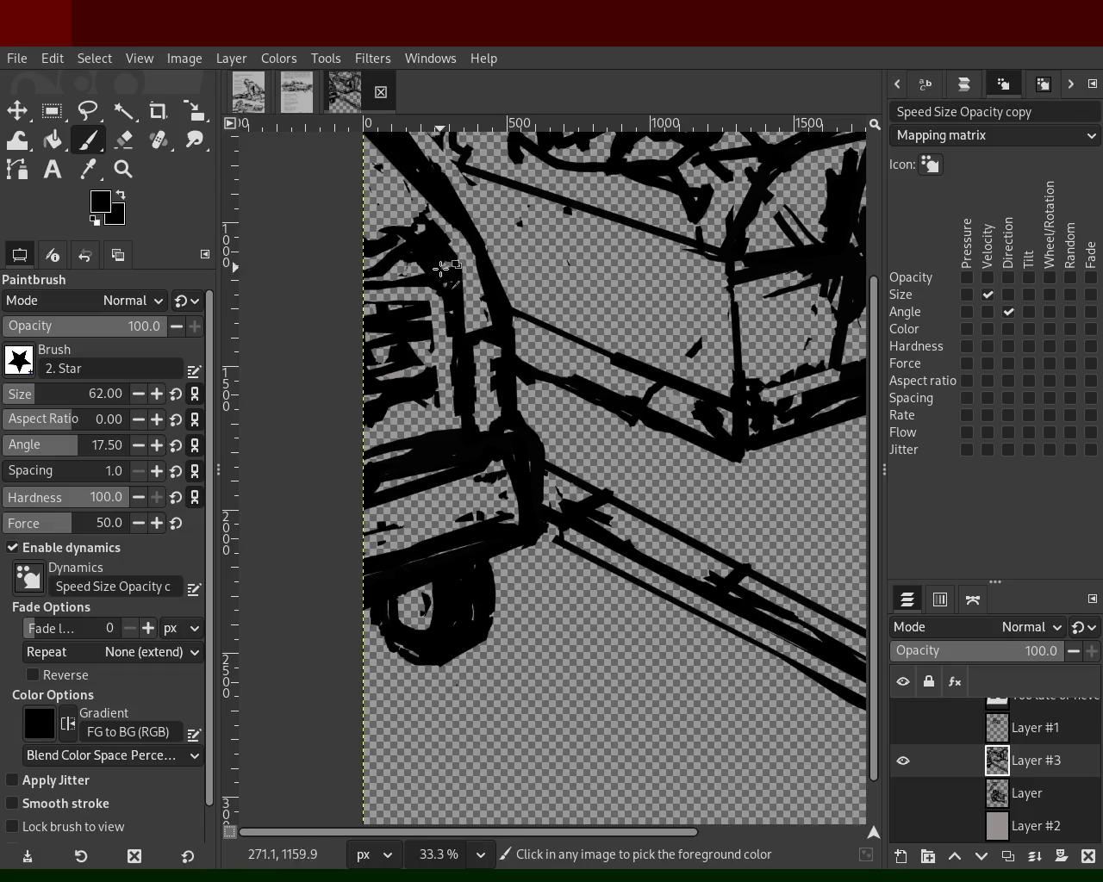
pyautogui.keyDown('shift'); pyautogui.click(360, 303); pyautogui.keyUp('shift')
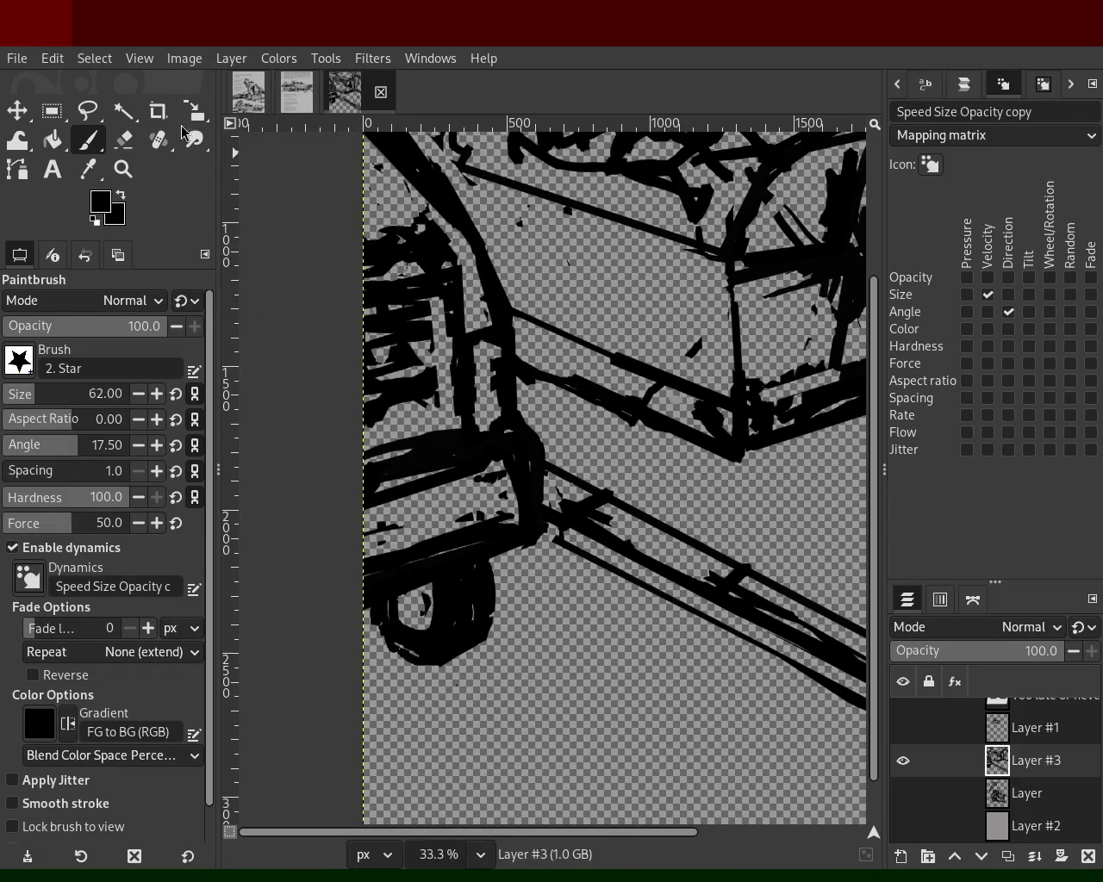
pyautogui.click(124, 139)
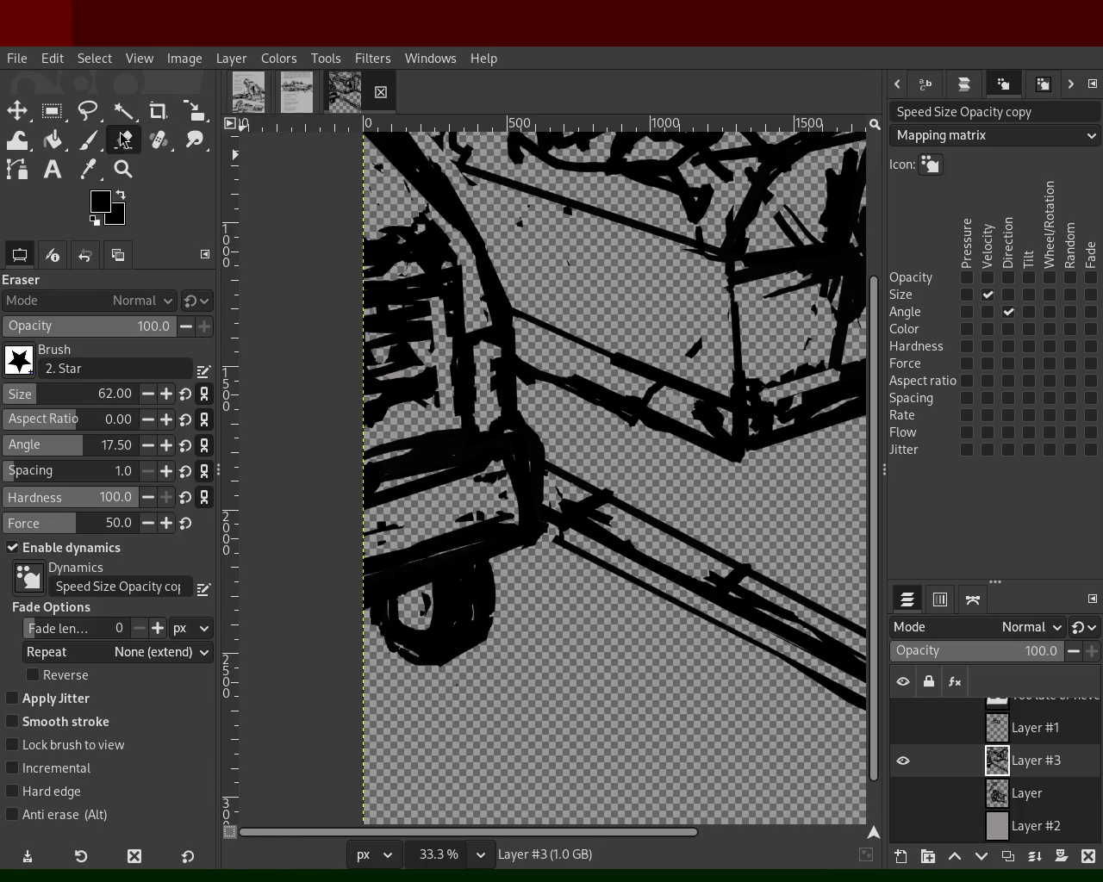
pyautogui.press('p')
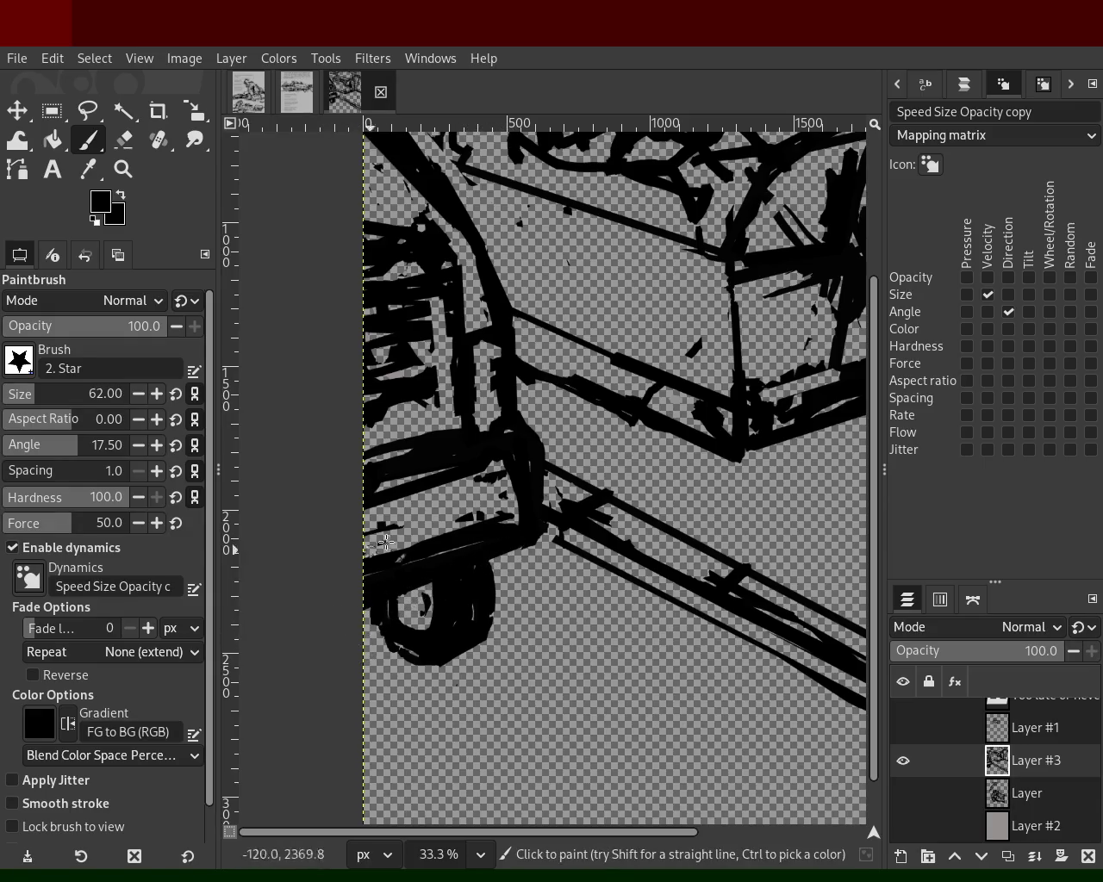
# - Zoom out over the drawing and back in close on the machine
pyautogui.click(131, 131)
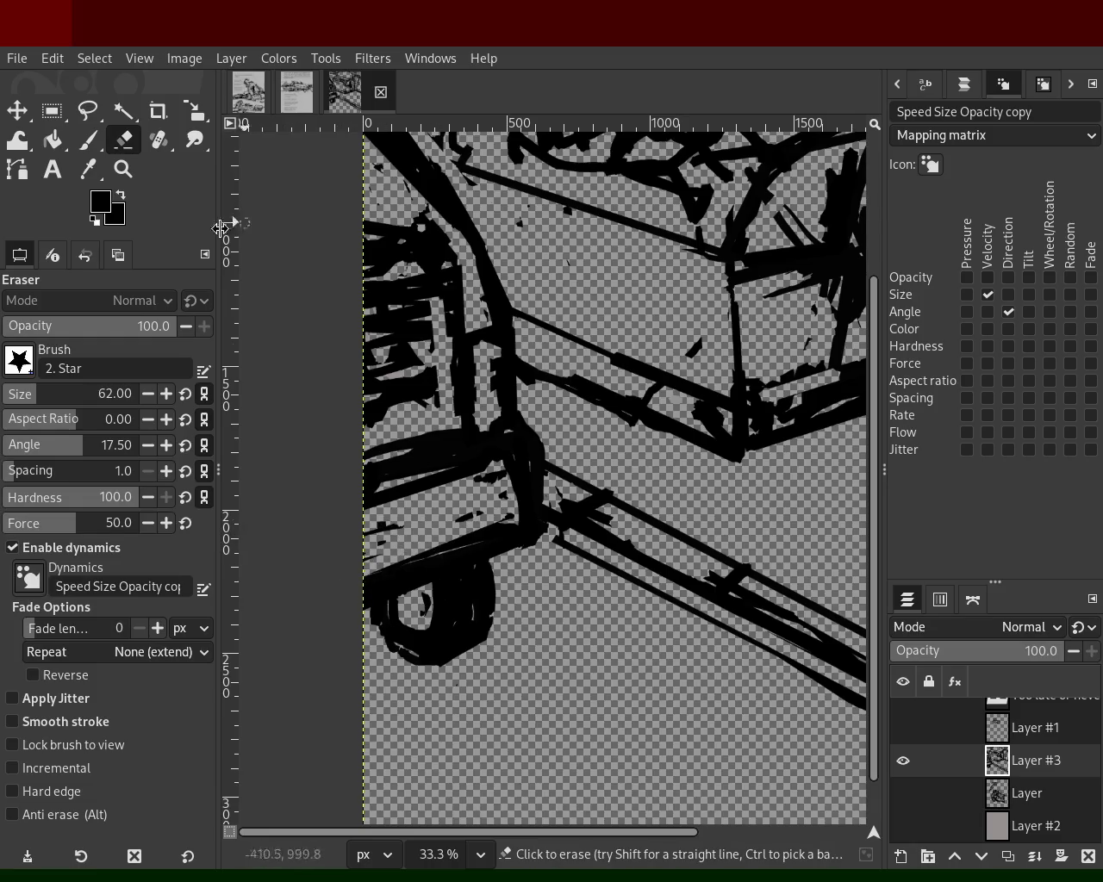
pyautogui.click(123, 169)
pyautogui.scroll(-4, 472, 441)
pyautogui.scroll(2, 473, 440)
pyautogui.keyDown('ctrl'); pyautogui.click(472, 440); pyautogui.keyUp('ctrl')
pyautogui.click(414, 417)
pyautogui.click(413, 417)
pyautogui.keyDown('ctrl'); pyautogui.click(369, 405); pyautogui.keyUp('ctrl')
pyautogui.keyDown('ctrl'); pyautogui.click(356, 401); pyautogui.keyUp('ctrl')
pyautogui.keyDown('ctrl'); pyautogui.click(356, 402); pyautogui.keyUp('ctrl')
pyautogui.click(87, 140)
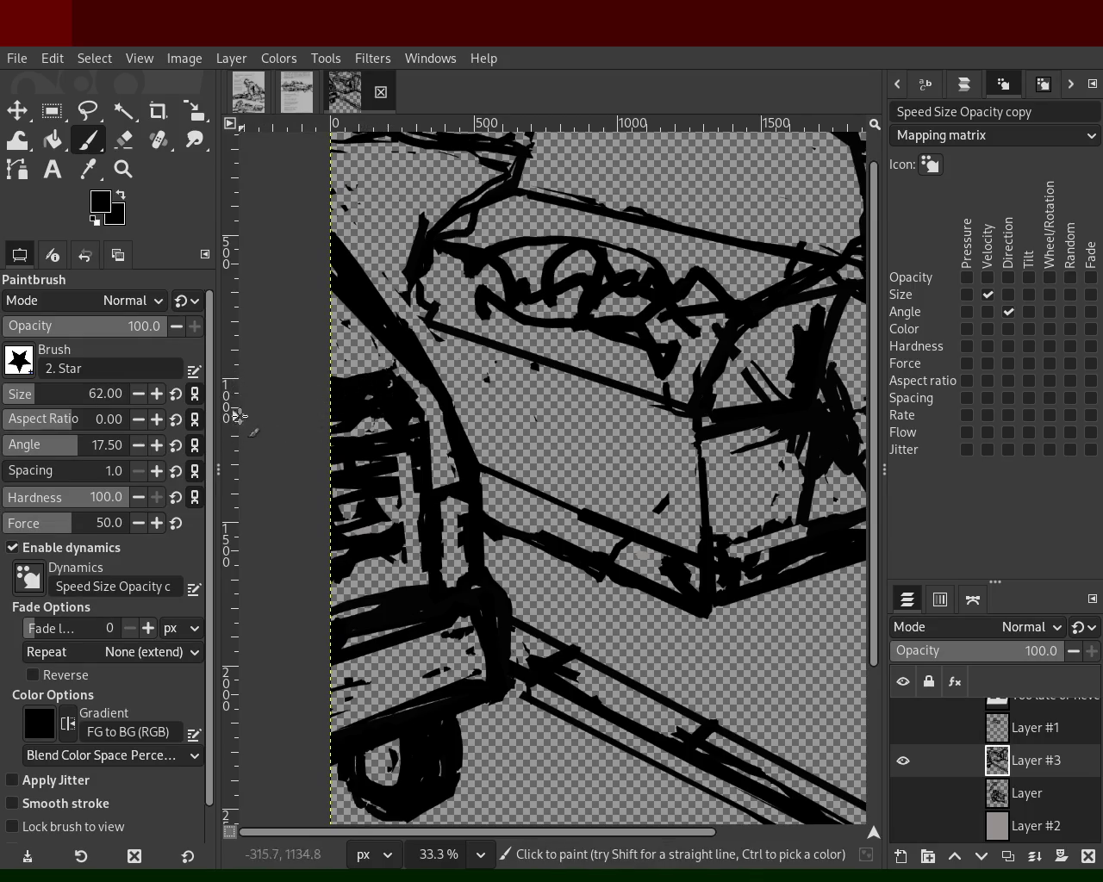
pyautogui.click(123, 169)
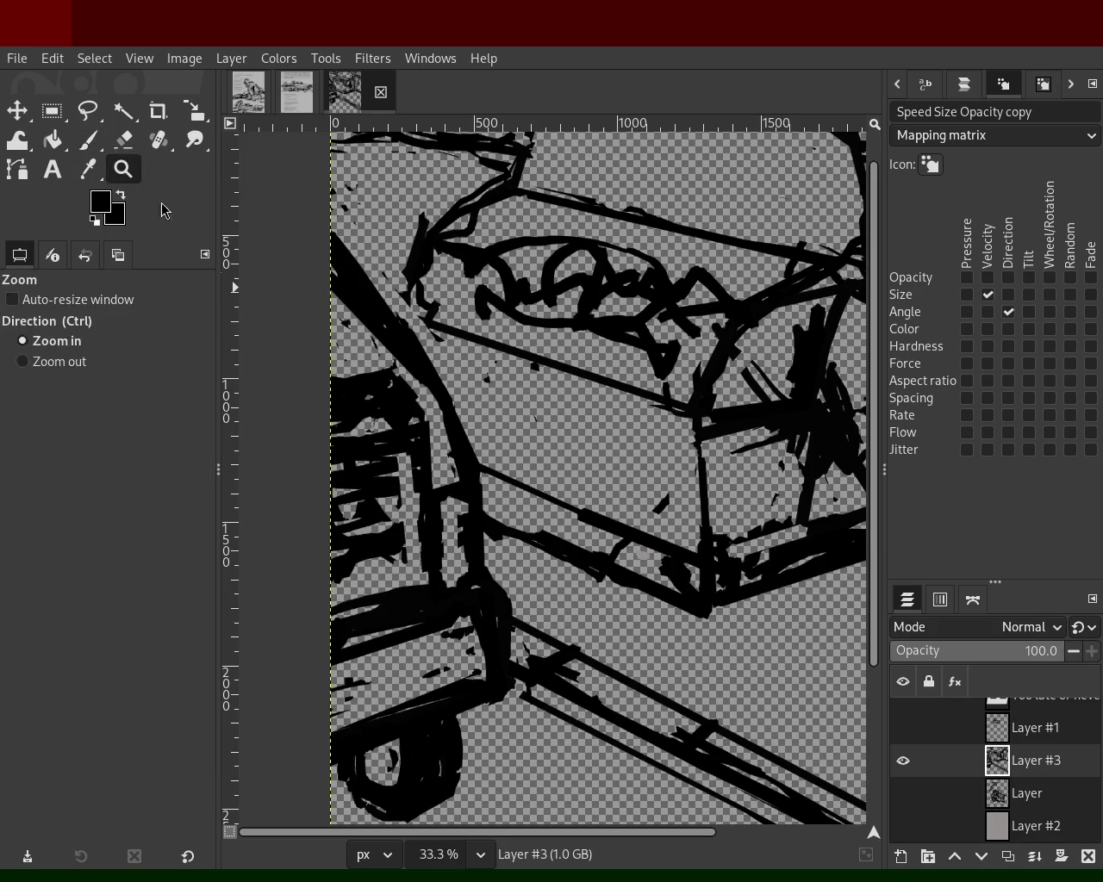
# - Zoom in on the machine's front panel and paint a circular wheel there
pyautogui.keyDown('ctrl'); pyautogui.click(431, 358); pyautogui.keyUp('ctrl')
pyautogui.keyDown('ctrl'); pyautogui.click(426, 356); pyautogui.keyUp('ctrl')
pyautogui.click(446, 362)
pyautogui.keyDown('ctrl'); pyautogui.click(446, 362); pyautogui.keyUp('ctrl')
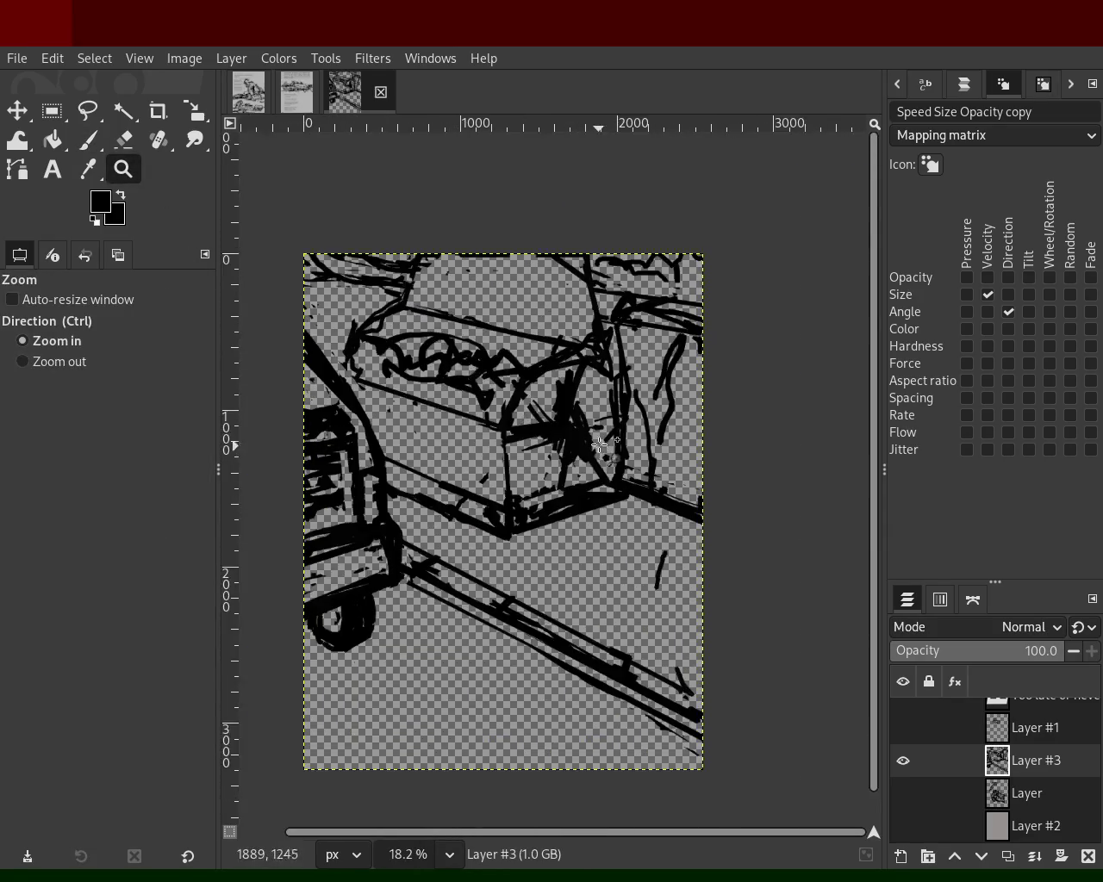
pyautogui.click(386, 366)
pyautogui.click(385, 365)
pyautogui.click(87, 139)
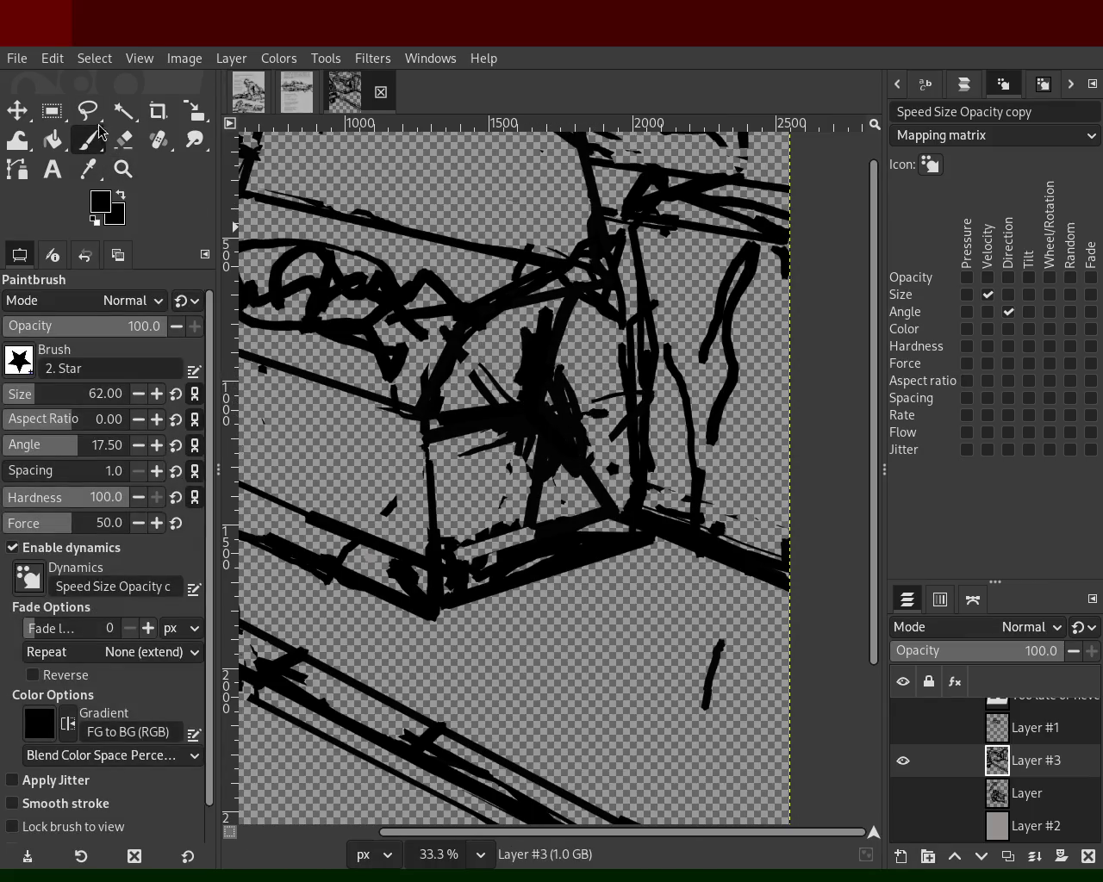
pyautogui.moveTo(483, 423)
pyautogui.mouseDown()
pyautogui.moveTo(558, 417)
pyautogui.moveTo(509, 450)
pyautogui.moveTo(535, 429)
pyautogui.mouseUp()
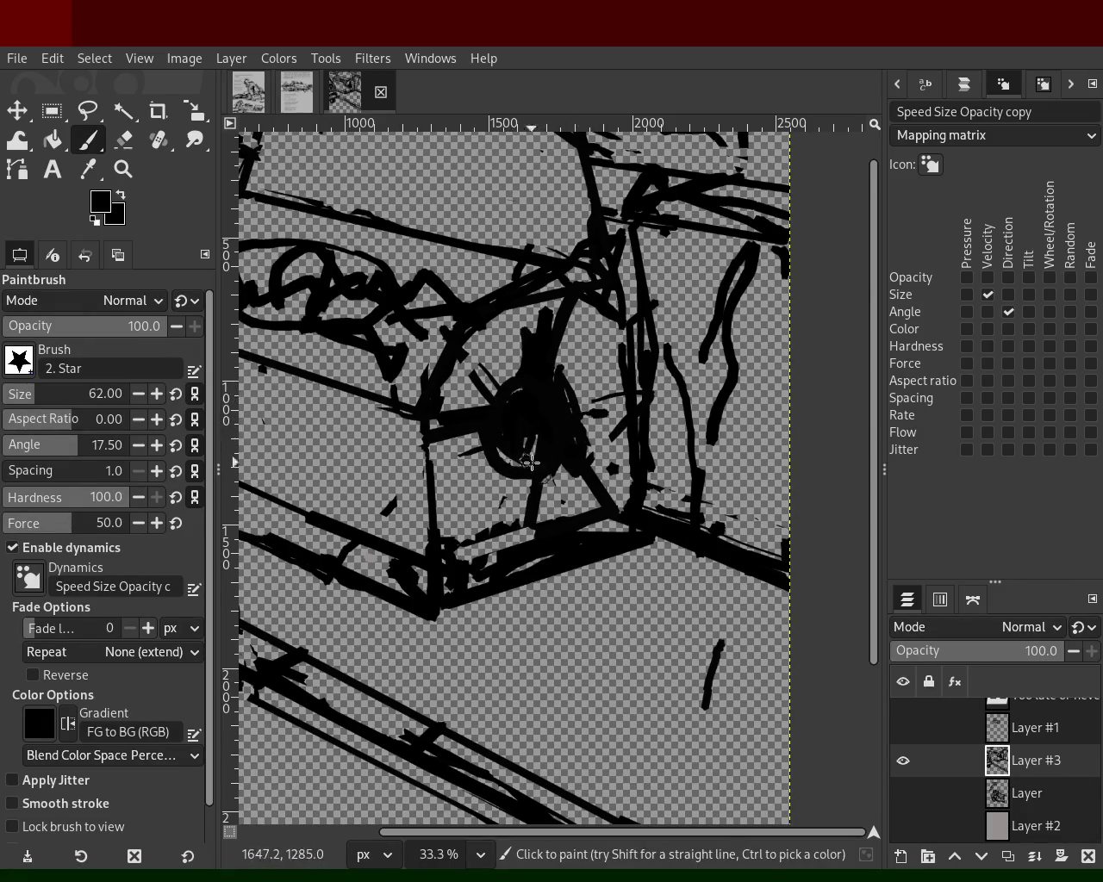
# - Arc an ink stroke around the circle's right side and erase stray strokes above it
pyautogui.hotkey('shift', 'e')
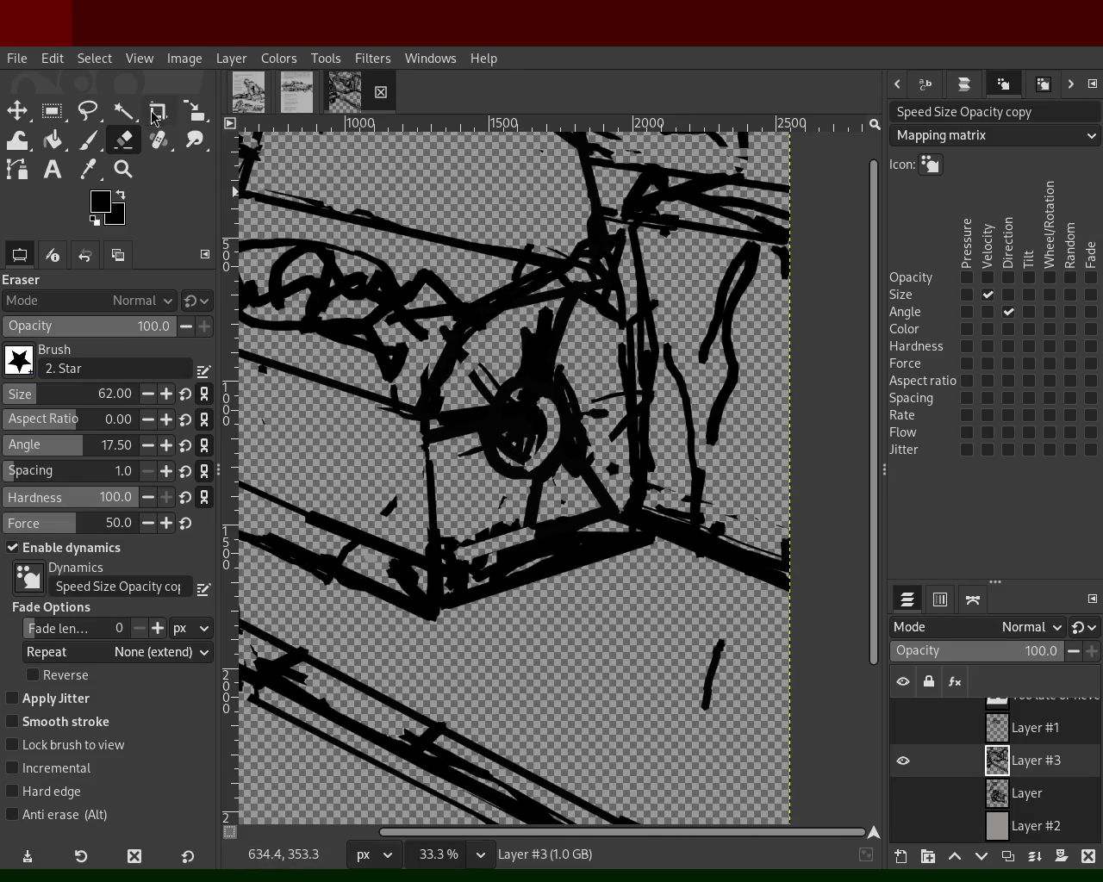
pyautogui.click(90, 139)
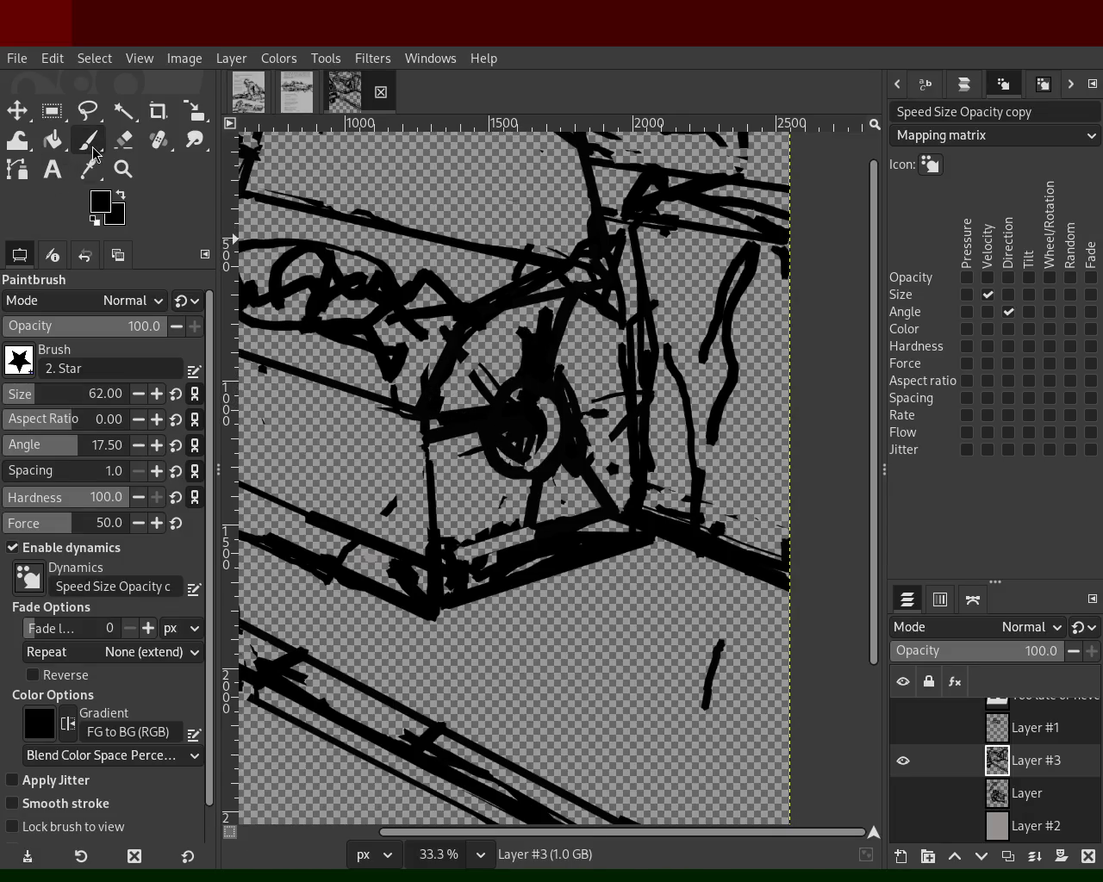
pyautogui.press('ctrl')
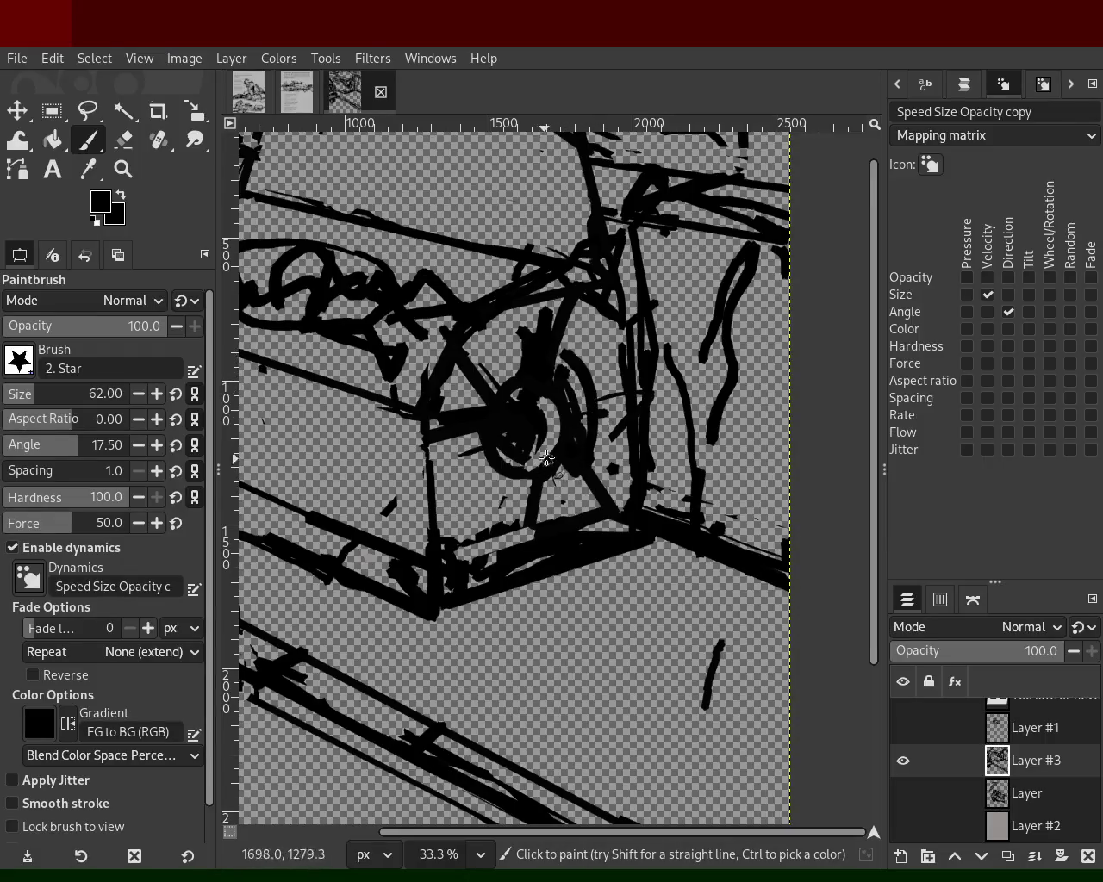
pyautogui.moveTo(538, 356); pyautogui.dragTo(552, 464)
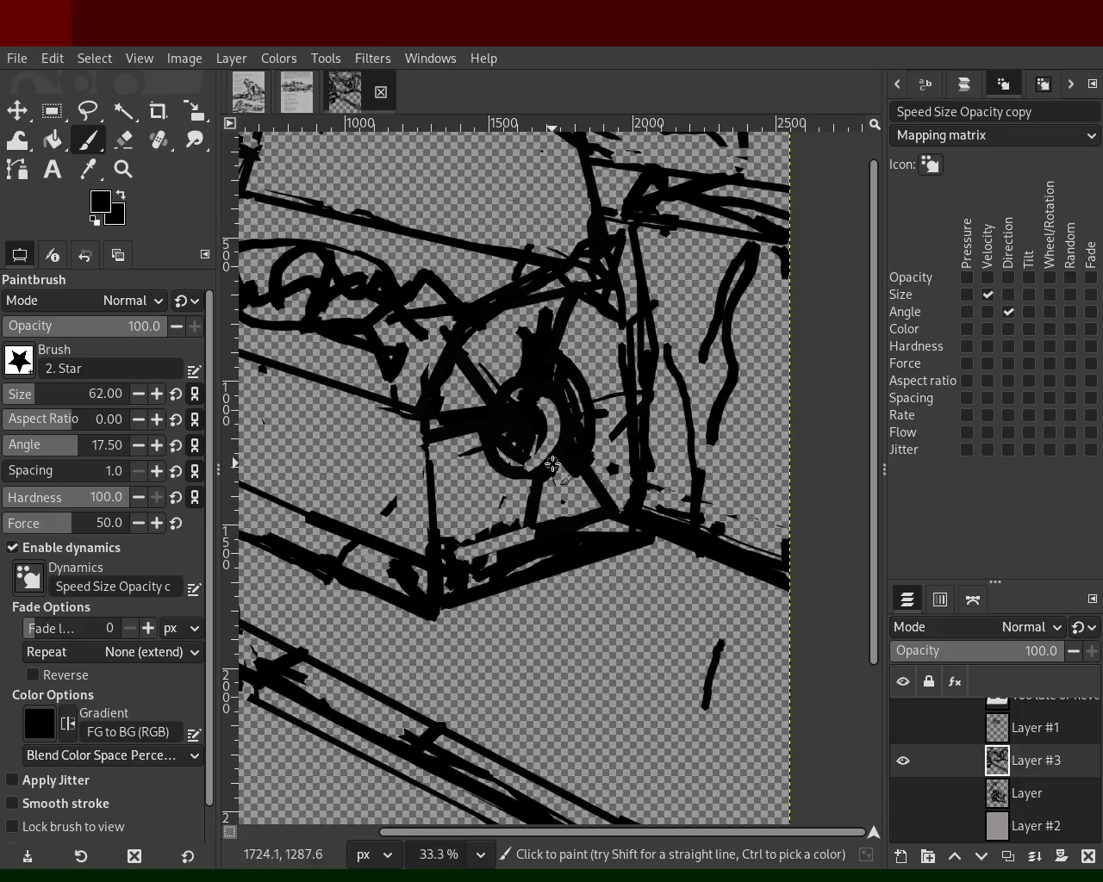
pyautogui.click(125, 140)
pyautogui.moveTo(543, 307); pyautogui.dragTo(543, 326)
pyautogui.keyDown('shift'); pyautogui.click(509, 370); pyautogui.keyUp('shift')
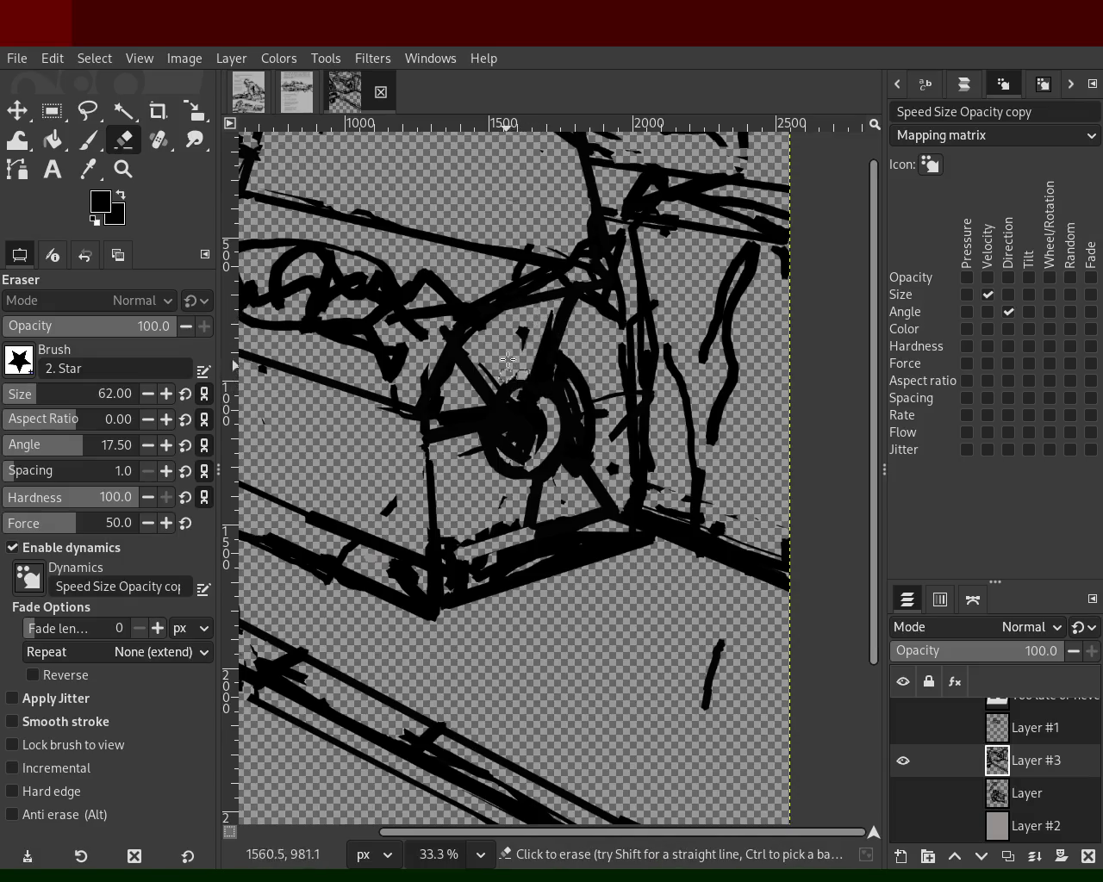
# - Toggle visibility of Layer #1, Layer and Layer #2, leaving the layer named Layer hidden
pyautogui.press('z')
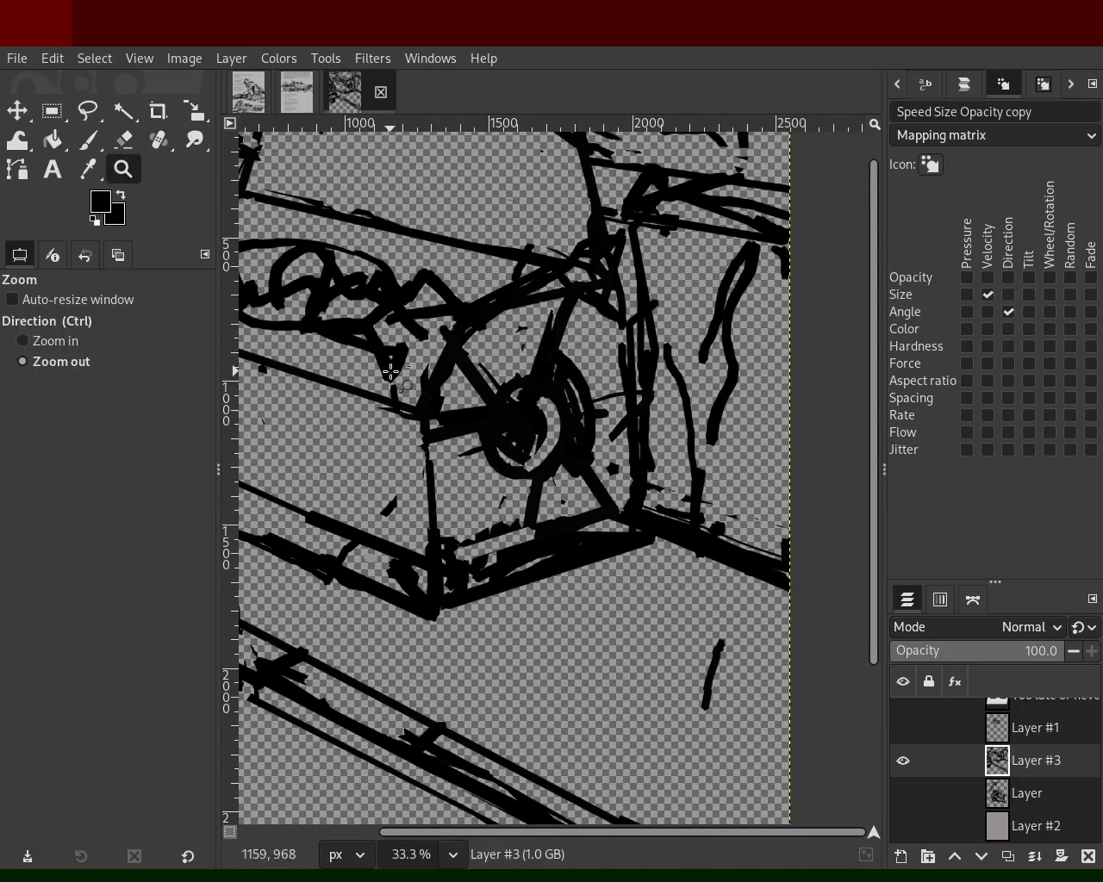
pyautogui.keyDown('ctrl'); pyautogui.scroll(-4, 391, 371); pyautogui.keyUp('ctrl')
pyautogui.keyDown('ctrl'); pyautogui.scroll(2, 431, 374); pyautogui.keyUp('ctrl')
pyautogui.keyDown('ctrl'); pyautogui.scroll(-1, 448, 376); pyautogui.keyUp('ctrl')
pyautogui.keyDown('ctrl'); pyautogui.scroll(2, 475, 378); pyautogui.keyUp('ctrl')
pyautogui.keyDown('ctrl'); pyautogui.scroll(-2, 472, 379); pyautogui.keyUp('ctrl')
pyautogui.keyDown('ctrl'); pyautogui.scroll(1, 468, 380); pyautogui.keyUp('ctrl')
pyautogui.keyDown('ctrl'); pyautogui.scroll(-1, 463, 382); pyautogui.keyUp('ctrl')
pyautogui.keyDown('ctrl'); pyautogui.scroll(-1, 459, 384); pyautogui.keyUp('ctrl')
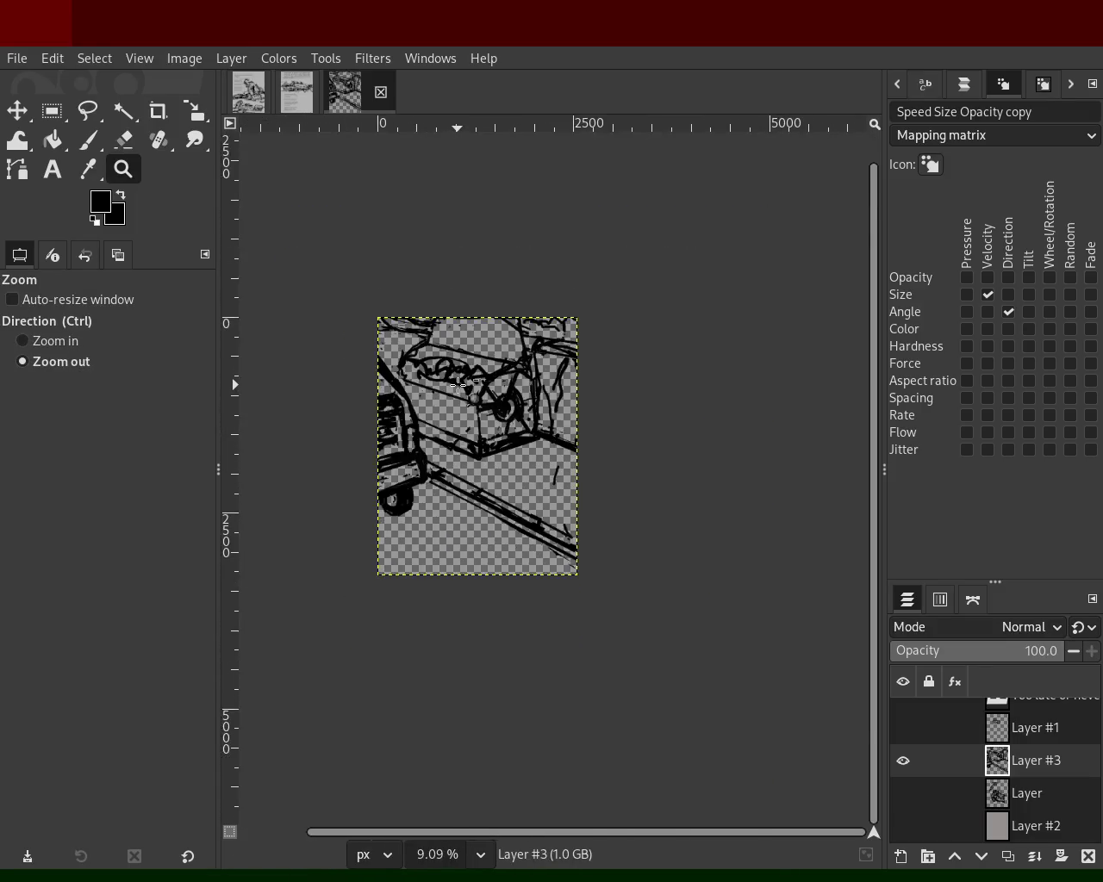
pyautogui.keyDown('ctrl'); pyautogui.scroll(3, 459, 384); pyautogui.keyUp('ctrl')
pyautogui.keyDown('ctrl'); pyautogui.scroll(-2, 460, 384); pyautogui.keyUp('ctrl')
pyautogui.keyDown('ctrl'); pyautogui.scroll(2, 460, 384); pyautogui.keyUp('ctrl')
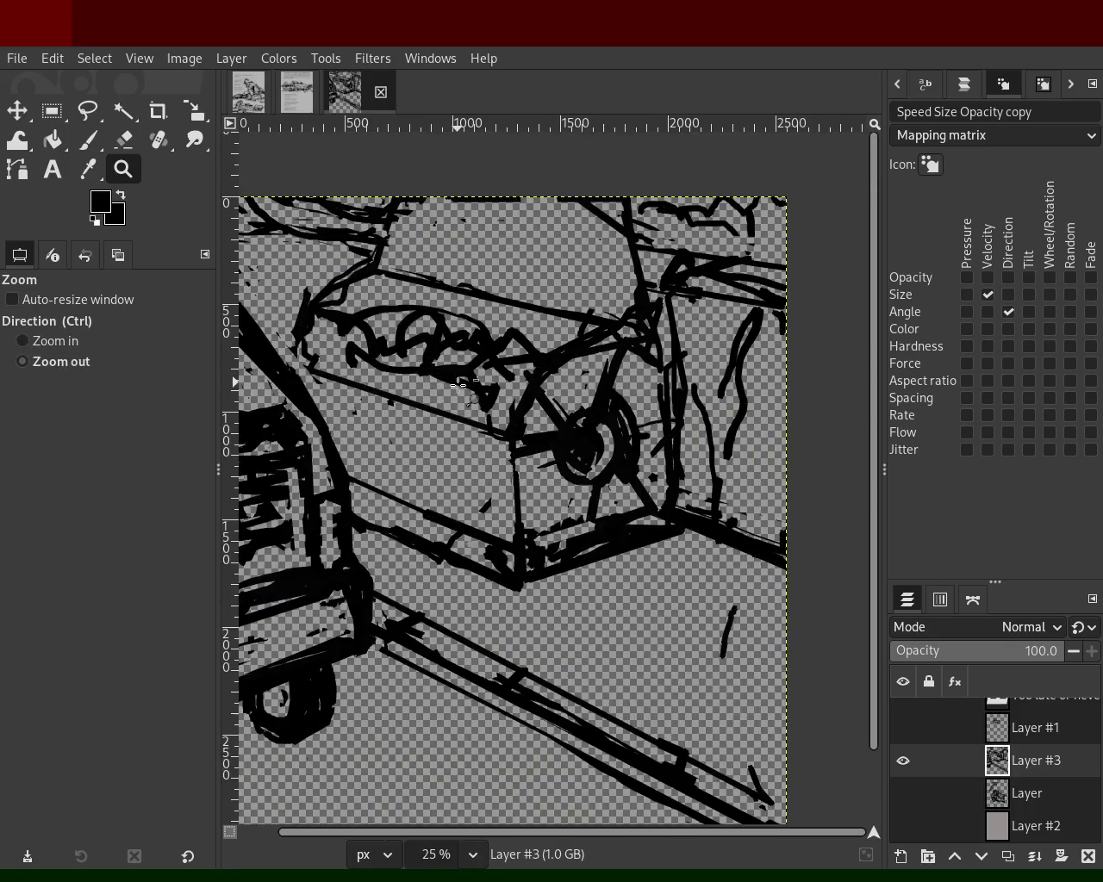
pyautogui.keyDown('ctrl'); pyautogui.scroll(-1, 459, 384); pyautogui.keyUp('ctrl')
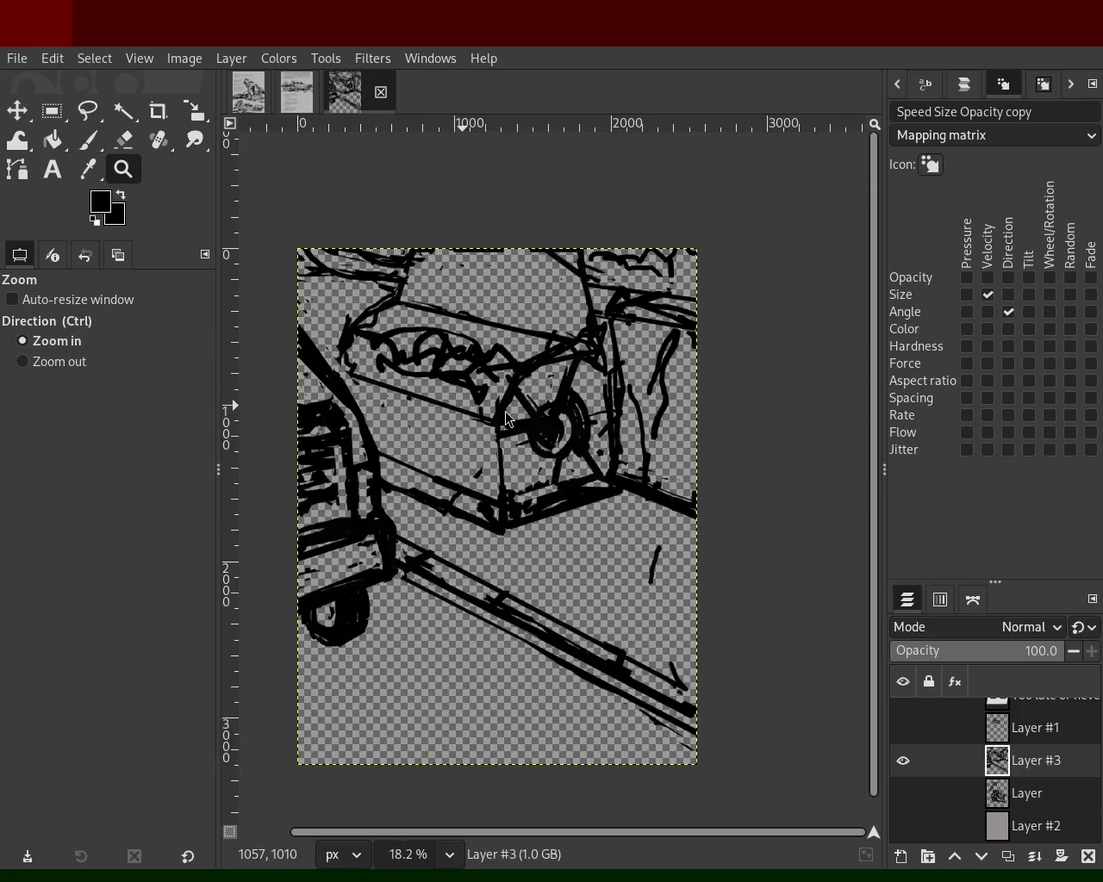
pyautogui.click(902, 729)
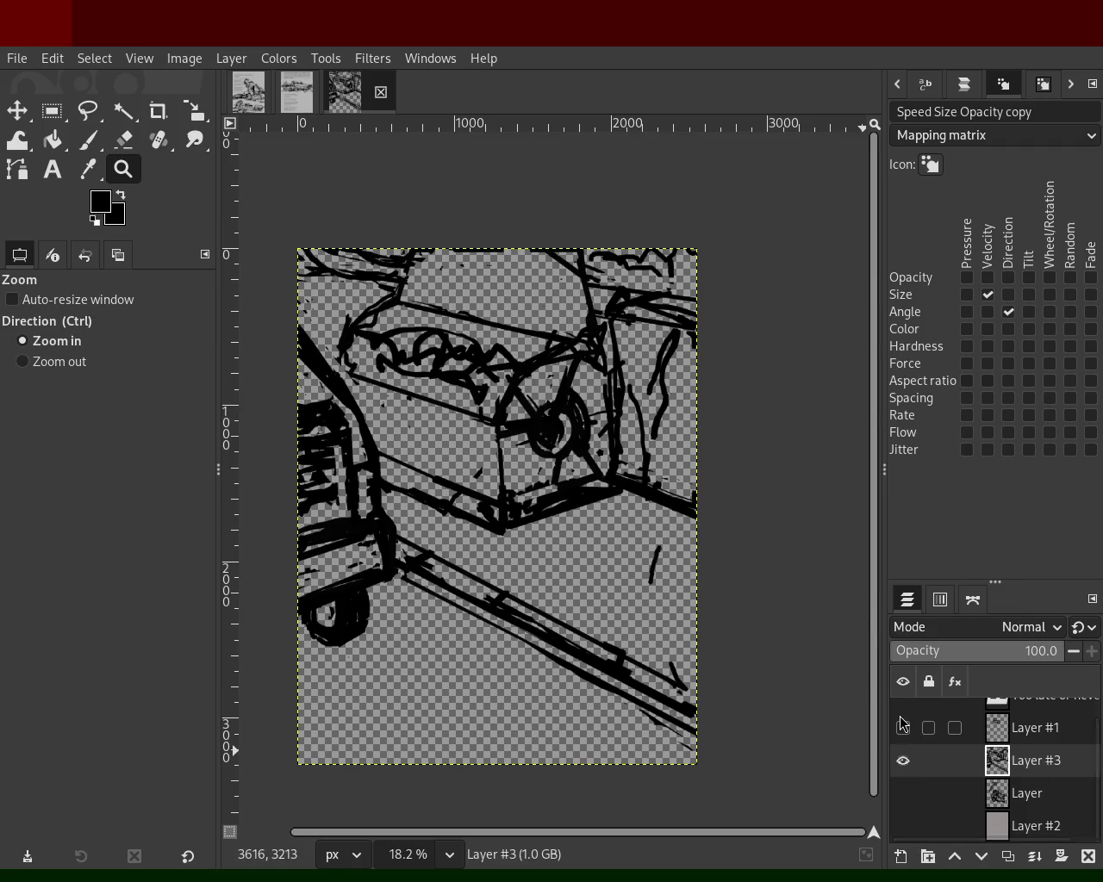
pyautogui.click(905, 793)
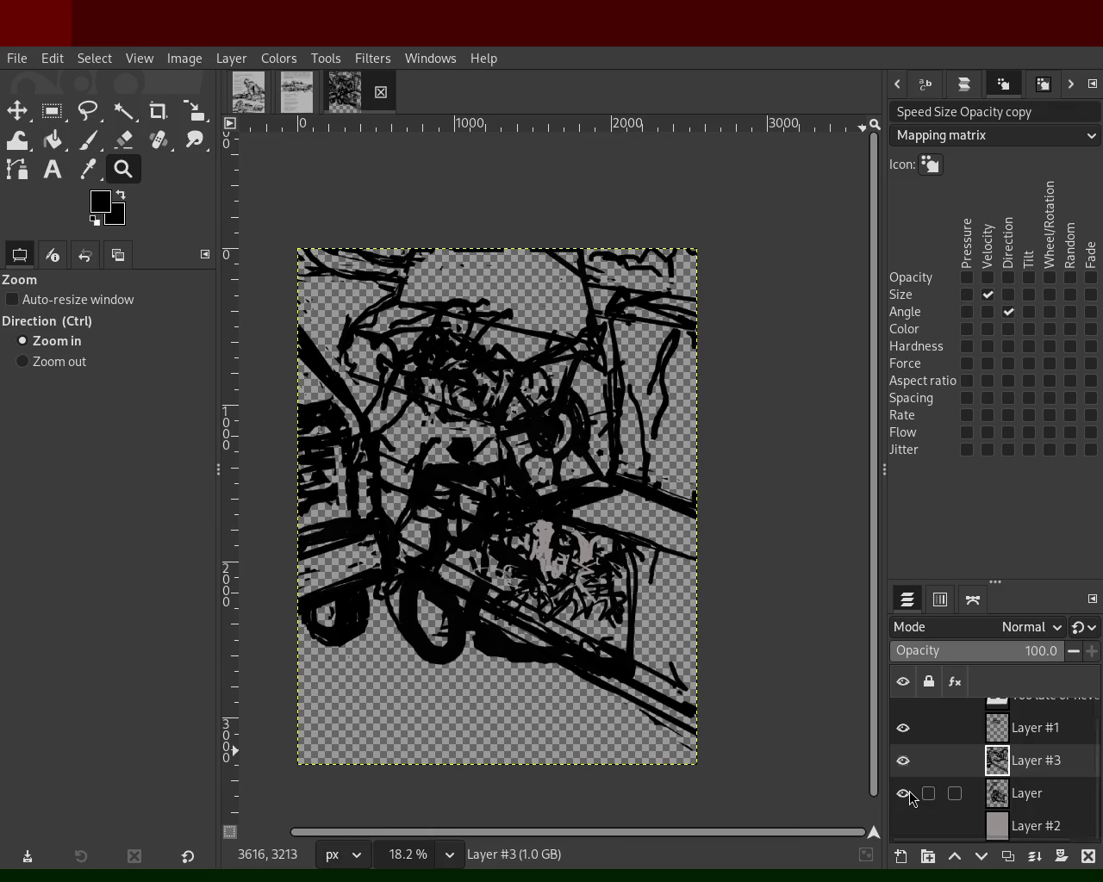
pyautogui.click(905, 795)
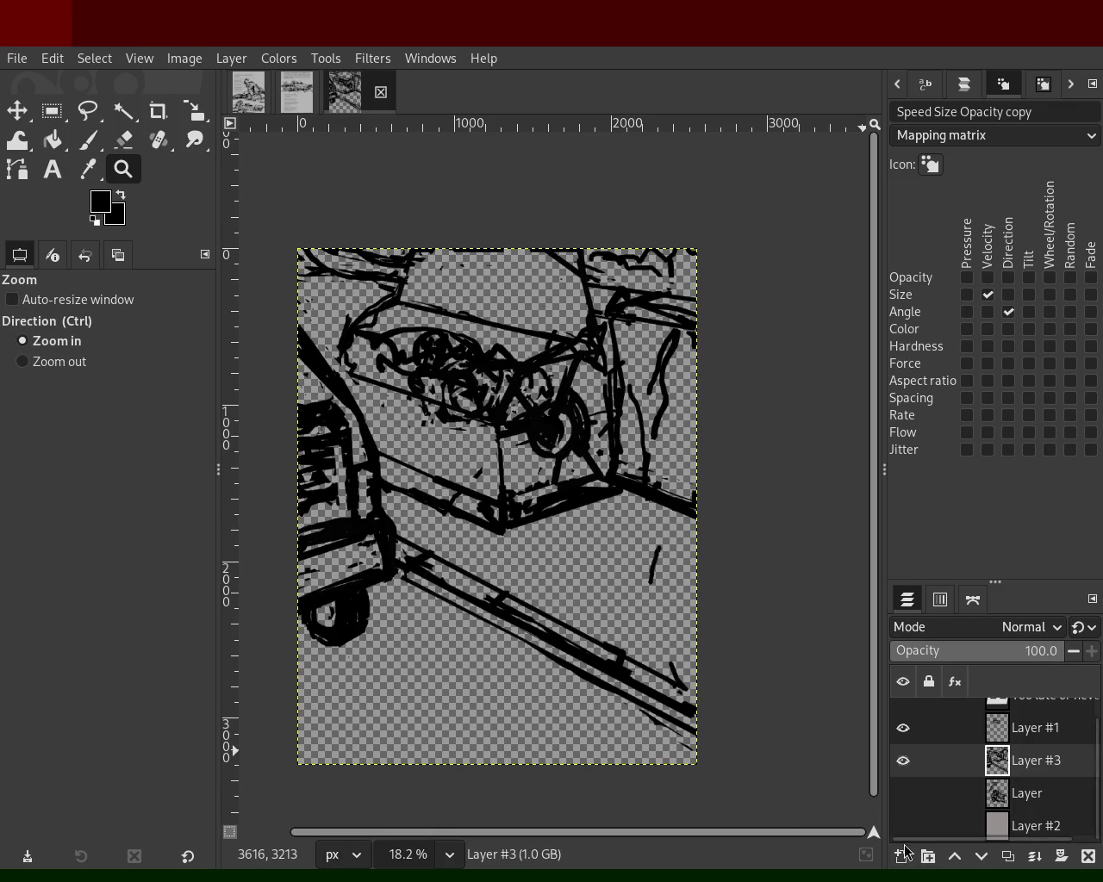
pyautogui.click(898, 815)
pyautogui.click(902, 796)
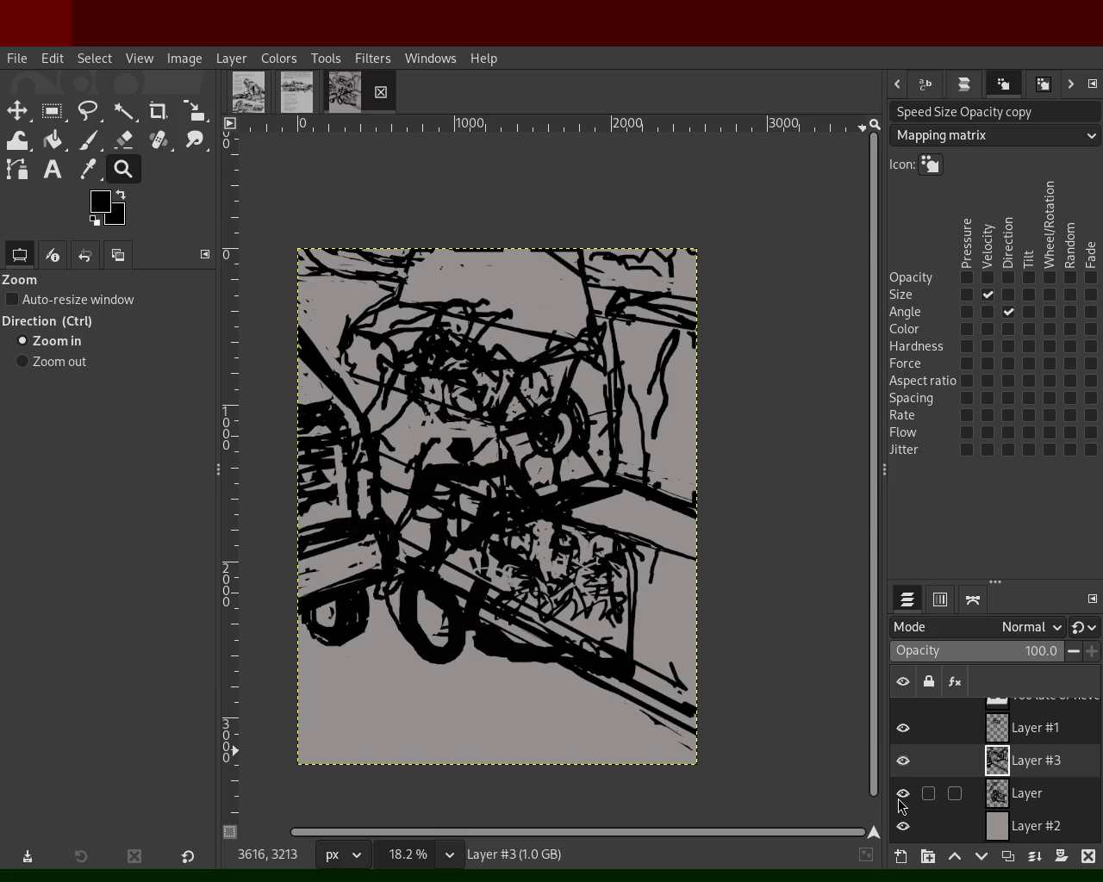
pyautogui.click(902, 802)
# - Flip Layer #3, Layer #1 and the TOO LATE OR NEVER text layer on and off to compare
pyautogui.click(903, 765)
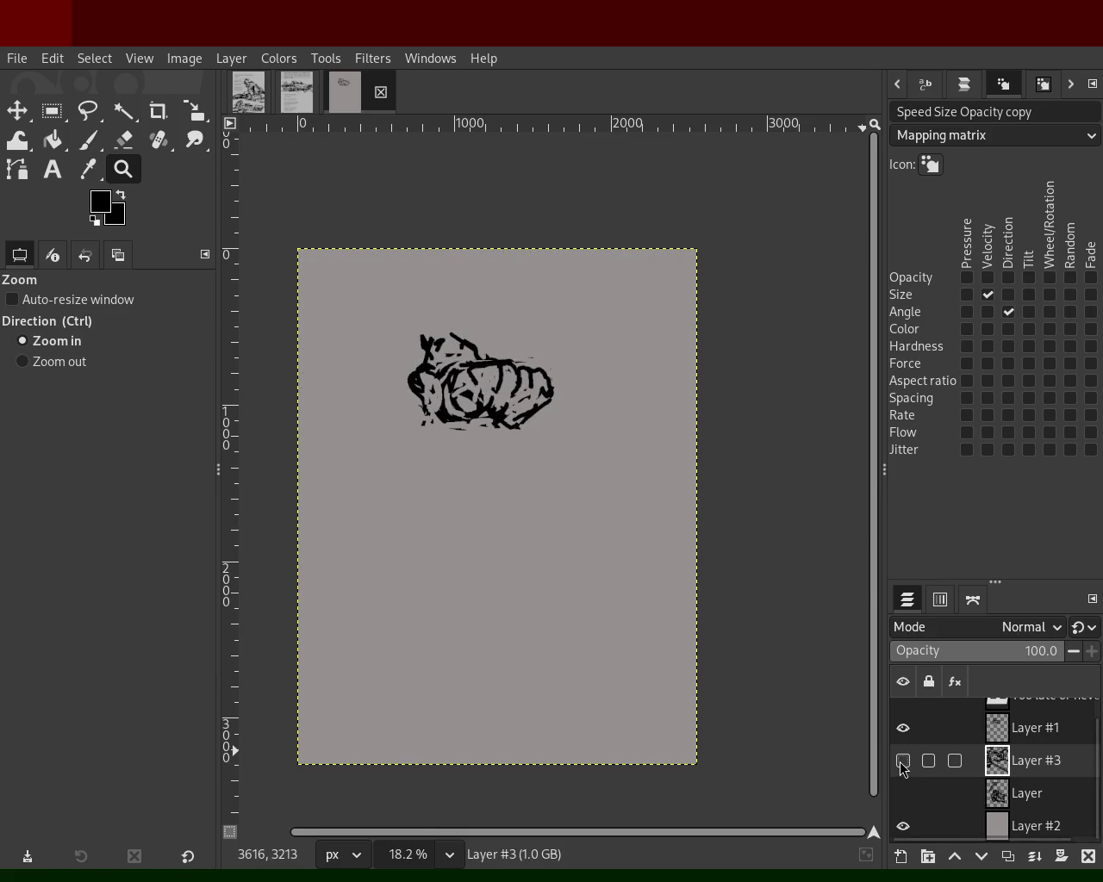
pyautogui.click(903, 763)
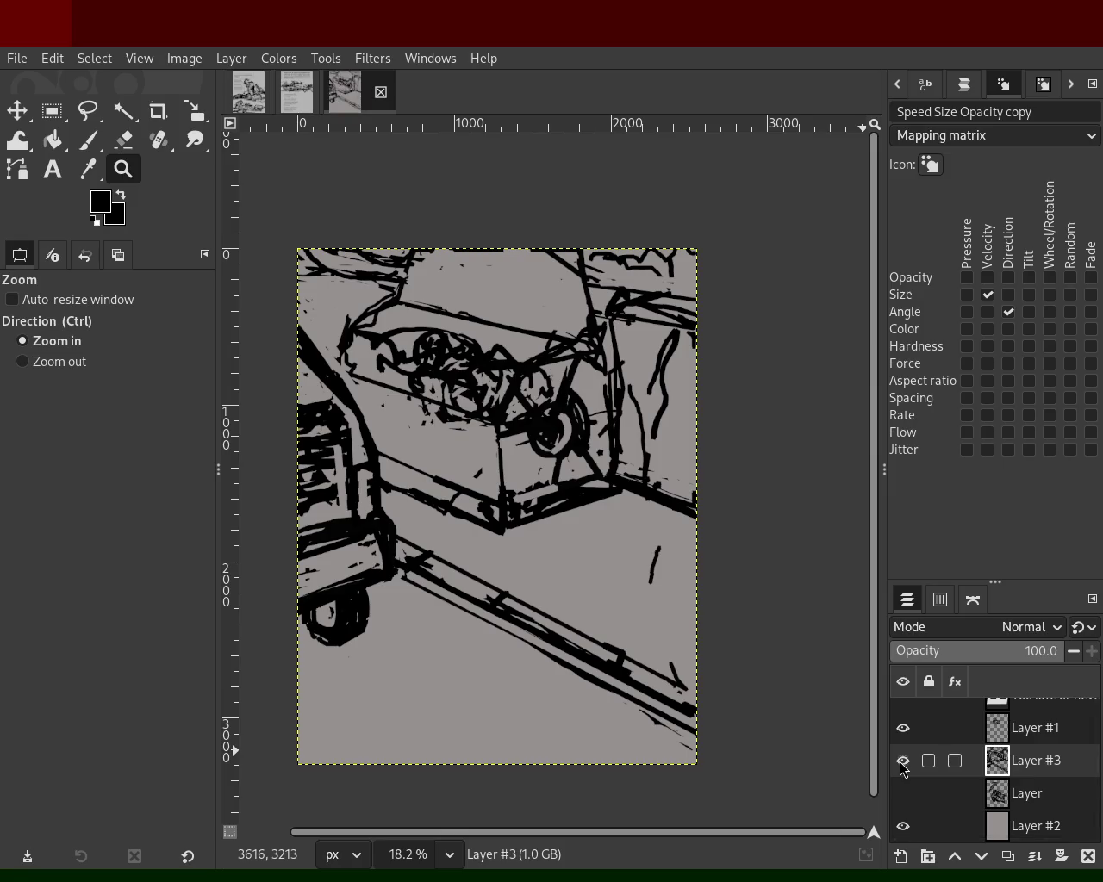
pyautogui.click(903, 762)
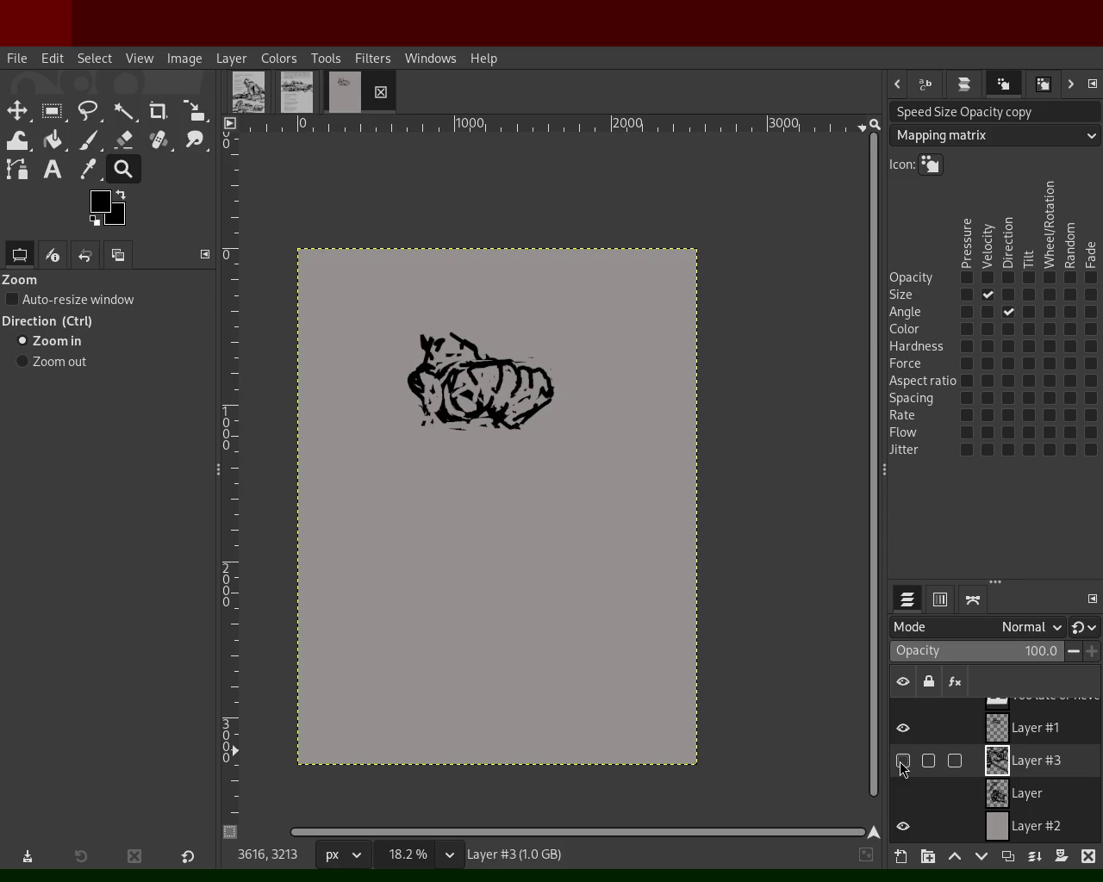
pyautogui.click(903, 730)
pyautogui.click(903, 730)
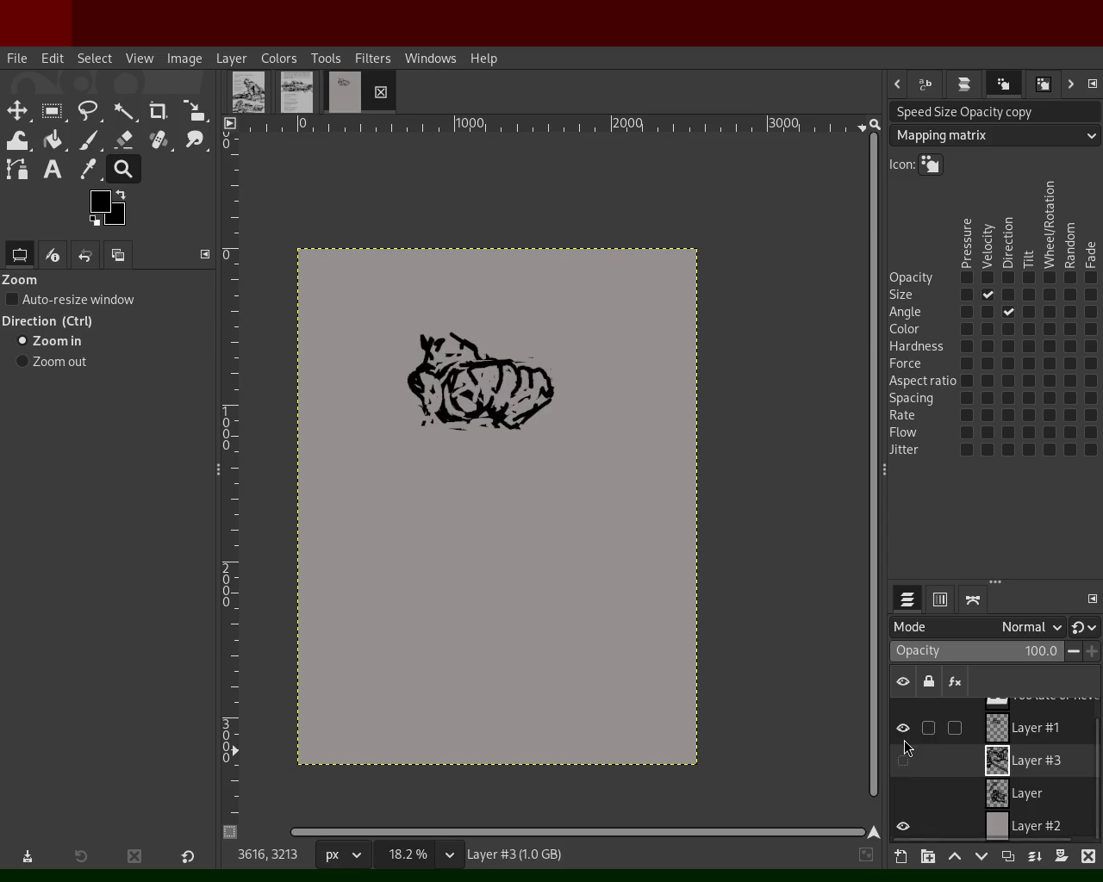
pyautogui.click(904, 708)
pyautogui.click(904, 709)
pyautogui.click(903, 761)
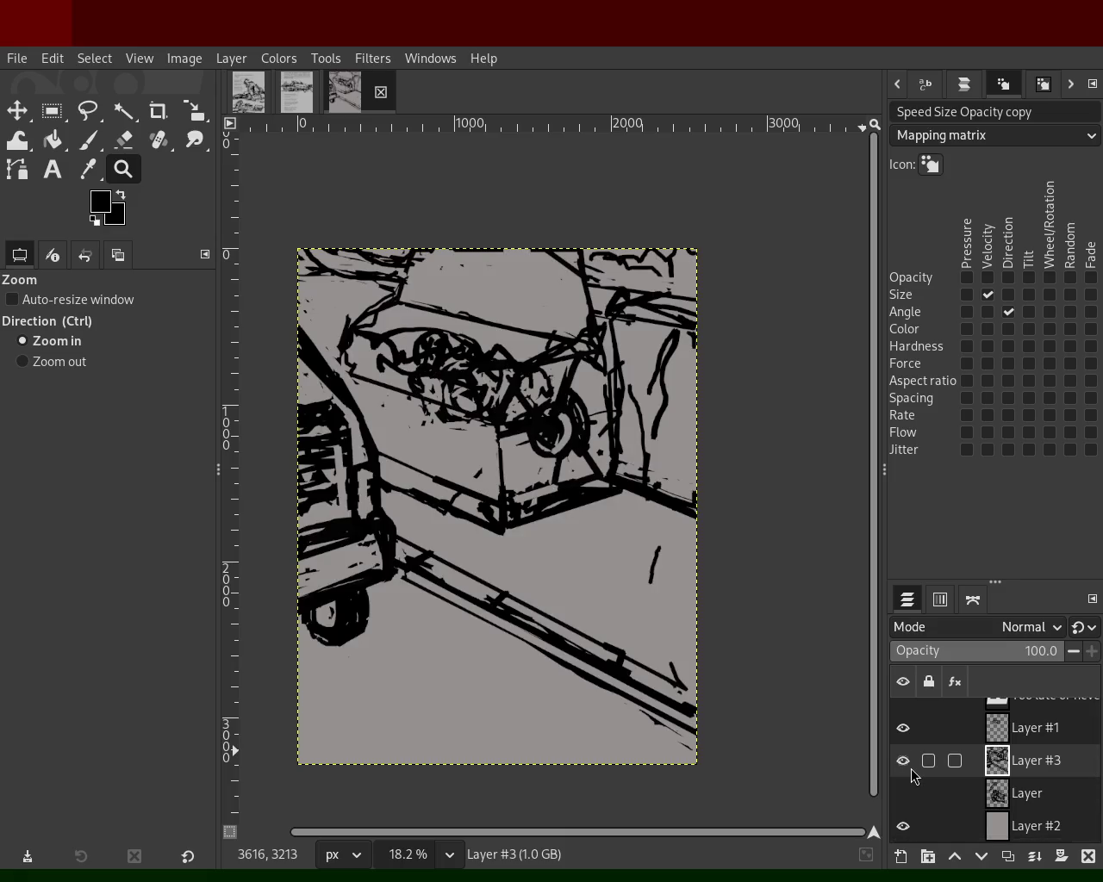
pyautogui.click(910, 768)
pyautogui.click(904, 707)
pyautogui.click(904, 708)
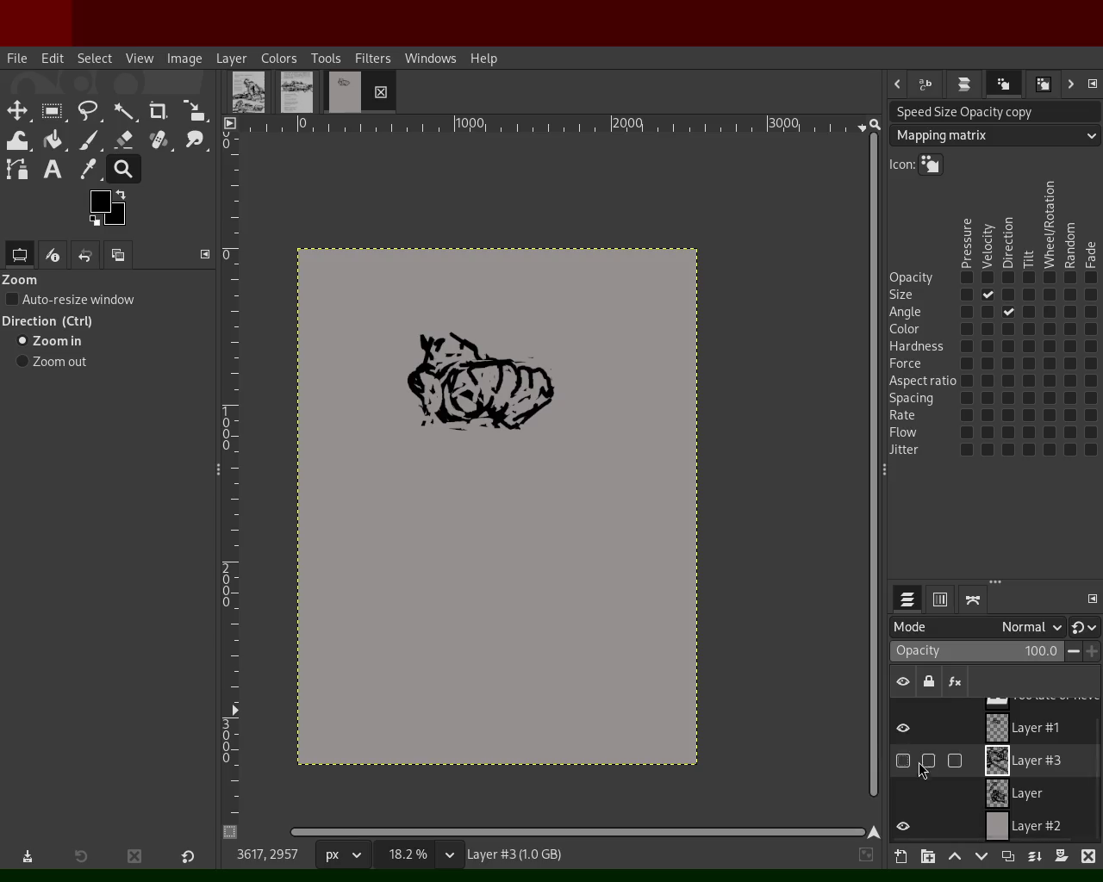
pyautogui.click(903, 708)
pyautogui.click(903, 708)
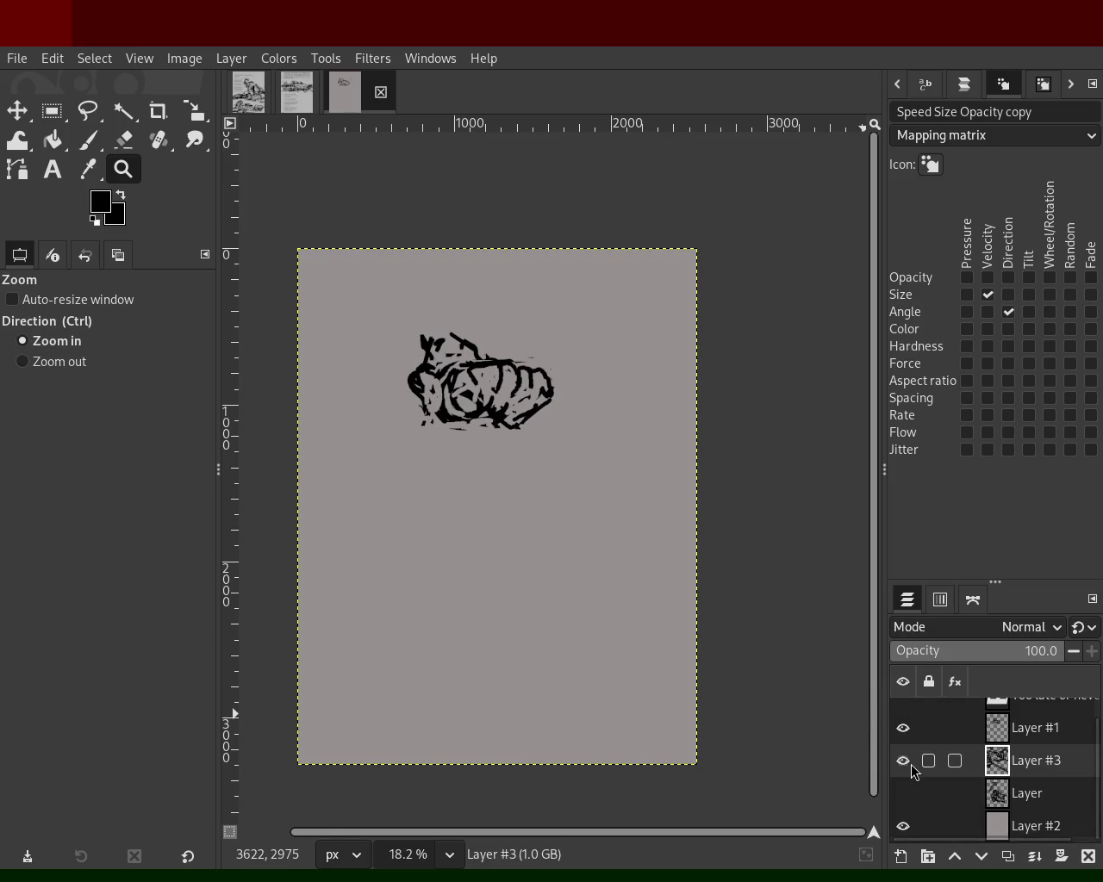
# - Show Layer #3 with Layer #1 hidden, then return the view to 18.2% zoom
pyautogui.click(912, 766)
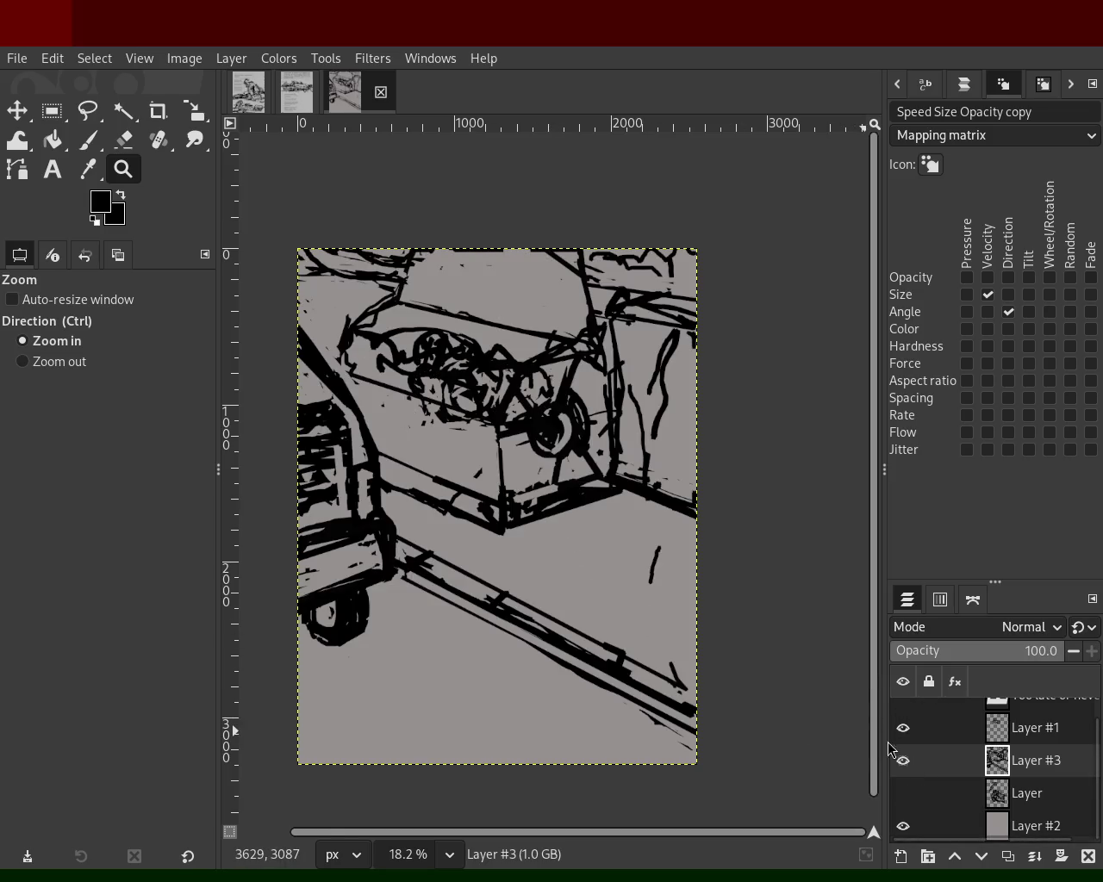
pyautogui.click(903, 728)
pyautogui.click(903, 761)
pyautogui.click(903, 760)
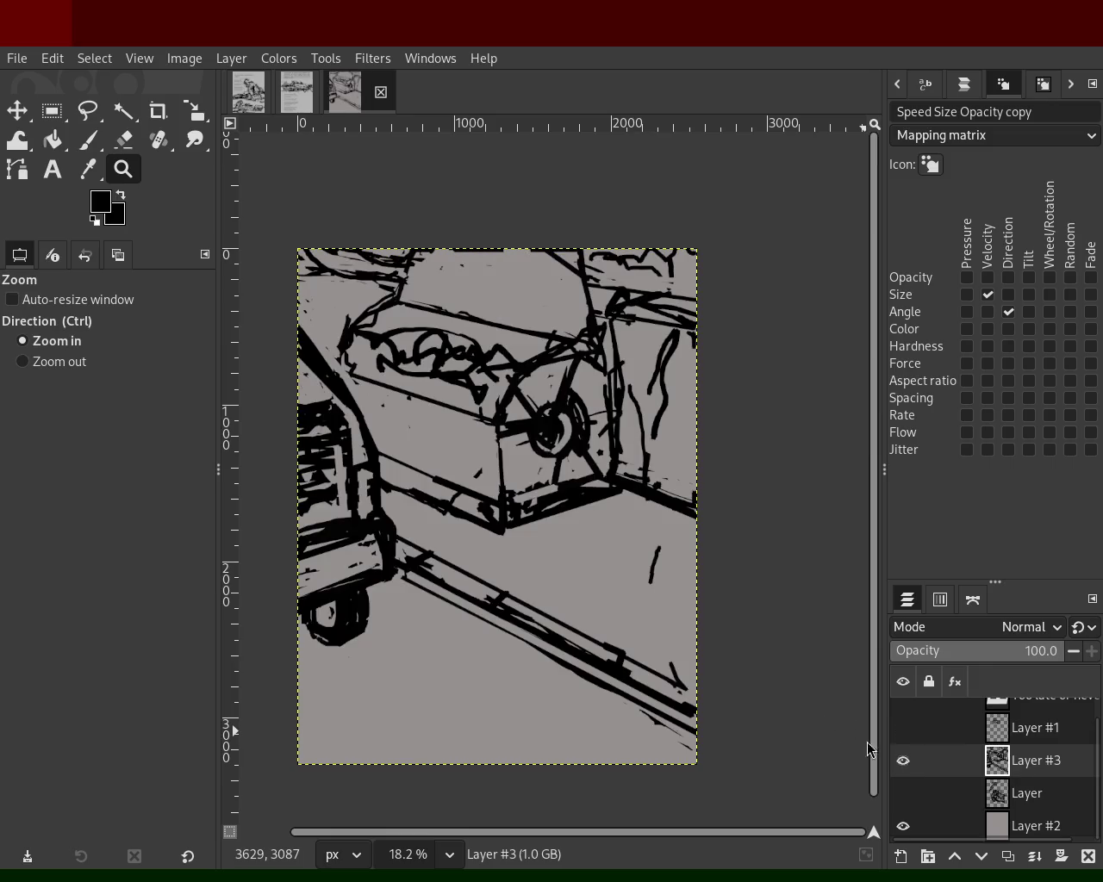
pyautogui.keyDown('ctrl'); pyautogui.click(379, 379); pyautogui.keyUp('ctrl')
pyautogui.doubleClick(482, 379)
pyautogui.keyDown('ctrl'); pyautogui.click(496, 378); pyautogui.keyUp('ctrl')
pyautogui.click(499, 376)
pyautogui.keyDown('ctrl'); pyautogui.doubleClick(498, 375); pyautogui.keyUp('ctrl')
pyautogui.doubleClick(496, 373)
pyautogui.keyDown('ctrl'); pyautogui.doubleClick(493, 373); pyautogui.keyUp('ctrl')
pyautogui.click(489, 371)
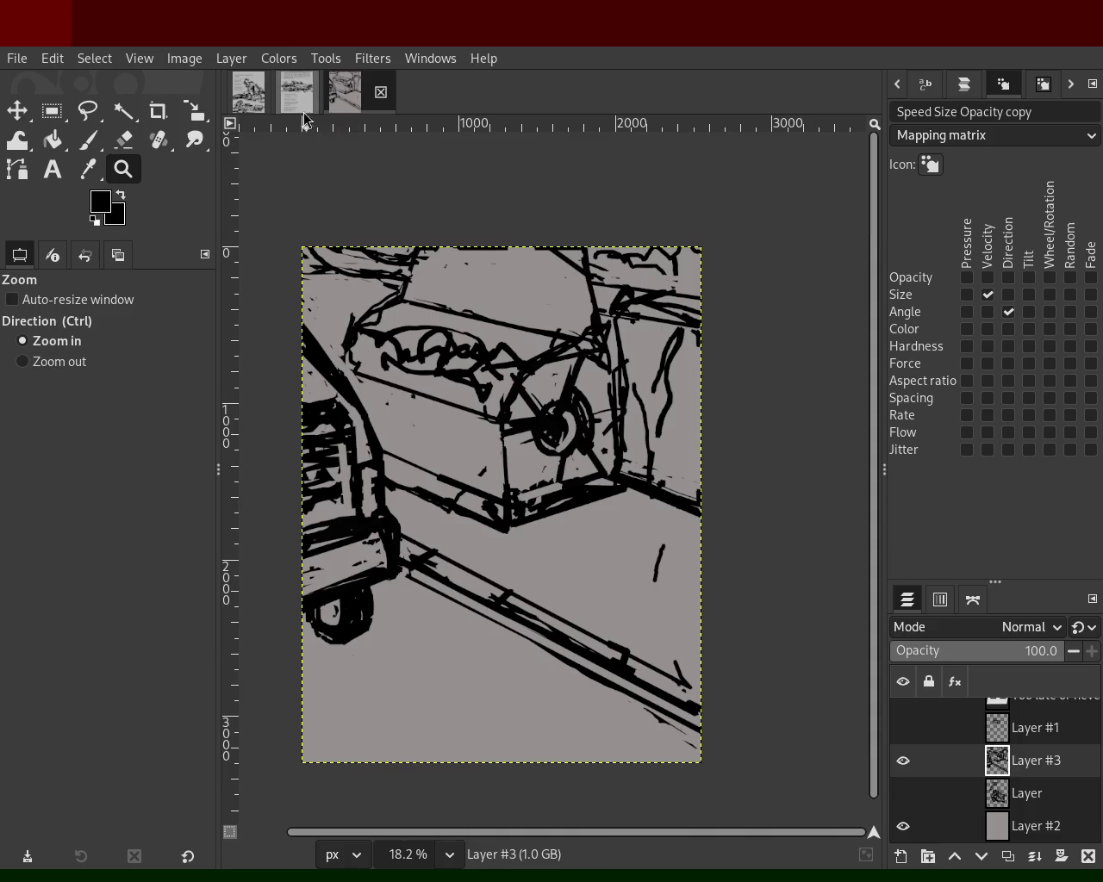
pyautogui.click(296, 91)
pyautogui.keyDown('ctrl'); pyautogui.click(524, 449); pyautogui.keyUp('ctrl')
pyautogui.click(524, 449)
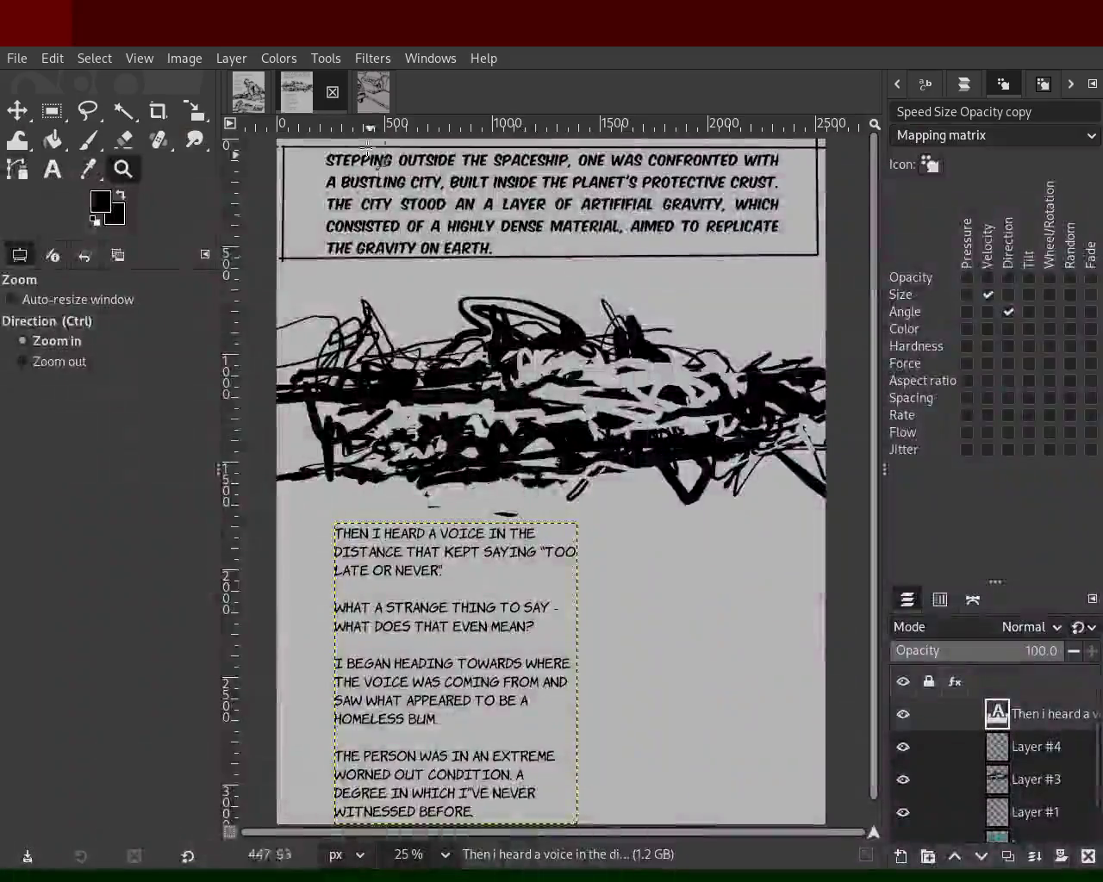
pyautogui.click(373, 91)
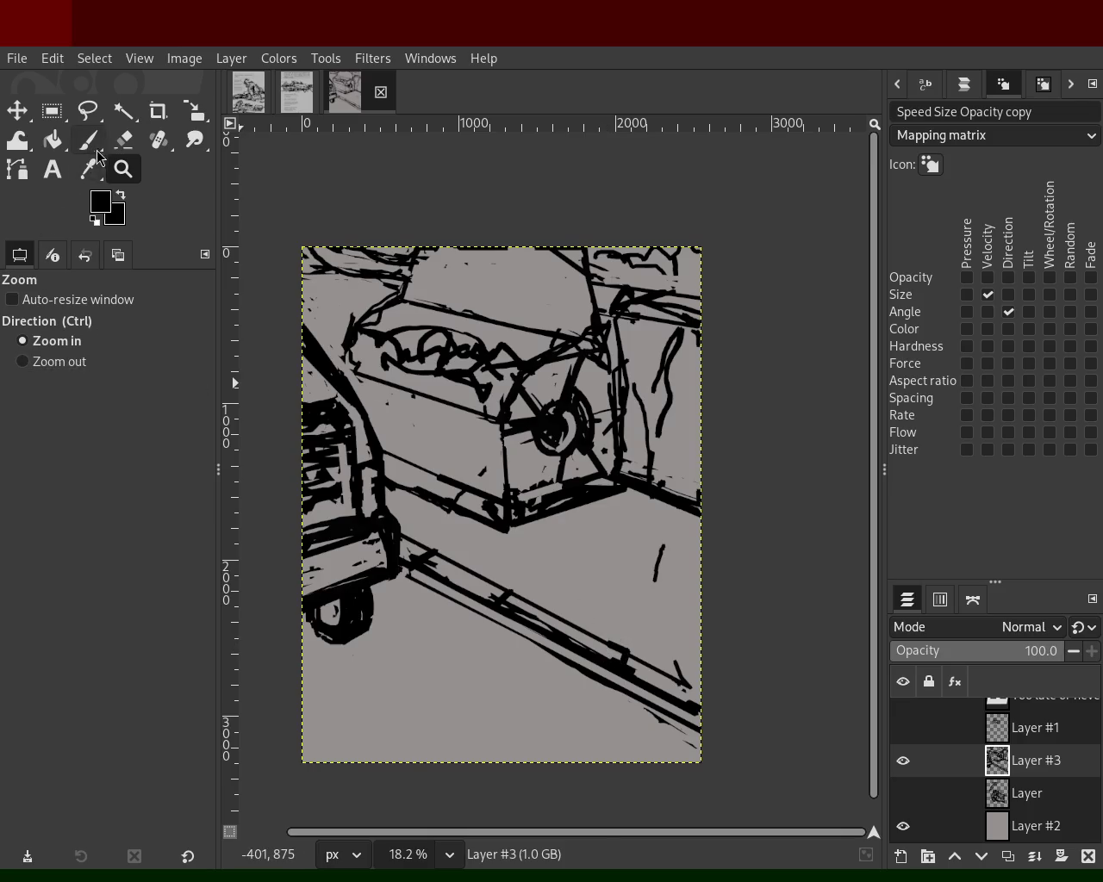
pyautogui.click(124, 139)
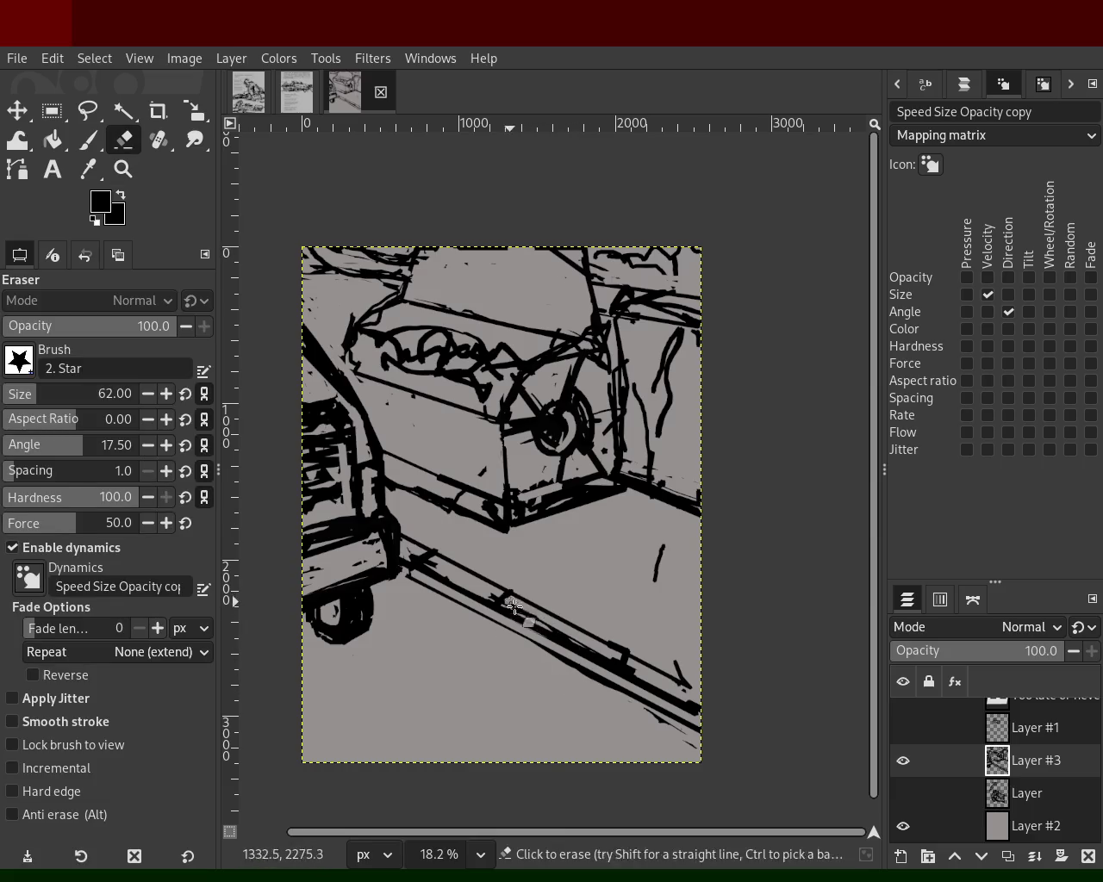
# - Erase a stretch along the ramp and a stray right-edge stroke, then try straight ramp strokes
pyautogui.keyDown('shift'); pyautogui.click(488, 595); pyautogui.keyUp('shift')
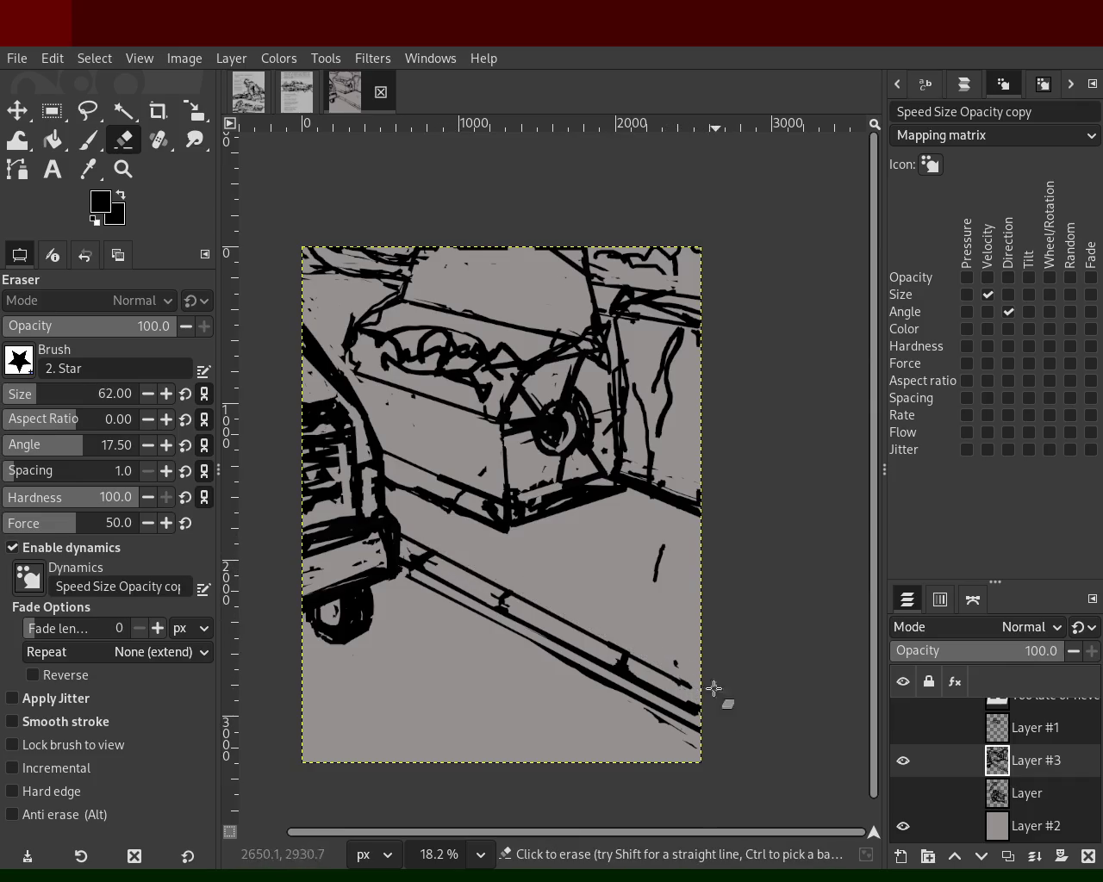
pyautogui.keyDown('shift'); pyautogui.click(651, 578); pyautogui.keyUp('shift')
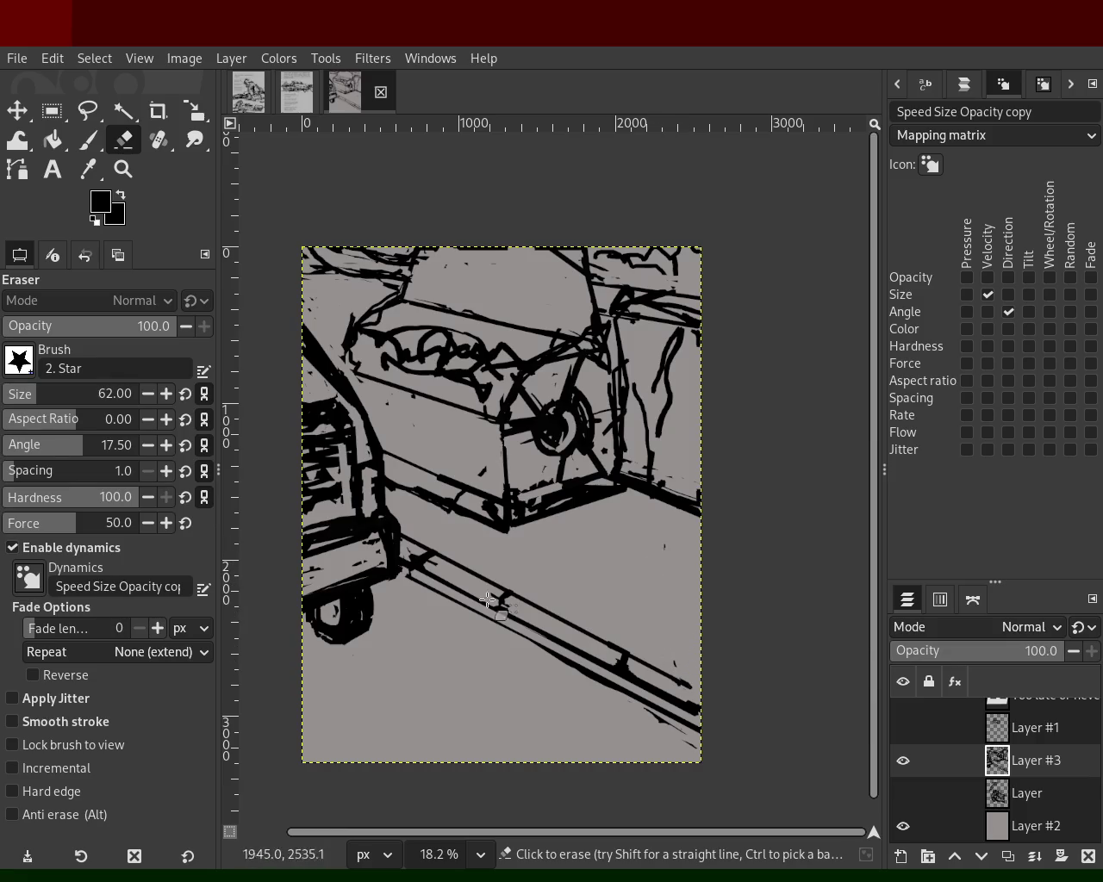
pyautogui.click(87, 139)
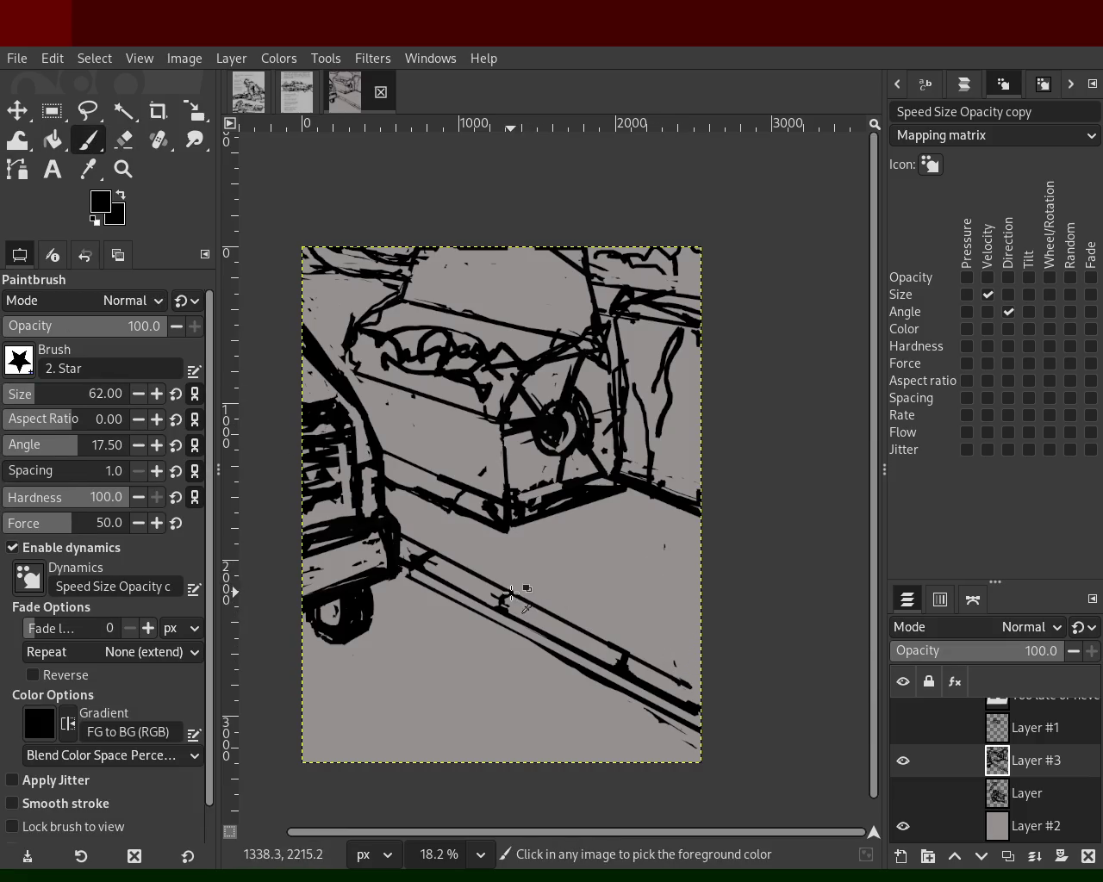
pyautogui.keyDown('shift'); pyautogui.click(676, 510); pyautogui.keyUp('shift')
pyautogui.moveTo(635, 528); pyautogui.dragTo(540, 609)
pyautogui.hotkey('ctrl', 'z')
# - Draw a straight stroke up-right to the page edge and try, then undo, curved lower-left strokes
pyautogui.click(624, 646)
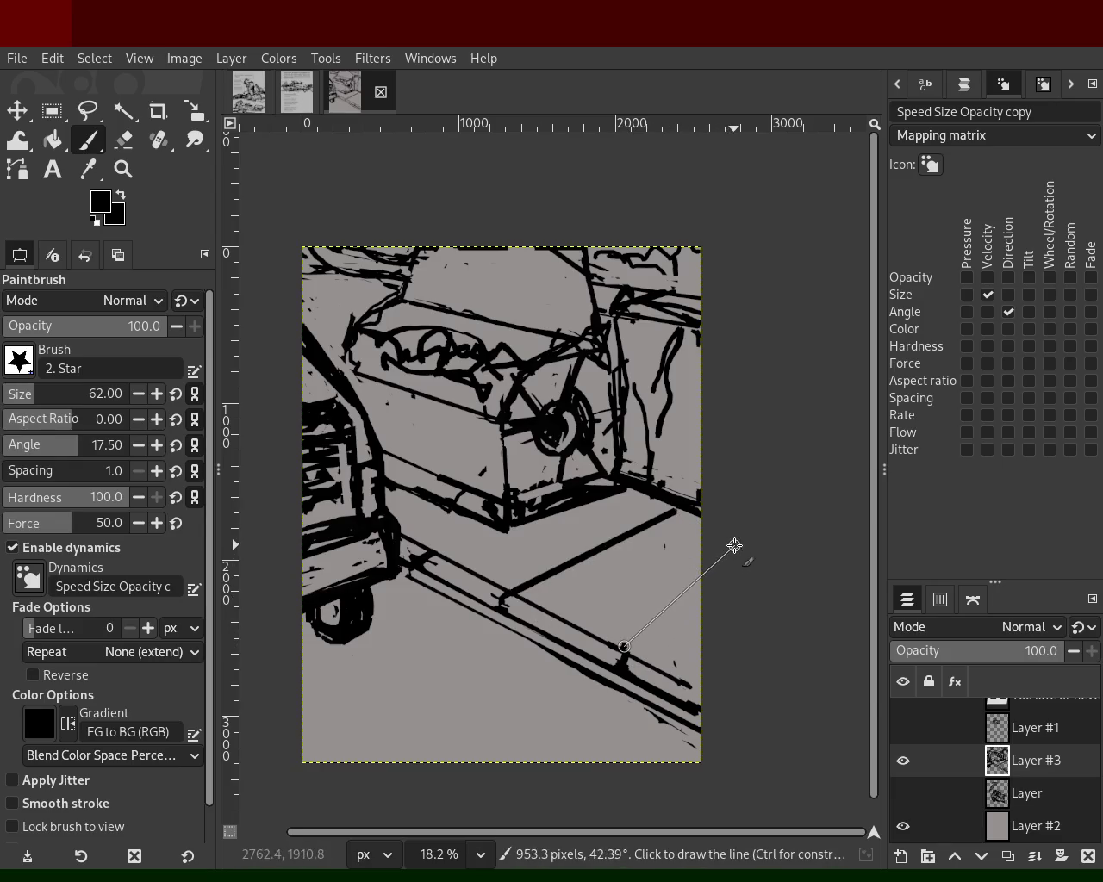
pyautogui.keyDown('shift'); pyautogui.click(765, 556); pyautogui.keyUp('shift')
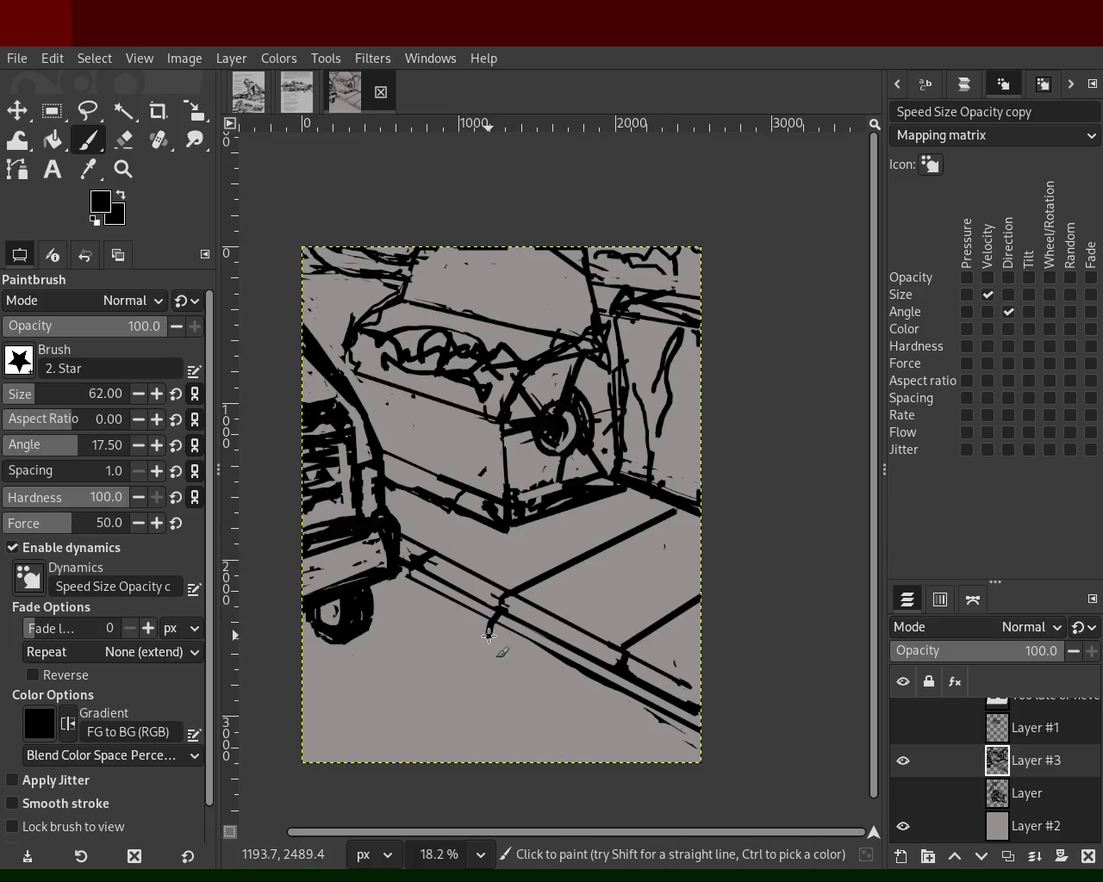
pyautogui.moveTo(489, 636); pyautogui.dragTo(341, 760)
pyautogui.hotkey('ctrl', 'z')
pyautogui.moveTo(559, 638); pyautogui.dragTo(420, 761)
pyautogui.hotkey('ctrl', 'z')
pyautogui.moveTo(455, 660); pyautogui.dragTo(303, 706)
pyautogui.hotkey('ctrl', 'z')
# - Sketch freehand strokes on the lower-left floor and test grey over them, then undo
pyautogui.moveTo(481, 628); pyautogui.dragTo(338, 734)
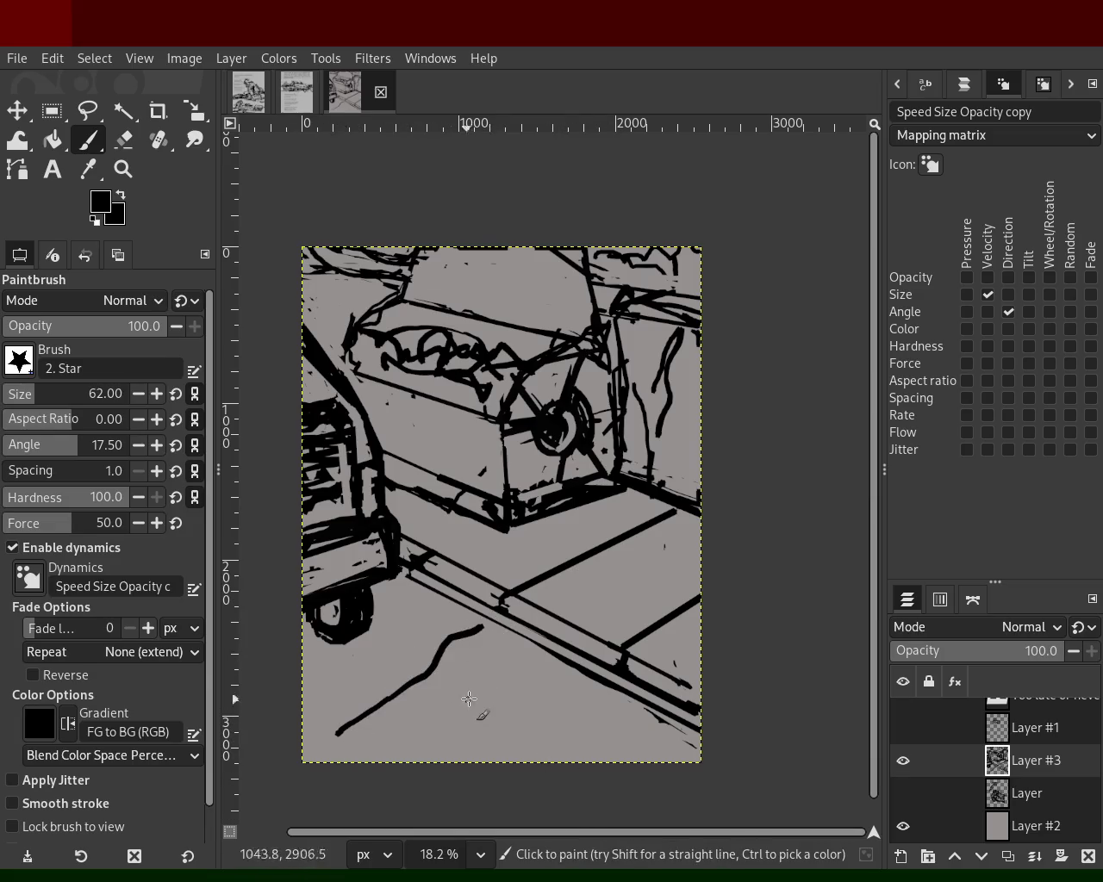
pyautogui.moveTo(564, 689); pyautogui.dragTo(498, 764)
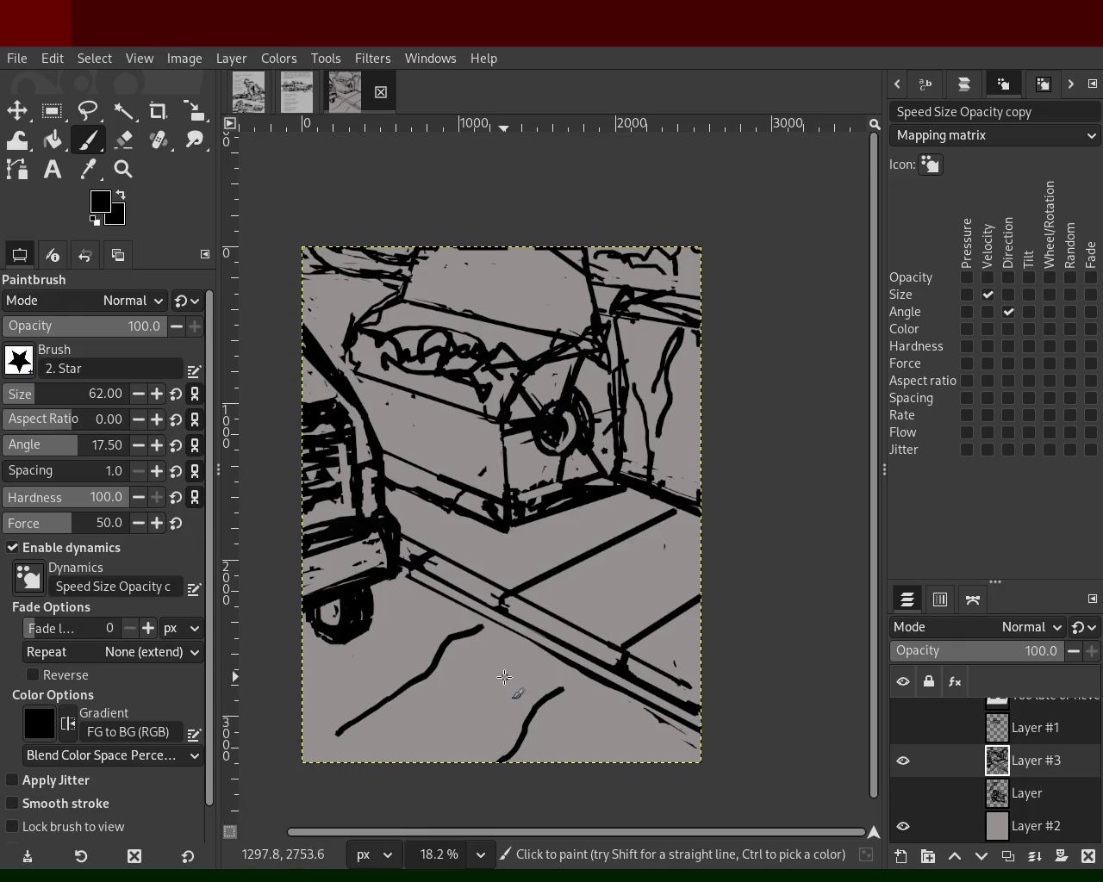
pyautogui.moveTo(504, 659); pyautogui.dragTo(405, 731)
pyautogui.hotkey('ctrl', 'z')
pyautogui.keyDown('ctrl'); pyautogui.click(436, 633); pyautogui.keyUp('ctrl')
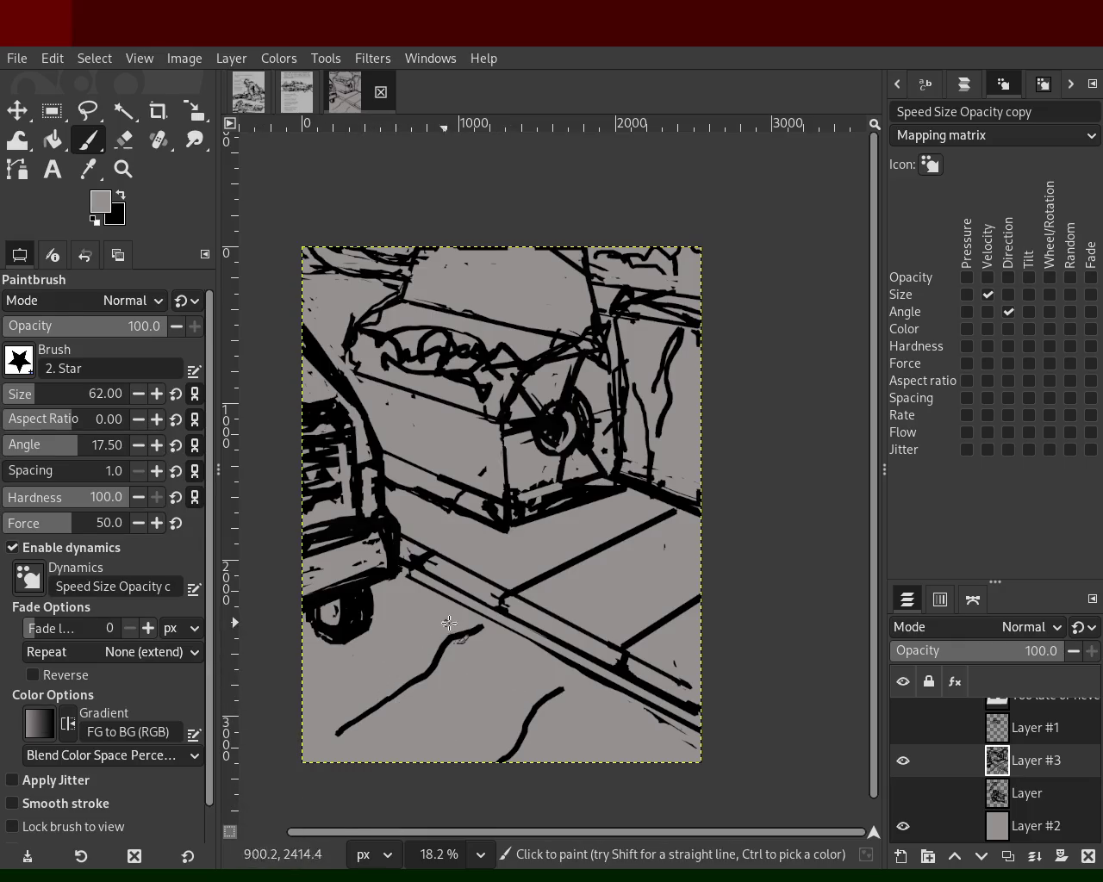
pyautogui.moveTo(474, 627); pyautogui.dragTo(345, 728)
pyautogui.hotkey('ctrl', 'z')
pyautogui.hotkey('ctrl', 'z')
pyautogui.hotkey('ctrl', 'z')
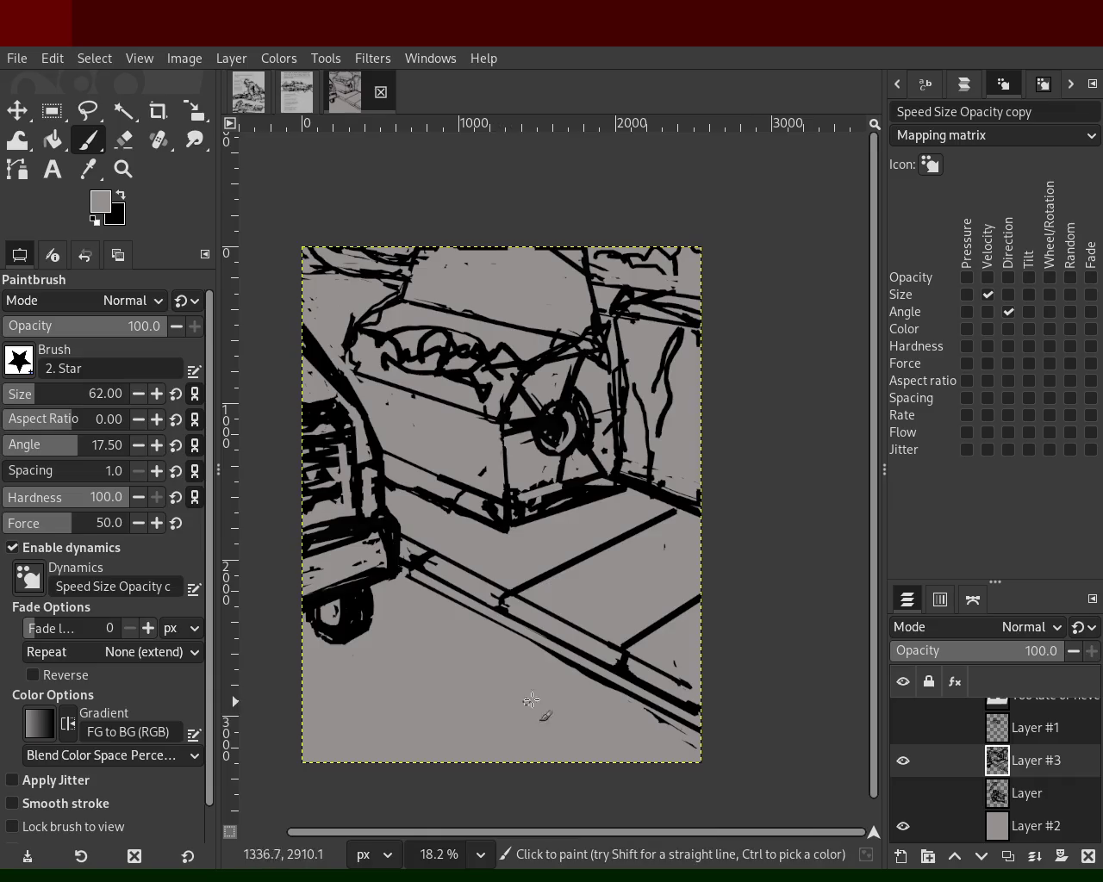
# - Draw a series of straight black lines across the lower-left floor, undoing the last two
pyautogui.keyDown('ctrl'); pyautogui.click(507, 594); pyautogui.keyUp('ctrl')
pyautogui.click(410, 604)
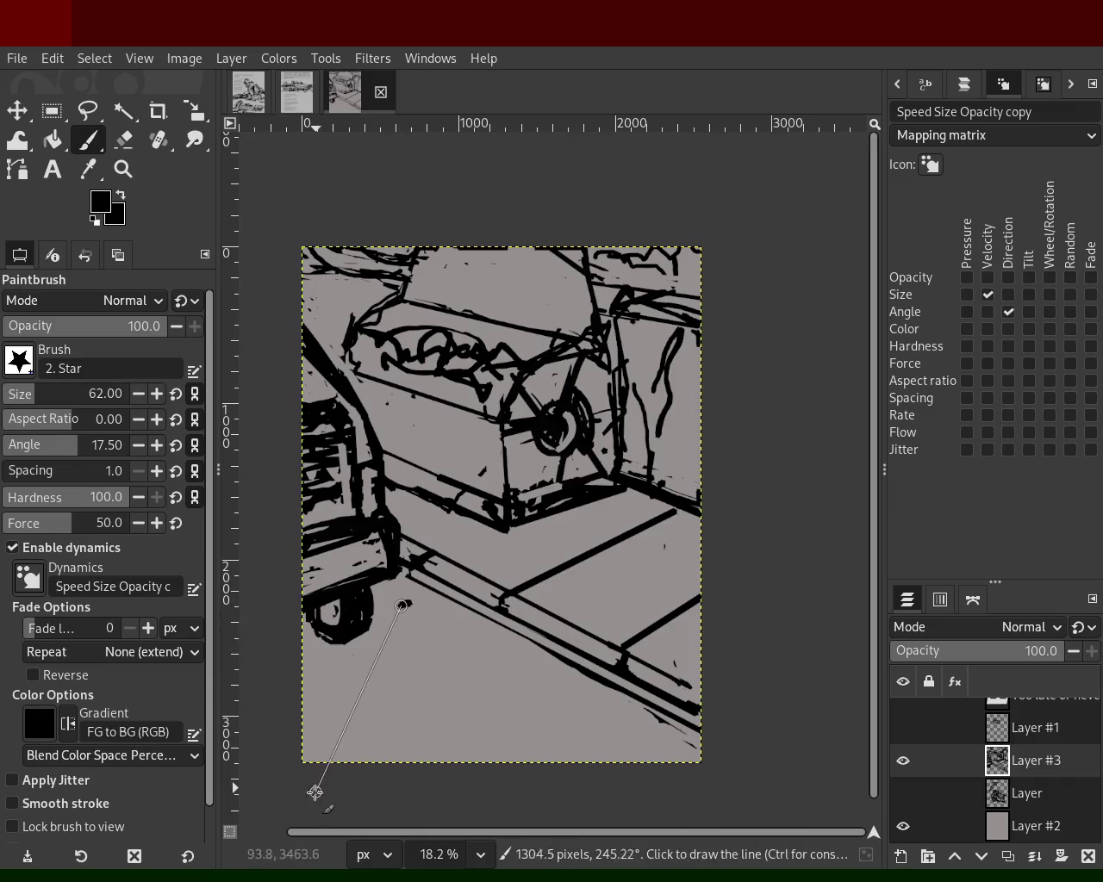
pyautogui.keyDown('shift'); pyautogui.click(317, 786); pyautogui.keyUp('shift')
pyautogui.keyDown('shift'); pyautogui.click(346, 781); pyautogui.keyUp('shift')
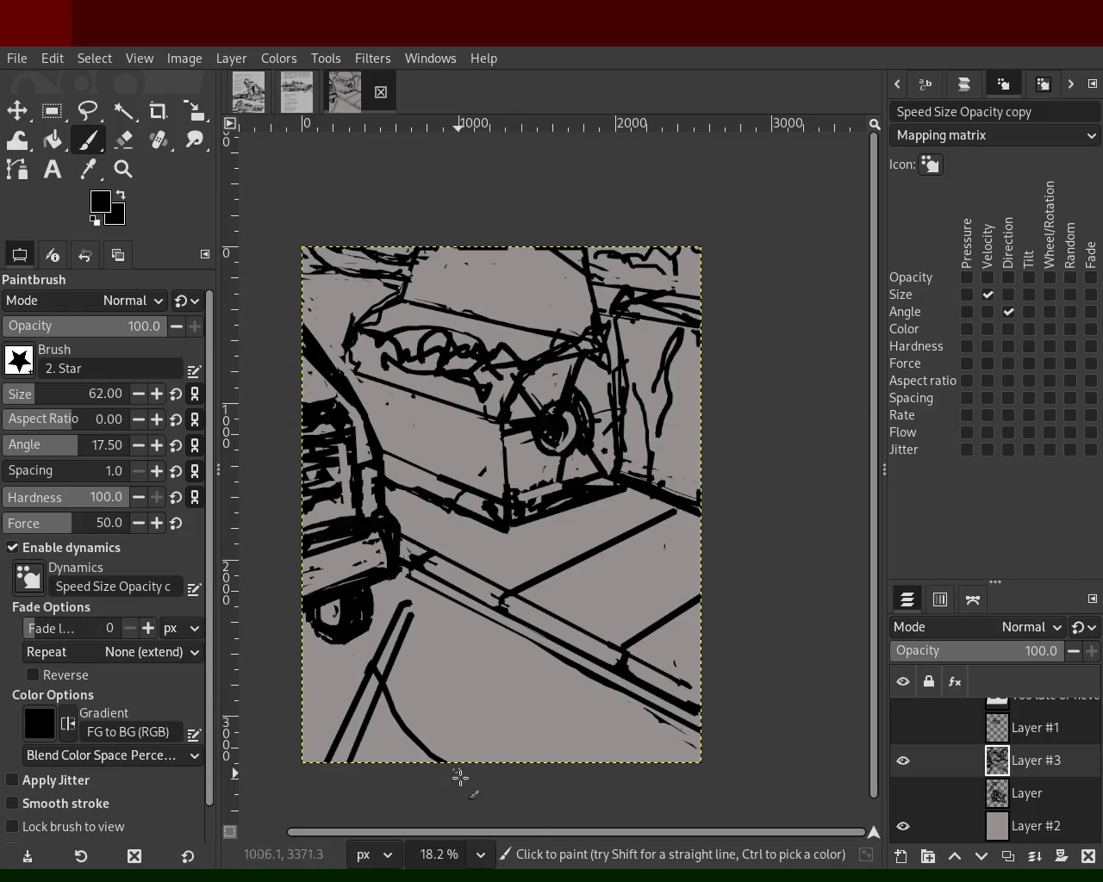
pyautogui.click(351, 716)
pyautogui.keyDown('shift'); pyautogui.click(463, 782); pyautogui.keyUp('shift')
pyautogui.click(368, 665)
pyautogui.keyDown('shift'); pyautogui.click(557, 791); pyautogui.keyUp('shift')
pyautogui.keyDown('shift'); pyautogui.click(468, 708); pyautogui.keyUp('shift')
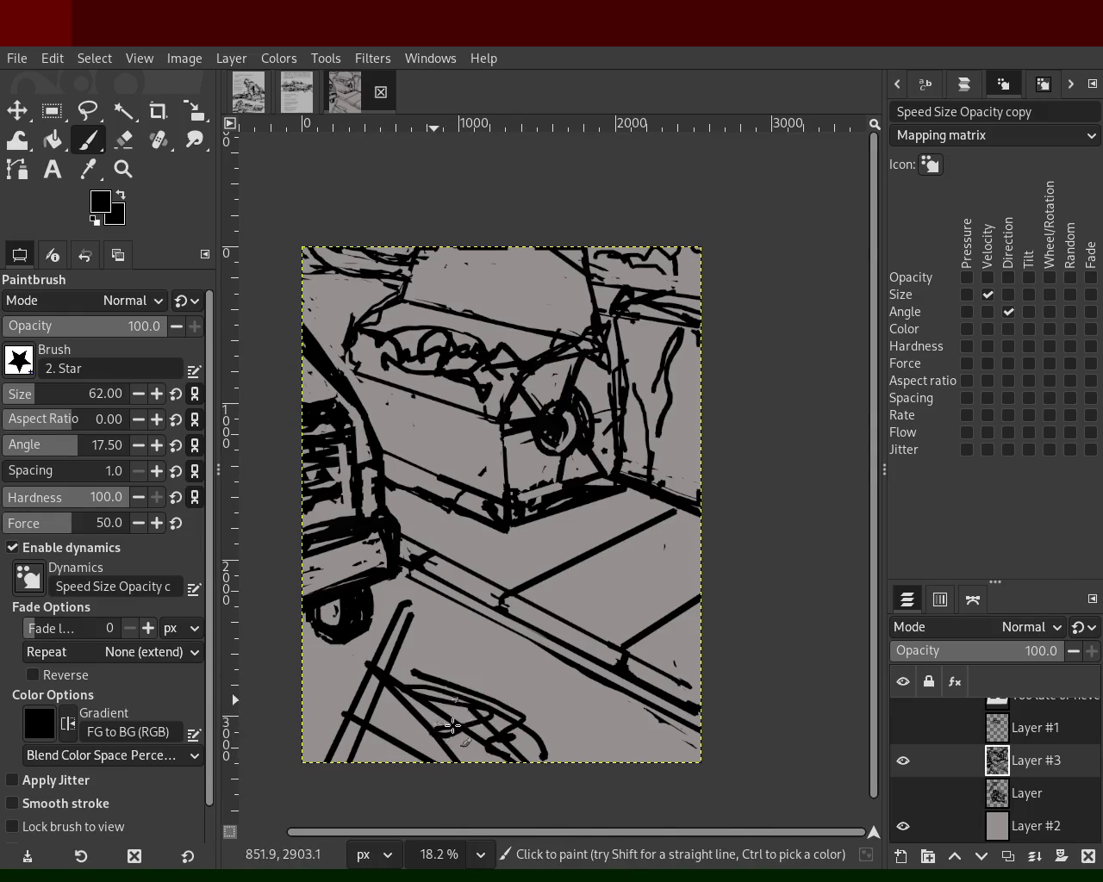
pyautogui.hotkey('ctrl', 'z')
pyautogui.hotkey('ctrl', 'z')
pyautogui.hotkey('ctrl', 'z')
pyautogui.hotkey('ctrl', 'z')
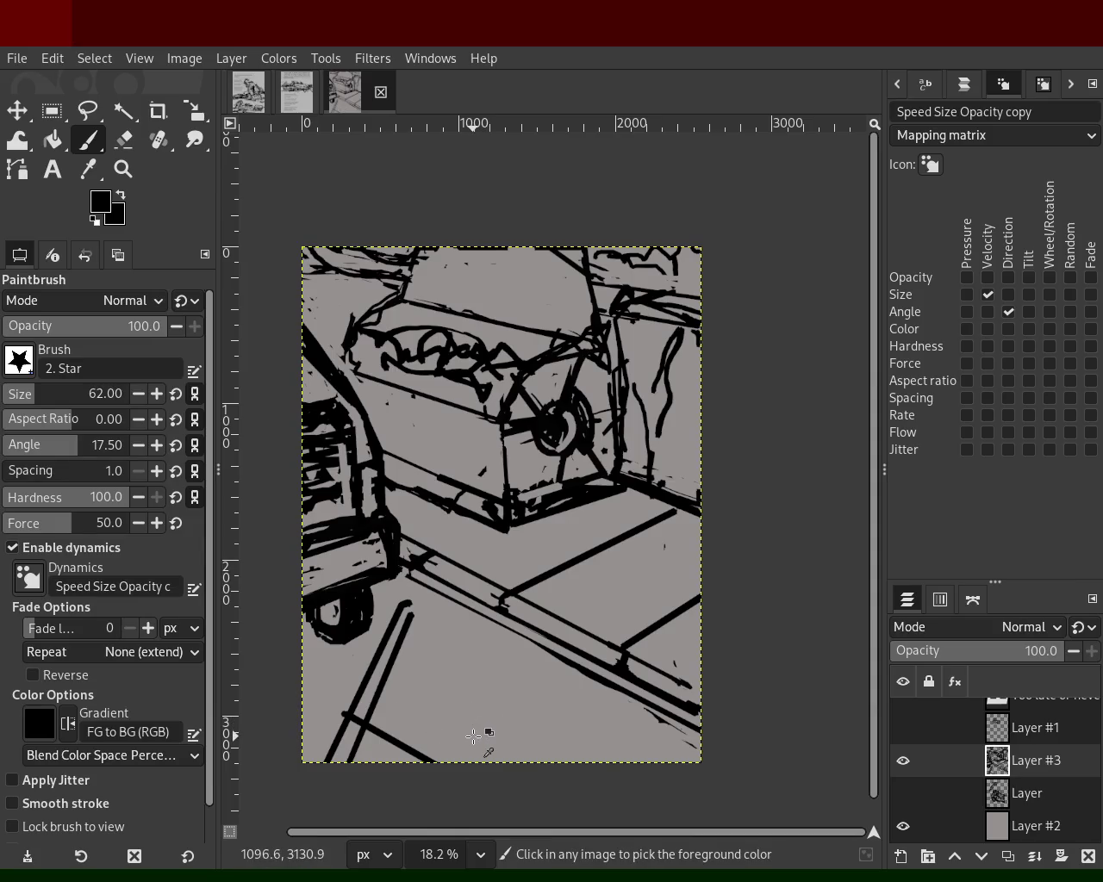
pyautogui.hotkey('ctrl', 'z')
pyautogui.hotkey('ctrl', 'z')
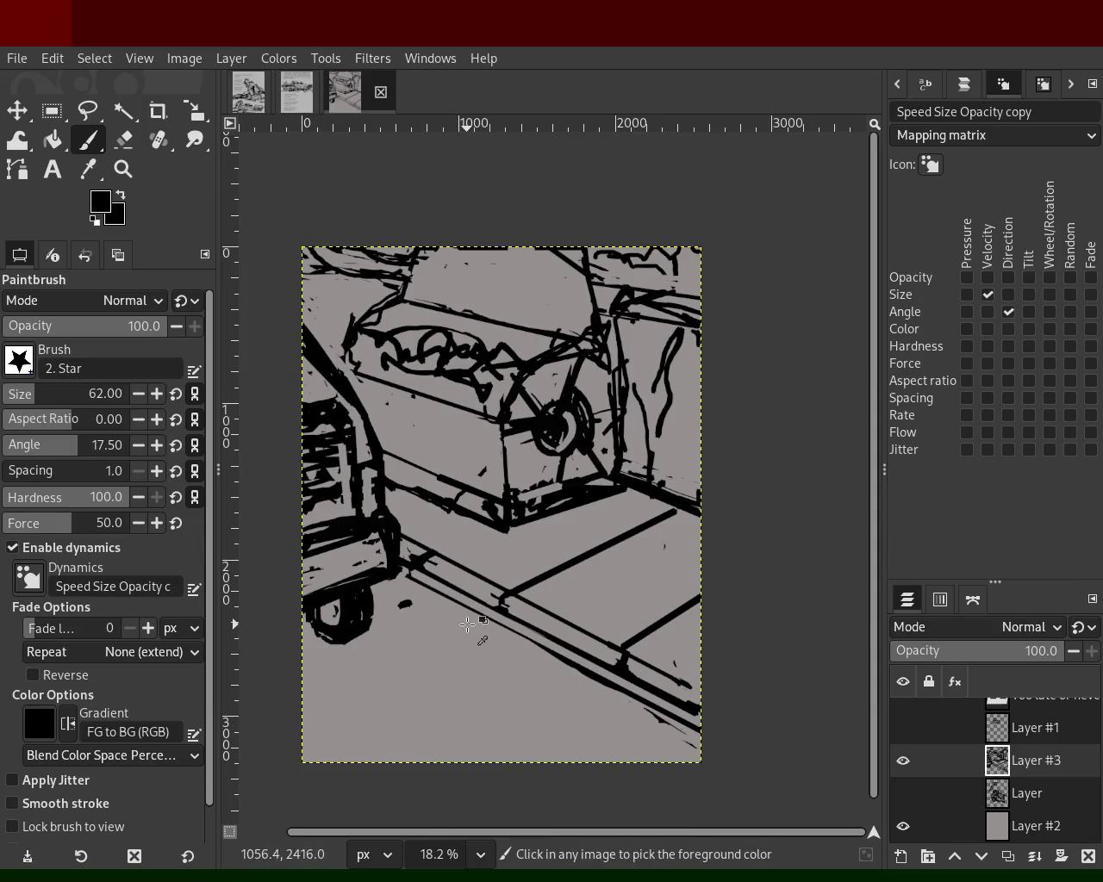
# - Draw thick stripe lines from the ramp down to the lower left, then undo them
pyautogui.click(488, 621)
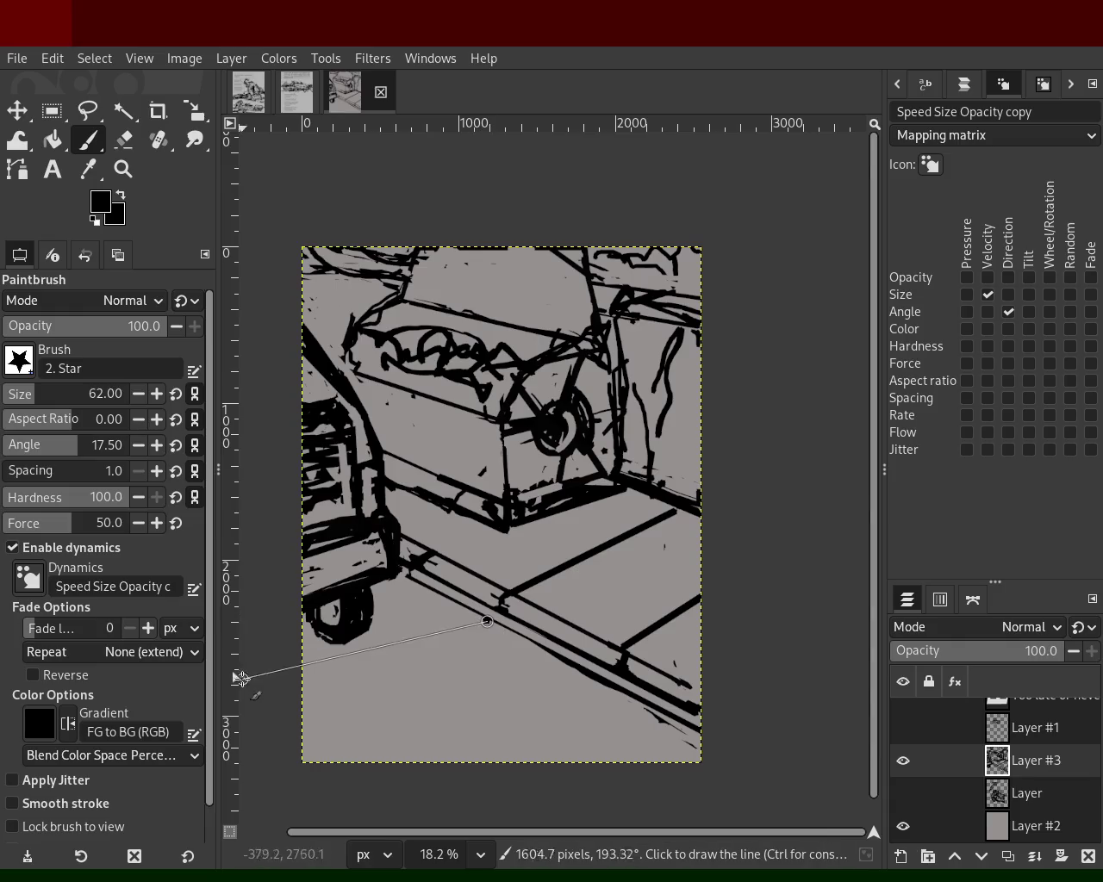
pyautogui.keyDown('shift'); pyautogui.click(338, 734); pyautogui.keyUp('shift')
pyautogui.keyDown('shift'); pyautogui.click(309, 717); pyautogui.keyUp('shift')
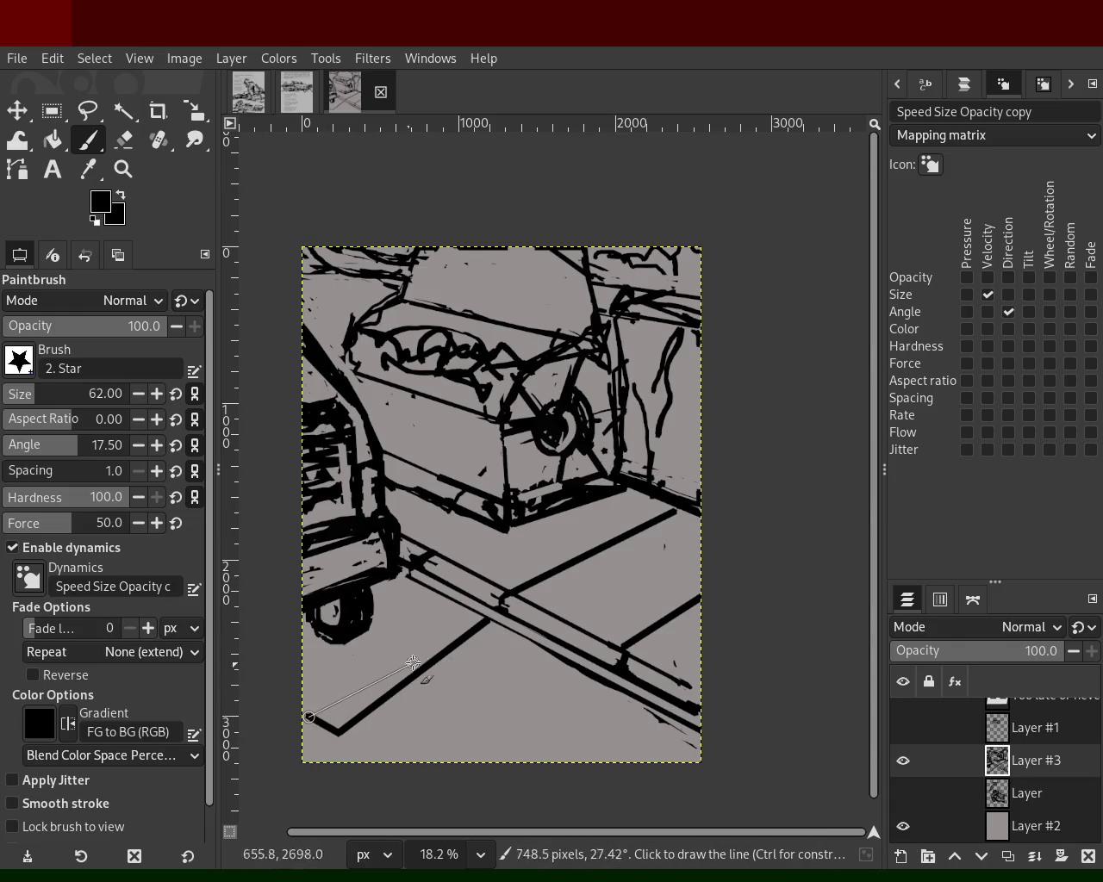
pyautogui.keyDown('shift'); pyautogui.click(462, 617); pyautogui.keyUp('shift')
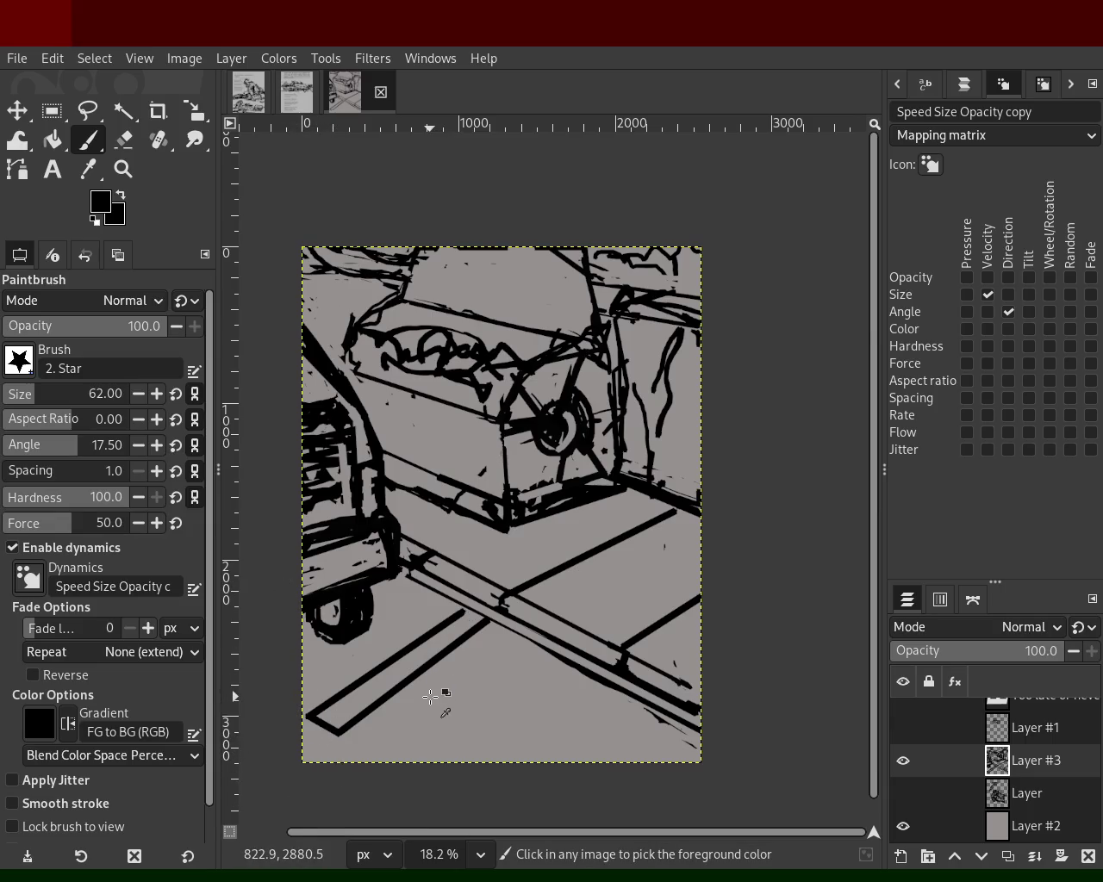
pyautogui.hotkey('ctrl', 'z')
pyautogui.hotkey('ctrl', 'z')
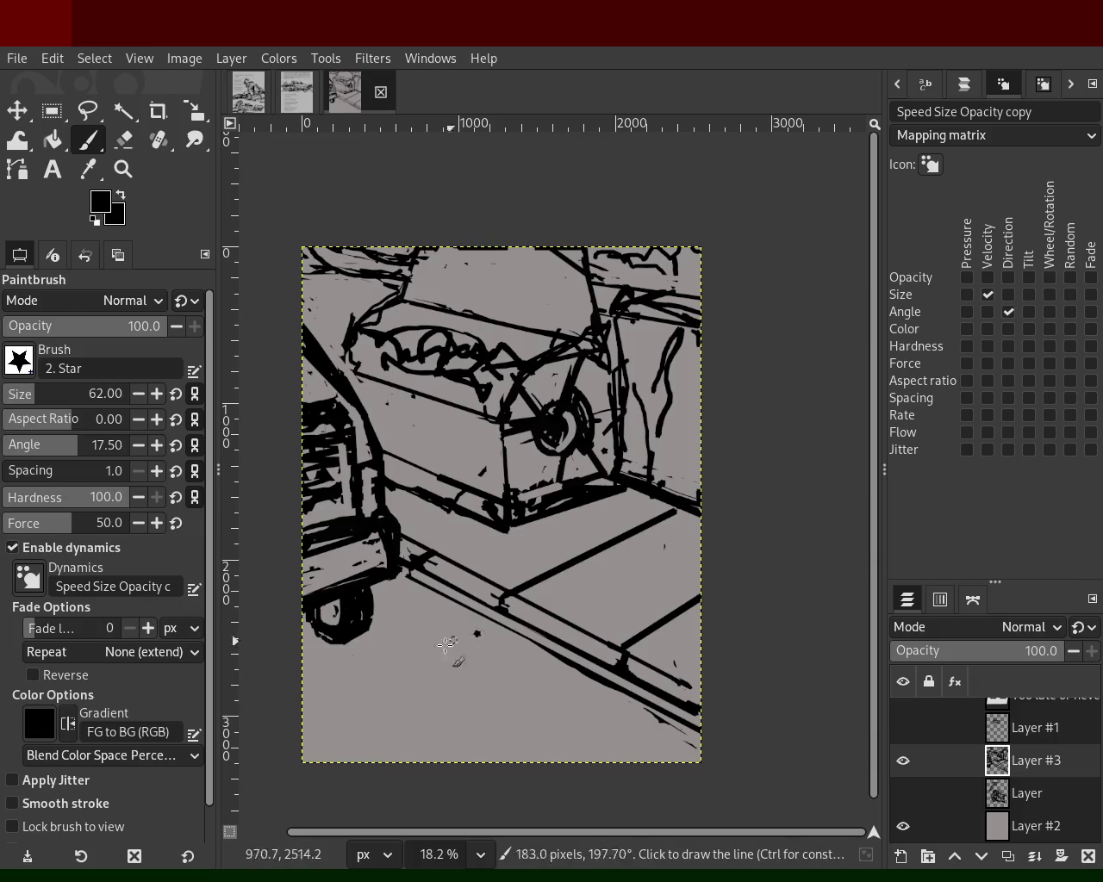
# - Draw two thick diagonal black floor strokes toward the lower-left corner and test a corner stroke
pyautogui.keyDown('shift'); pyautogui.click(472, 630); pyautogui.keyUp('shift')
pyautogui.click(405, 706)
pyautogui.click(324, 743)
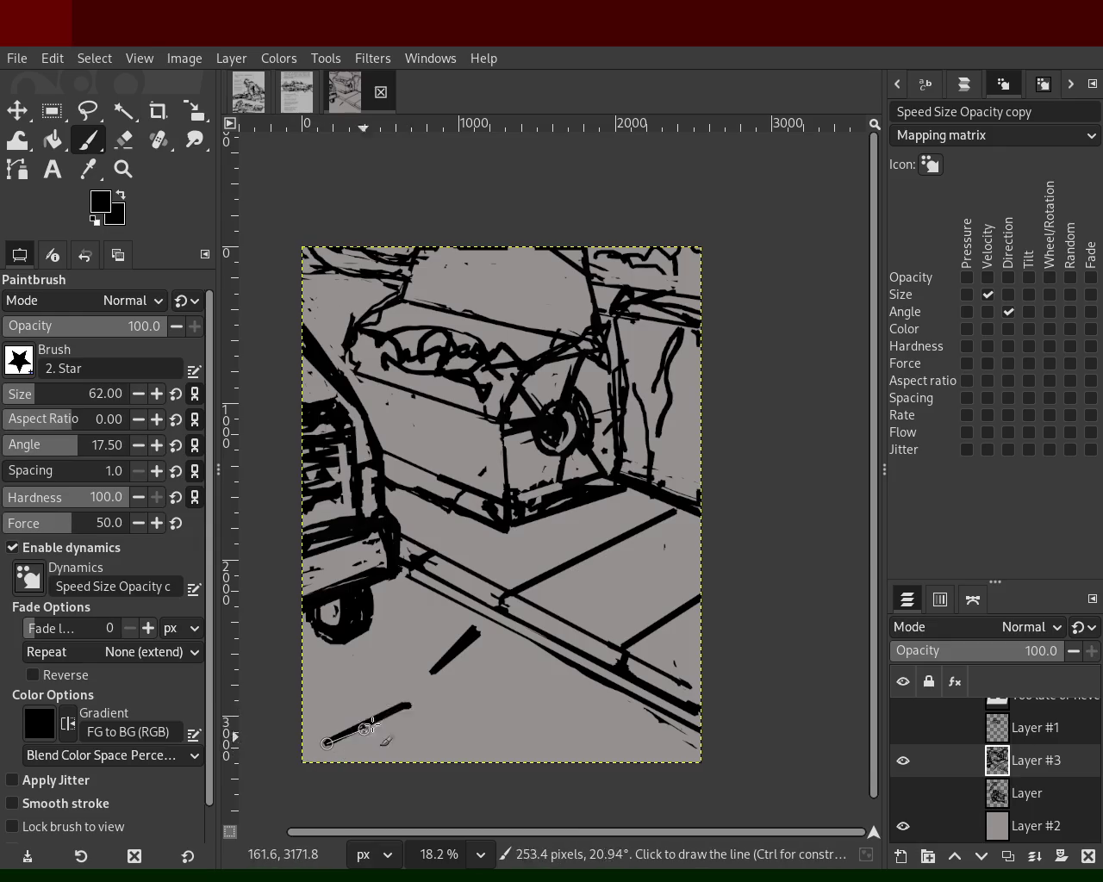
pyautogui.keyDown('shift'); pyautogui.click(405, 702); pyautogui.keyUp('shift')
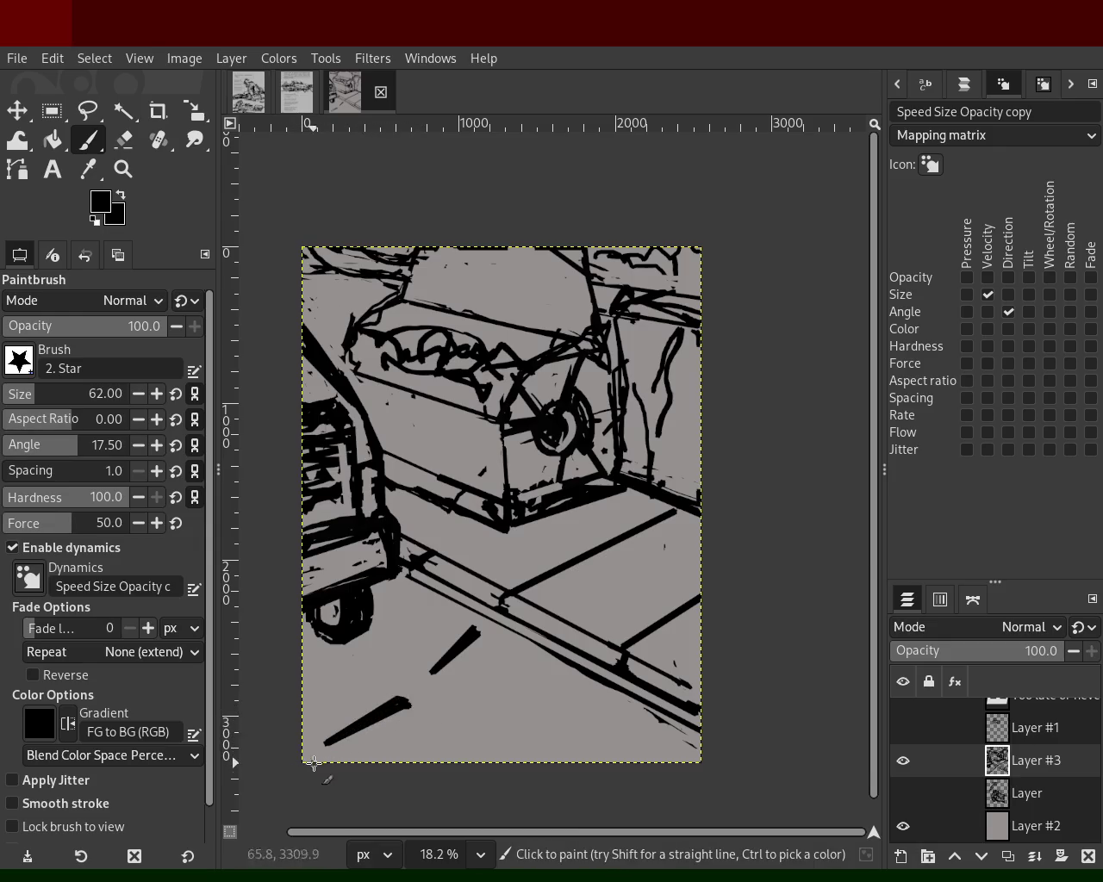
pyautogui.keyDown('ctrl'); pyautogui.click(400, 684); pyautogui.keyUp('ctrl')
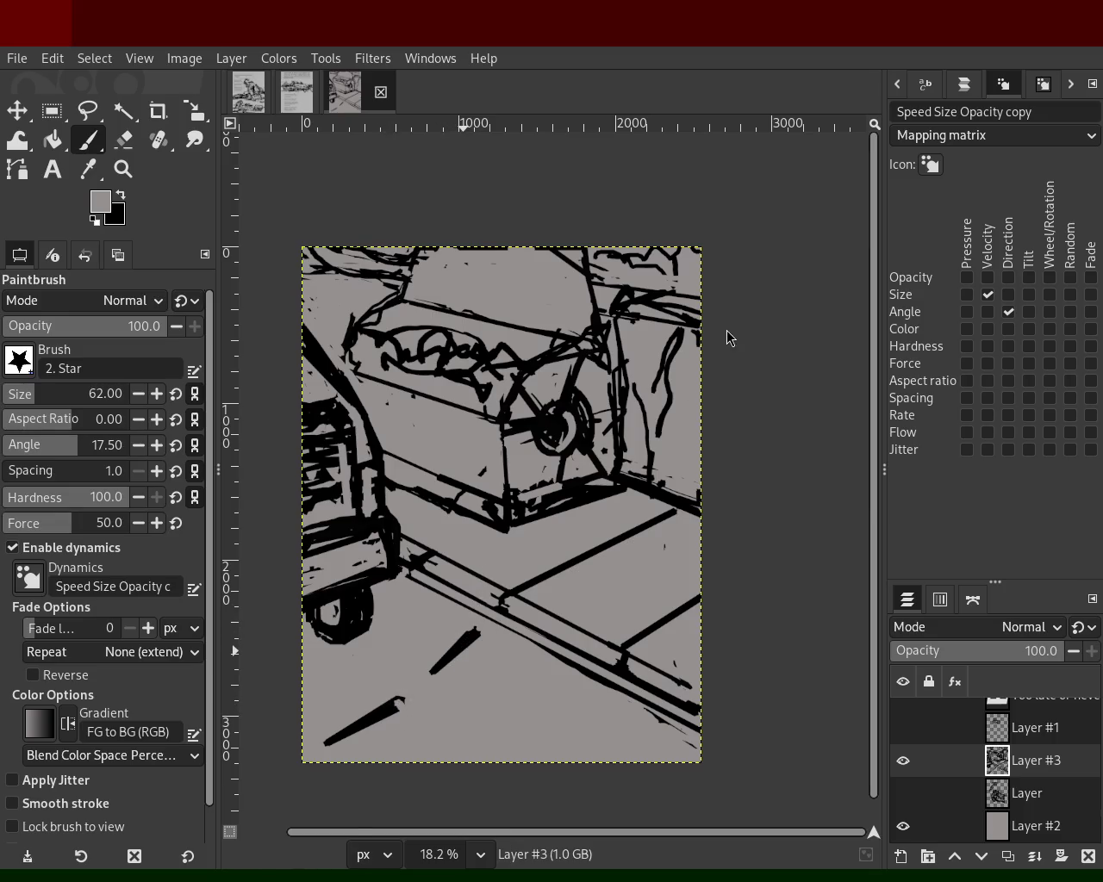
pyautogui.keyDown('ctrl'); pyautogui.click(542, 633); pyautogui.keyUp('ctrl')
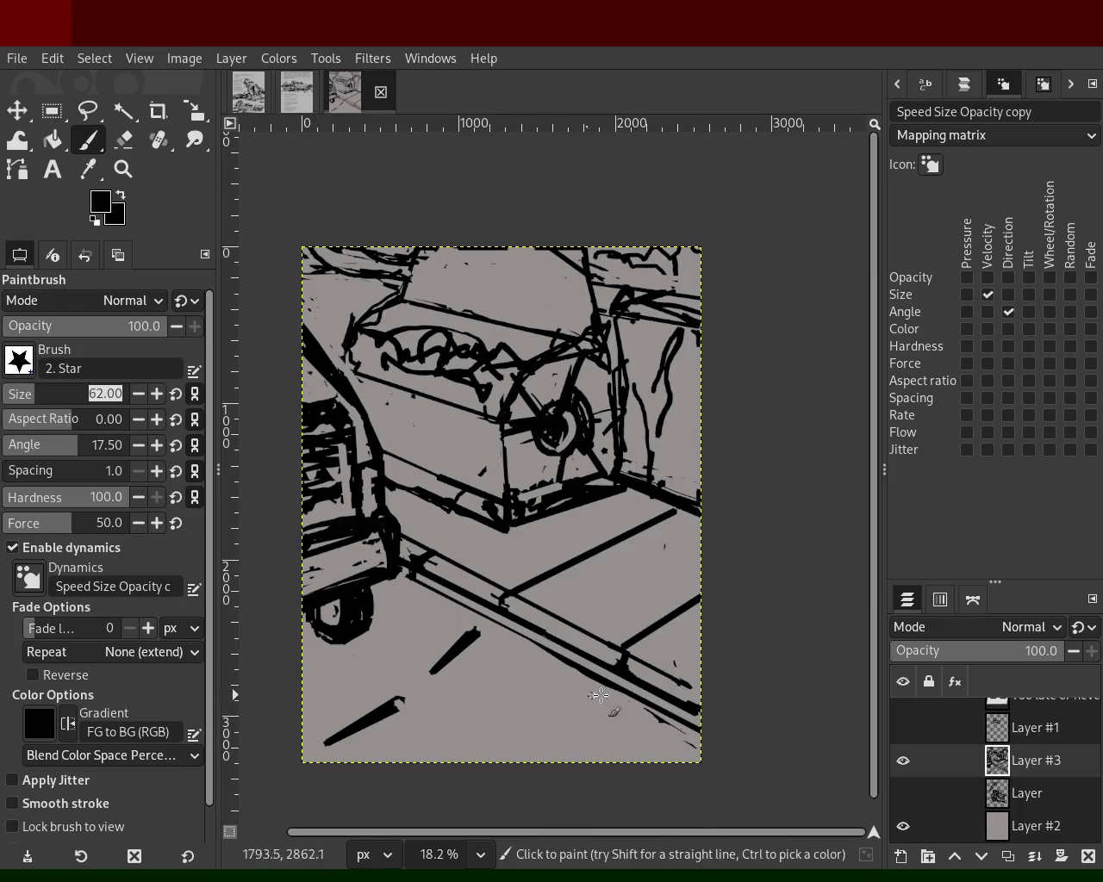
pyautogui.moveTo(638, 700); pyautogui.dragTo(683, 738)
# - Enlarge the brush to size 102 and undo the stray bottom-right test strokes
pyautogui.hotkey('ctrl', 'z')
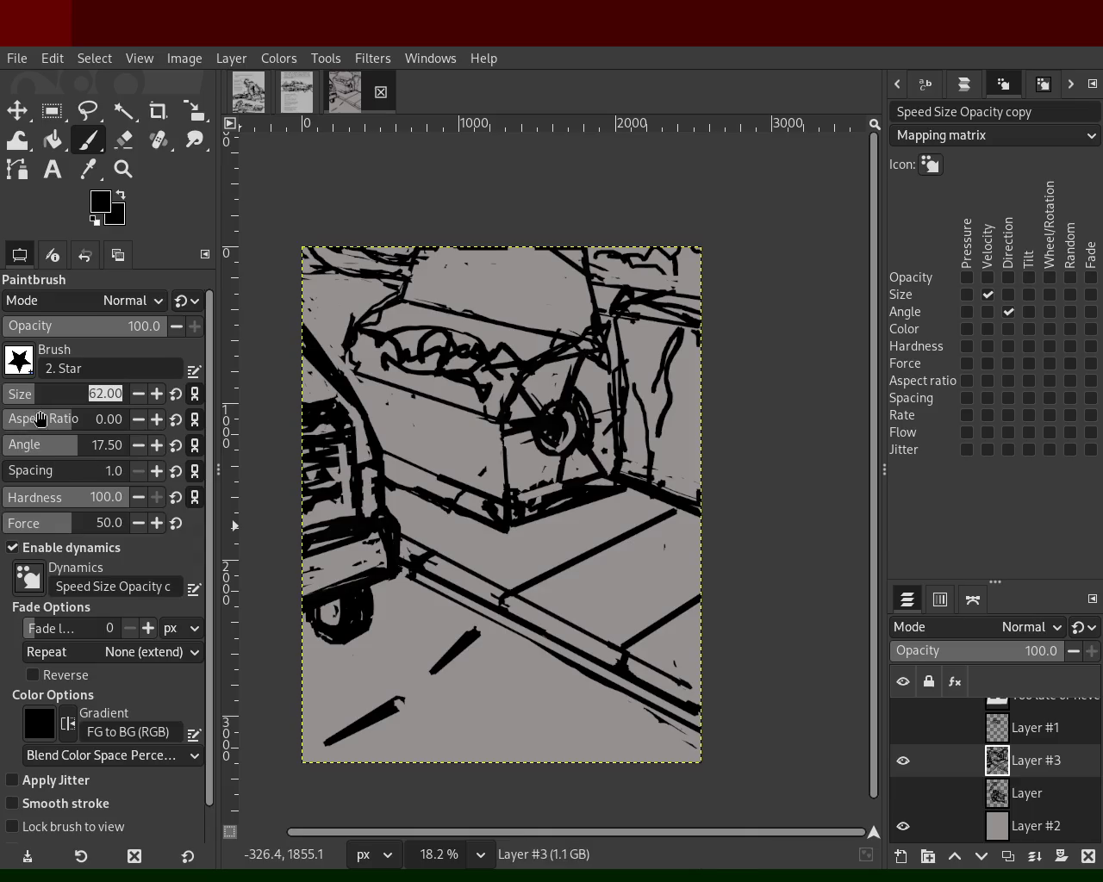
pyautogui.click(34, 389)
pyautogui.moveTo(635, 760)
pyautogui.mouseDown()
pyautogui.moveTo(543, 681)
pyautogui.moveTo(647, 699)
pyautogui.moveTo(662, 722)
pyautogui.mouseUp()
pyautogui.hotkey('ctrl', 'z')
pyautogui.click(509, 636)
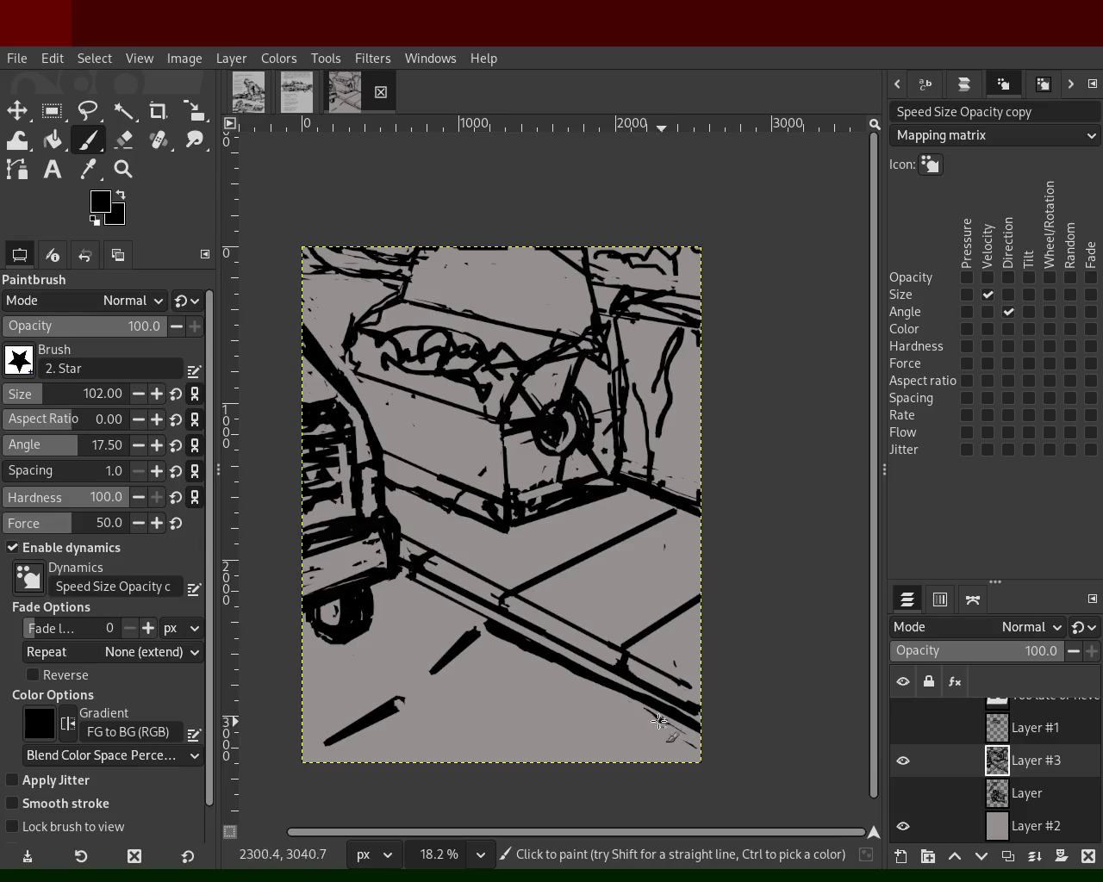
pyautogui.hotkey('ctrl', 'z')
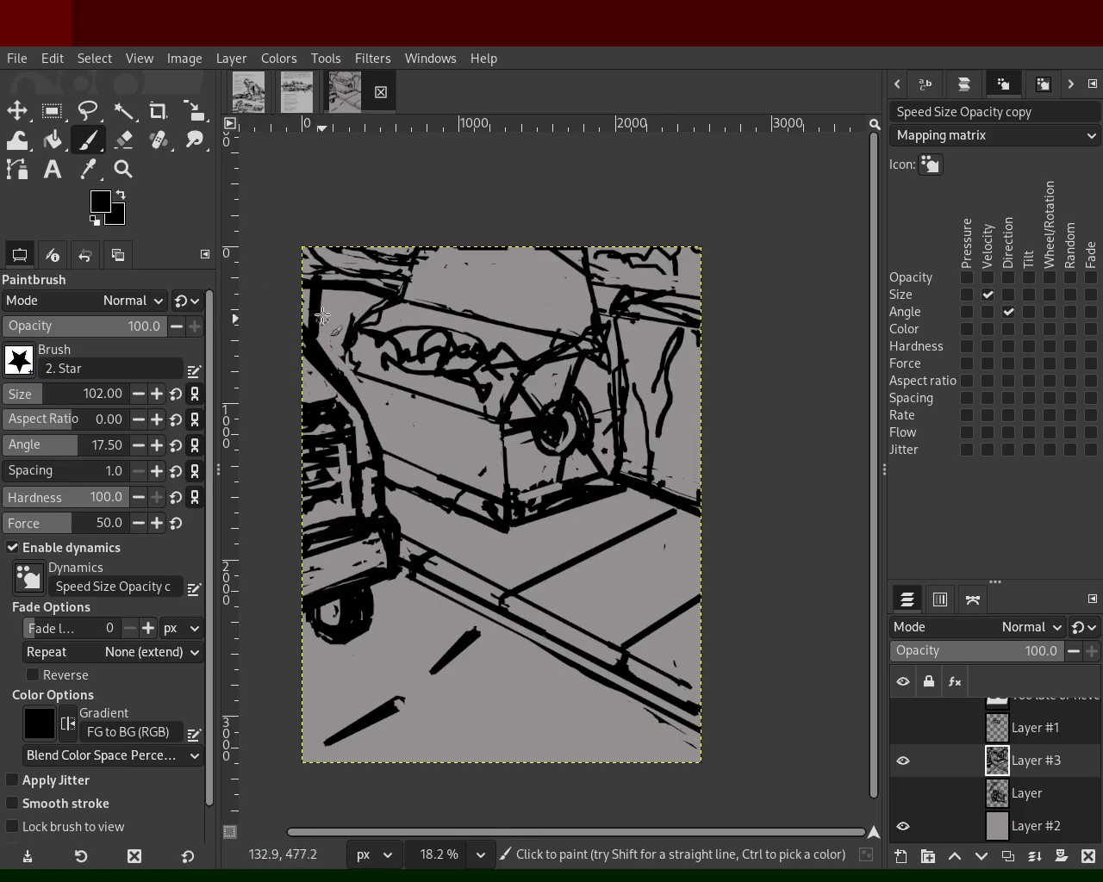
# - Thicken the box's left outline down its side and paint a black blob on its front
pyautogui.moveTo(312, 283); pyautogui.dragTo(318, 335)
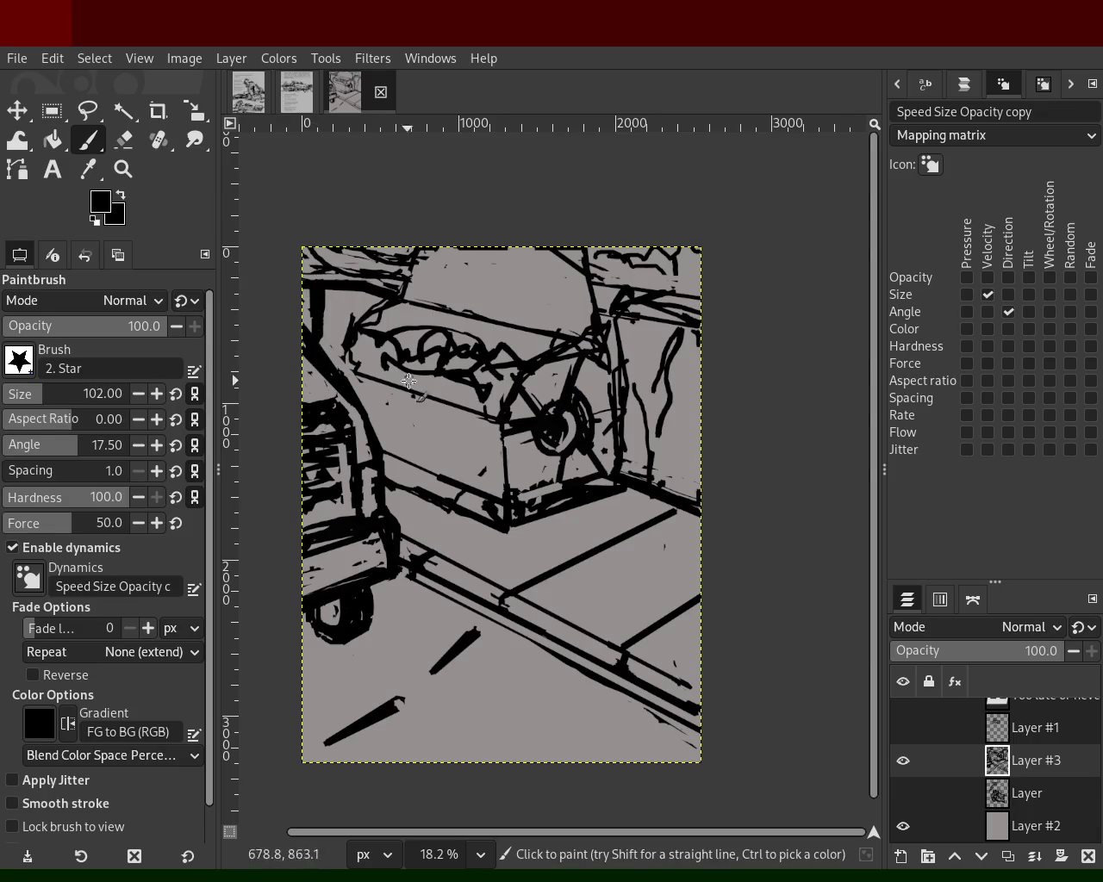
pyautogui.moveTo(344, 337); pyautogui.dragTo(349, 392)
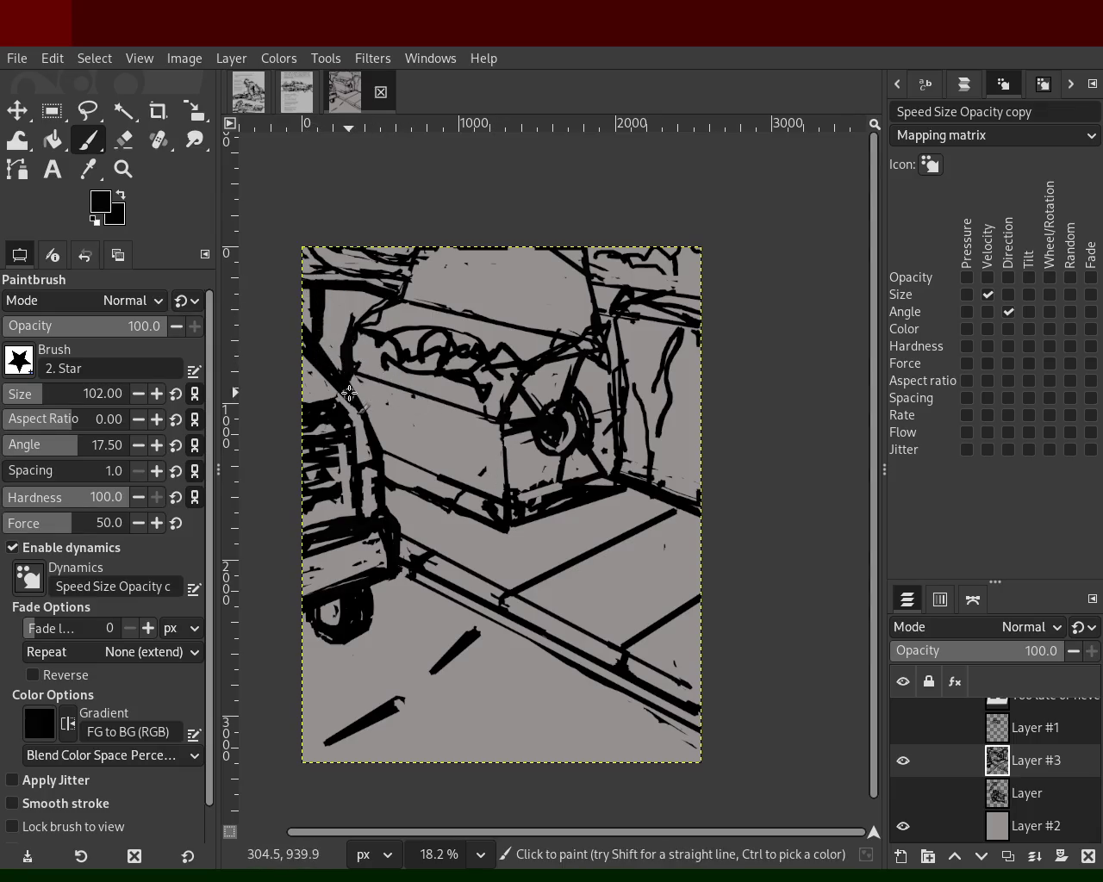
pyautogui.moveTo(388, 457)
pyautogui.mouseDown()
pyautogui.moveTo(492, 490)
pyautogui.moveTo(530, 519)
pyautogui.mouseUp()
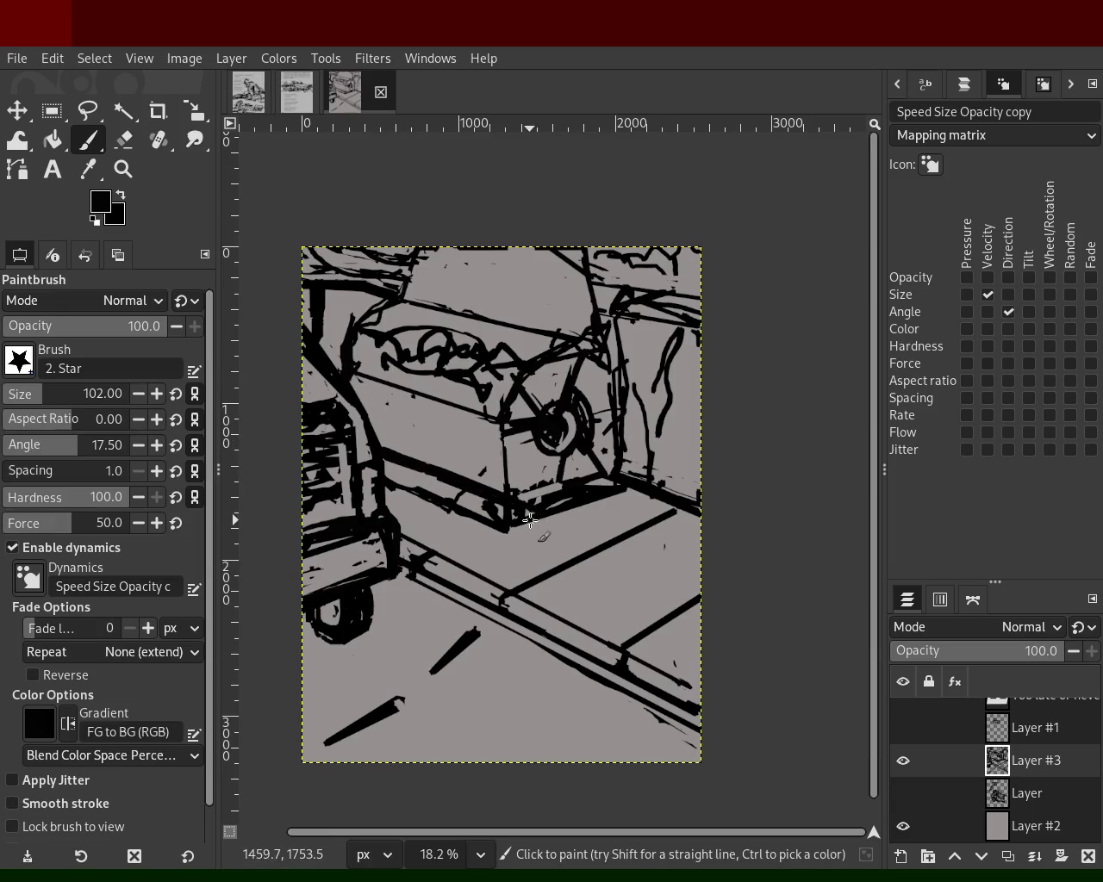
pyautogui.hotkey('ctrl', 'z')
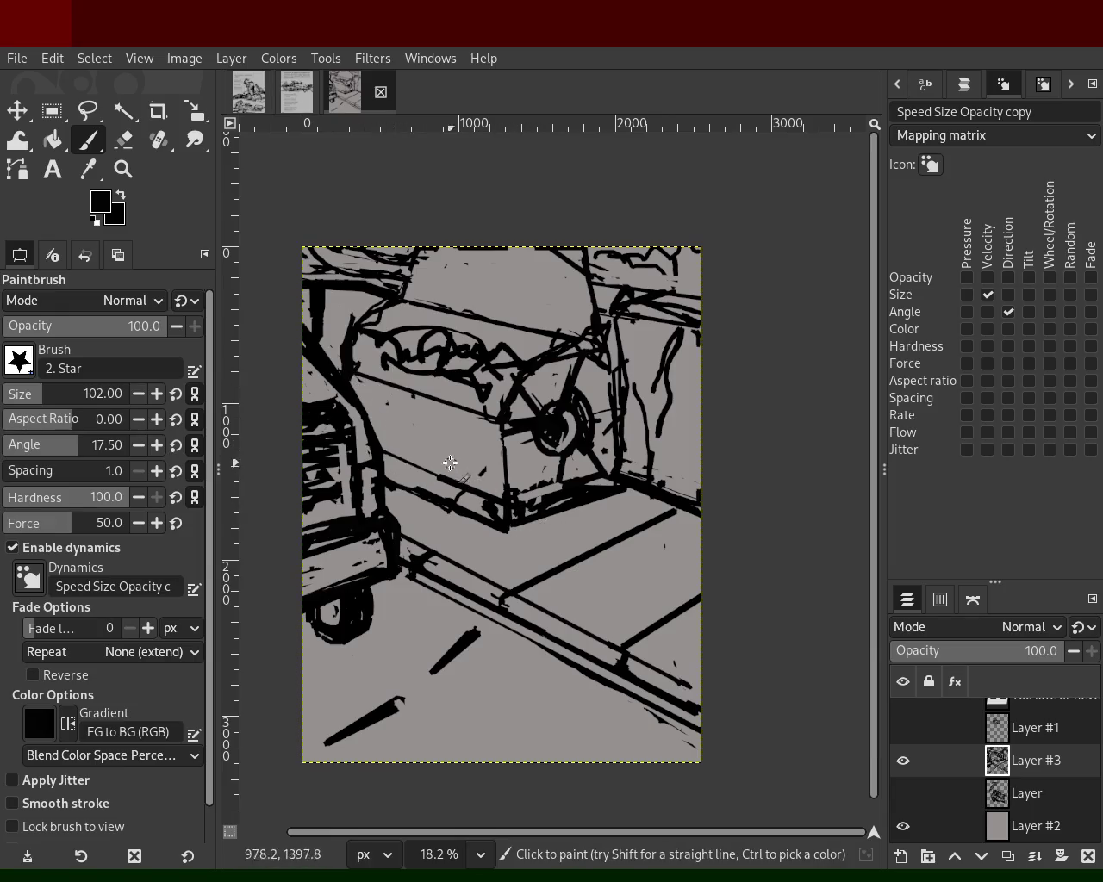
pyautogui.moveTo(427, 431)
pyautogui.mouseDown()
pyautogui.moveTo(475, 472)
pyautogui.moveTo(397, 435)
pyautogui.moveTo(469, 461)
pyautogui.moveTo(396, 422)
pyautogui.moveTo(472, 435)
pyautogui.mouseUp()
# - Paint grey over part of the black blob on the box front
pyautogui.keyDown('ctrl'); pyautogui.click(452, 433); pyautogui.keyUp('ctrl')
pyautogui.keyDown('ctrl'); pyautogui.click(445, 422); pyautogui.keyUp('ctrl')
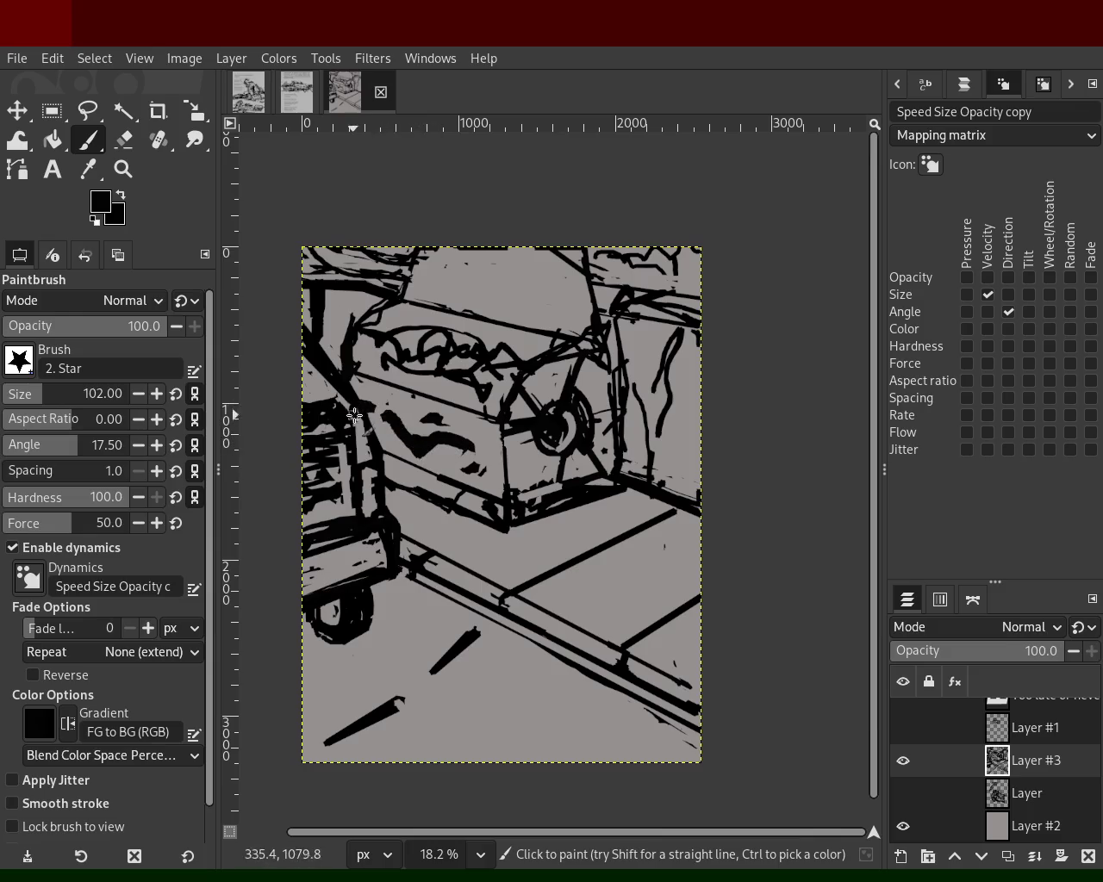
pyautogui.keyDown('ctrl'); pyautogui.click(472, 434); pyautogui.keyUp('ctrl')
pyautogui.moveTo(421, 461); pyautogui.dragTo(389, 438)
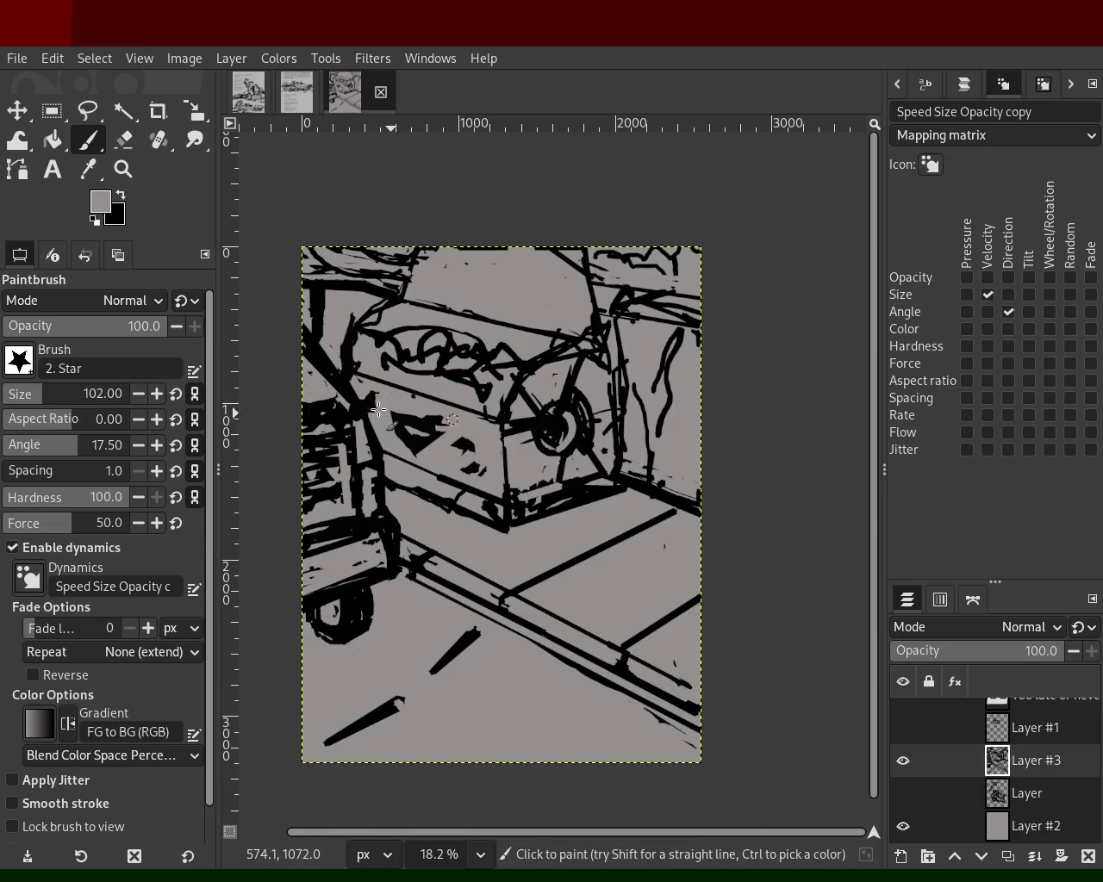
# - Shift-click straight black edges to fill a solid triangle on the box's front face
pyautogui.keyDown('ctrl'); pyautogui.click(433, 432); pyautogui.keyUp('ctrl')
pyautogui.keyDown('shift'); pyautogui.click(388, 410); pyautogui.keyUp('shift')
pyautogui.keyDown('shift'); pyautogui.click(415, 438); pyautogui.keyUp('shift')
pyautogui.keyDown('shift'); pyautogui.click(406, 464); pyautogui.keyUp('shift')
pyautogui.keyDown('shift'); pyautogui.click(457, 436); pyautogui.keyUp('shift')
pyautogui.keyDown('shift'); pyautogui.click(415, 422); pyautogui.keyUp('shift')
pyautogui.keyDown('shift'); pyautogui.click(450, 434); pyautogui.keyUp('shift')
pyautogui.keyDown('ctrl'); pyautogui.click(451, 469); pyautogui.keyUp('ctrl')
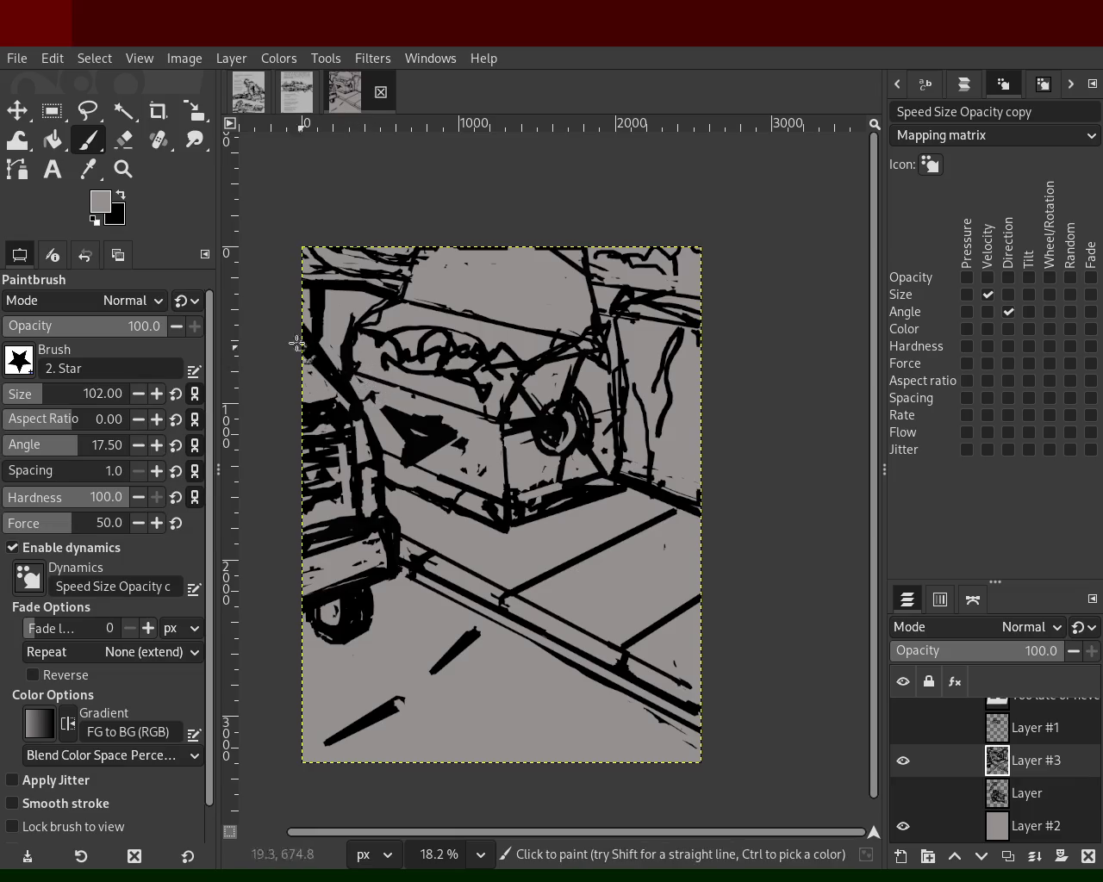
pyautogui.keyDown('ctrl'); pyautogui.click(349, 372); pyautogui.keyUp('ctrl')
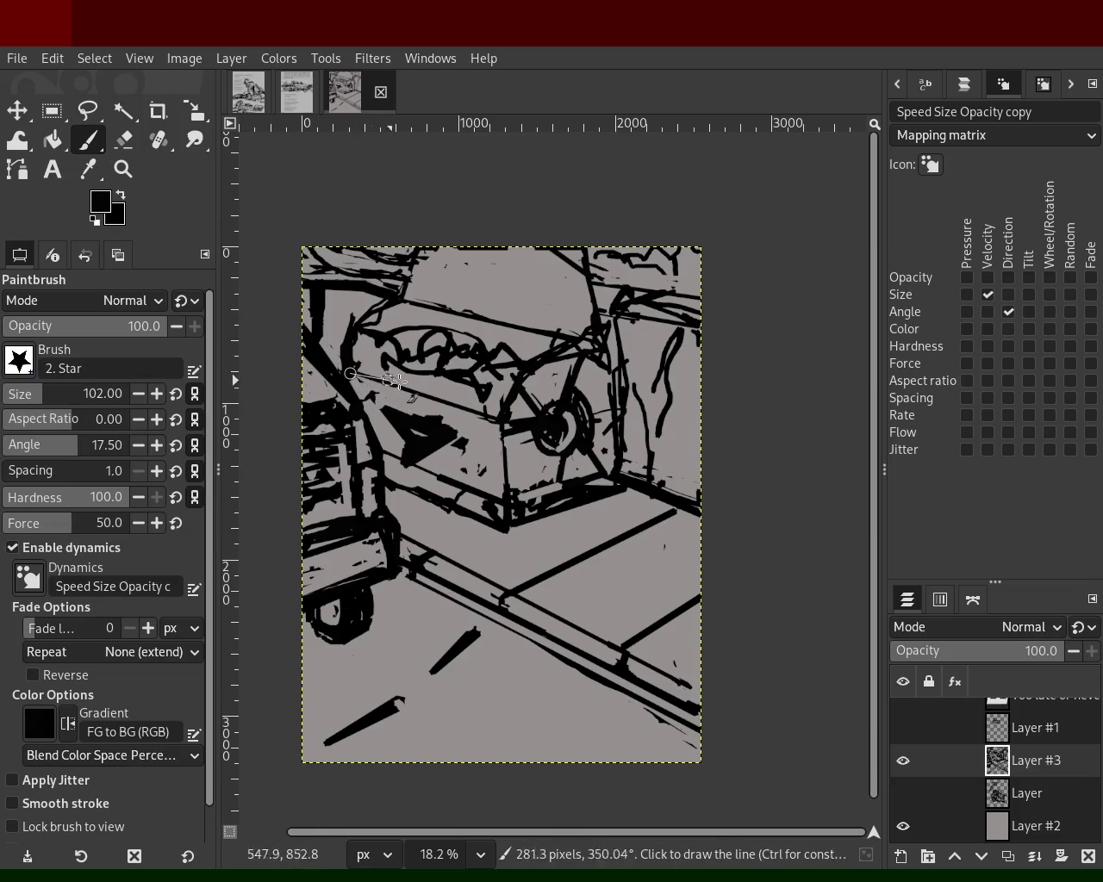
# - Paint a black line across the box front and cover stray strokes with grey
pyautogui.moveTo(456, 412); pyautogui.dragTo(494, 430)
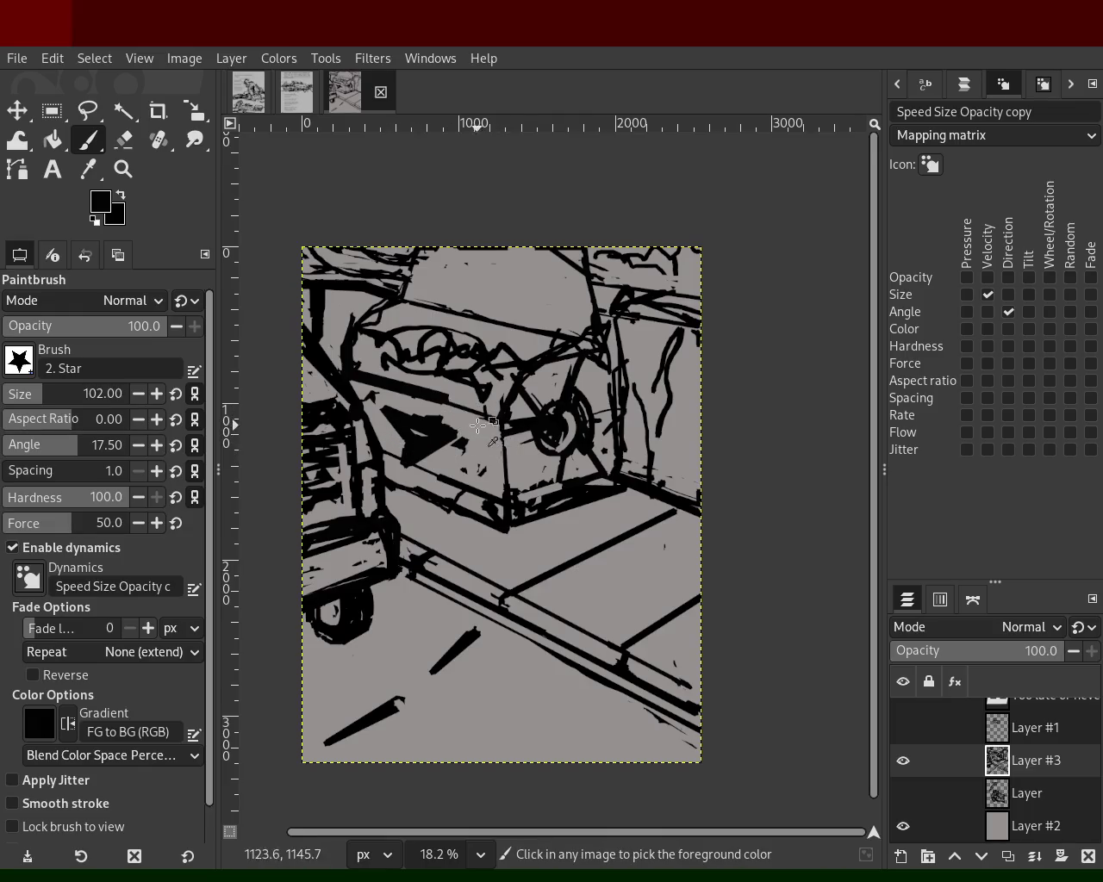
pyautogui.hotkey('ctrl', 'z')
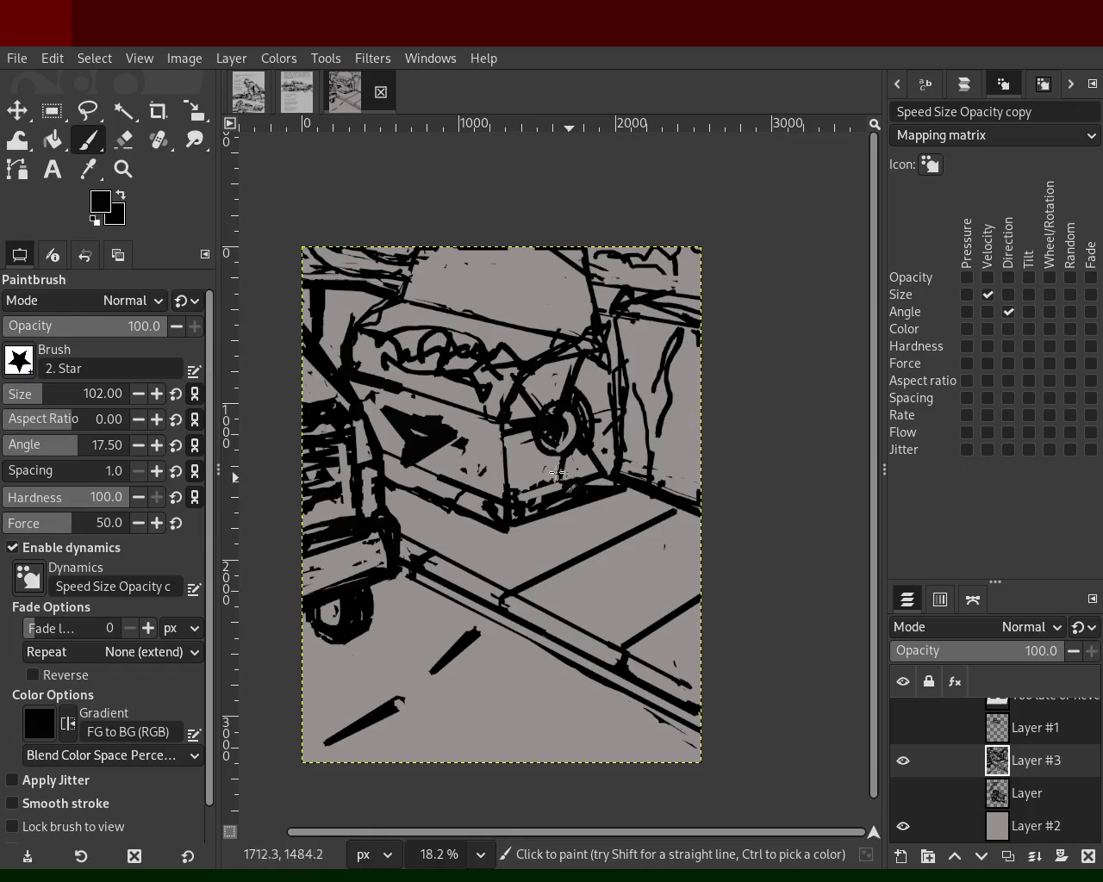
pyautogui.keyDown('ctrl'); pyautogui.click(472, 436); pyautogui.keyUp('ctrl')
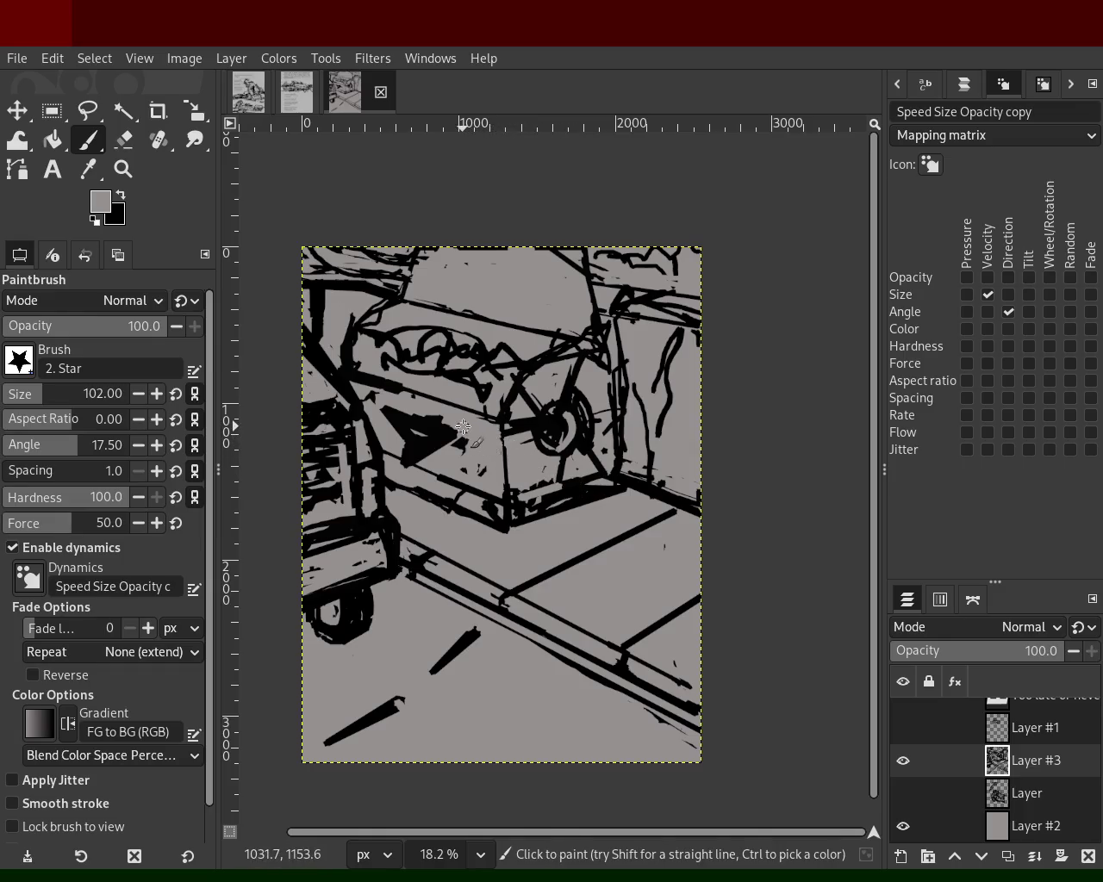
pyautogui.keyDown('shift'); pyautogui.click(369, 397); pyautogui.keyUp('shift')
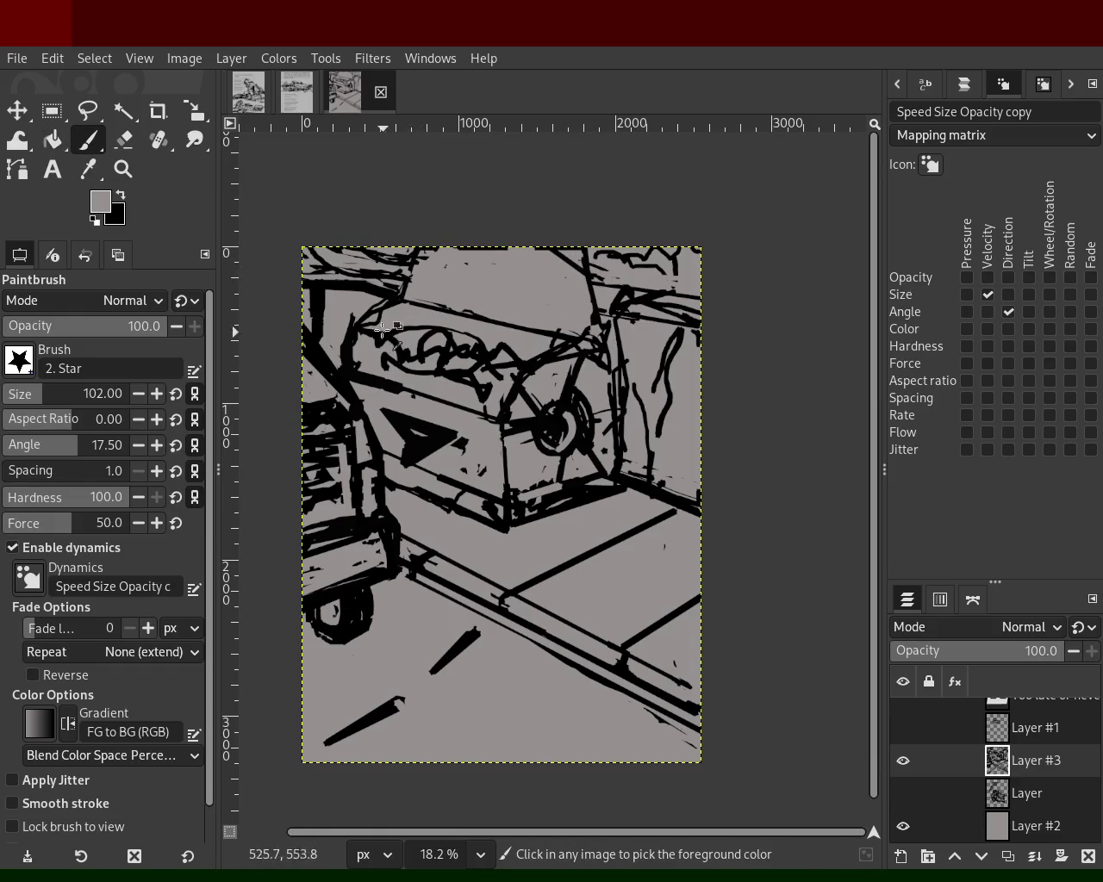
# - Add straight black lines and dabs along the machine's top edge
pyautogui.keyDown('ctrl'); pyautogui.click(392, 299); pyautogui.keyUp('ctrl')
pyautogui.keyDown('shift'); pyautogui.click(390, 245); pyautogui.keyUp('shift')
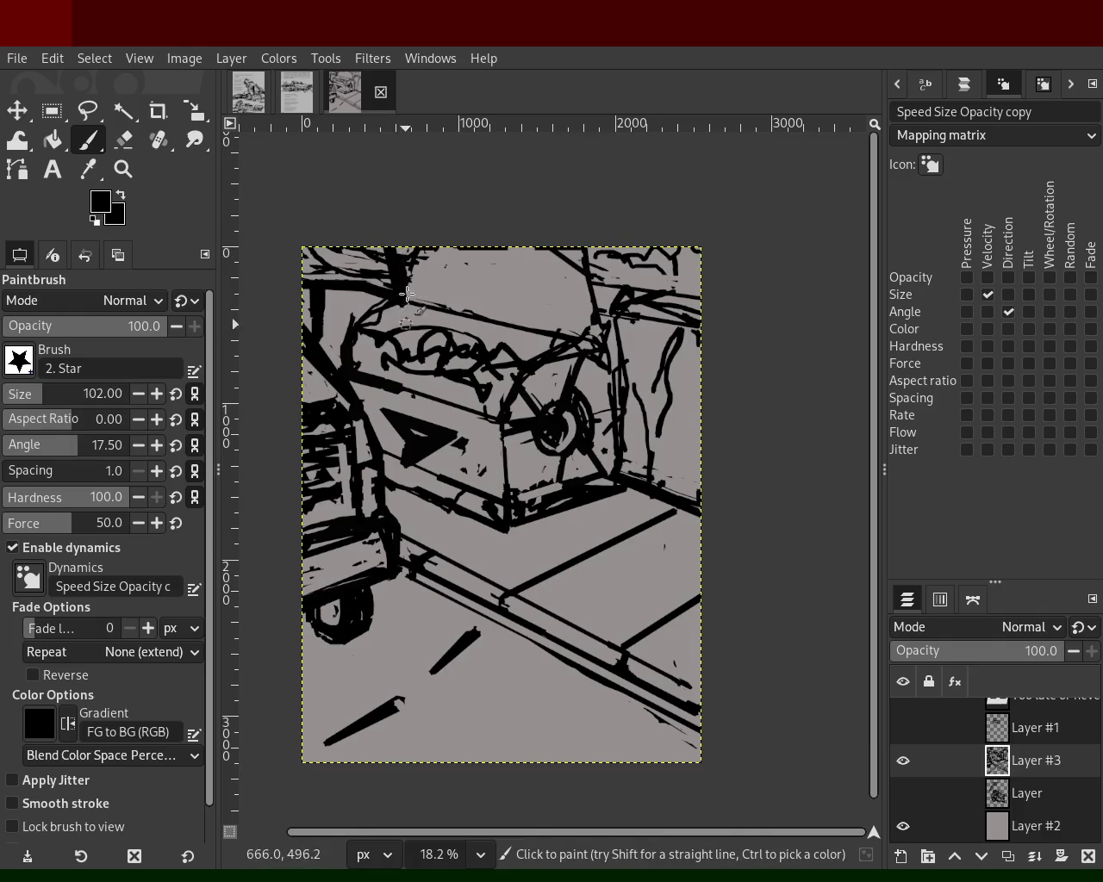
pyautogui.click(591, 283)
pyautogui.click(578, 280)
pyautogui.keyDown('shift'); pyautogui.click(528, 258); pyautogui.keyUp('shift')
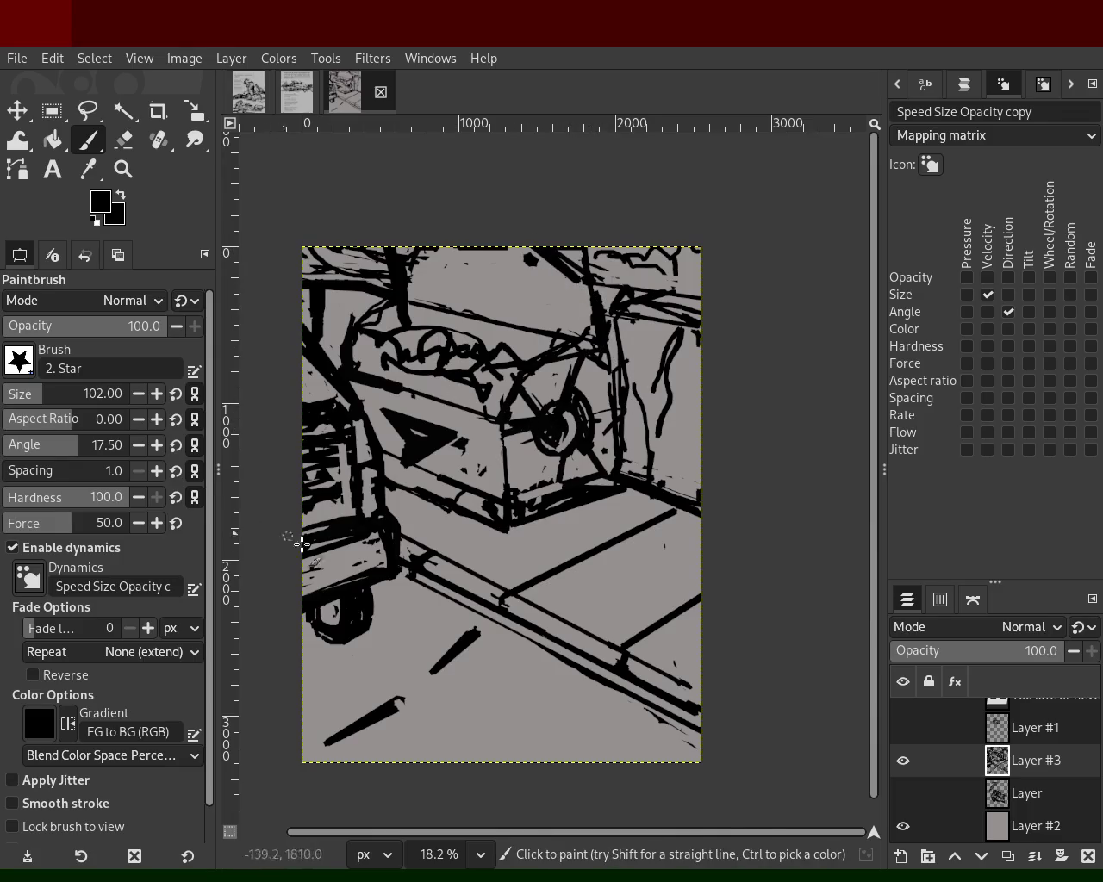
# - Alternate grey and black near the wheel, painting black strokes over the wheel area
pyautogui.keyDown('ctrl'); pyautogui.click(364, 555); pyautogui.keyUp('ctrl')
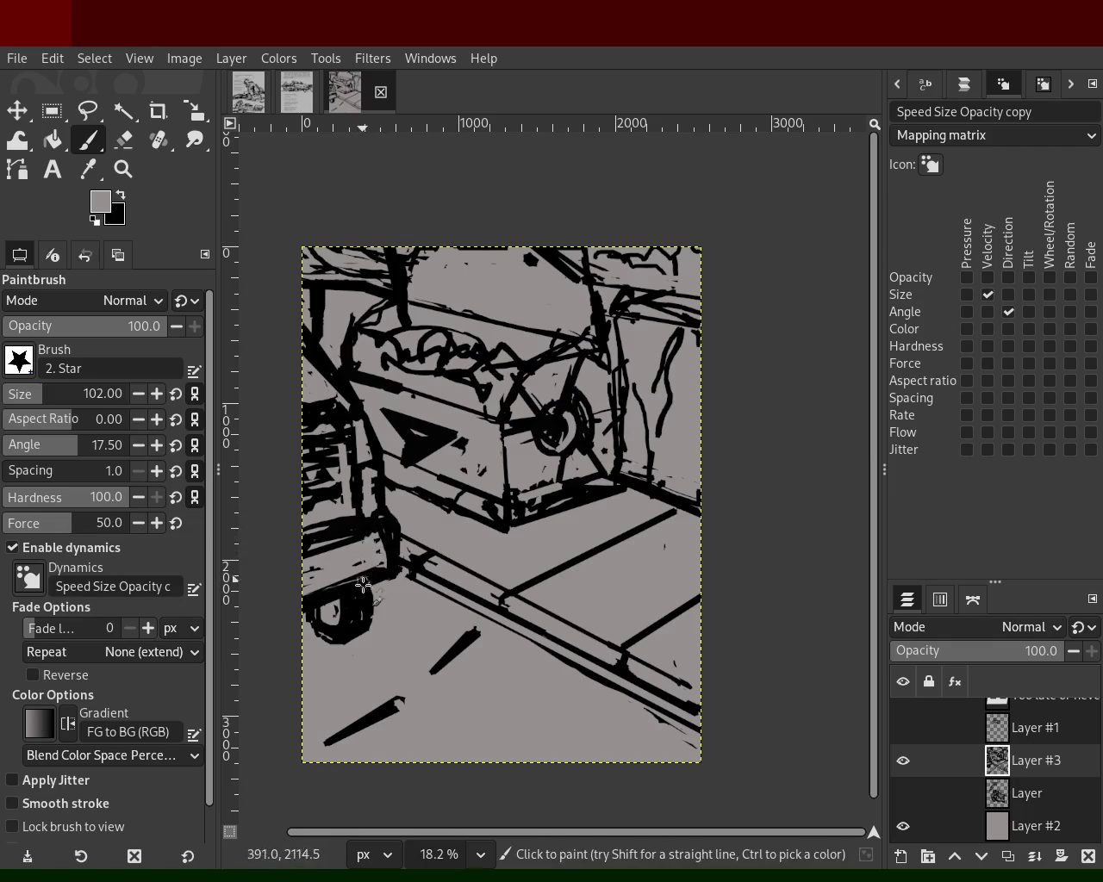
pyautogui.click(377, 537)
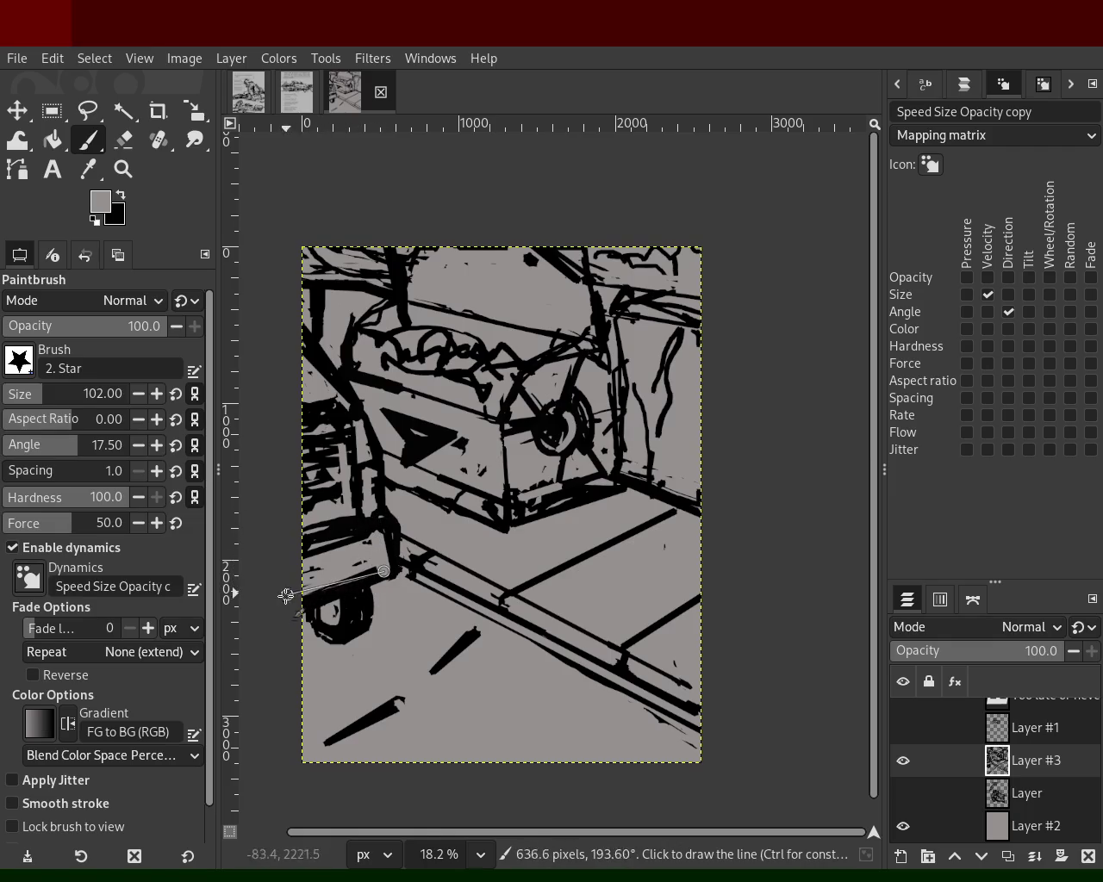
pyautogui.keyDown('ctrl'); pyautogui.click(395, 536); pyautogui.keyUp('ctrl')
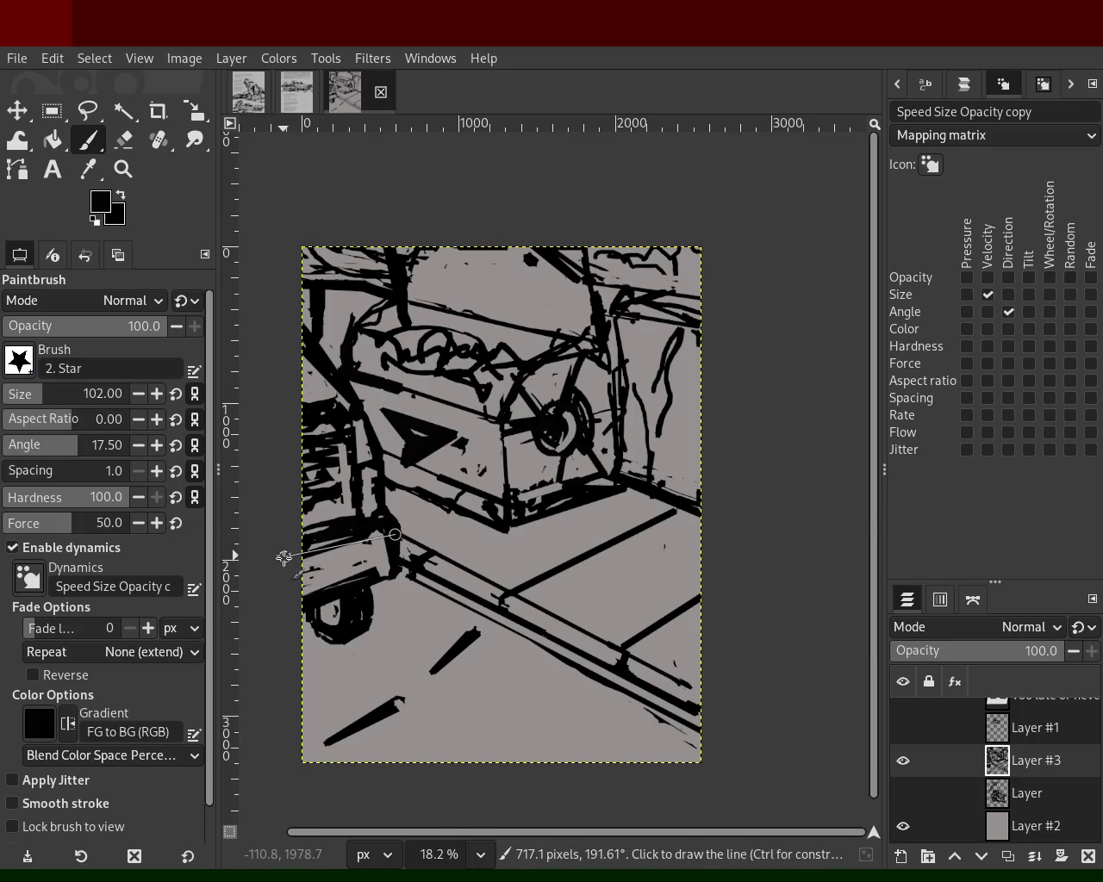
pyautogui.keyDown('ctrl'); pyautogui.click(376, 515); pyautogui.keyUp('ctrl')
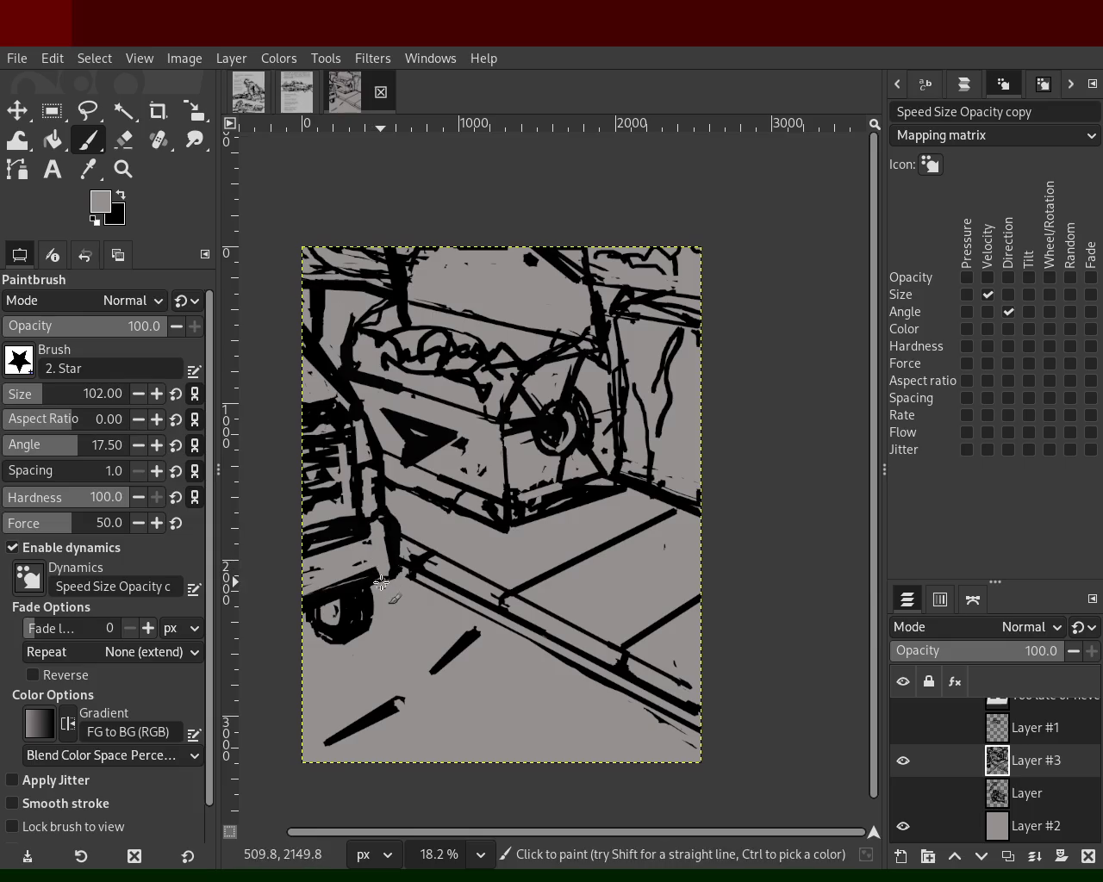
pyautogui.keyDown('ctrl'); pyautogui.click(337, 539); pyautogui.keyUp('ctrl')
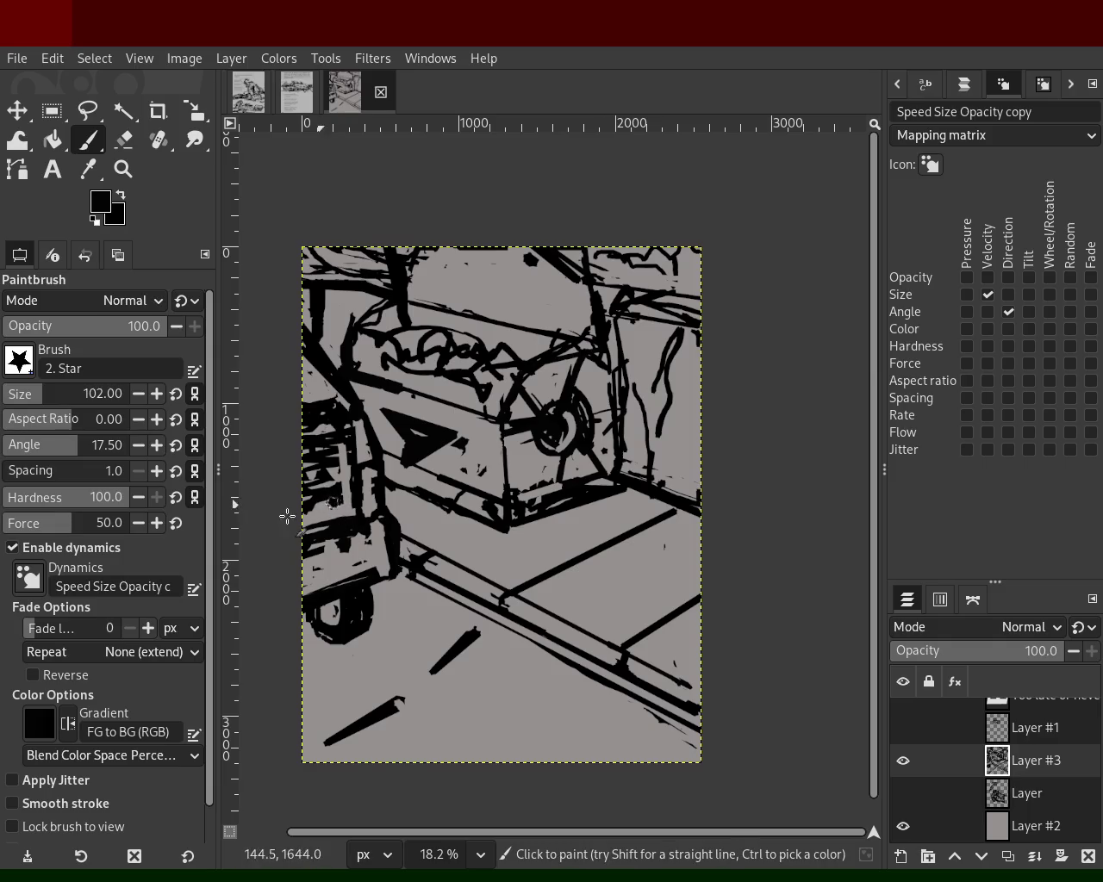
pyautogui.keyDown('ctrl'); pyautogui.click(341, 405); pyautogui.keyUp('ctrl')
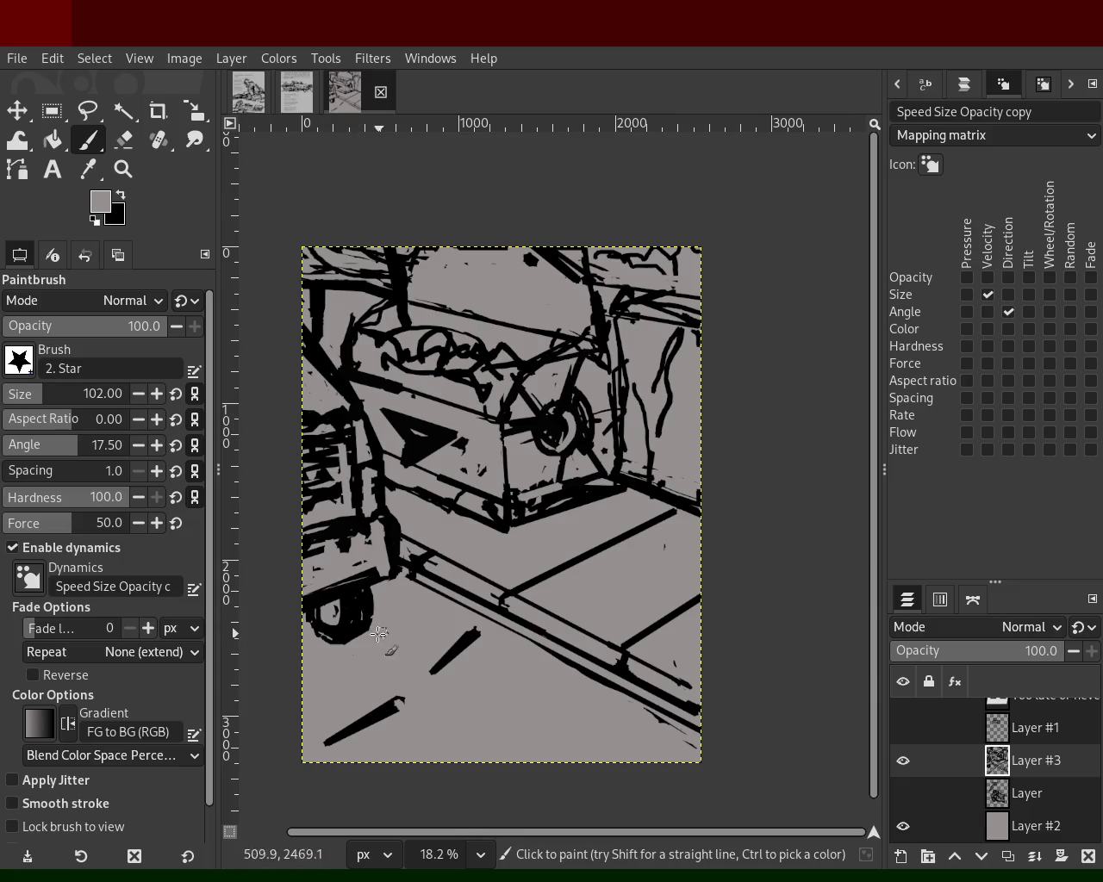
pyautogui.keyDown('ctrl'); pyautogui.click(360, 603); pyautogui.keyUp('ctrl')
pyautogui.moveTo(362, 608)
pyautogui.mouseDown()
pyautogui.moveTo(356, 661)
pyautogui.moveTo(354, 644)
pyautogui.moveTo(330, 651)
pyautogui.moveTo(299, 637)
pyautogui.moveTo(346, 633)
pyautogui.moveTo(315, 638)
pyautogui.mouseUp()
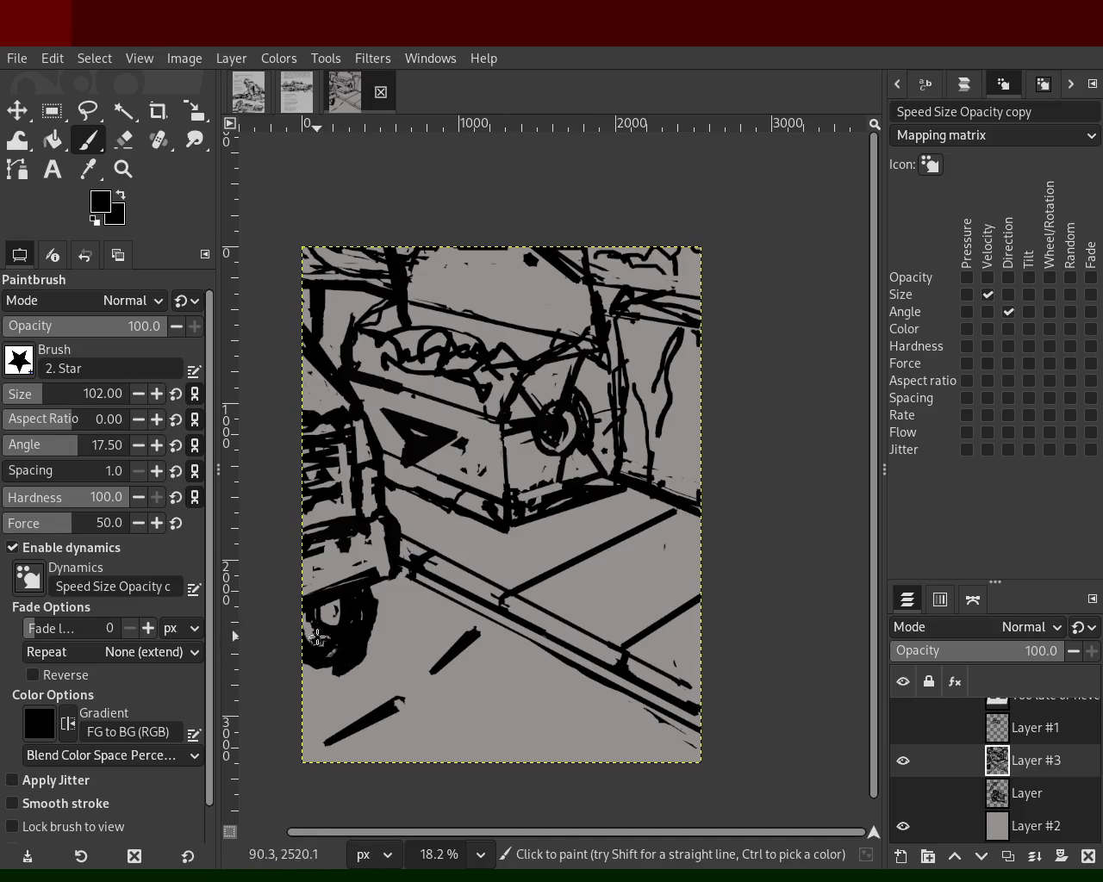
# - Erase the black fill inside the wheel and repaint black around and inside it
pyautogui.click(124, 139)
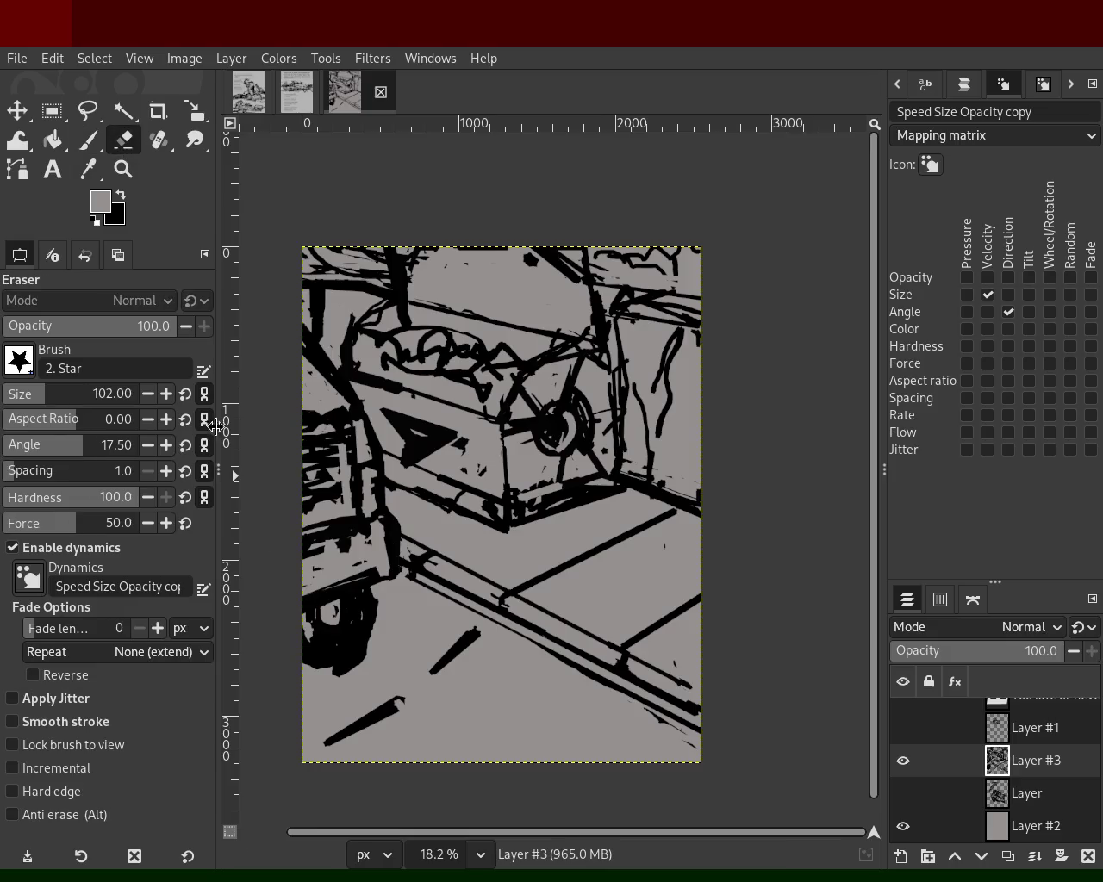
pyautogui.moveTo(342, 621)
pyautogui.mouseDown()
pyautogui.moveTo(336, 638)
pyautogui.moveTo(315, 600)
pyautogui.moveTo(333, 628)
pyautogui.moveTo(316, 619)
pyautogui.moveTo(331, 623)
pyautogui.moveTo(337, 602)
pyautogui.moveTo(352, 617)
pyautogui.mouseUp()
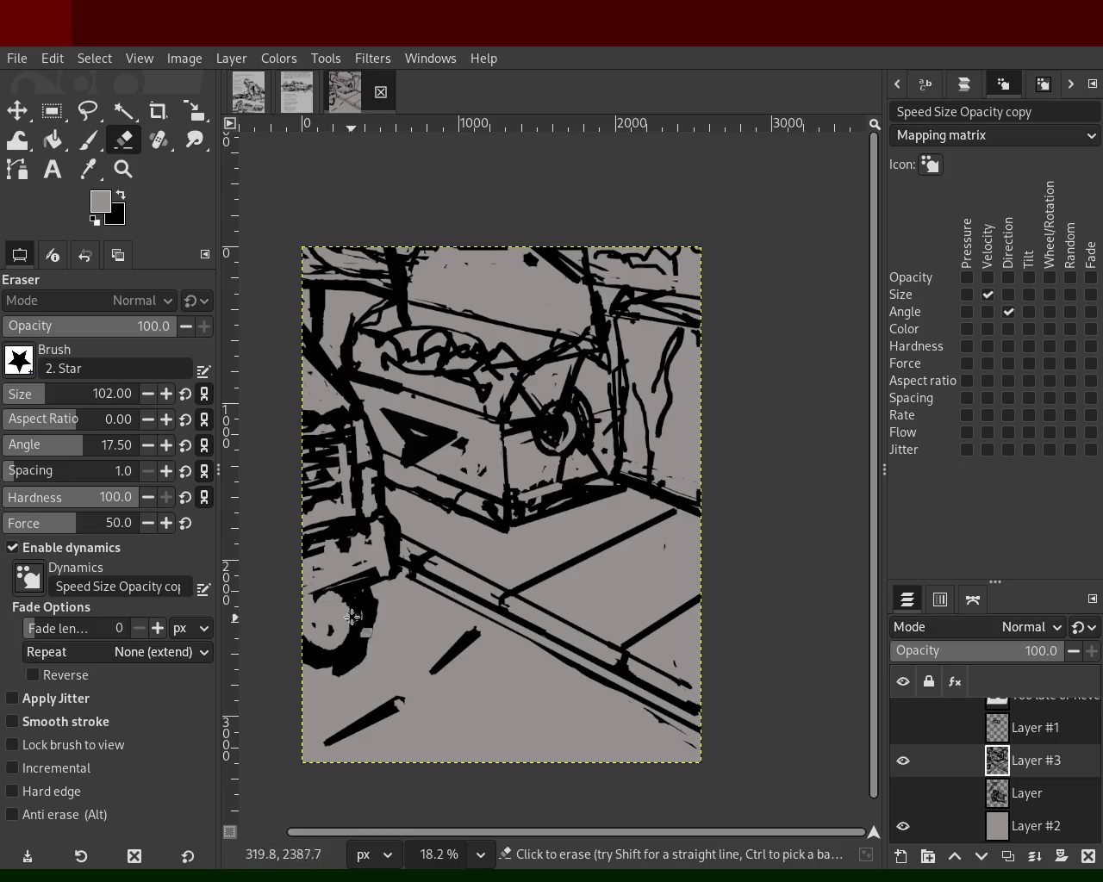
pyautogui.click(89, 139)
pyautogui.keyDown('ctrl'); pyautogui.click(347, 616); pyautogui.keyUp('ctrl')
pyautogui.moveTo(347, 616)
pyautogui.mouseDown()
pyautogui.moveTo(323, 600)
pyautogui.moveTo(315, 652)
pyautogui.mouseUp()
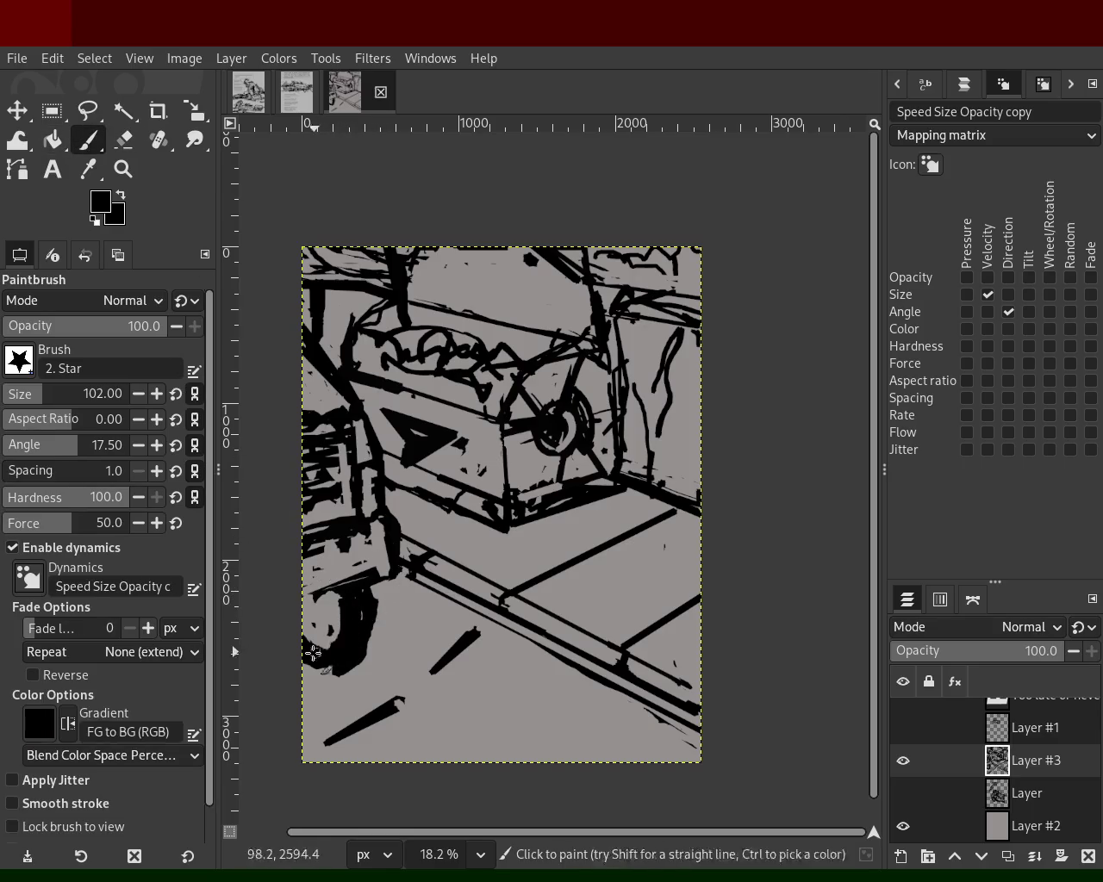
pyautogui.moveTo(335, 591)
pyautogui.mouseDown()
pyautogui.moveTo(319, 660)
pyautogui.moveTo(337, 661)
pyautogui.mouseUp()
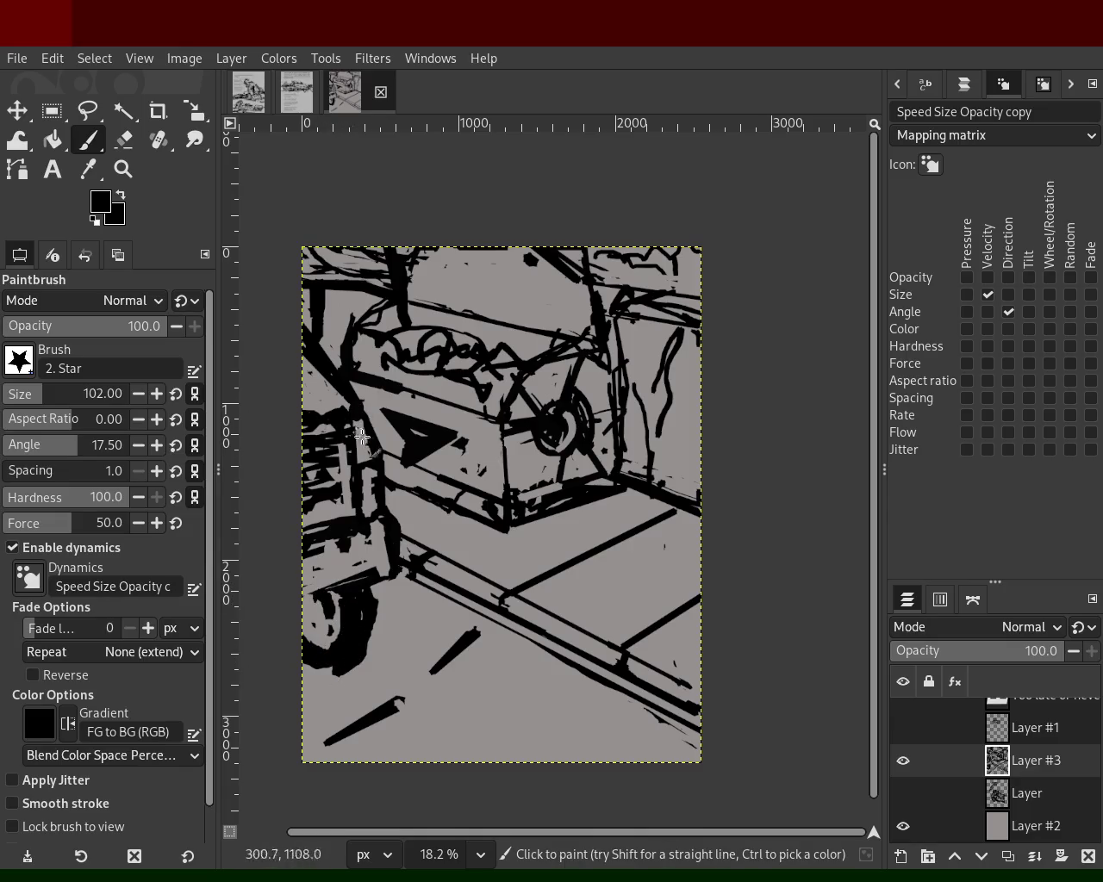
# - Thicken the wheel's right and lower edge in black and save the image as 67.xcf
pyautogui.press('ctrl')
pyautogui.keyDown('ctrl'); pyautogui.click(322, 393); pyautogui.keyUp('ctrl')
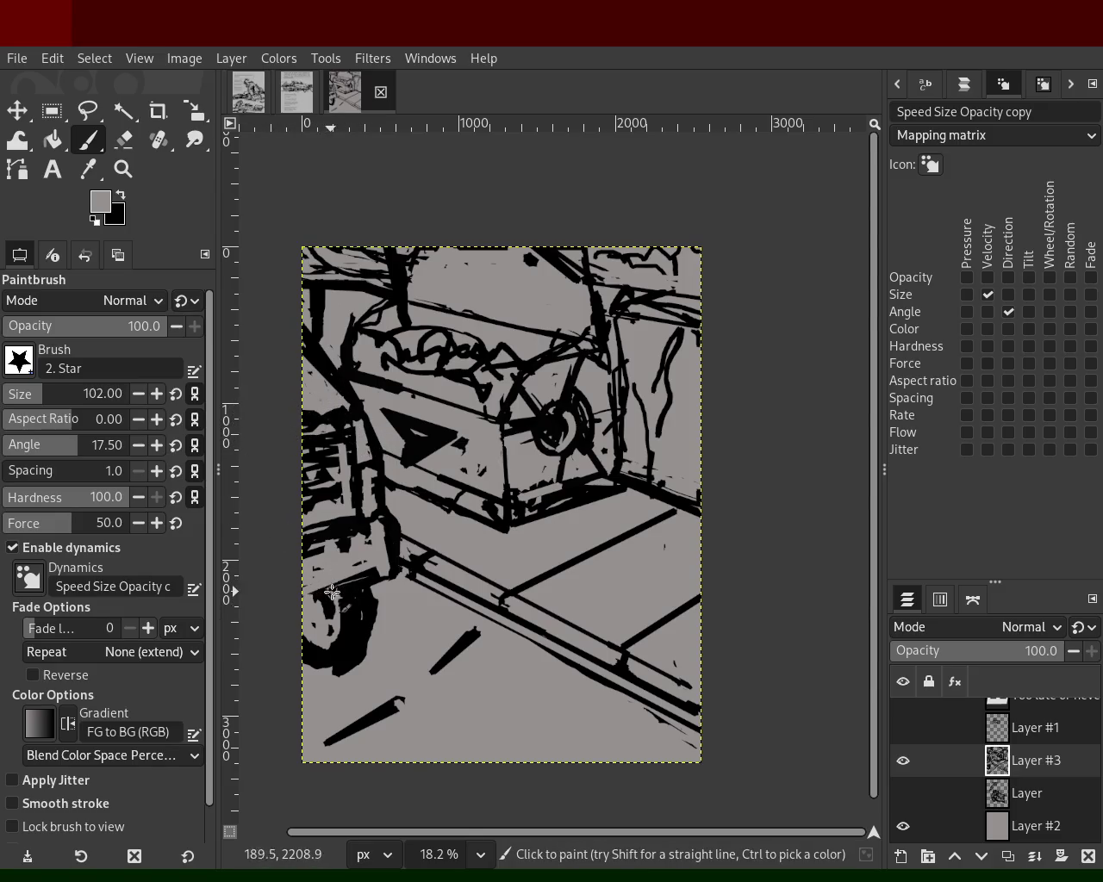
pyautogui.keyDown('ctrl'); pyautogui.click(368, 598); pyautogui.keyUp('ctrl')
pyautogui.moveTo(367, 598)
pyautogui.mouseDown()
pyautogui.moveTo(384, 612)
pyautogui.moveTo(368, 655)
pyautogui.moveTo(373, 641)
pyautogui.mouseUp()
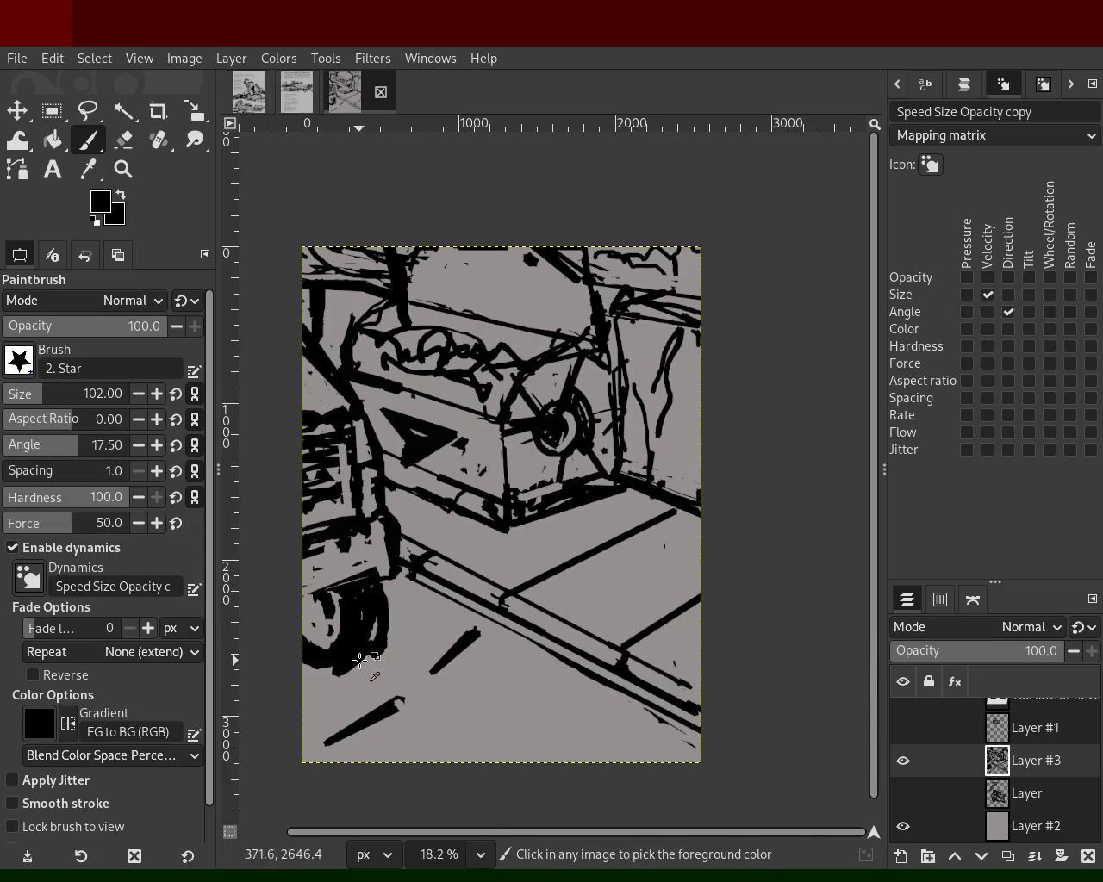
pyautogui.keyDown('ctrl'); pyautogui.click(359, 659); pyautogui.keyUp('ctrl')
pyautogui.hotkey('ctrl', 's')
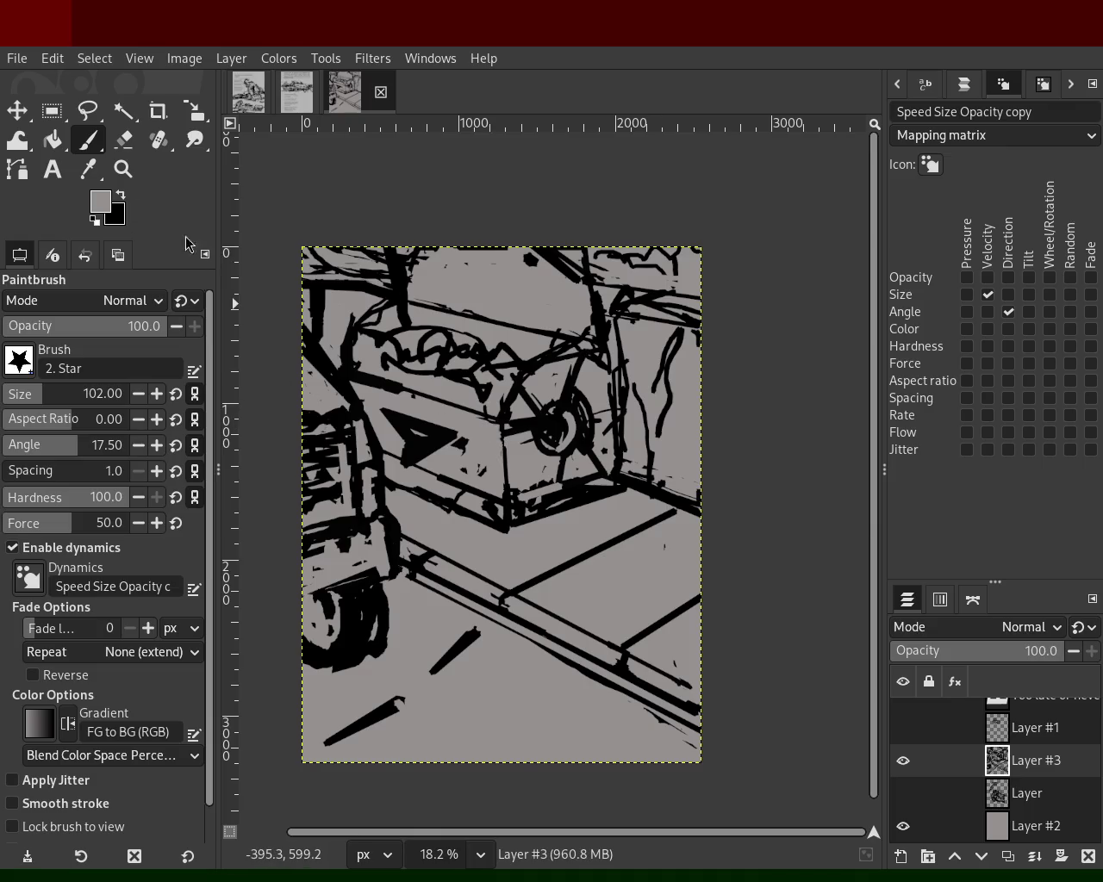
pyautogui.press('z')
pyautogui.keyDown('ctrl'); pyautogui.click(451, 467); pyautogui.keyUp('ctrl')
# - Zoom around the machine sketch, then switch to the comic page and zoom on it
pyautogui.click(456, 468)
pyautogui.click(456, 467)
pyautogui.keyDown('ctrl'); pyautogui.click(456, 468); pyautogui.keyUp('ctrl')
pyautogui.click(297, 92)
pyautogui.keyDown('ctrl'); pyautogui.click(514, 472); pyautogui.keyUp('ctrl')
pyautogui.click(514, 472)
pyautogui.keyDown('ctrl'); pyautogui.click(514, 472); pyautogui.keyUp('ctrl')
pyautogui.click(513, 472)
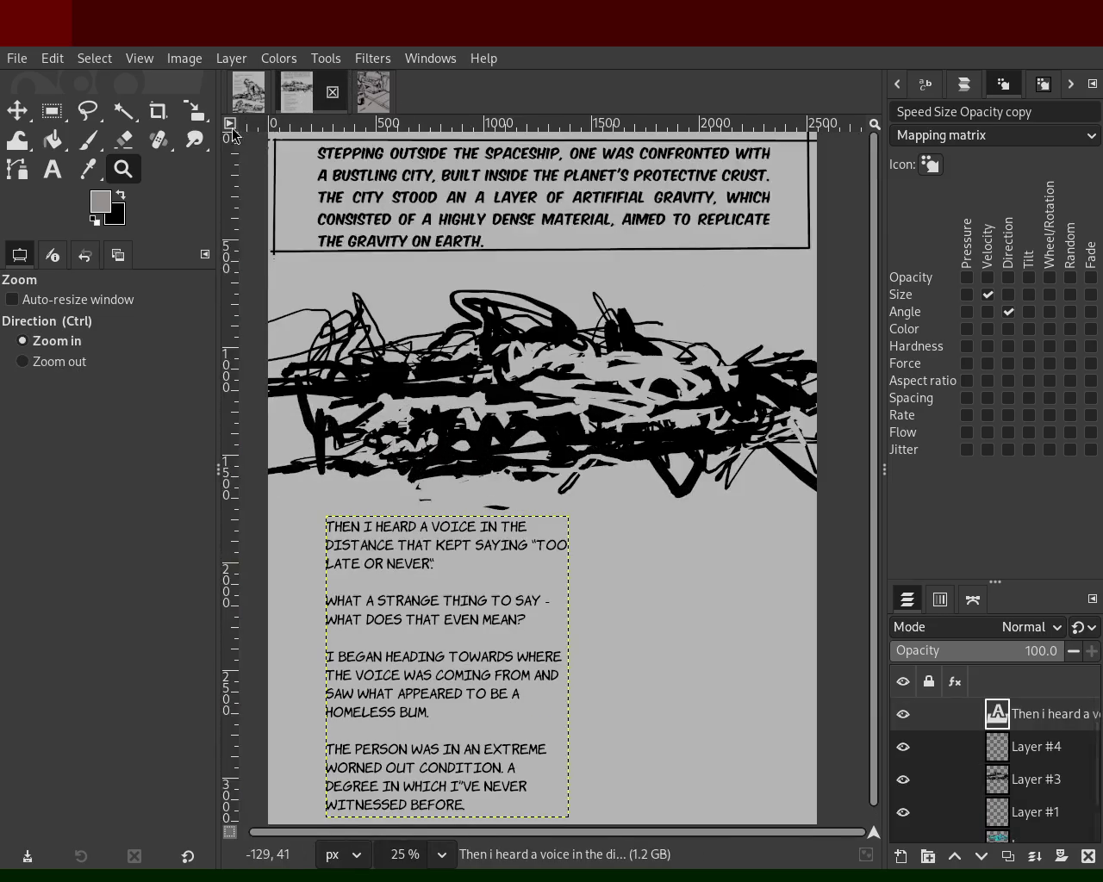
# - Switch to the first comic page and zoom in and out to view the whole page
pyautogui.click(248, 92)
pyautogui.keyDown('ctrl'); pyautogui.click(477, 472); pyautogui.keyUp('ctrl')
pyautogui.keyDown('ctrl'); pyautogui.click(477, 472); pyautogui.keyUp('ctrl')
pyautogui.click(477, 472)
pyautogui.keyDown('ctrl'); pyautogui.click(476, 472); pyautogui.keyUp('ctrl')
pyautogui.click(479, 385)
pyautogui.keyDown('ctrl'); pyautogui.click(479, 385); pyautogui.keyUp('ctrl')
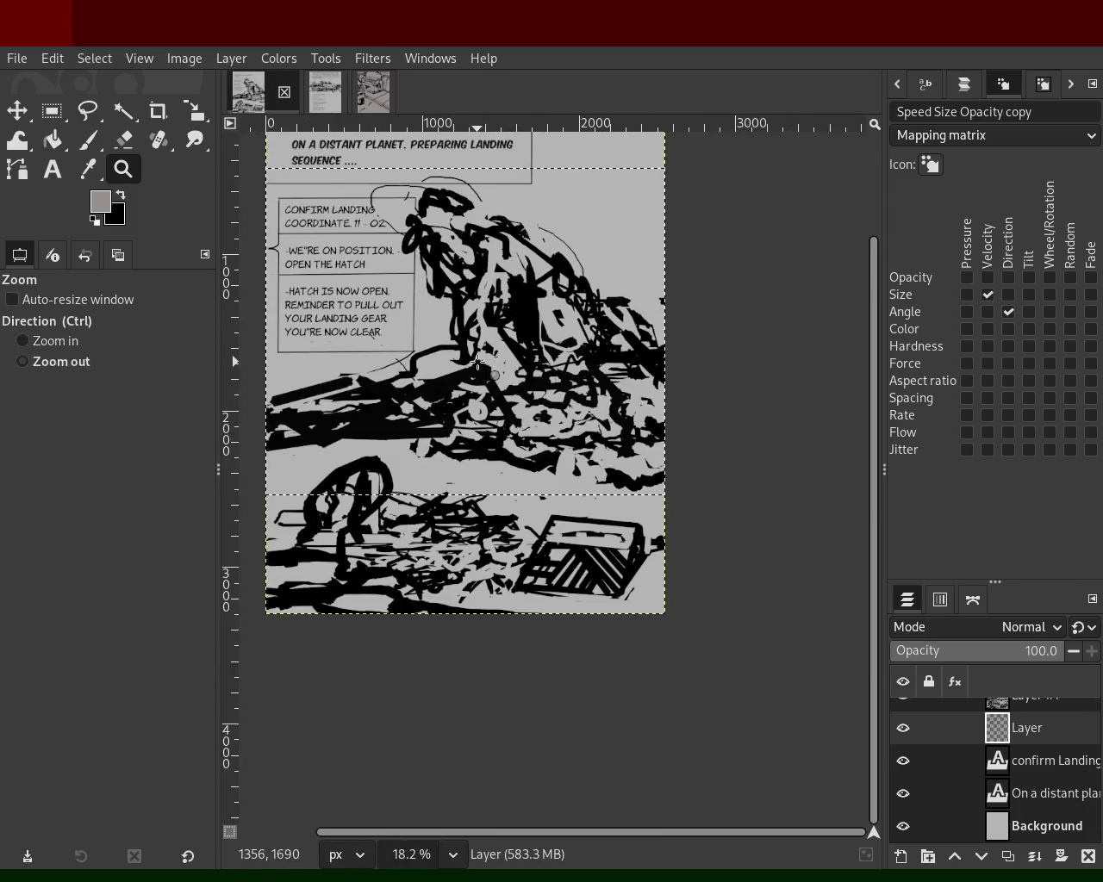
pyautogui.keyDown('ctrl'); pyautogui.click(471, 353); pyautogui.keyUp('ctrl')
pyautogui.click(463, 315)
pyautogui.keyDown('ctrl'); pyautogui.click(465, 274); pyautogui.keyUp('ctrl')
pyautogui.click(465, 271)
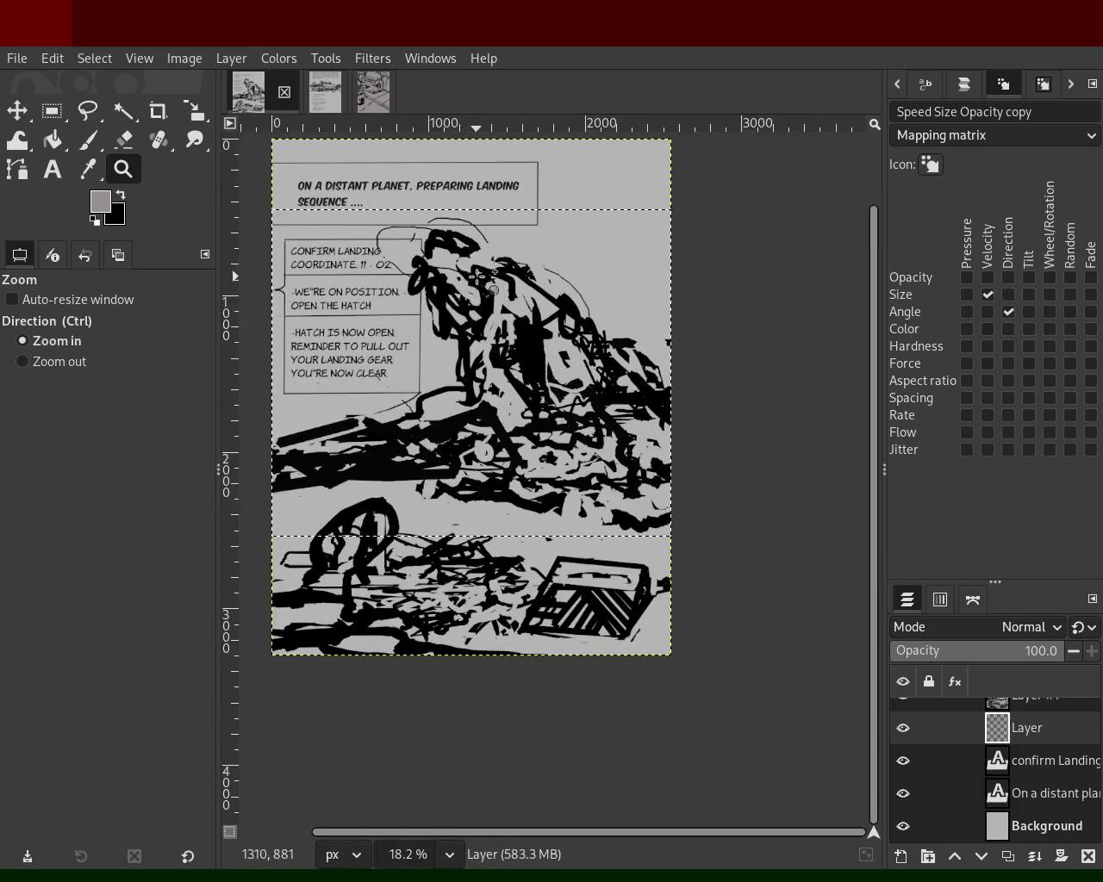
# - On the spaceship-caption comic page, select the Paintbrush and add a new transparent Layer #5
pyautogui.click(325, 91)
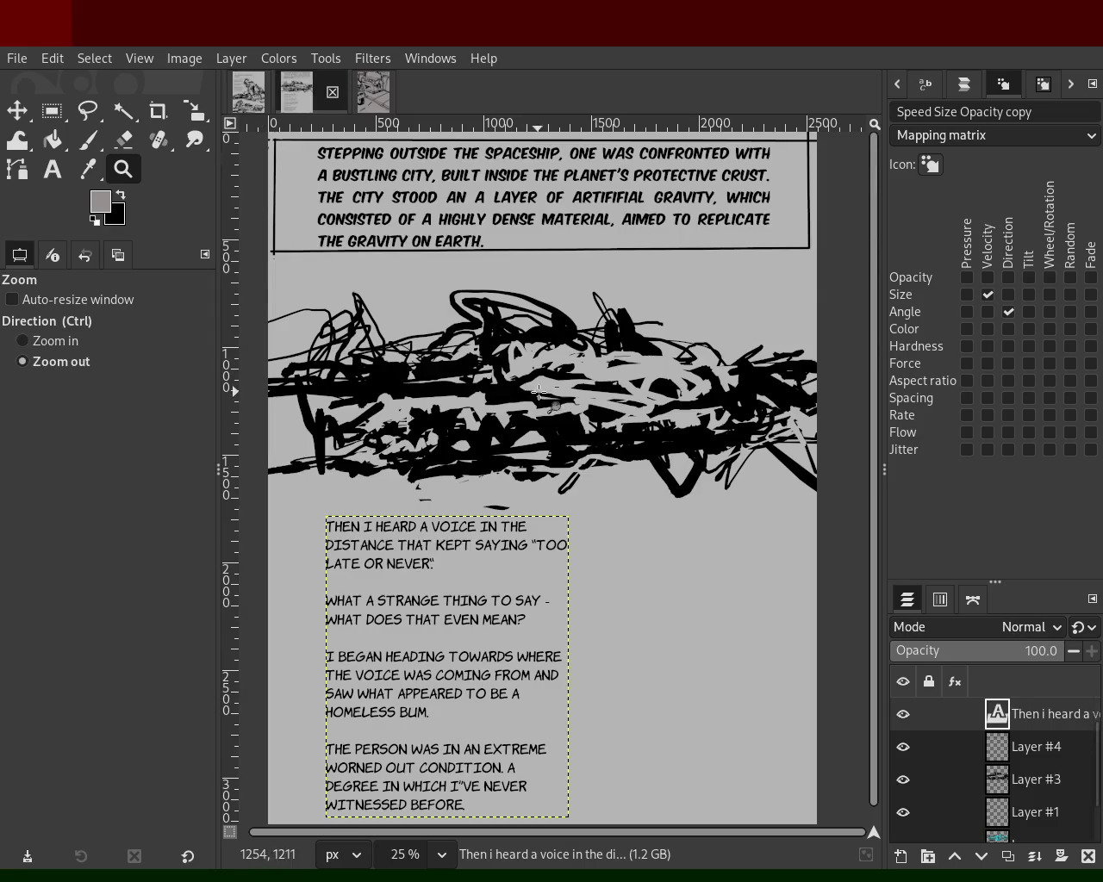
pyautogui.keyDown('ctrl'); pyautogui.click(538, 364); pyautogui.keyUp('ctrl')
pyautogui.click(538, 364)
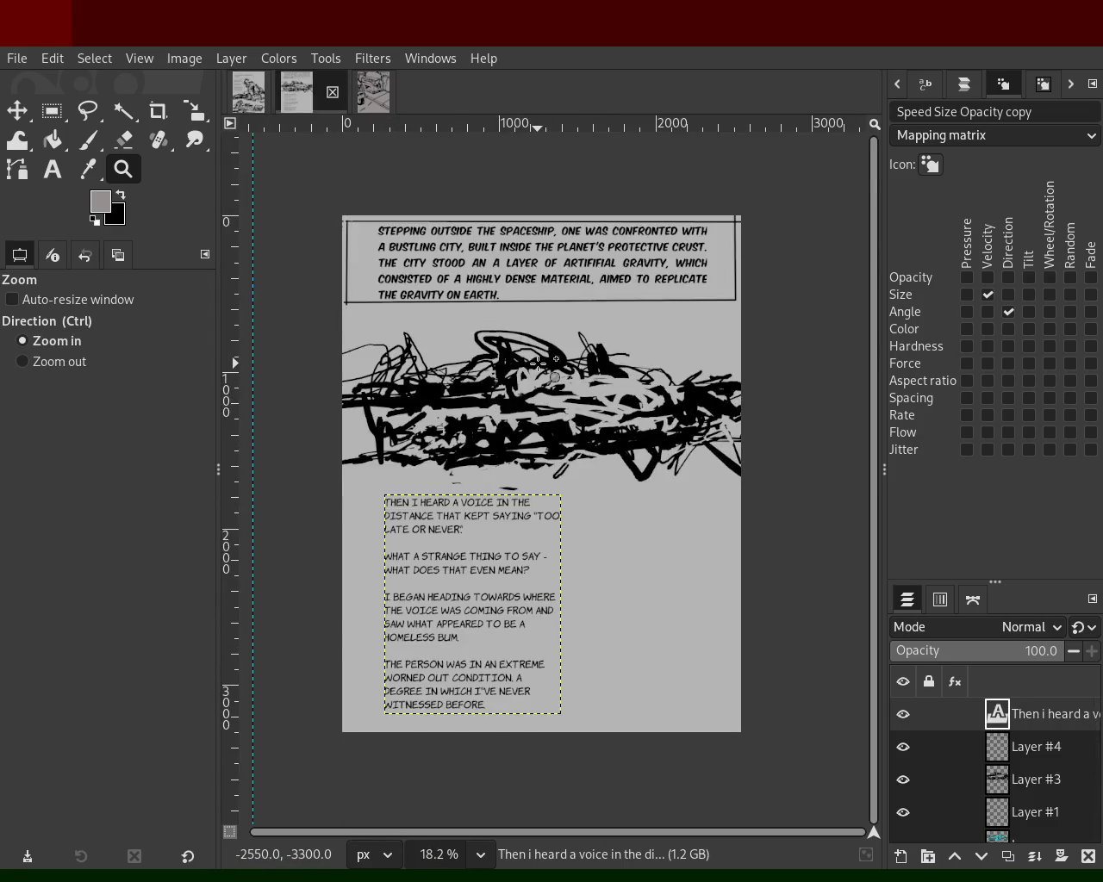
pyautogui.click(88, 140)
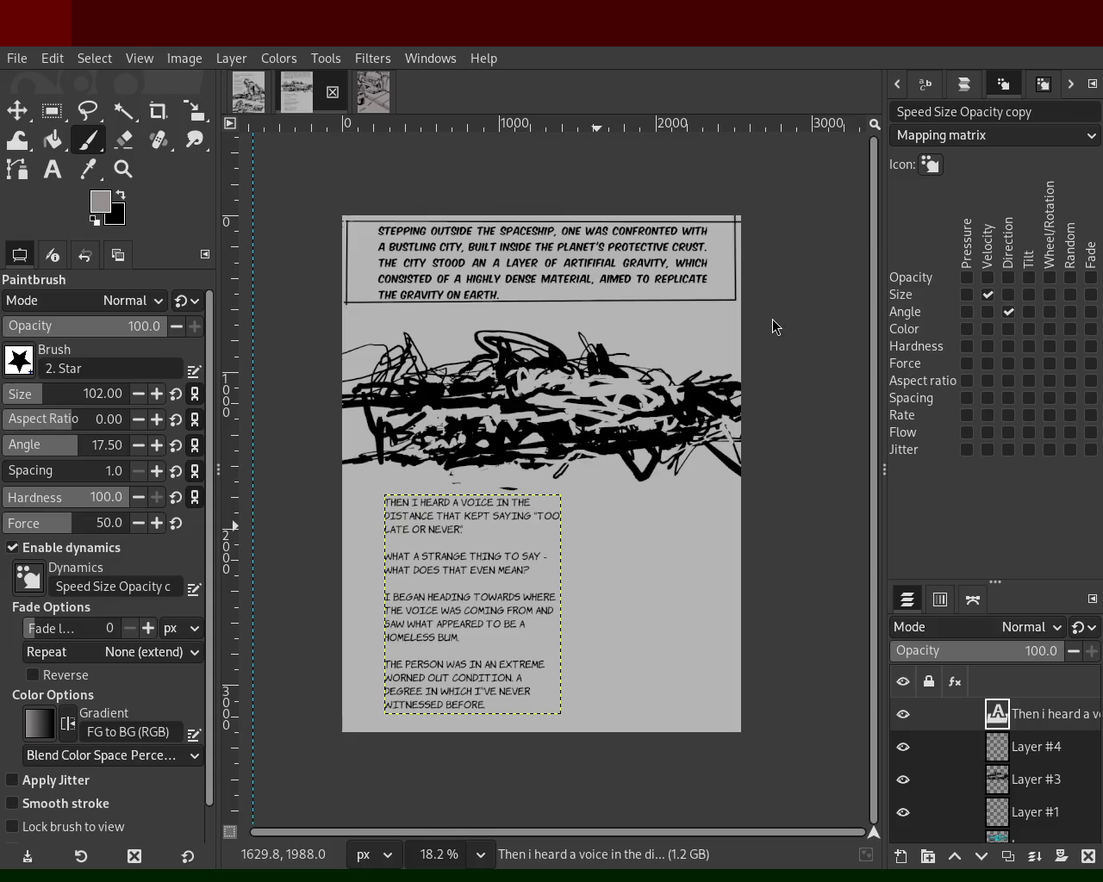
pyautogui.moveTo(1000, 780)
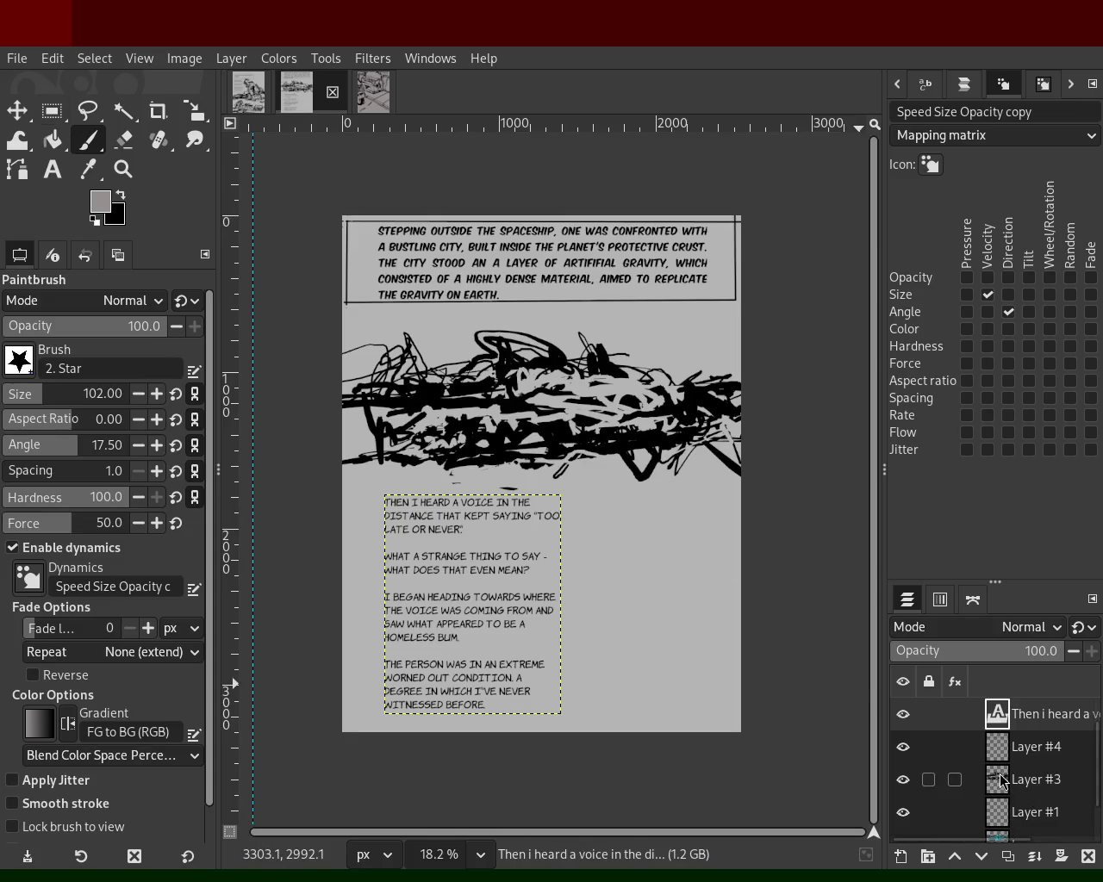
pyautogui.keyDown('shift'); pyautogui.click(901, 856); pyautogui.keyUp('shift')
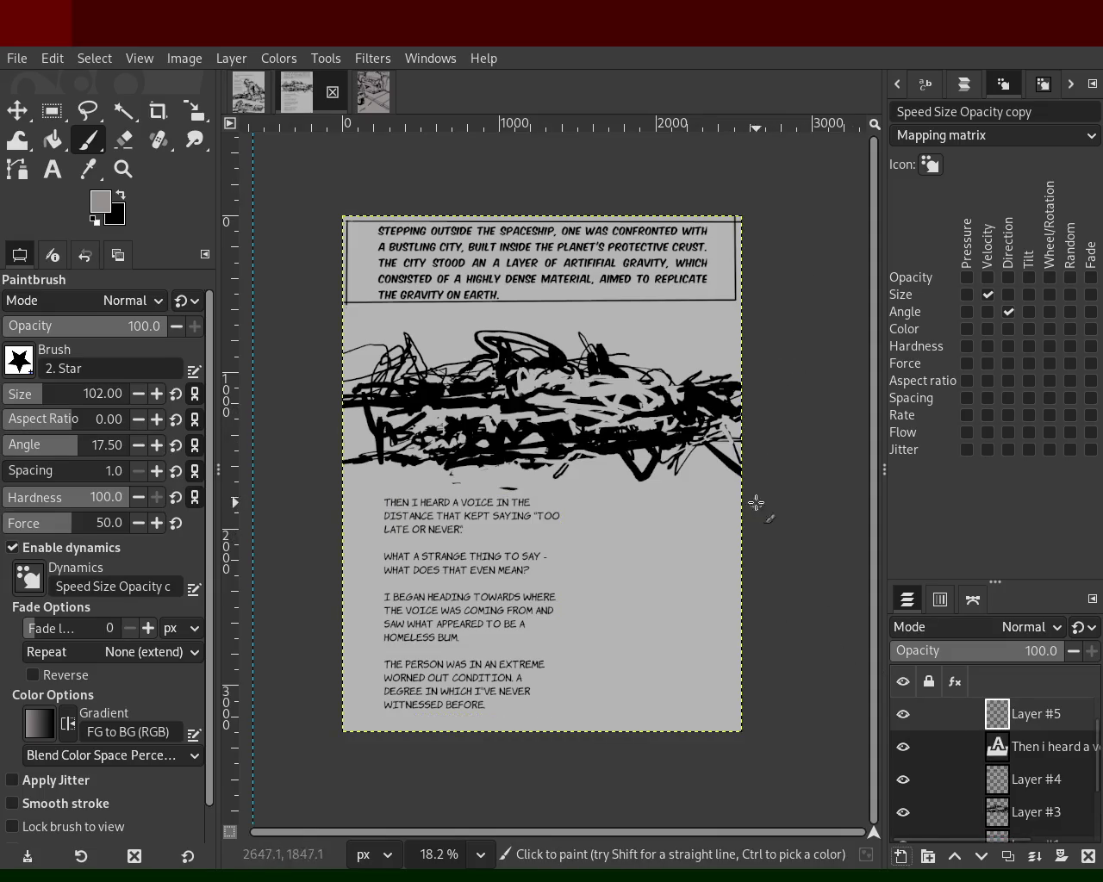
# - Paint and undo test strokes on the new layer, sampling black from the scribble as paint colour
pyautogui.moveTo(732, 496); pyautogui.dragTo(644, 698)
pyautogui.hotkey('ctrl', 'z')
pyautogui.keyDown('ctrl'); pyautogui.click(574, 433); pyautogui.keyUp('ctrl')
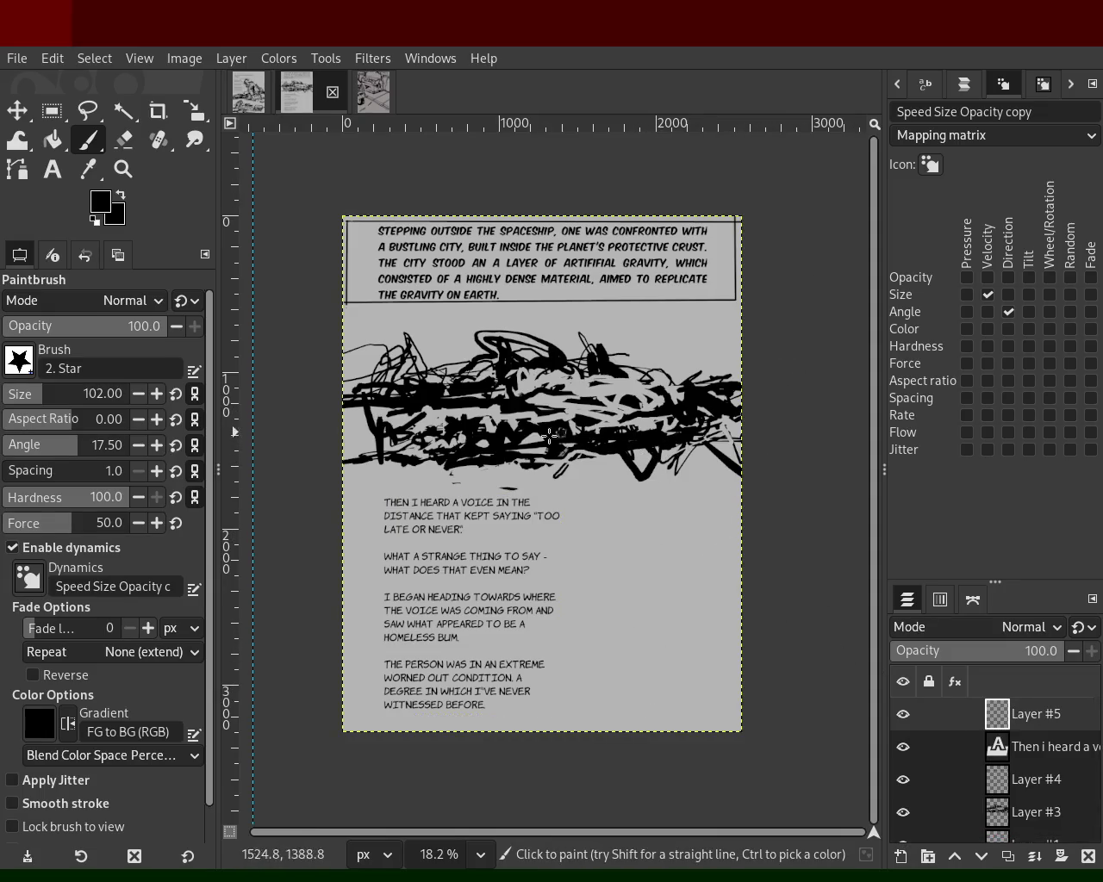
pyautogui.moveTo(735, 546); pyautogui.dragTo(654, 685)
pyautogui.hotkey('ctrl', 'z')
# - Try curved and vertical strokes right of the story text, undoing the misses
pyautogui.moveTo(722, 554)
pyautogui.mouseDown()
pyautogui.moveTo(643, 551)
pyautogui.moveTo(741, 715)
pyautogui.moveTo(730, 720)
pyautogui.mouseUp()
pyautogui.hotkey('ctrl', 'z')
pyautogui.hotkey('ctrl', 'z')
pyautogui.moveTo(669, 502); pyautogui.dragTo(681, 604)
pyautogui.hotkey('ctrl', 'z')
pyautogui.moveTo(672, 498)
pyautogui.mouseDown()
pyautogui.moveTo(681, 604)
pyautogui.moveTo(662, 582)
pyautogui.mouseUp()
pyautogui.moveTo(634, 506); pyautogui.dragTo(608, 620)
pyautogui.hotkey('ctrl', 'z')
pyautogui.hotkey('ctrl', 'z')
pyautogui.hotkey('ctrl', 'z')
# - Sketch a C-shaped arc with an inner curve right of the story text
pyautogui.moveTo(695, 515); pyautogui.dragTo(624, 525)
pyautogui.moveTo(602, 627)
pyautogui.mouseDown()
pyautogui.moveTo(652, 683)
pyautogui.moveTo(720, 655)
pyautogui.mouseUp()
pyautogui.moveTo(671, 533); pyautogui.dragTo(640, 646)
pyautogui.moveTo(705, 550); pyautogui.dragTo(747, 608)
pyautogui.hotkey('ctrl', 'z')
pyautogui.moveTo(705, 522)
pyautogui.mouseDown()
pyautogui.moveTo(746, 498)
pyautogui.moveTo(717, 607)
pyautogui.mouseUp()
# - Undo the C-shaped sketch and hooked strokes, trying a thin diagonal stroke
pyautogui.hotkey('ctrl', 'z')
pyautogui.hotkey('ctrl', 'z')
pyautogui.moveTo(685, 498)
pyautogui.mouseDown()
pyautogui.moveTo(672, 620)
pyautogui.moveTo(689, 723)
pyautogui.mouseUp()
pyautogui.hotkey('ctrl', 'z')
pyautogui.hotkey('ctrl', 'z')
pyautogui.hotkey('ctrl', 'z')
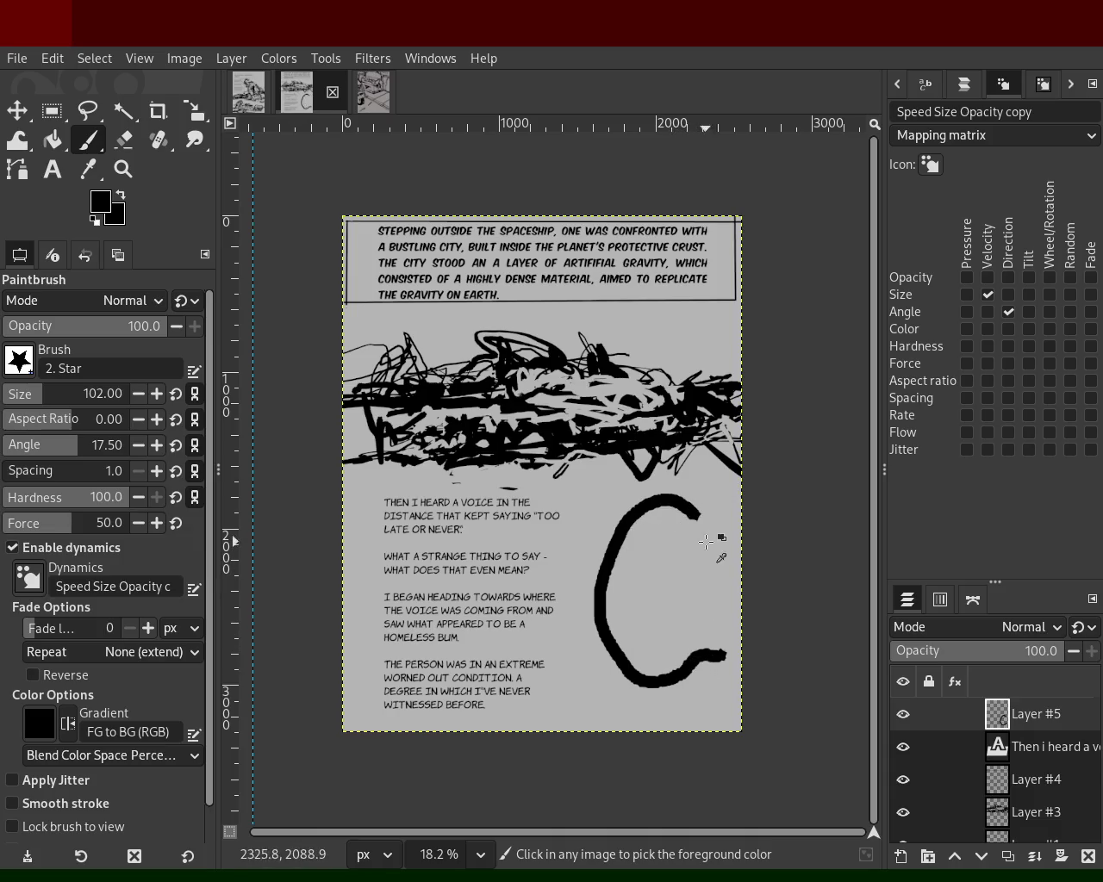
pyautogui.hotkey('ctrl', 'z')
pyautogui.write('7')
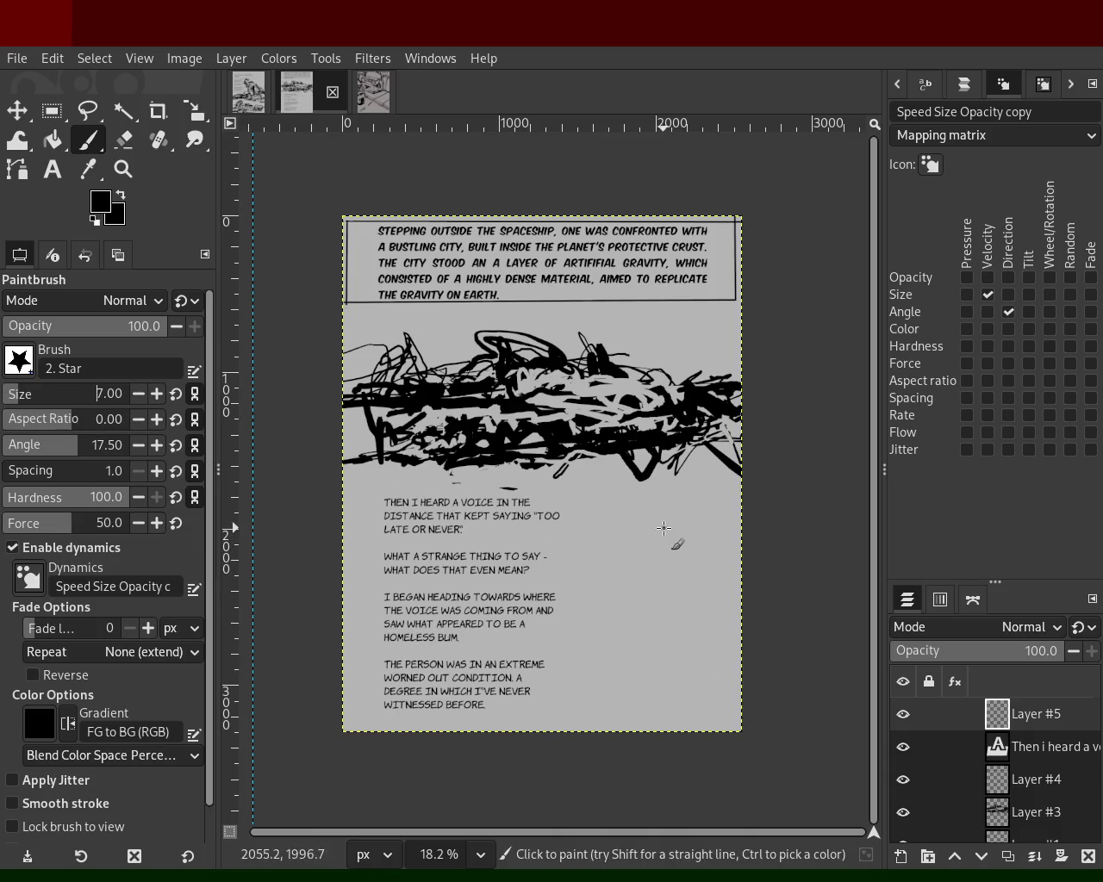
pyautogui.hotkey('ctrl', 'z')
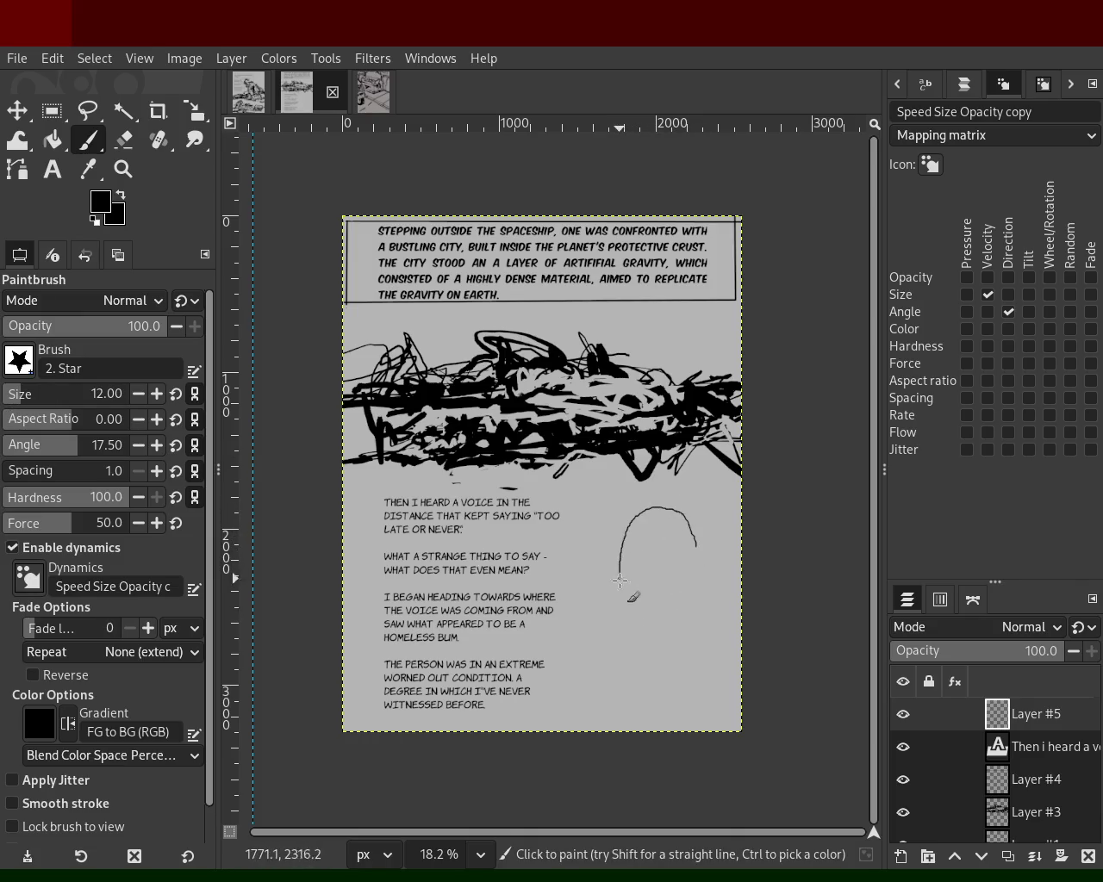
pyautogui.hotkey('ctrl', 'z')
pyautogui.moveTo(733, 548); pyautogui.dragTo(673, 497)
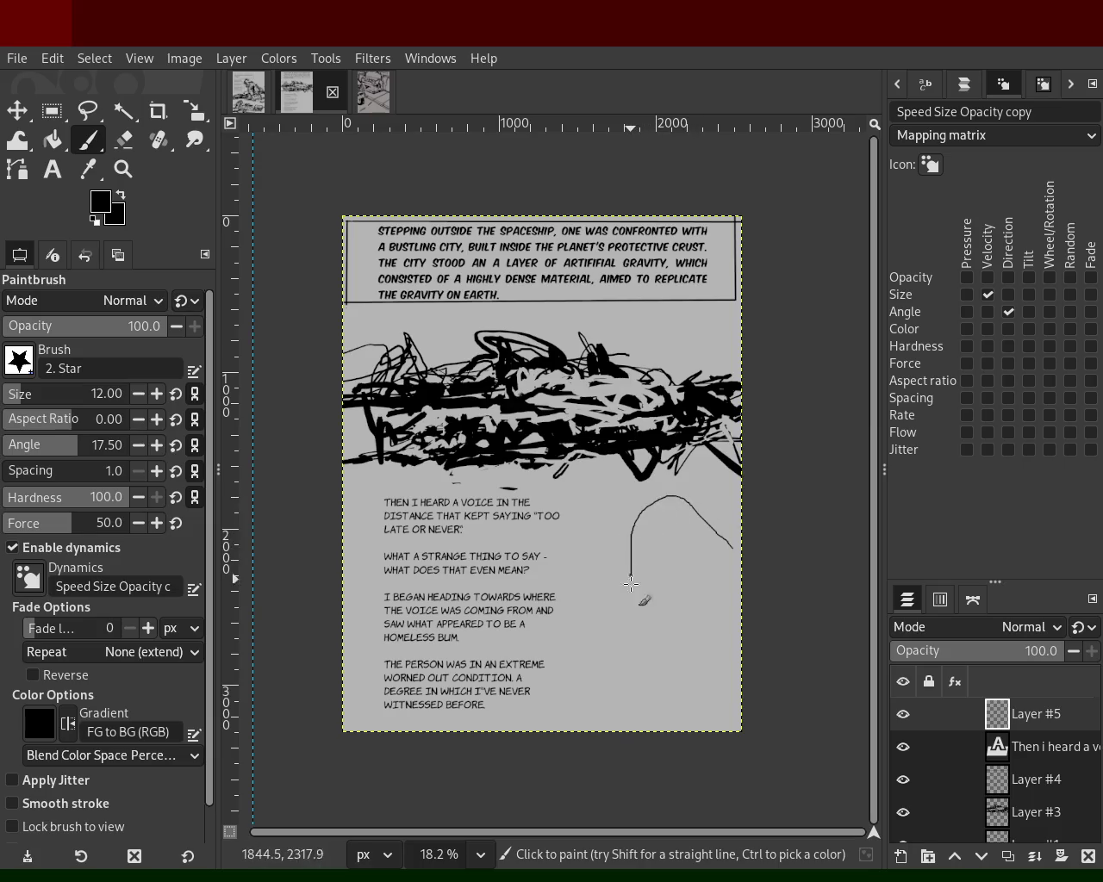
pyautogui.hotkey('ctrl', 'z')
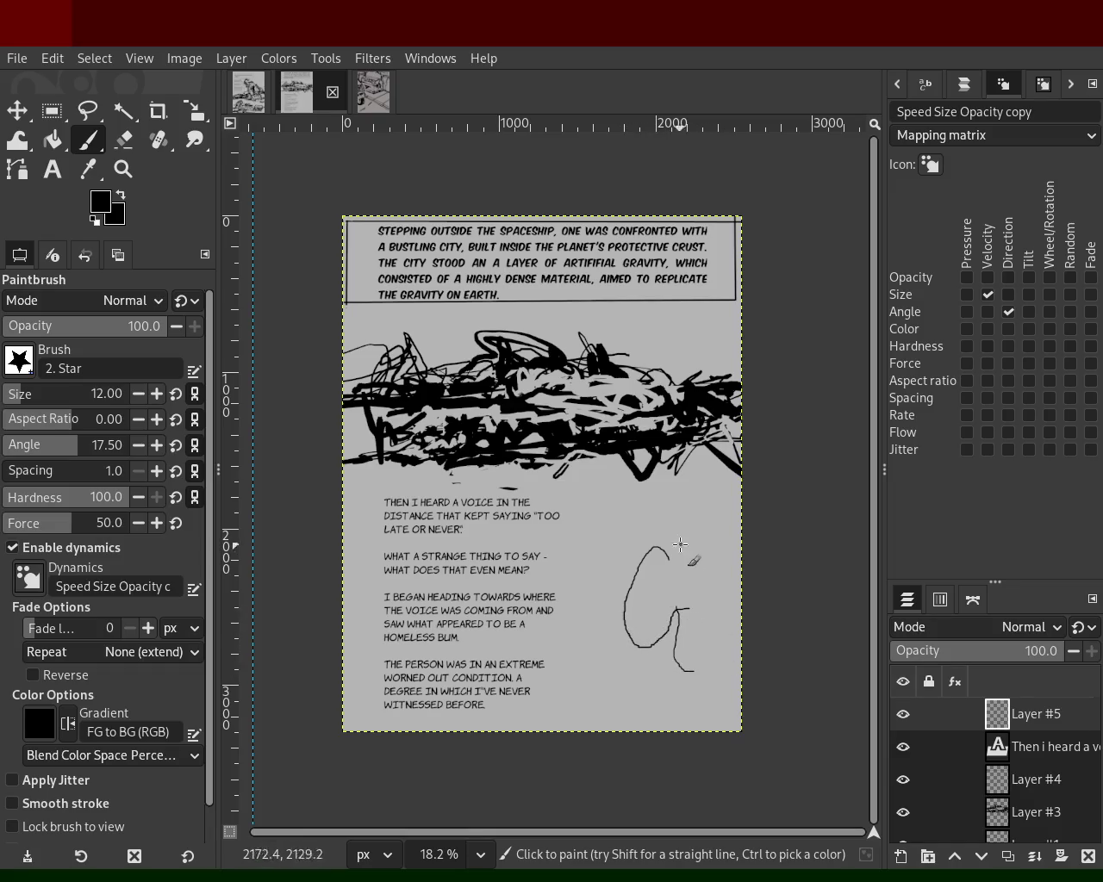
pyautogui.hotkey('ctrl', 'z')
# - Redraw a straight vertical stroke slightly further right beside the text
pyautogui.moveTo(709, 544); pyautogui.dragTo(705, 616)
pyautogui.hotkey('ctrl', 'z')
pyautogui.moveTo(717, 560); pyautogui.dragTo(715, 627)
pyautogui.click(123, 169)
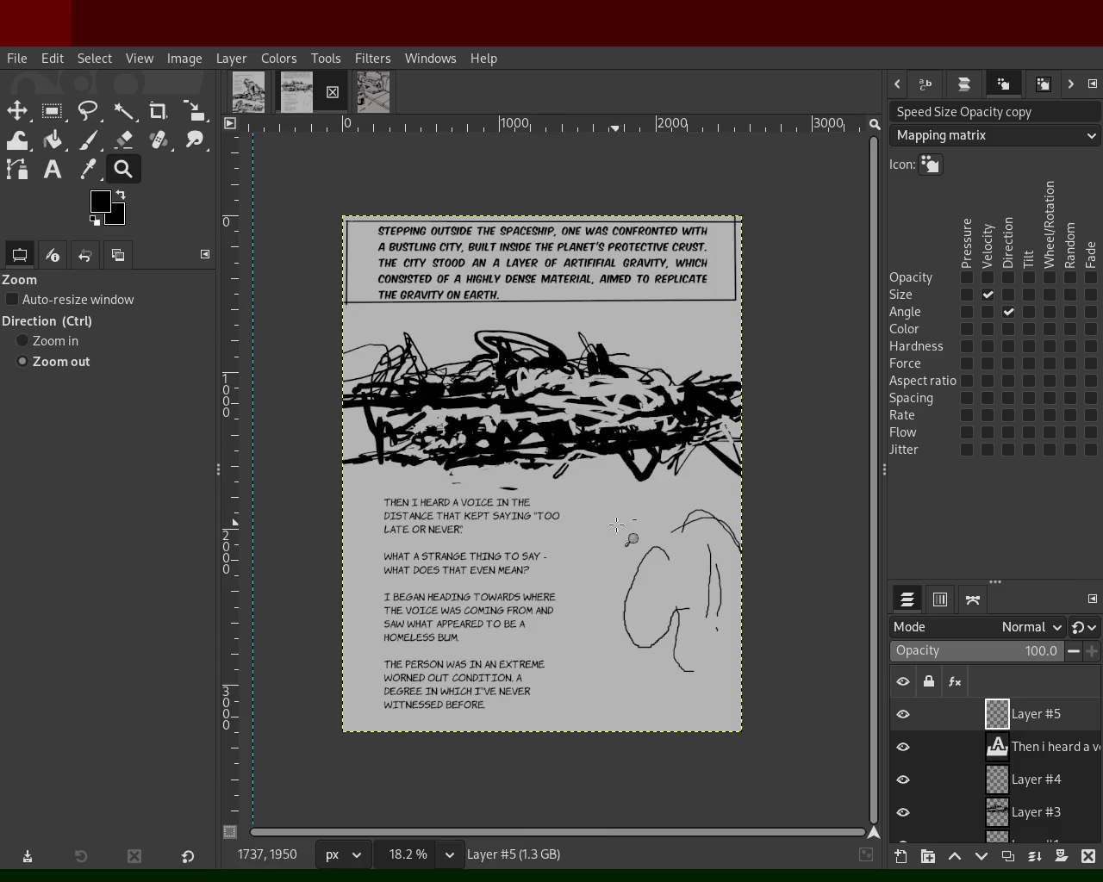
# - Zoom in on the new head sketch and undo its latest strokes
pyautogui.keyDown('ctrl'); pyautogui.click(689, 574); pyautogui.keyUp('ctrl')
pyautogui.click(676, 570)
pyautogui.click(676, 570)
pyautogui.hotkey('ctrl', 'z')
pyautogui.hotkey('ctrl', 'z')
pyautogui.hotkey('ctrl', 'z')
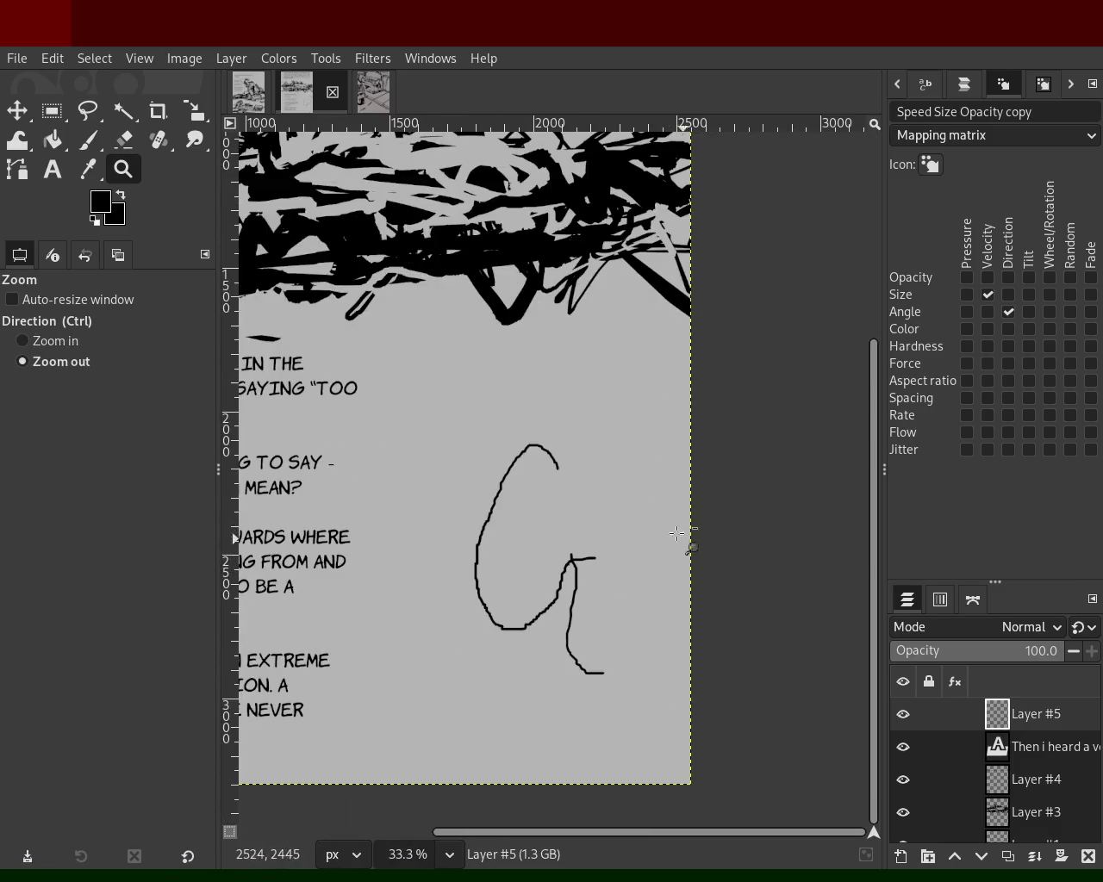
pyautogui.hotkey('ctrl', 'z')
pyautogui.hotkey('ctrl', 'z')
pyautogui.click(88, 139)
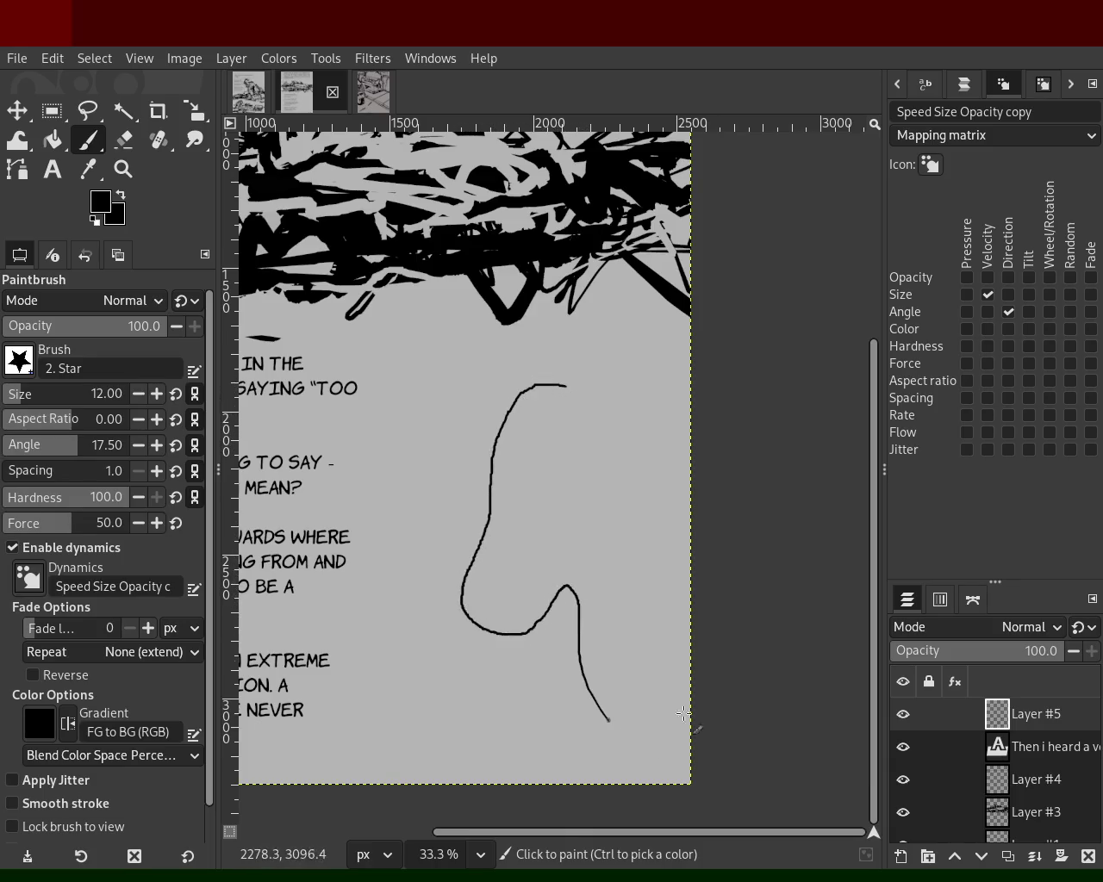
# - Ink the nose line, a thick brow over the eye, and the chin down the neck
pyautogui.moveTo(684, 738); pyautogui.dragTo(666, 756)
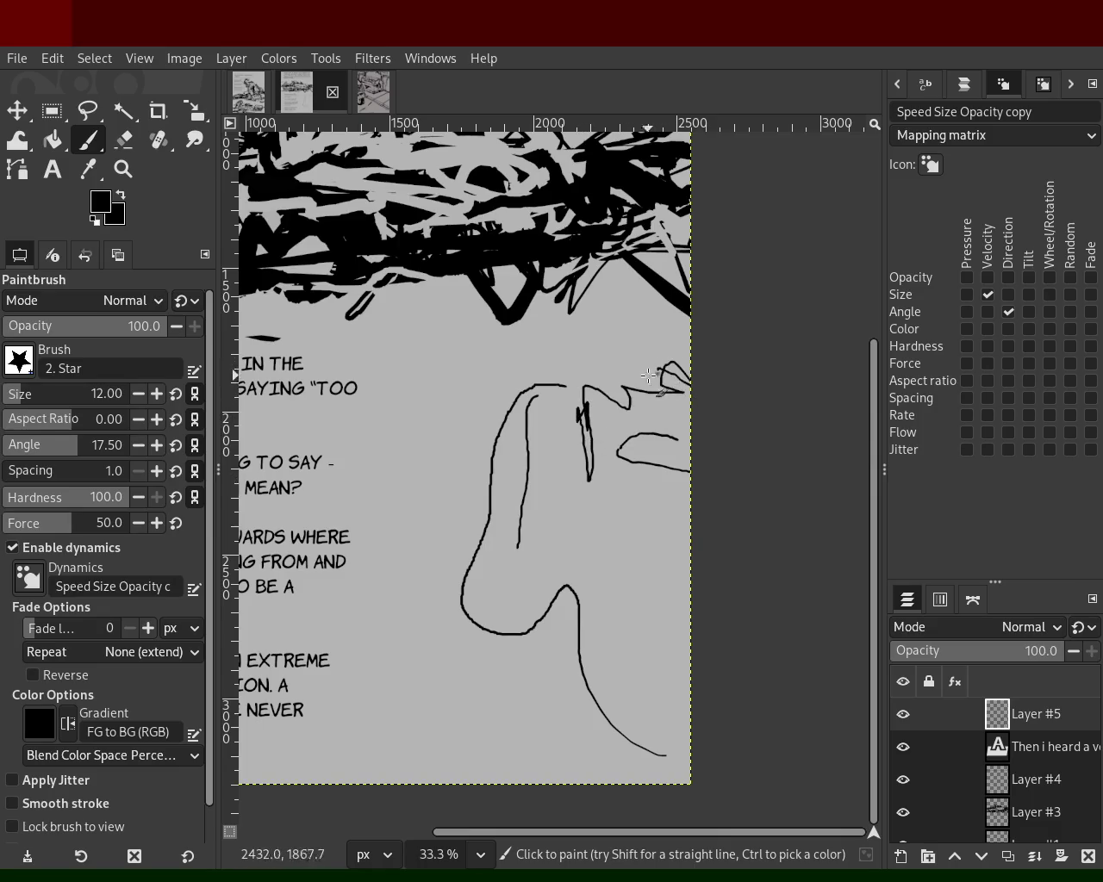
pyautogui.moveTo(682, 372)
pyautogui.mouseDown()
pyautogui.moveTo(606, 383)
pyautogui.moveTo(472, 572)
pyautogui.mouseUp()
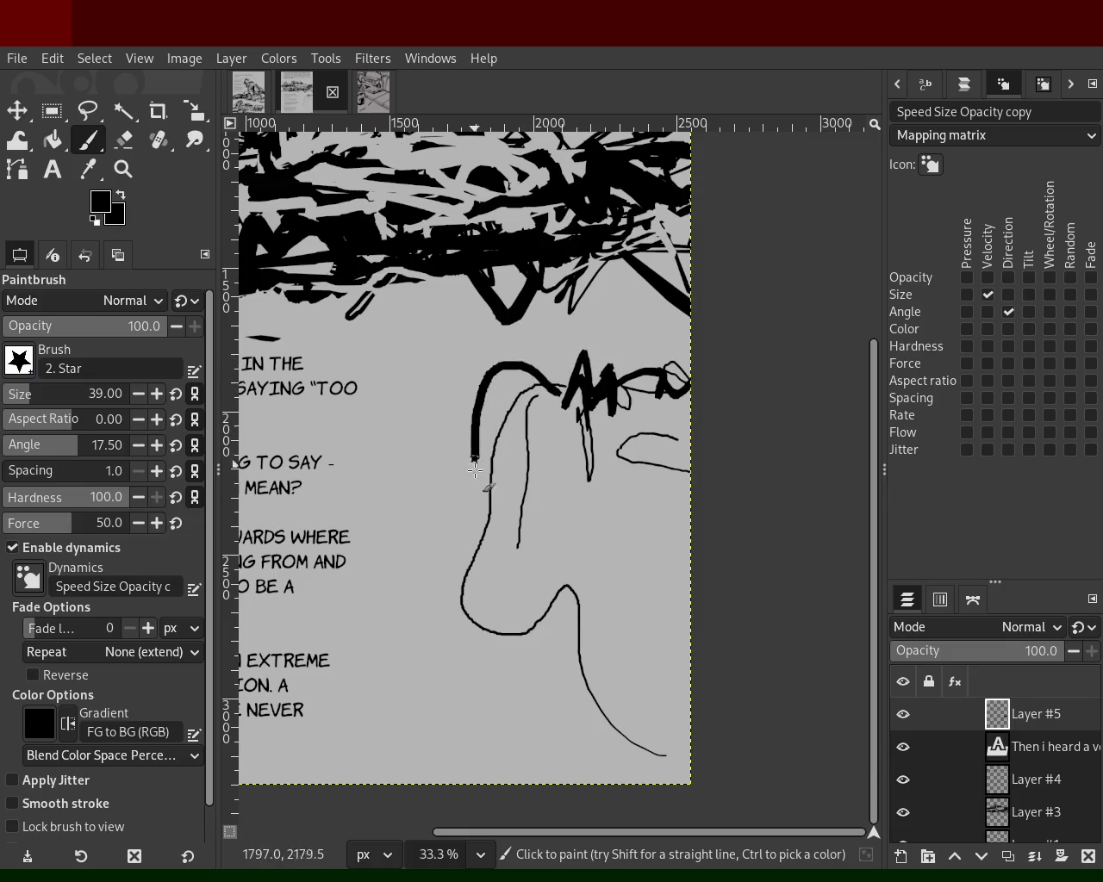
pyautogui.moveTo(472, 571); pyautogui.dragTo(638, 741)
pyautogui.moveTo(595, 601)
pyautogui.mouseDown()
pyautogui.moveTo(636, 613)
pyautogui.moveTo(735, 567)
pyautogui.mouseUp()
pyautogui.moveTo(704, 628); pyautogui.dragTo(652, 571)
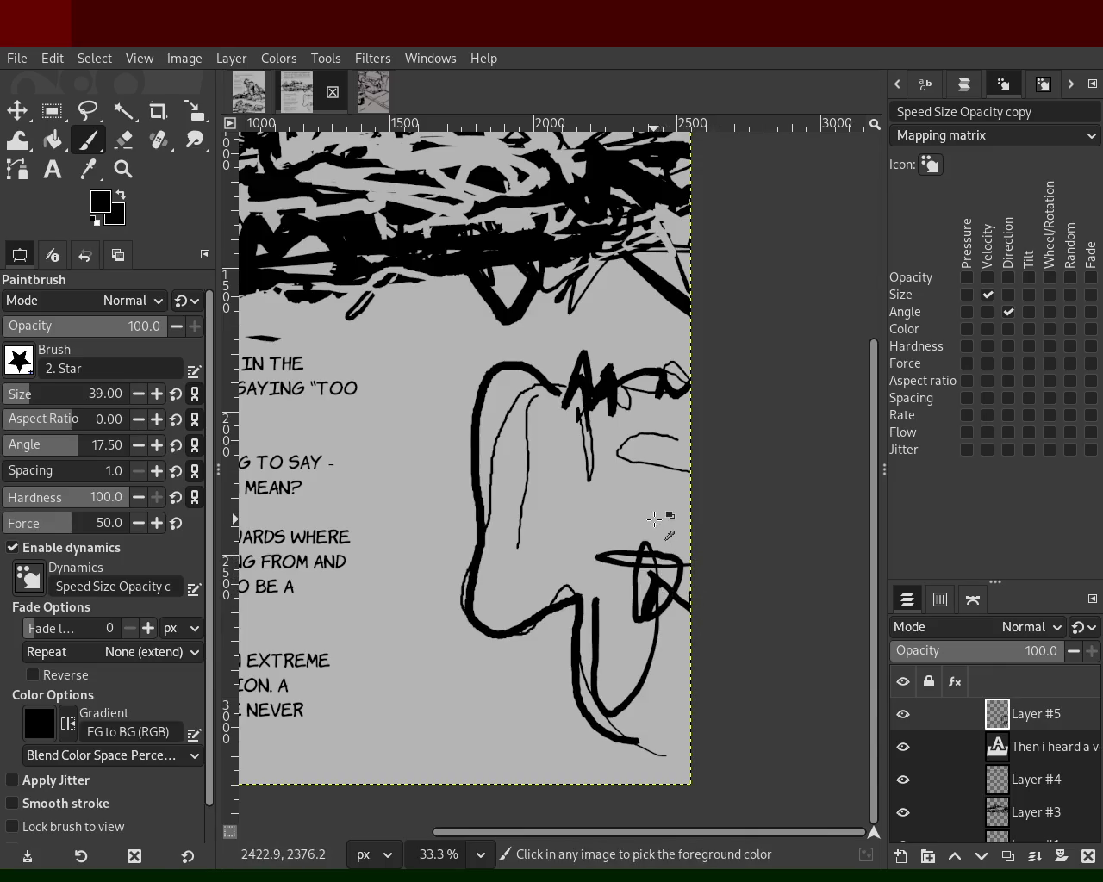
# - Resample black ink and try mouth and face lines, undoing both
pyautogui.keyDown('ctrl'); pyautogui.click(651, 545); pyautogui.keyUp('ctrl')
pyautogui.keyDown('ctrl'); pyautogui.click(610, 389); pyautogui.keyUp('ctrl')
pyautogui.moveTo(681, 462)
pyautogui.mouseDown()
pyautogui.moveTo(693, 448)
pyautogui.moveTo(677, 476)
pyautogui.moveTo(621, 465)
pyautogui.mouseUp()
pyautogui.hotkey('ctrl', 'z')
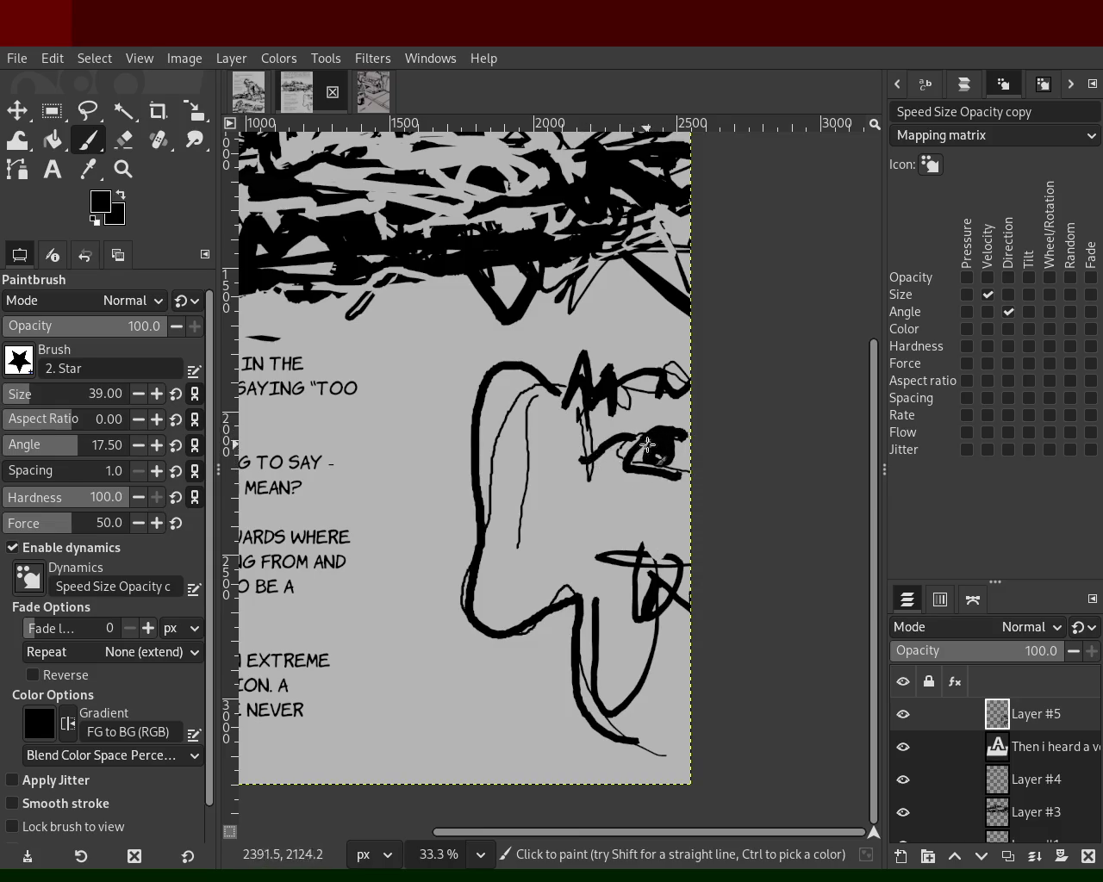
pyautogui.keyDown('ctrl'); pyautogui.click(627, 562); pyautogui.keyUp('ctrl')
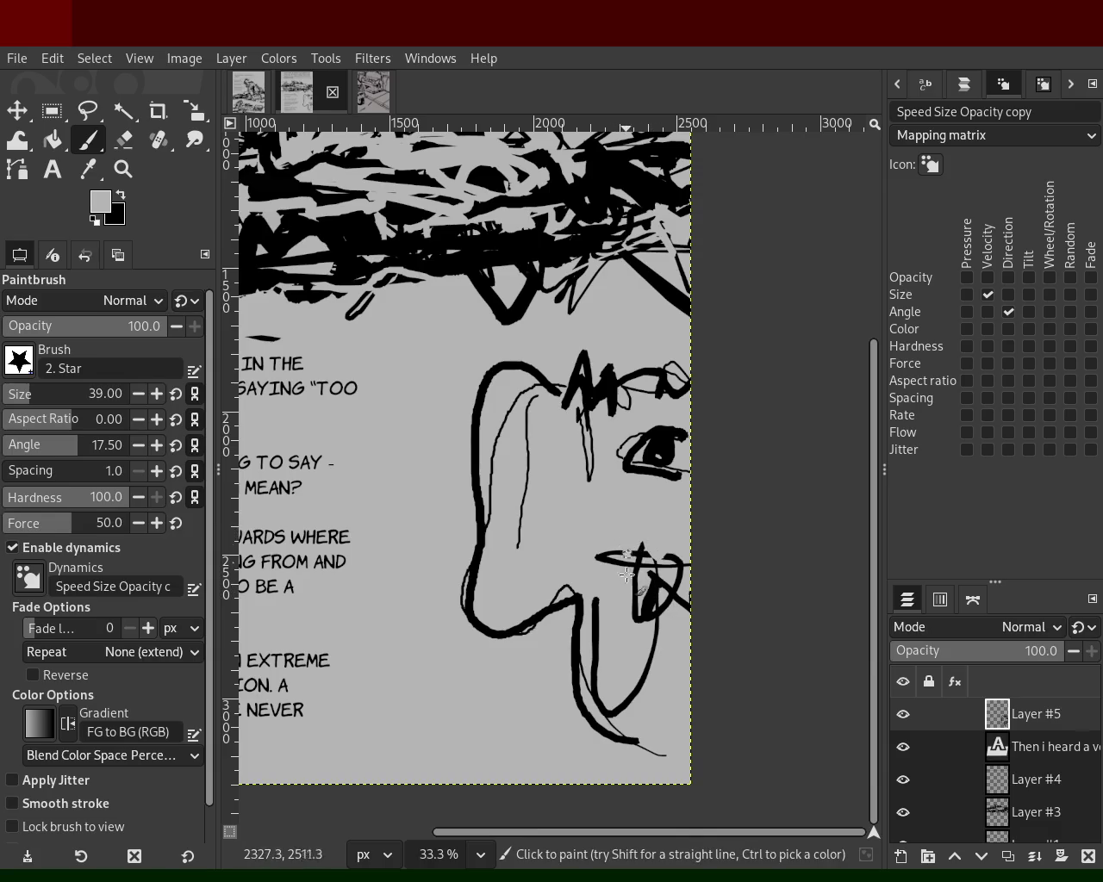
pyautogui.keyDown('ctrl'); pyautogui.click(534, 370); pyautogui.keyUp('ctrl')
pyautogui.moveTo(543, 401); pyautogui.dragTo(517, 552)
pyautogui.hotkey('ctrl', 'z')
# - Ink inner ear detail lines and hair over the head, and extend the mouth line
pyautogui.moveTo(527, 400); pyautogui.dragTo(493, 524)
pyautogui.moveTo(525, 452)
pyautogui.mouseDown()
pyautogui.moveTo(530, 560)
pyautogui.moveTo(536, 450)
pyautogui.mouseUp()
pyautogui.hotkey('ctrl', 'z')
pyautogui.hotkey('ctrl', 'z')
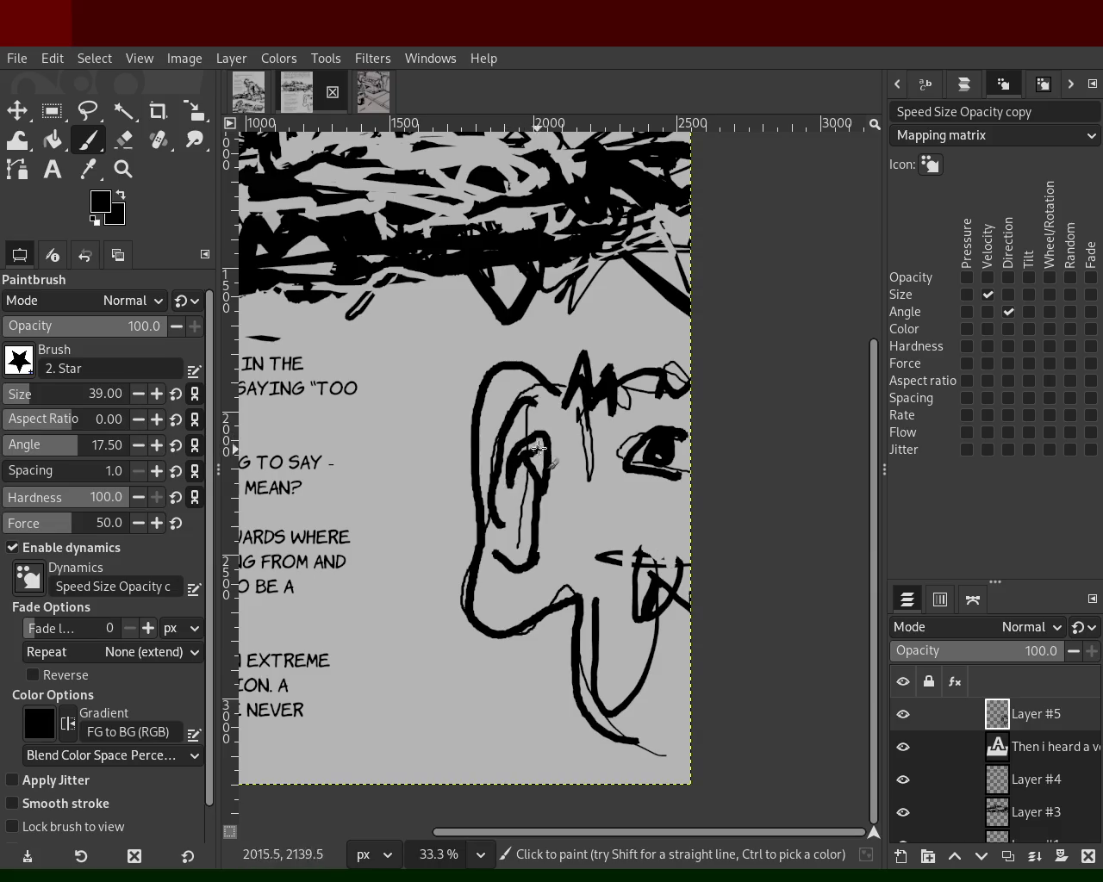
pyautogui.moveTo(566, 372)
pyautogui.mouseDown()
pyautogui.moveTo(589, 327)
pyautogui.moveTo(677, 357)
pyautogui.moveTo(667, 351)
pyautogui.mouseUp()
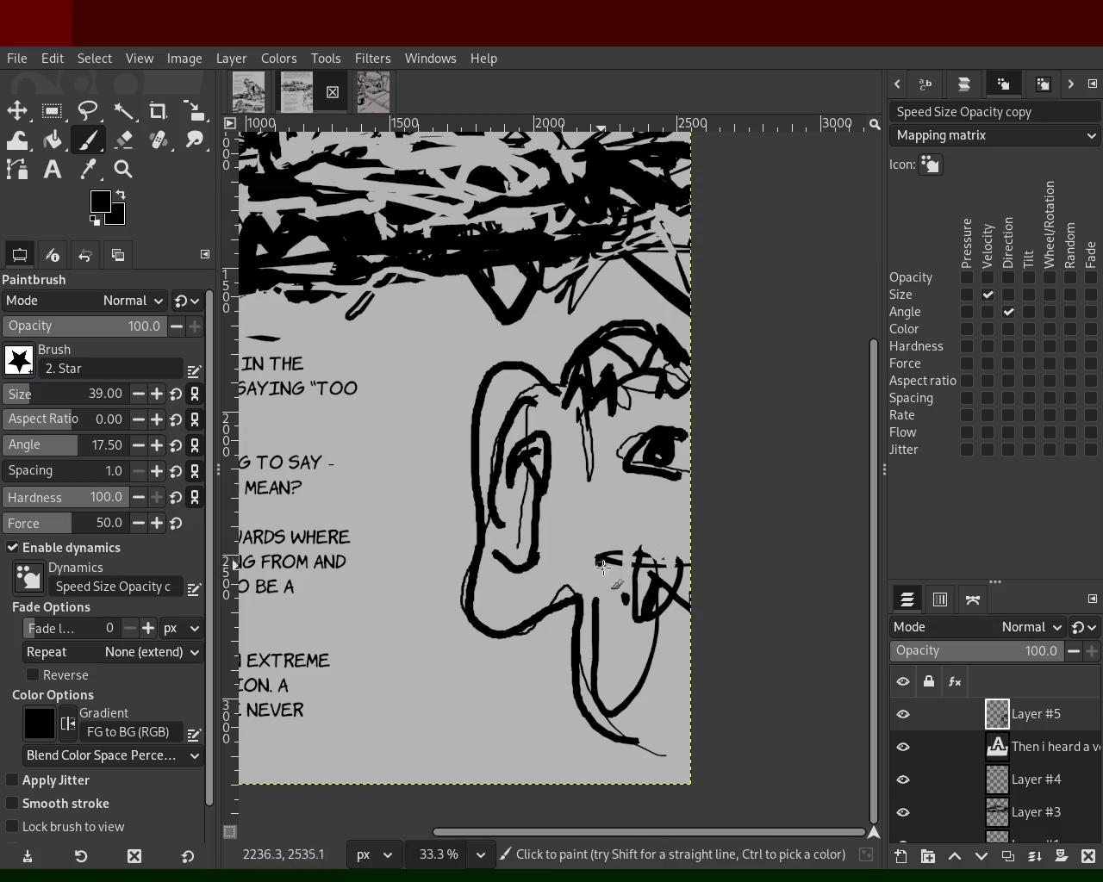
pyautogui.moveTo(620, 556); pyautogui.dragTo(689, 553)
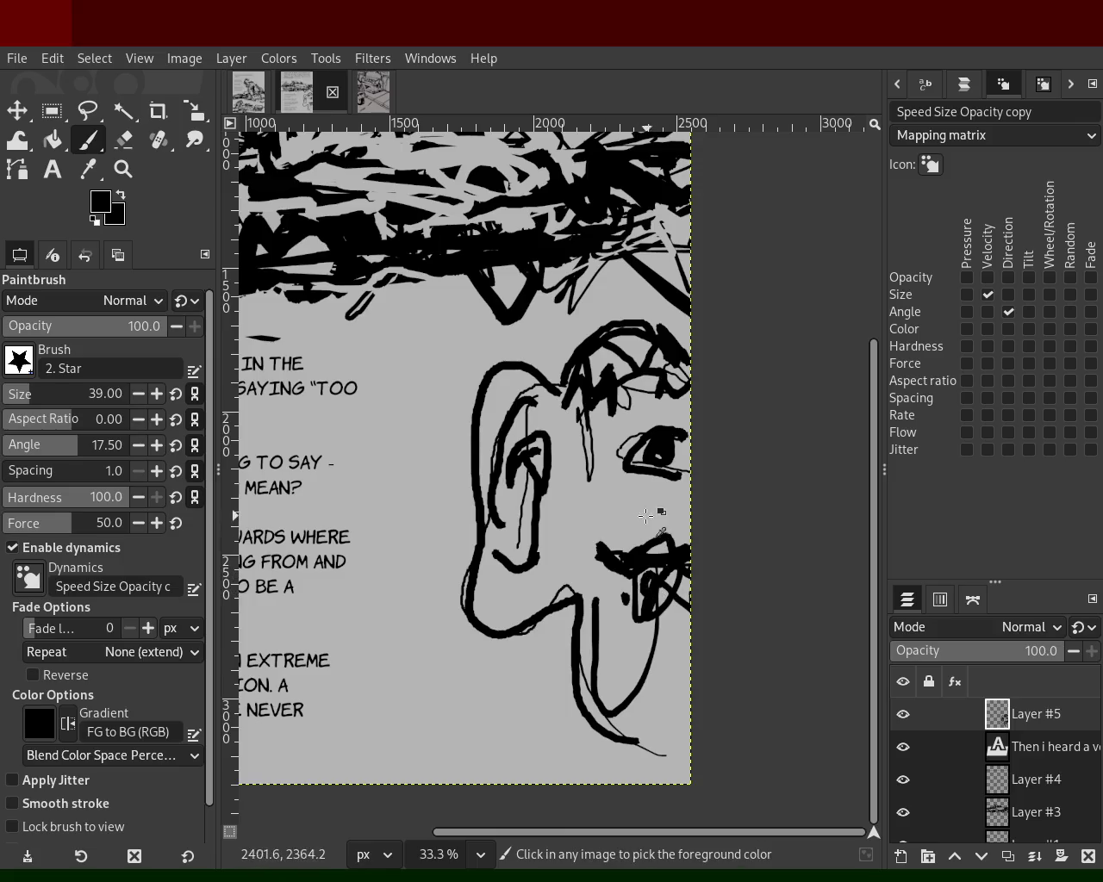
# - Restore black as the ink colour and paint dense hair above the face
pyautogui.keyDown('ctrl'); pyautogui.click(648, 516); pyautogui.keyUp('ctrl')
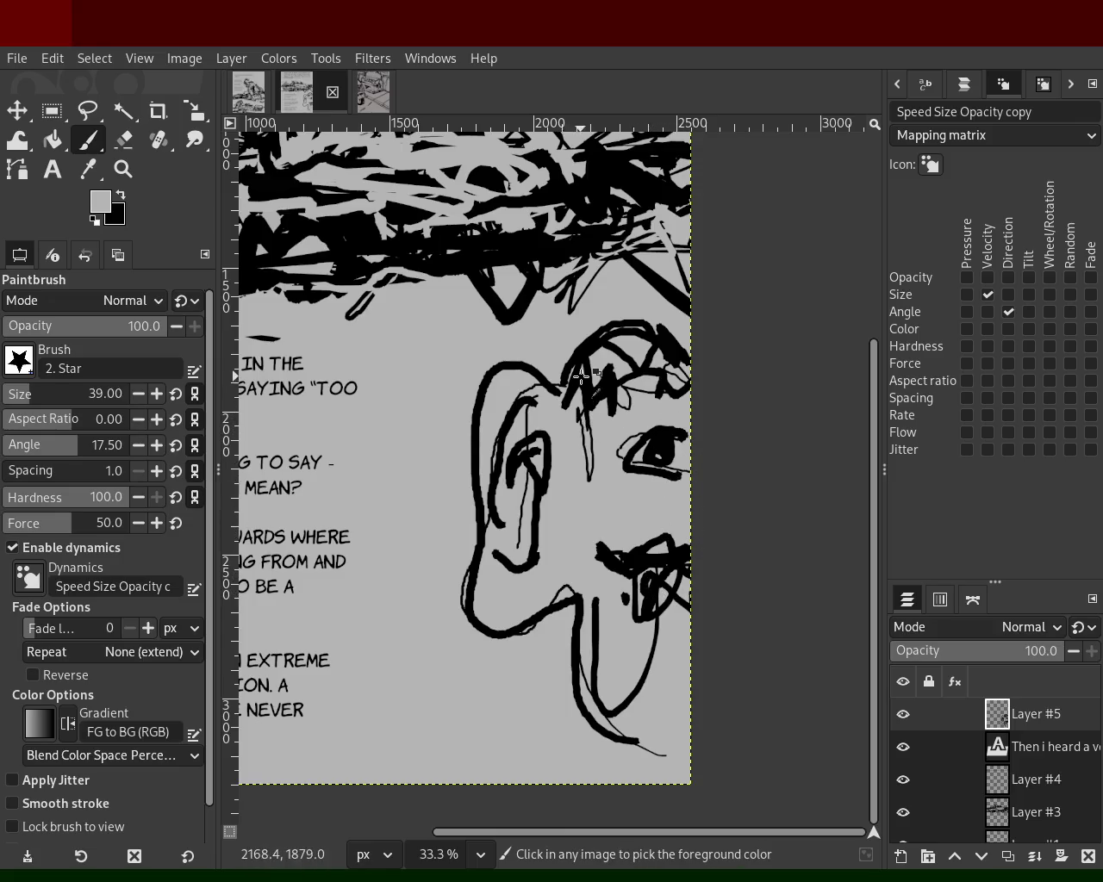
pyautogui.keyDown('ctrl'); pyautogui.click(581, 376); pyautogui.keyUp('ctrl')
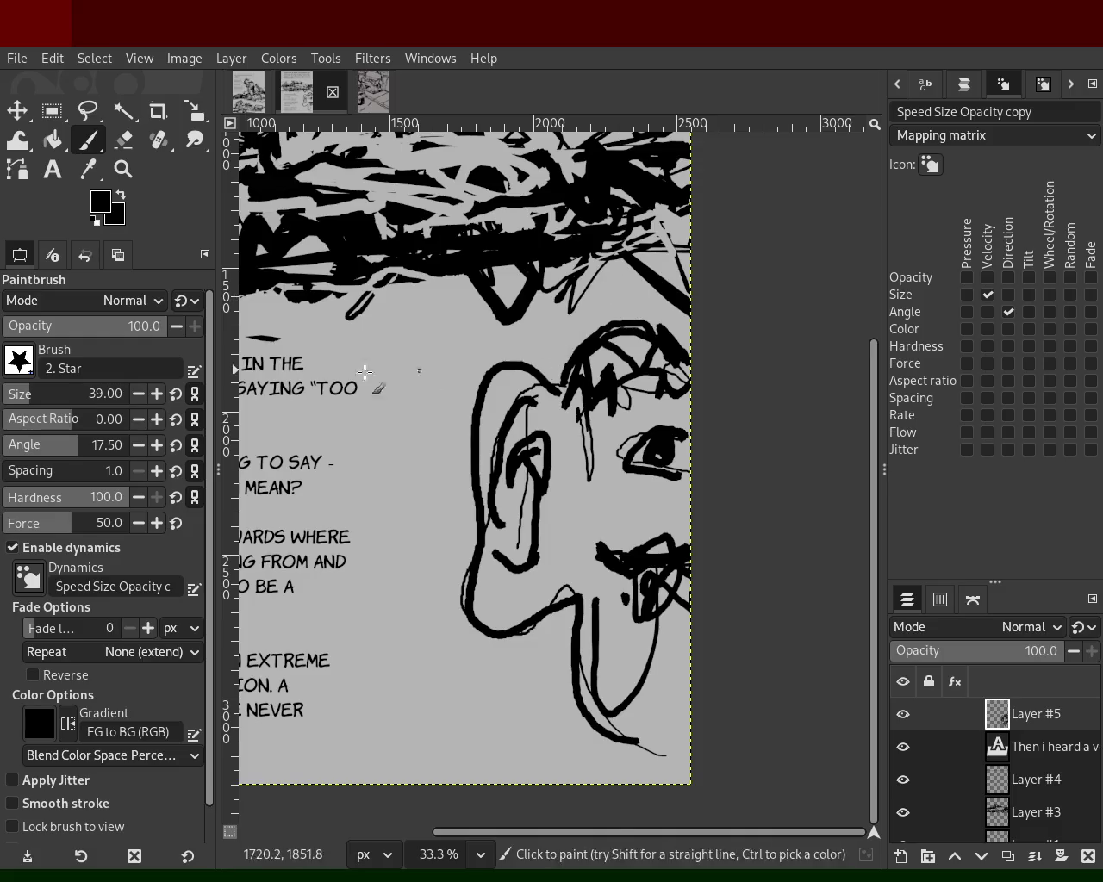
pyautogui.moveTo(558, 378)
pyautogui.mouseDown()
pyautogui.moveTo(686, 275)
pyautogui.moveTo(673, 257)
pyautogui.moveTo(693, 248)
pyautogui.moveTo(673, 286)
pyautogui.moveTo(632, 312)
pyautogui.moveTo(678, 333)
pyautogui.moveTo(627, 349)
pyautogui.moveTo(571, 296)
pyautogui.moveTo(694, 298)
pyautogui.moveTo(625, 326)
pyautogui.mouseUp()
# - Paint a thick black stroke down the chin's right side
pyautogui.hotkey('ctrl', 'z')
pyautogui.moveTo(586, 595)
pyautogui.mouseDown()
pyautogui.moveTo(573, 703)
pyautogui.moveTo(624, 690)
pyautogui.moveTo(648, 763)
pyautogui.moveTo(548, 780)
pyautogui.moveTo(564, 786)
pyautogui.mouseUp()
pyautogui.hotkey('ctrl', 'z')
pyautogui.hotkey('ctrl', 'z')
pyautogui.hotkey('ctrl', 'z')
pyautogui.hotkey('ctrl', 'z')
pyautogui.hotkey('ctrl', 'y')
pyautogui.moveTo(658, 597); pyautogui.dragTo(646, 754)
pyautogui.hotkey('ctrl', 'z')
pyautogui.moveTo(664, 629); pyautogui.dragTo(647, 750)
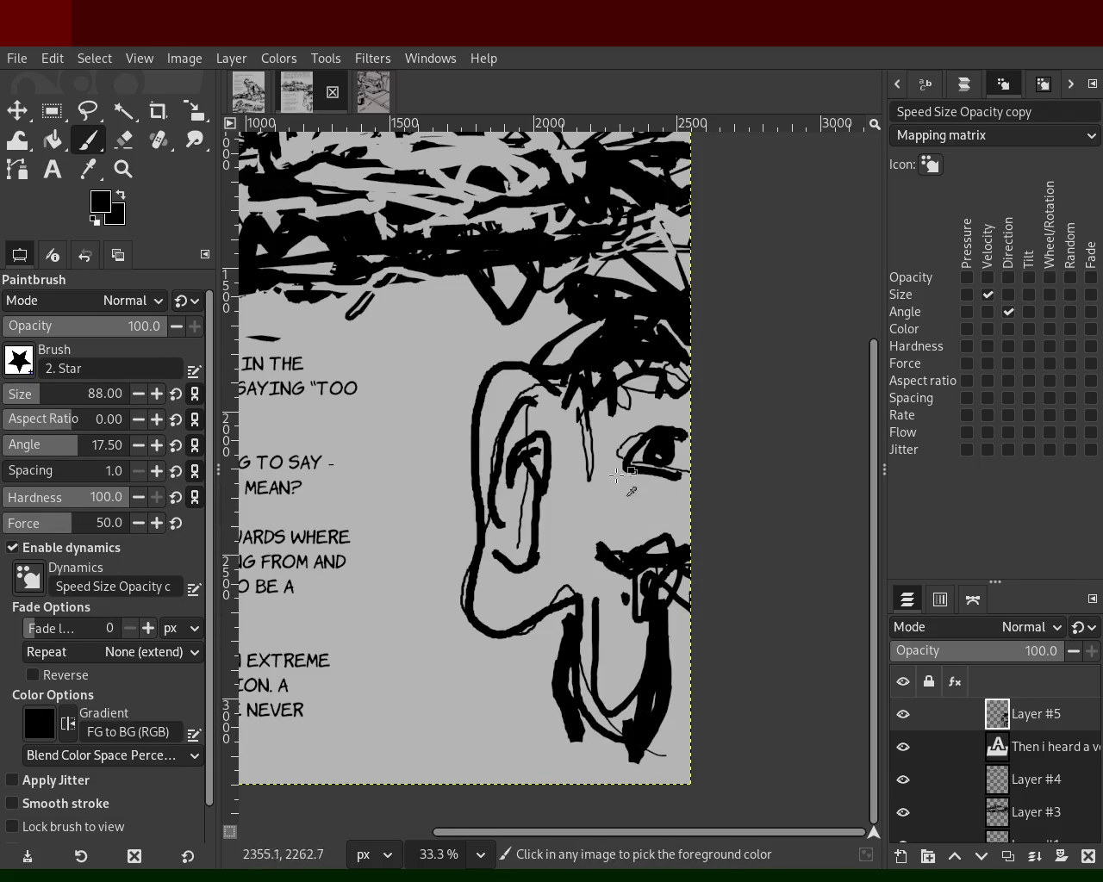
# - Cover the eye area in grey and re-ink the eye, nose and brow hair
pyautogui.keyDown('ctrl'); pyautogui.click(646, 491); pyautogui.keyUp('ctrl')
pyautogui.moveTo(622, 479); pyautogui.dragTo(672, 440)
pyautogui.keyDown('ctrl'); pyautogui.click(607, 414); pyautogui.keyUp('ctrl')
pyautogui.moveTo(605, 431)
pyautogui.mouseDown()
pyautogui.moveTo(617, 411)
pyautogui.moveTo(603, 465)
pyautogui.moveTo(647, 374)
pyautogui.moveTo(682, 380)
pyautogui.mouseUp()
pyautogui.moveTo(626, 315)
pyautogui.mouseDown()
pyautogui.moveTo(616, 352)
pyautogui.moveTo(687, 273)
pyautogui.mouseUp()
pyautogui.hotkey('ctrl', 'z')
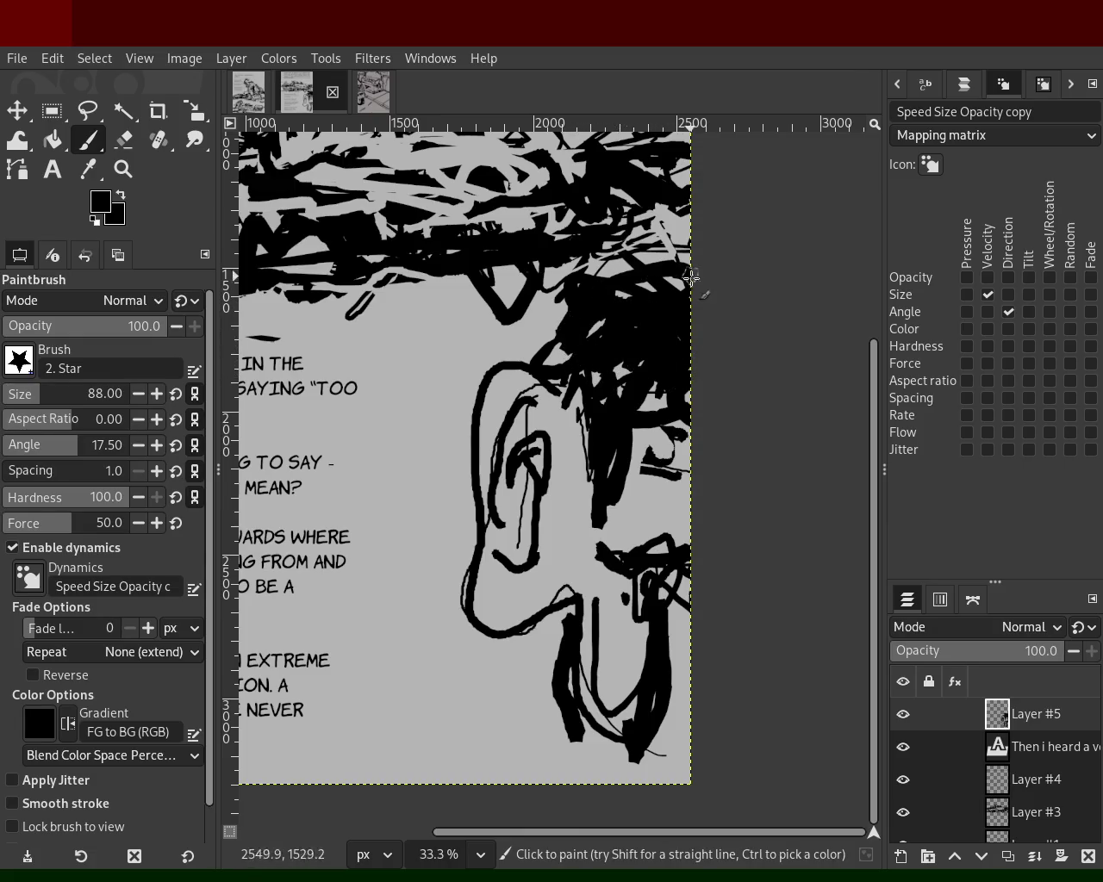
# - Draw two slanted black lines left of the ear
pyautogui.keyDown('ctrl'); pyautogui.click(413, 388); pyautogui.keyUp('ctrl')
pyautogui.keyDown('ctrl'); pyautogui.click(635, 356); pyautogui.keyUp('ctrl')
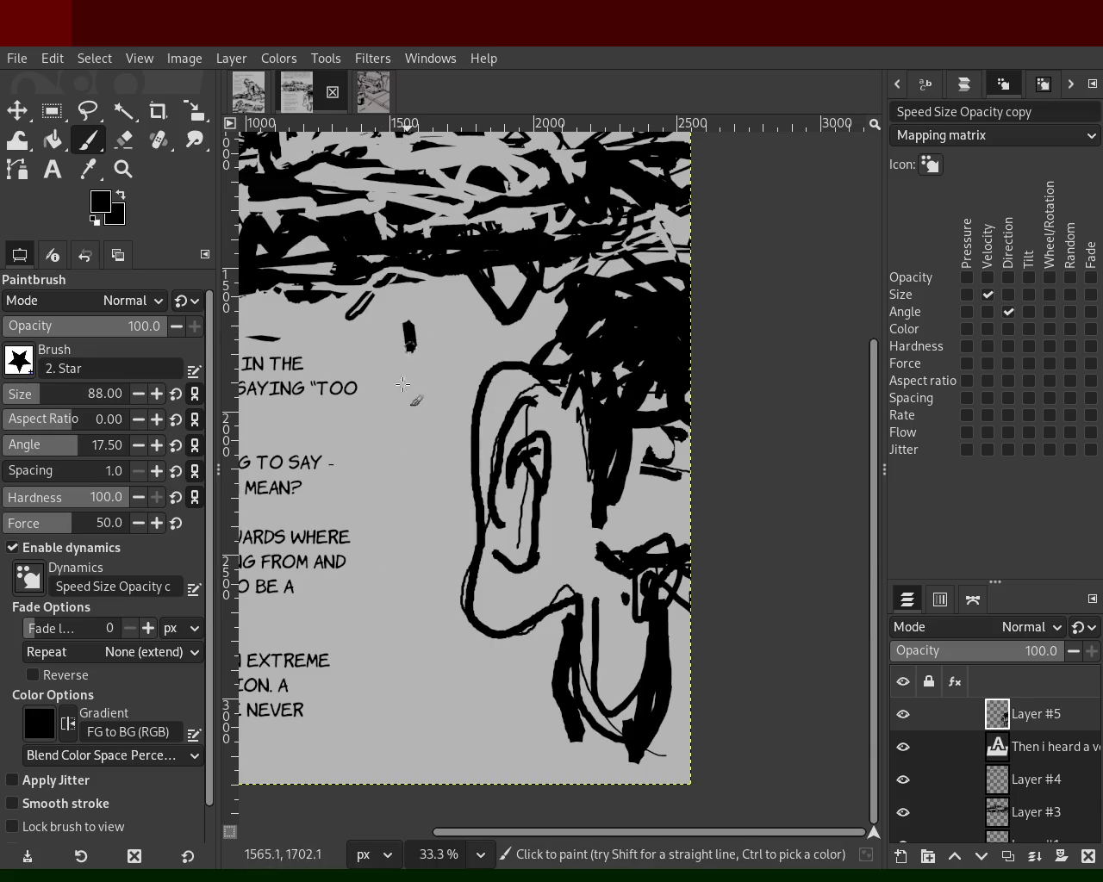
pyautogui.moveTo(414, 360); pyautogui.dragTo(355, 532)
pyautogui.moveTo(433, 389)
pyautogui.mouseDown()
pyautogui.moveTo(419, 451)
pyautogui.moveTo(379, 527)
pyautogui.mouseUp()
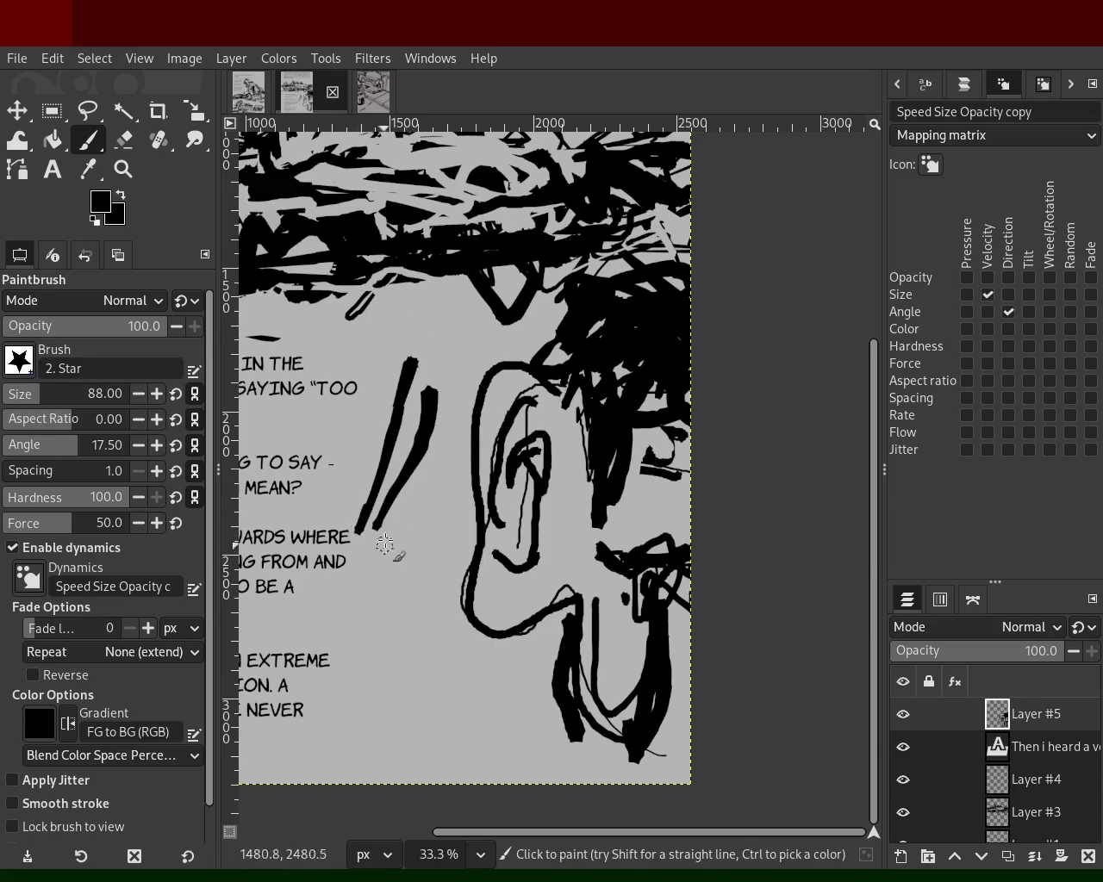
# - Grey out the black blob and stray strokes near the nose, then ink the beard
pyautogui.keyDown('ctrl'); pyautogui.click(645, 471); pyautogui.keyUp('ctrl')
pyautogui.moveTo(664, 470); pyautogui.dragTo(639, 442)
pyautogui.keyDown('ctrl'); pyautogui.click(644, 418); pyautogui.keyUp('ctrl')
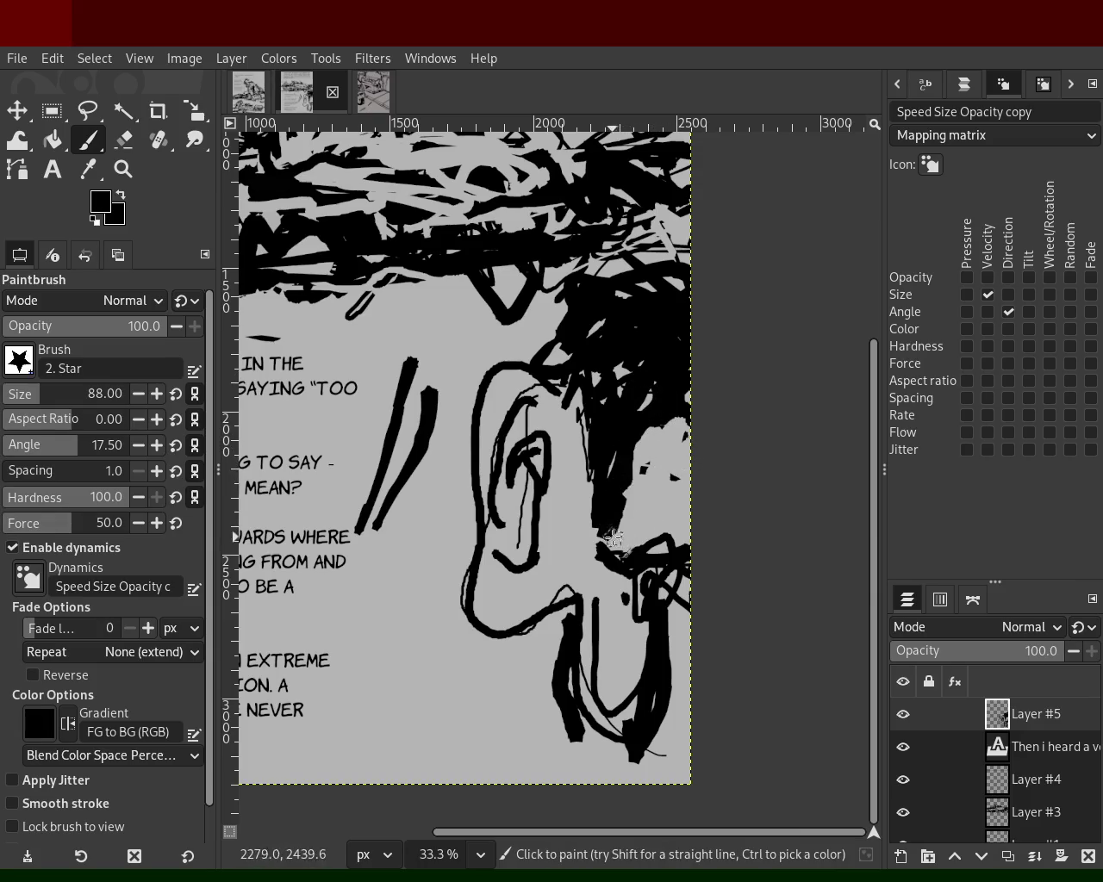
pyautogui.keyDown('ctrl'); pyautogui.click(638, 542); pyautogui.keyUp('ctrl')
pyautogui.moveTo(632, 535)
pyautogui.mouseDown()
pyautogui.moveTo(696, 585)
pyautogui.moveTo(662, 612)
pyautogui.mouseUp()
pyautogui.keyDown('ctrl'); pyautogui.click(610, 434); pyautogui.keyUp('ctrl')
pyautogui.moveTo(609, 441); pyautogui.dragTo(611, 556)
# - Rework the beard by greying out shapes and painting a black stroke down it
pyautogui.keyDown('ctrl'); pyautogui.click(681, 517); pyautogui.keyUp('ctrl')
pyautogui.moveTo(636, 502)
pyautogui.mouseDown()
pyautogui.moveTo(607, 558)
pyautogui.moveTo(701, 651)
pyautogui.mouseUp()
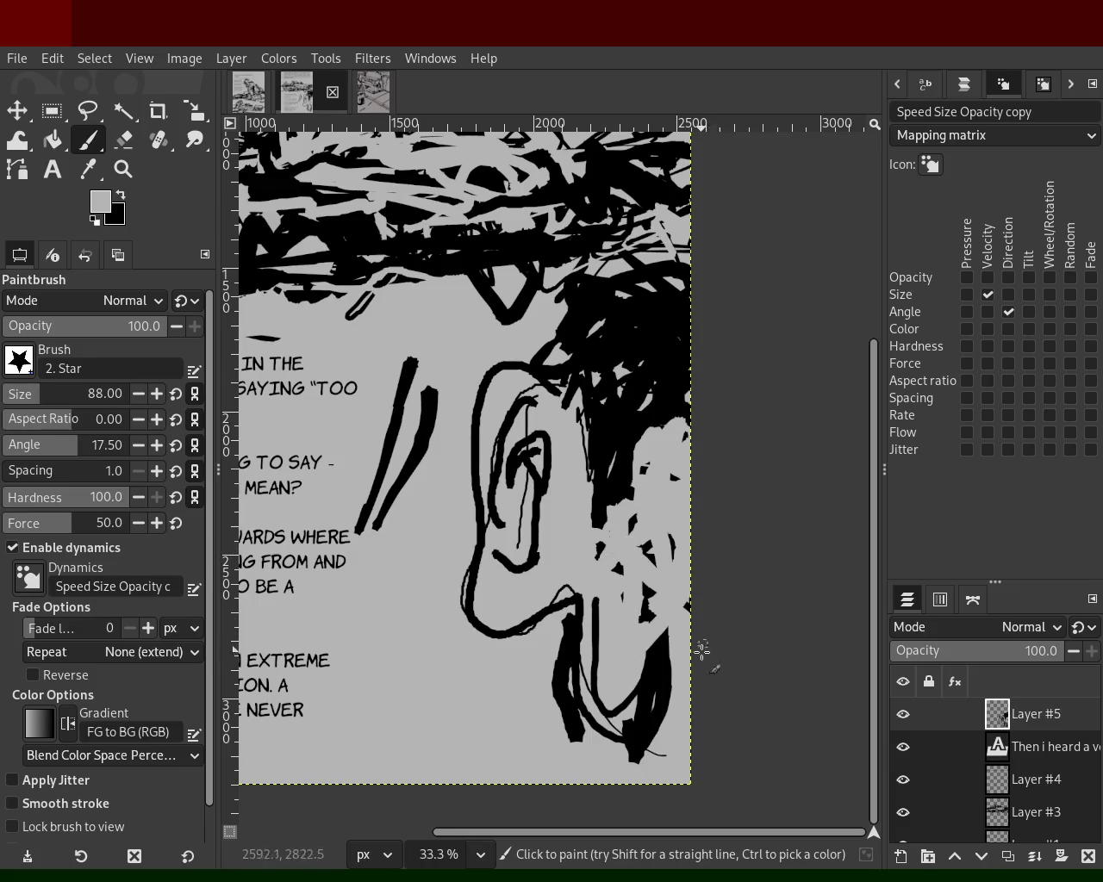
pyautogui.moveTo(647, 604); pyautogui.dragTo(640, 539)
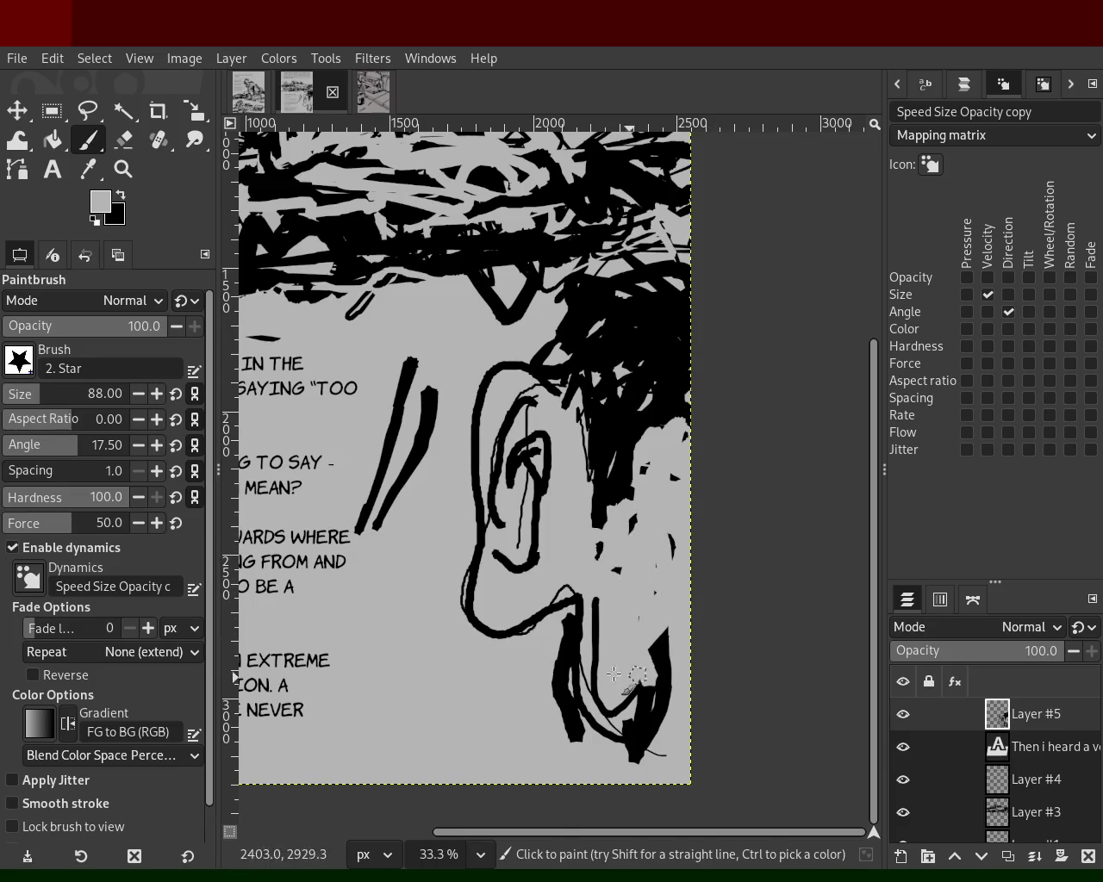
pyautogui.keyDown('ctrl'); pyautogui.click(565, 638); pyautogui.keyUp('ctrl')
pyautogui.moveTo(584, 608)
pyautogui.mouseDown()
pyautogui.moveTo(627, 746)
pyautogui.moveTo(685, 775)
pyautogui.mouseUp()
pyautogui.keyDown('ctrl'); pyautogui.click(629, 568); pyautogui.keyUp('ctrl')
pyautogui.moveTo(666, 688); pyautogui.dragTo(671, 657)
# - Repaint the dark mass by the face and break it up with grey patches
pyautogui.keyDown('ctrl'); pyautogui.click(624, 418); pyautogui.keyUp('ctrl')
pyautogui.moveTo(624, 418); pyautogui.dragTo(628, 470)
pyautogui.keyDown('ctrl'); pyautogui.click(659, 410); pyautogui.keyUp('ctrl')
pyautogui.moveTo(658, 411)
pyautogui.mouseDown()
pyautogui.moveTo(603, 537)
pyautogui.moveTo(610, 456)
pyautogui.mouseUp()
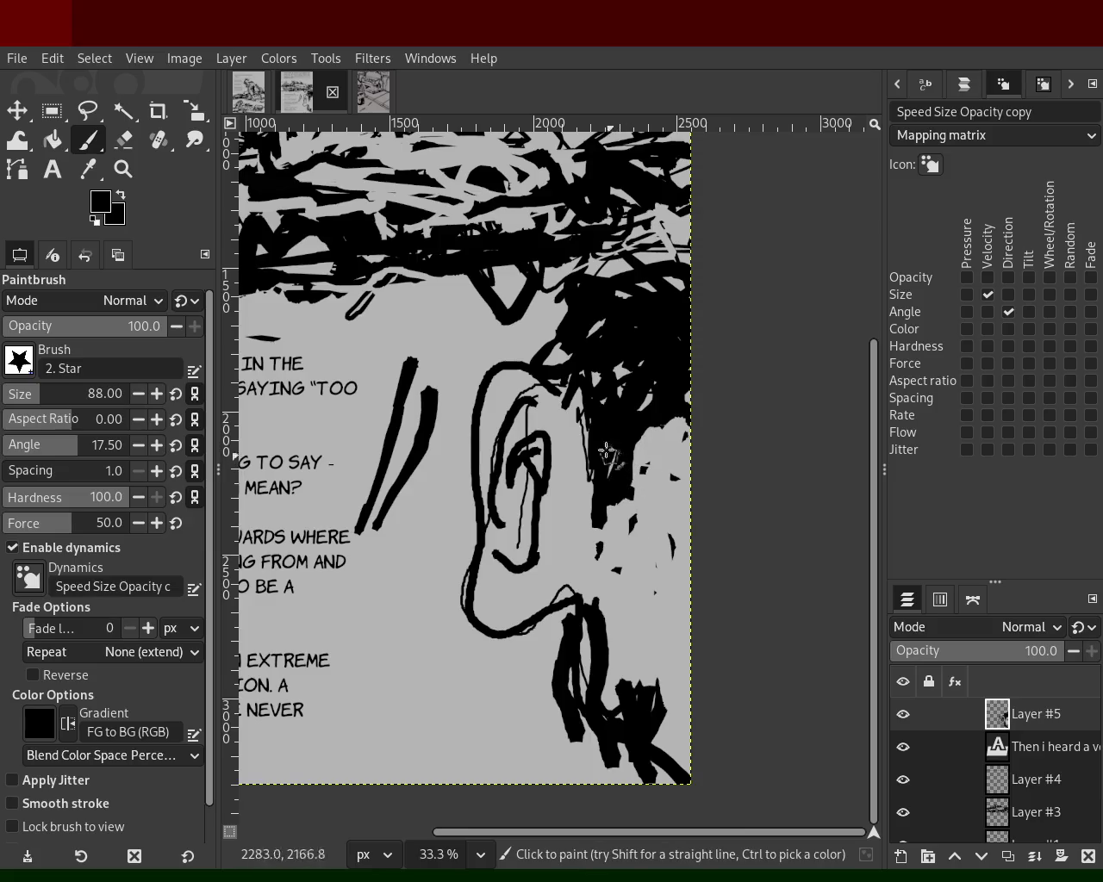
pyautogui.press('z')
pyautogui.keyDown('ctrl'); pyautogui.click(534, 472); pyautogui.keyUp('ctrl')
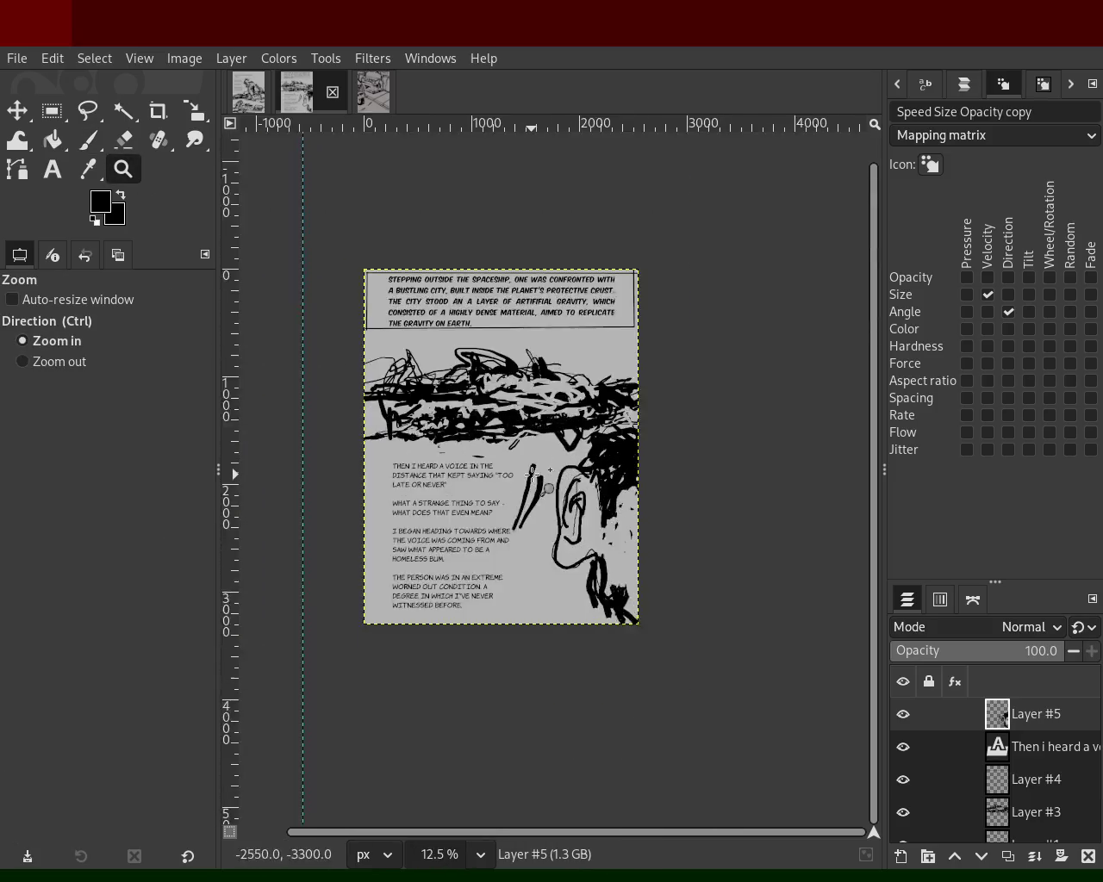
# - Zoom to 25% around the ear and erase the two slanted strokes to its left
pyautogui.click(534, 472)
pyautogui.keyDown('ctrl'); pyautogui.click(517, 448); pyautogui.keyUp('ctrl')
pyautogui.doubleClick(484, 399)
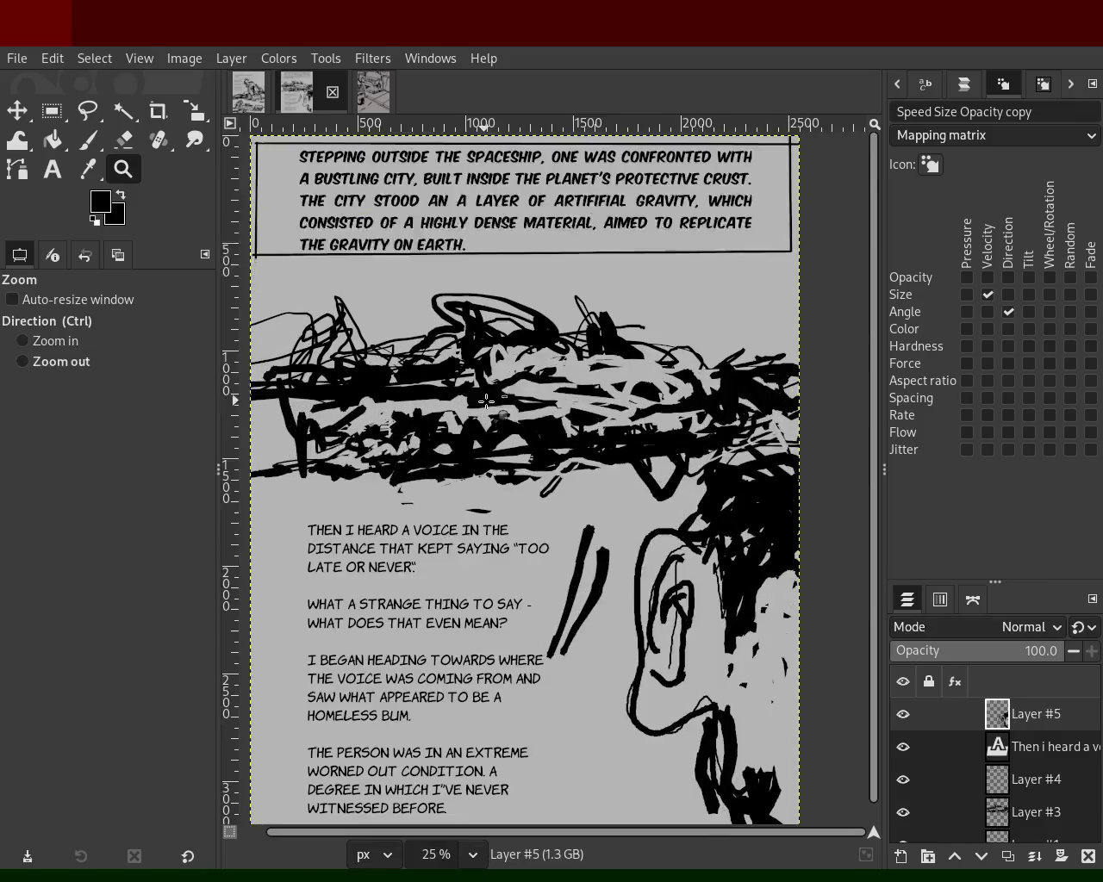
pyautogui.keyDown('ctrl'); pyautogui.click(485, 399); pyautogui.keyUp('ctrl')
pyautogui.click(586, 517)
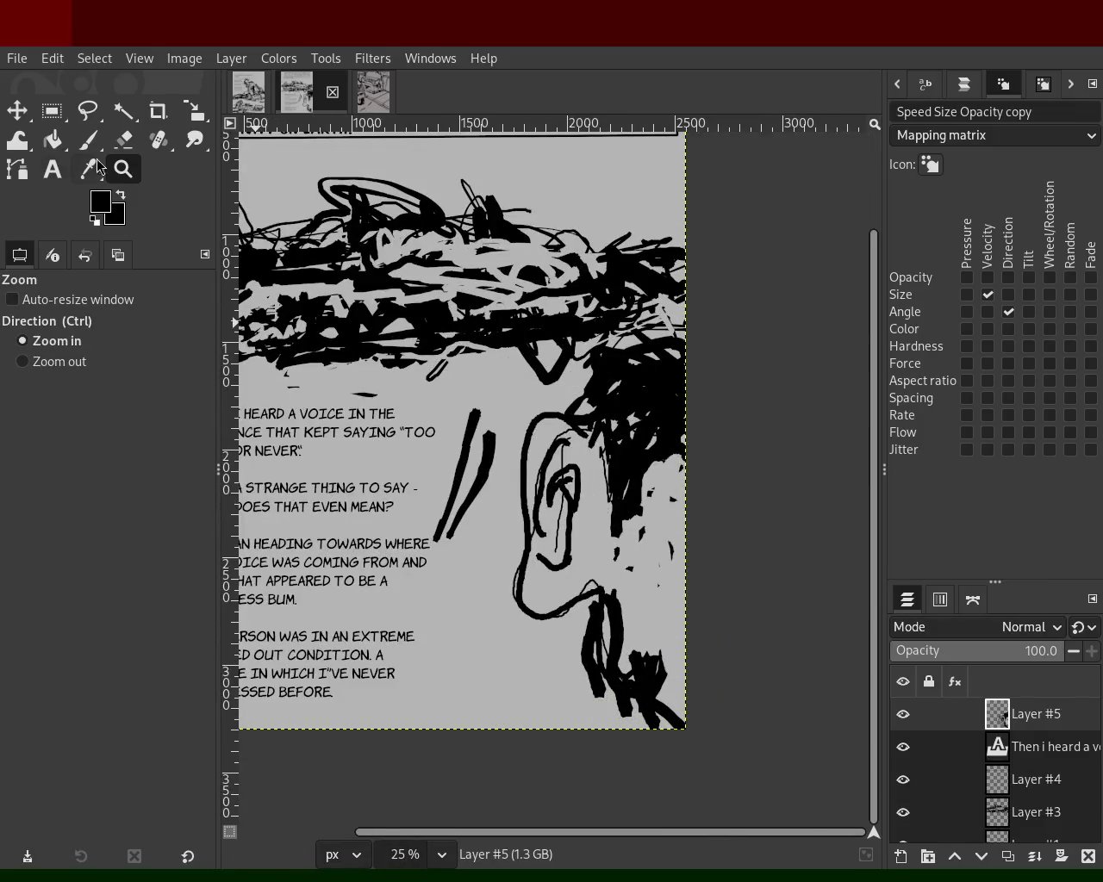
pyautogui.click(123, 139)
pyautogui.moveTo(489, 484); pyautogui.dragTo(426, 541)
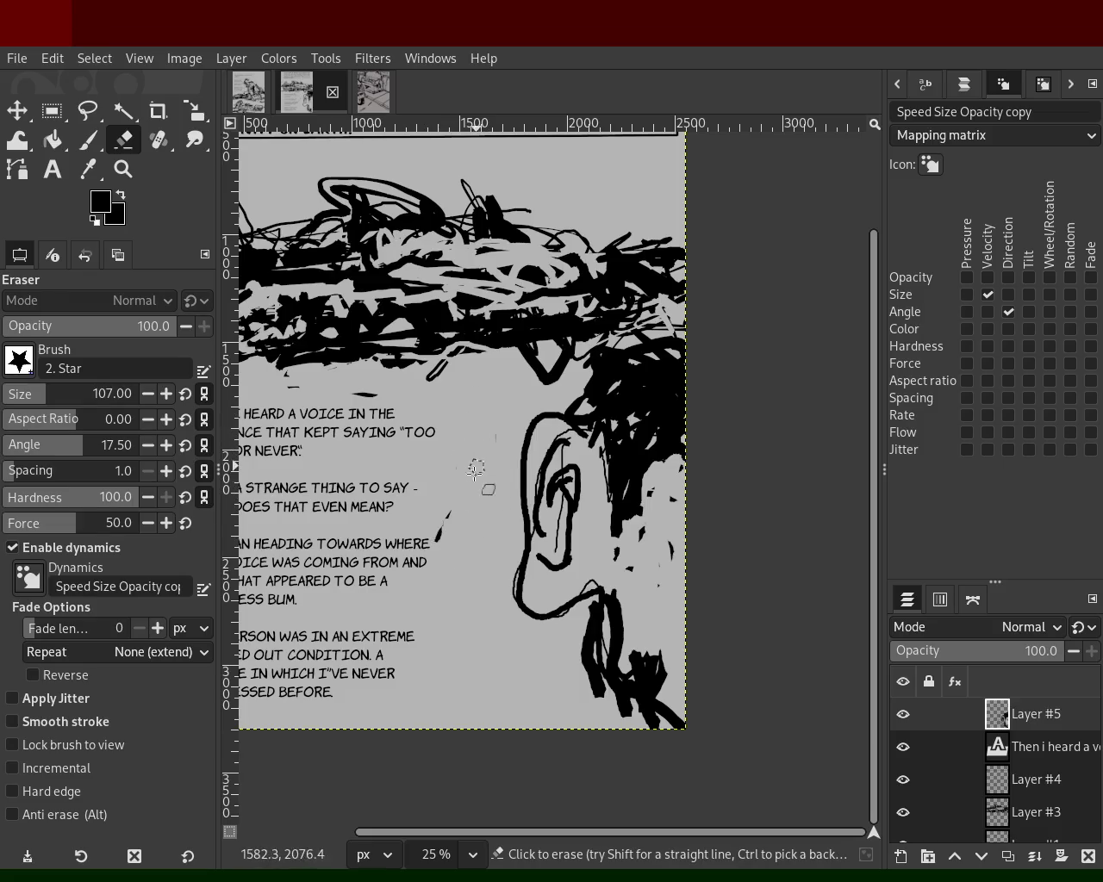
# - Trace the ear's outer outline in black with the 27 px Paintbrush at 50% zoom
pyautogui.click(87, 141)
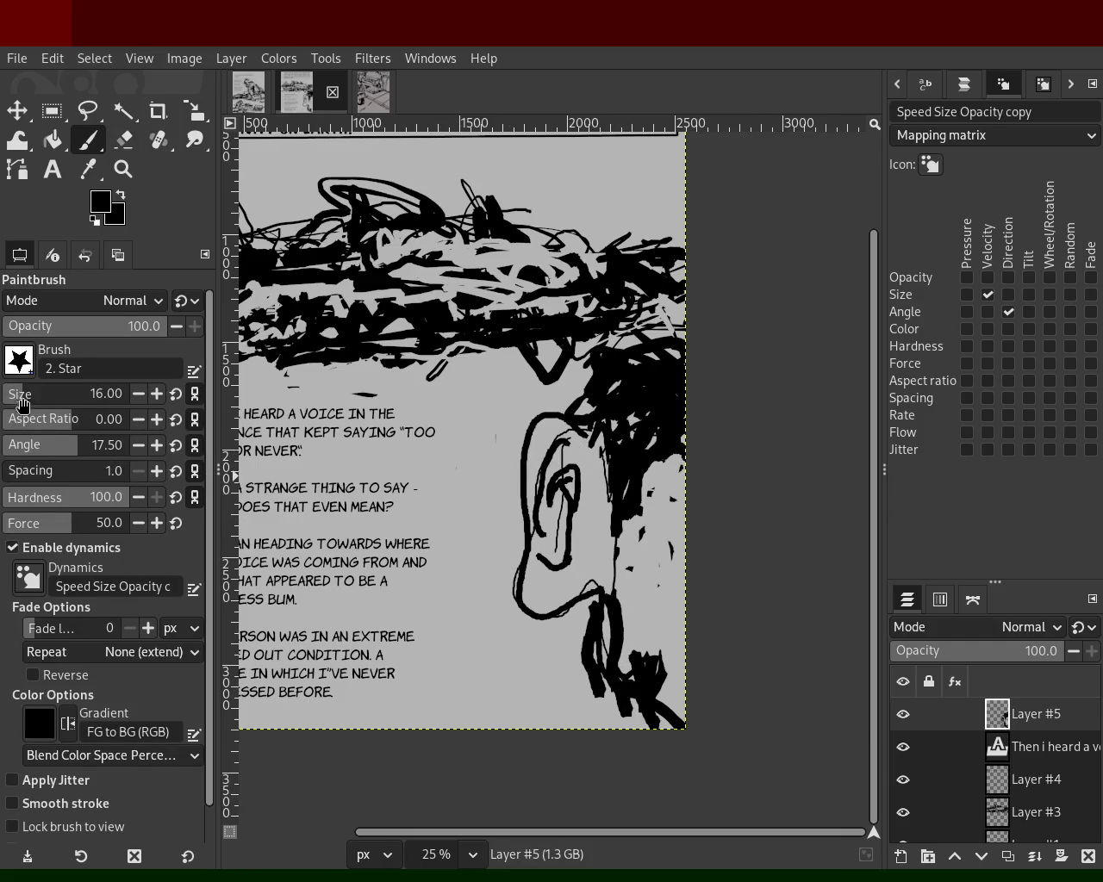
pyautogui.moveTo(579, 442); pyautogui.dragTo(529, 479)
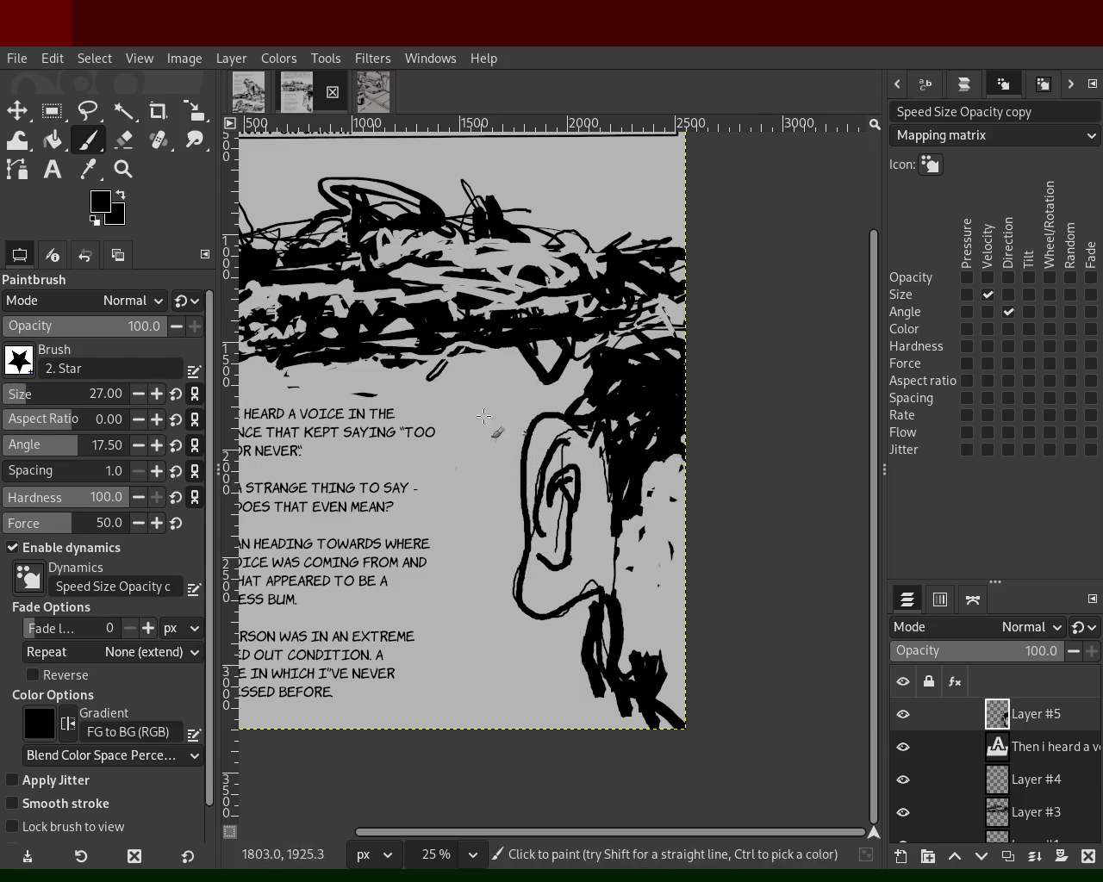
pyautogui.press('z')
pyautogui.click(515, 480)
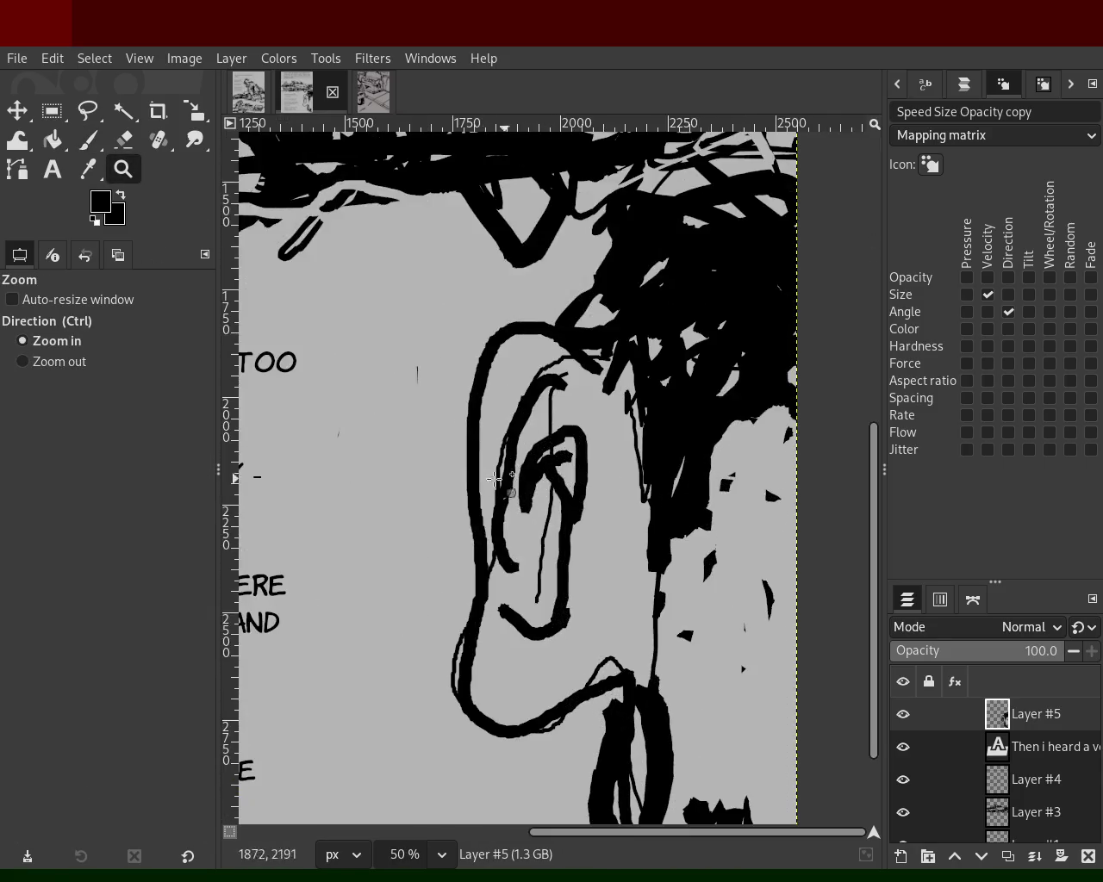
pyautogui.click(87, 139)
pyautogui.moveTo(593, 342)
pyautogui.mouseDown()
pyautogui.moveTo(502, 370)
pyautogui.moveTo(448, 664)
pyautogui.moveTo(505, 726)
pyautogui.moveTo(593, 640)
pyautogui.moveTo(605, 726)
pyautogui.mouseUp()
# - Grey out the lines at the top of the inner ear, then draw a curling black line inside it
pyautogui.keyDown('ctrl'); pyautogui.click(620, 498); pyautogui.keyUp('ctrl')
pyautogui.moveTo(644, 501); pyautogui.dragTo(639, 407)
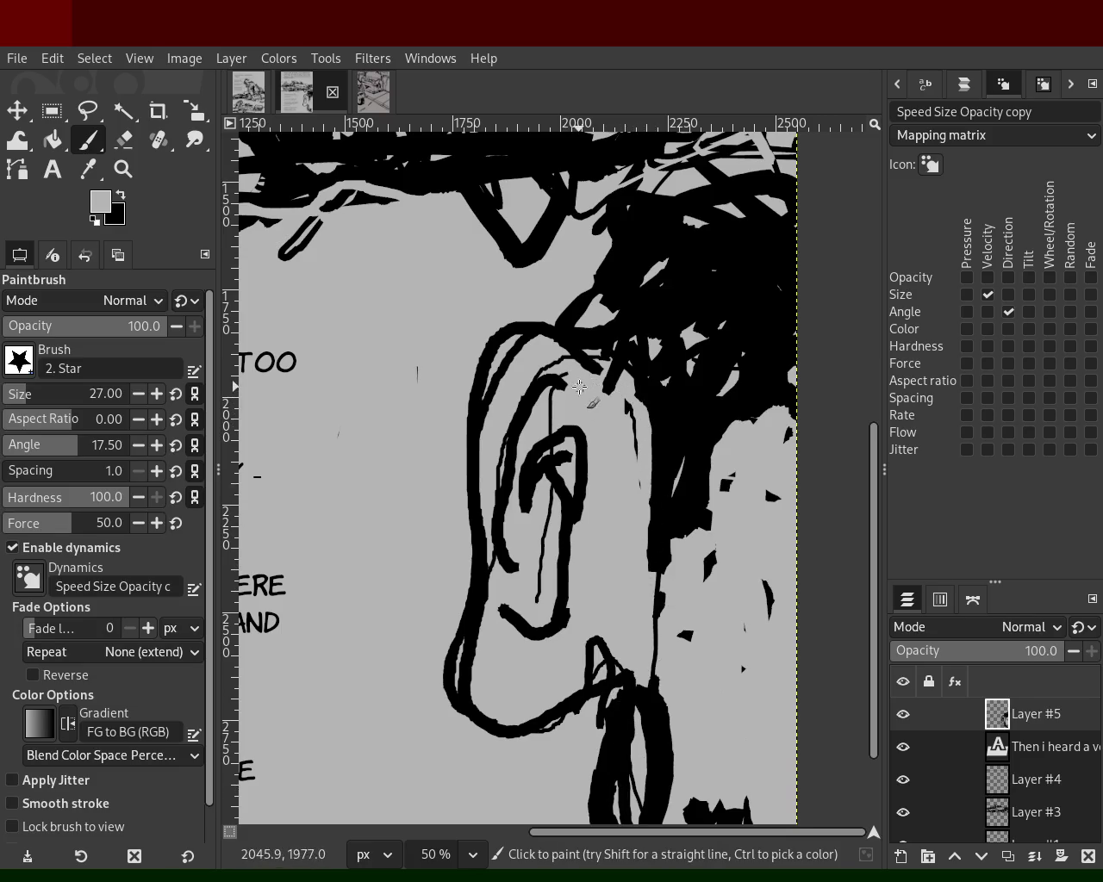
pyautogui.moveTo(573, 389); pyautogui.dragTo(525, 402)
pyautogui.keyDown('ctrl'); pyautogui.click(581, 443); pyautogui.keyUp('ctrl')
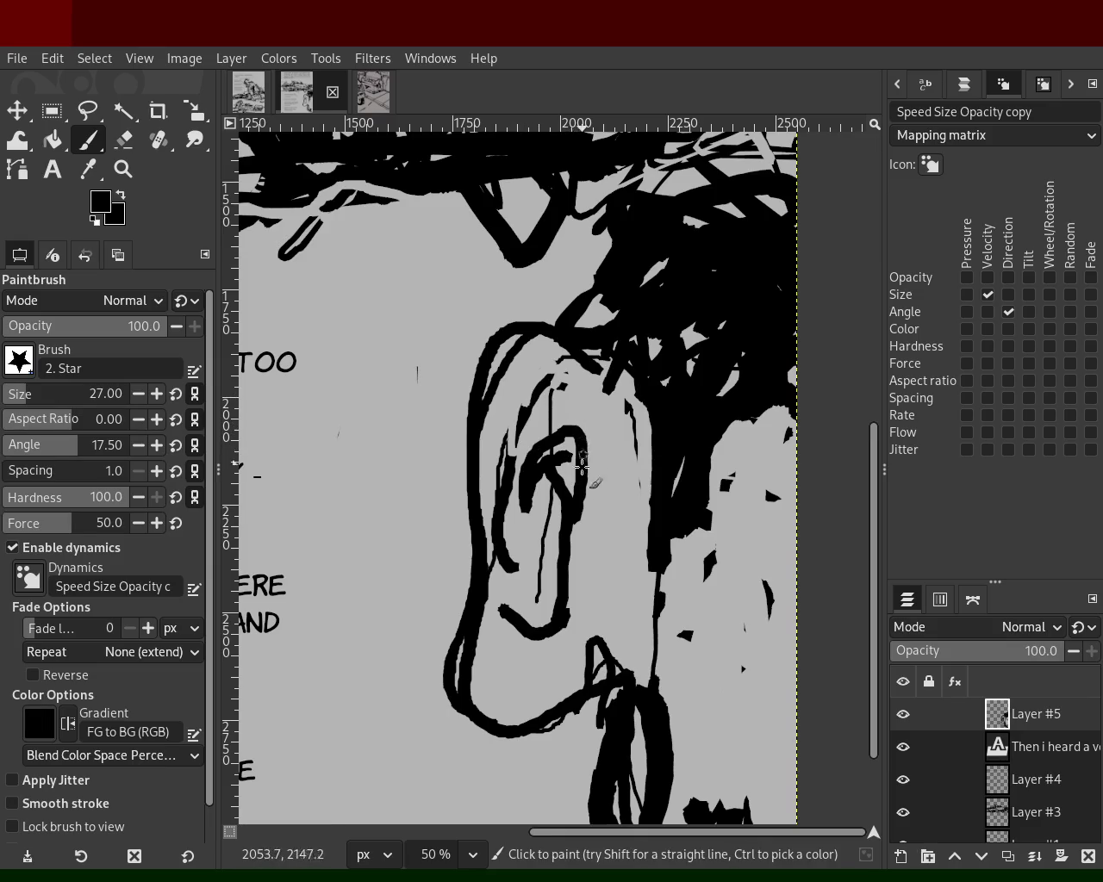
pyautogui.moveTo(556, 389)
pyautogui.mouseDown()
pyautogui.moveTo(522, 703)
pyautogui.moveTo(527, 661)
pyautogui.mouseUp()
pyautogui.moveTo(589, 453)
pyautogui.mouseDown()
pyautogui.moveTo(576, 669)
pyautogui.moveTo(552, 482)
pyautogui.moveTo(593, 598)
pyautogui.moveTo(578, 419)
pyautogui.moveTo(577, 529)
pyautogui.mouseUp()
# - Cover part of an inner-ear line in grey and redraw those lines in black
pyautogui.keyDown('ctrl'); pyautogui.click(591, 401); pyautogui.keyUp('ctrl')
pyautogui.moveTo(544, 422); pyautogui.dragTo(532, 470)
pyautogui.moveTo(577, 424)
pyautogui.mouseDown()
pyautogui.moveTo(574, 487)
pyautogui.moveTo(595, 405)
pyautogui.moveTo(540, 501)
pyautogui.mouseUp()
pyautogui.keyDown('ctrl'); pyautogui.click(574, 491); pyautogui.keyUp('ctrl')
pyautogui.moveTo(512, 419)
pyautogui.mouseDown()
pyautogui.moveTo(500, 485)
pyautogui.moveTo(511, 387)
pyautogui.mouseUp()
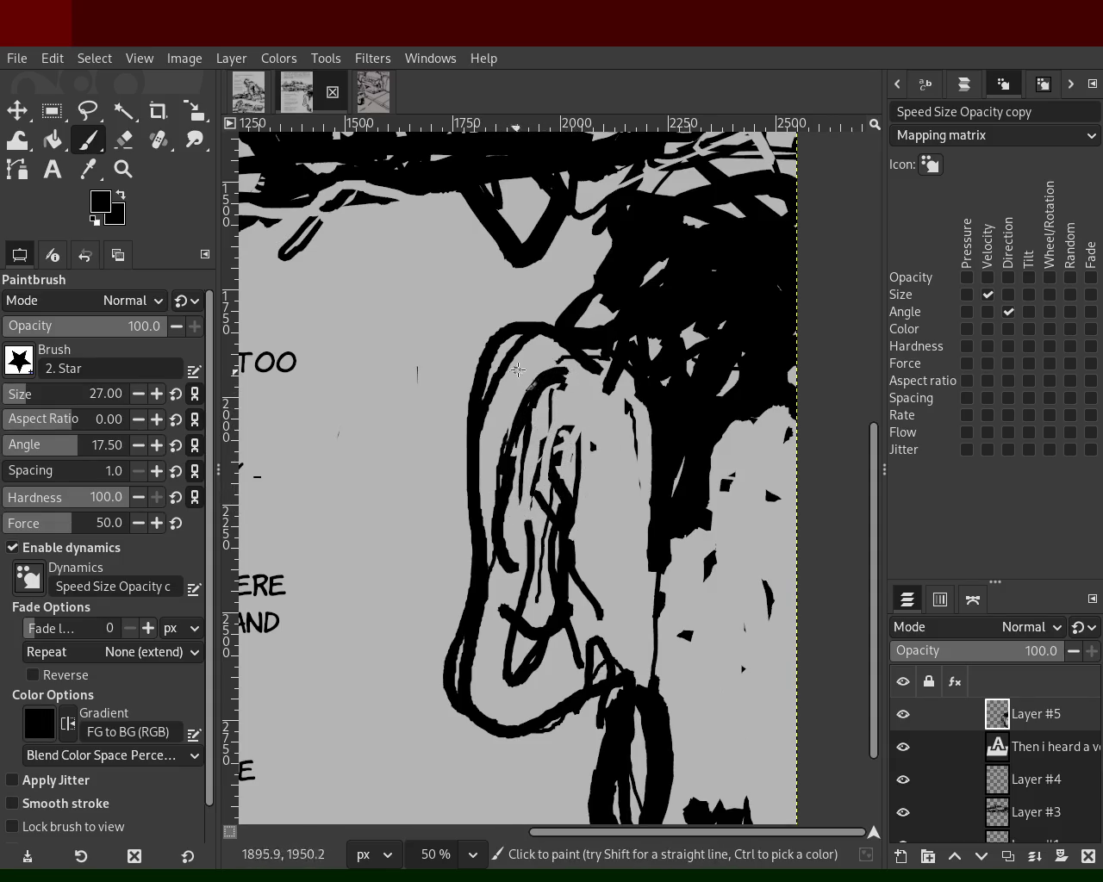
# - At brush size 55, grey out the ear's left inner line and paint new curved black lines
pyautogui.click(26, 394)
pyautogui.keyDown('ctrl'); pyautogui.click(538, 379); pyautogui.keyUp('ctrl')
pyautogui.moveTo(520, 337)
pyautogui.mouseDown()
pyautogui.moveTo(480, 455)
pyautogui.moveTo(489, 500)
pyautogui.mouseUp()
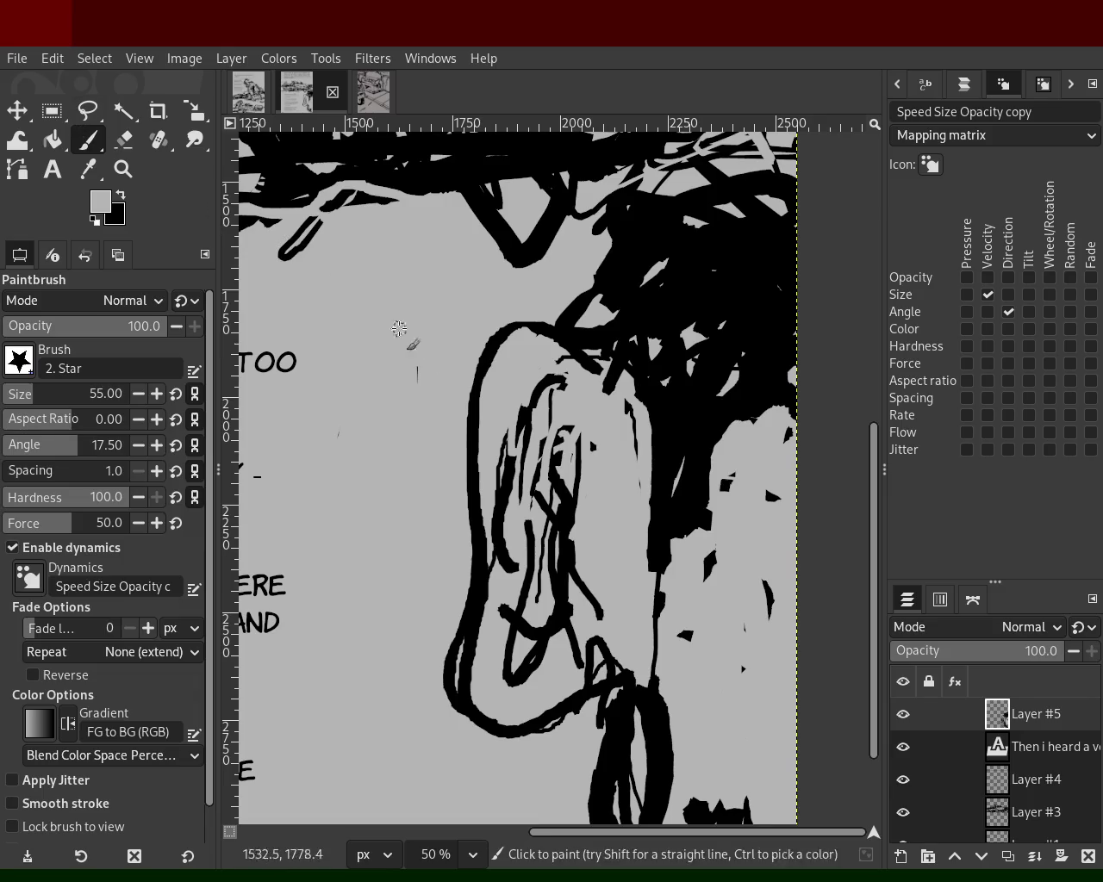
pyautogui.keyDown('ctrl'); pyautogui.click(500, 336); pyautogui.keyUp('ctrl')
pyautogui.moveTo(565, 345); pyautogui.dragTo(495, 548)
pyautogui.moveTo(495, 493)
pyautogui.mouseDown()
pyautogui.moveTo(508, 482)
pyautogui.moveTo(528, 655)
pyautogui.mouseUp()
pyautogui.hotkey('ctrl', 'z')
pyautogui.moveTo(511, 467); pyautogui.dragTo(499, 637)
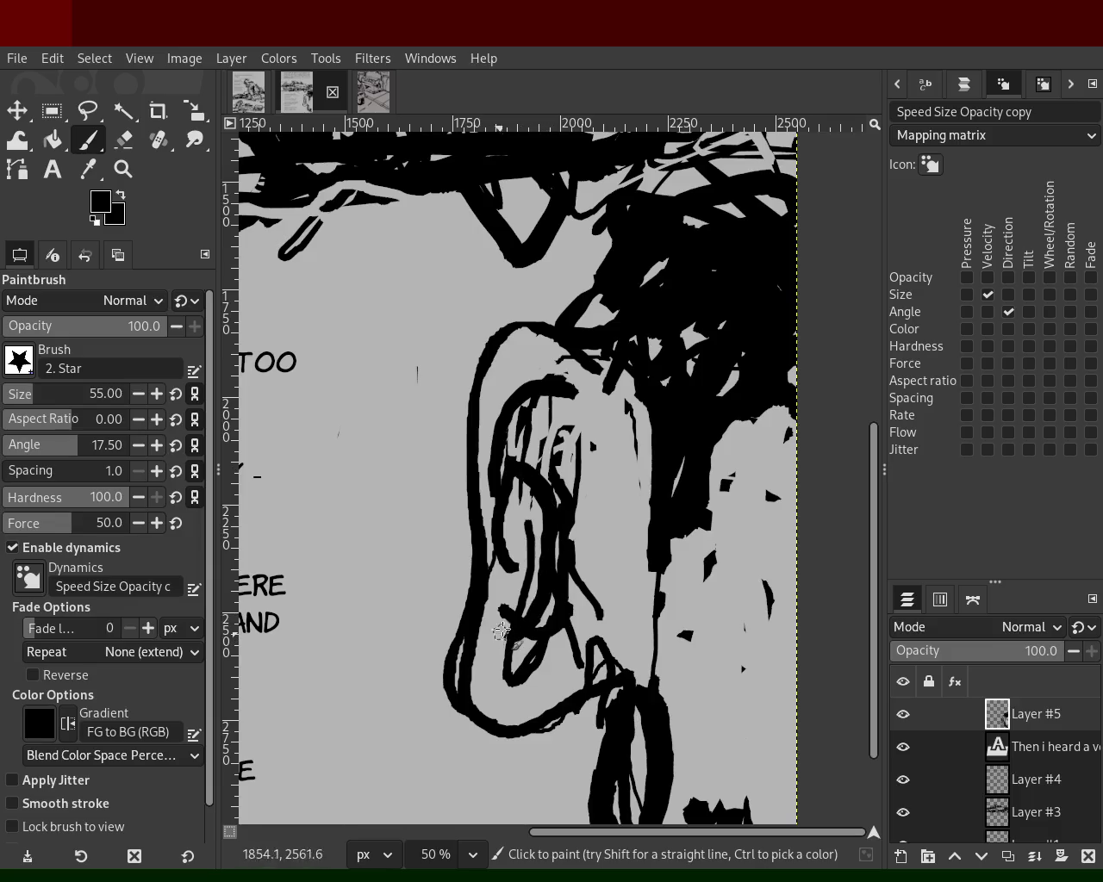
# - Try grey cover-ups and black lines through the inner ear, undoing the unwanted strokes
pyautogui.keyDown('ctrl'); pyautogui.click(562, 448); pyautogui.keyUp('ctrl')
pyautogui.moveTo(553, 416)
pyautogui.mouseDown()
pyautogui.moveTo(572, 500)
pyautogui.moveTo(563, 416)
pyautogui.moveTo(531, 452)
pyautogui.moveTo(550, 499)
pyautogui.moveTo(544, 624)
pyautogui.moveTo(561, 581)
pyautogui.moveTo(593, 614)
pyautogui.mouseUp()
pyautogui.hotkey('ctrl', 'z')
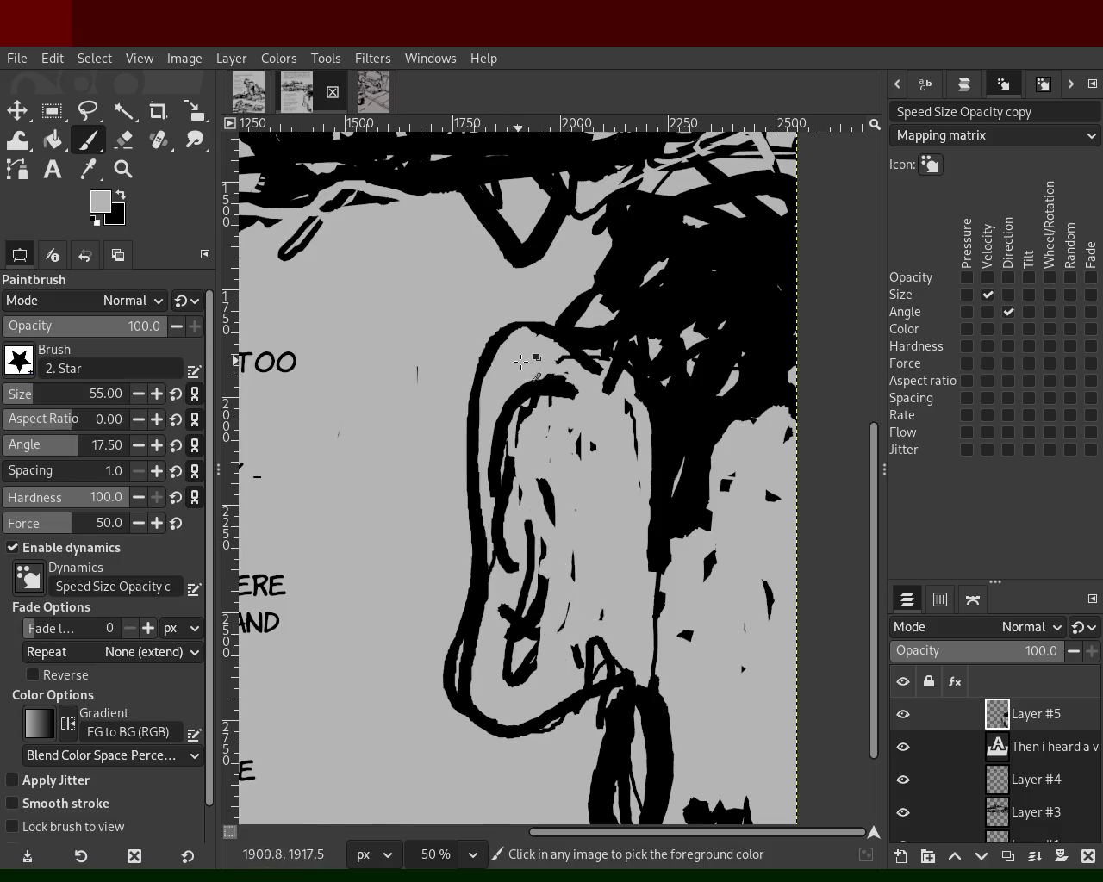
pyautogui.keyDown('ctrl'); pyautogui.click(542, 385); pyautogui.keyUp('ctrl')
pyautogui.moveTo(542, 386); pyautogui.dragTo(540, 617)
pyautogui.hotkey('ctrl', 'z')
pyautogui.moveTo(541, 467)
pyautogui.mouseDown()
pyautogui.moveTo(517, 652)
pyautogui.moveTo(551, 569)
pyautogui.moveTo(548, 645)
pyautogui.mouseUp()
pyautogui.hotkey('ctrl', 'z')
# - Grey out the old stroke and paint an S-shaped line, a hooked line and the upper inner curve
pyautogui.keyDown('ctrl'); pyautogui.click(571, 441); pyautogui.keyUp('ctrl')
pyautogui.moveTo(569, 487)
pyautogui.mouseDown()
pyautogui.moveTo(542, 631)
pyautogui.moveTo(559, 611)
pyautogui.moveTo(523, 620)
pyautogui.mouseUp()
pyautogui.keyDown('ctrl'); pyautogui.click(570, 491); pyautogui.keyUp('ctrl')
pyautogui.moveTo(570, 491); pyautogui.dragTo(537, 620)
pyautogui.hotkey('ctrl', 'z')
pyautogui.moveTo(566, 478); pyautogui.dragTo(541, 648)
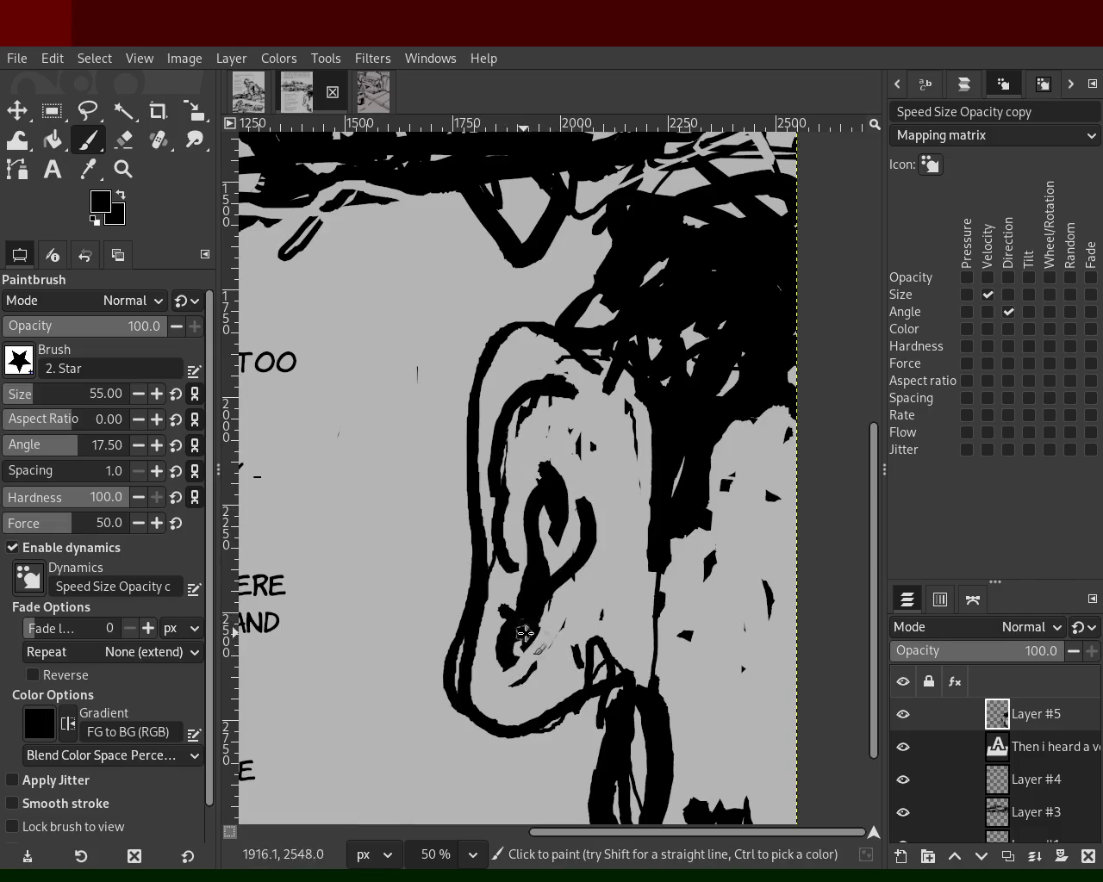
pyautogui.moveTo(598, 591); pyautogui.dragTo(520, 616)
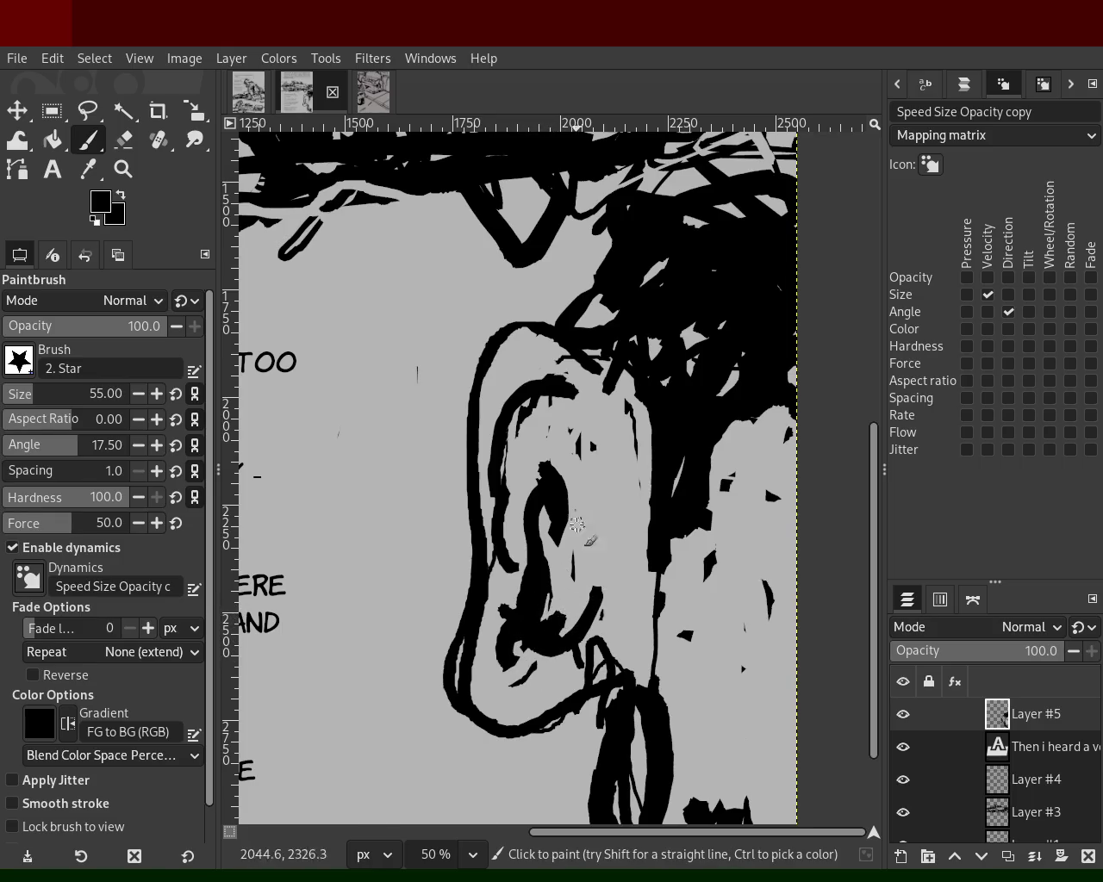
pyautogui.moveTo(552, 388); pyautogui.dragTo(598, 553)
pyautogui.hotkey('ctrl', 'z')
# - Draw a line down the ear's left inner side, undoing trial strokes on the outer outline
pyautogui.keyDown('ctrl'); pyautogui.click(610, 420); pyautogui.keyUp('ctrl')
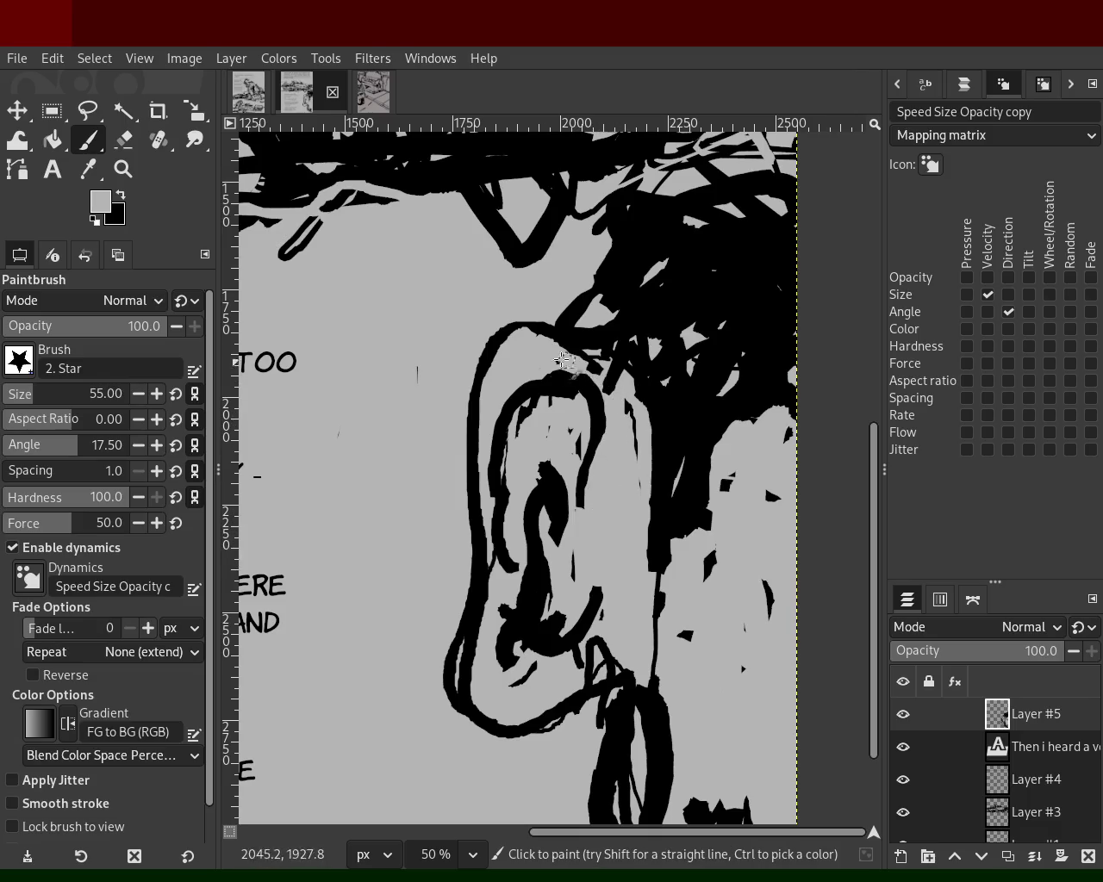
pyautogui.keyDown('ctrl'); pyautogui.click(534, 362); pyautogui.keyUp('ctrl')
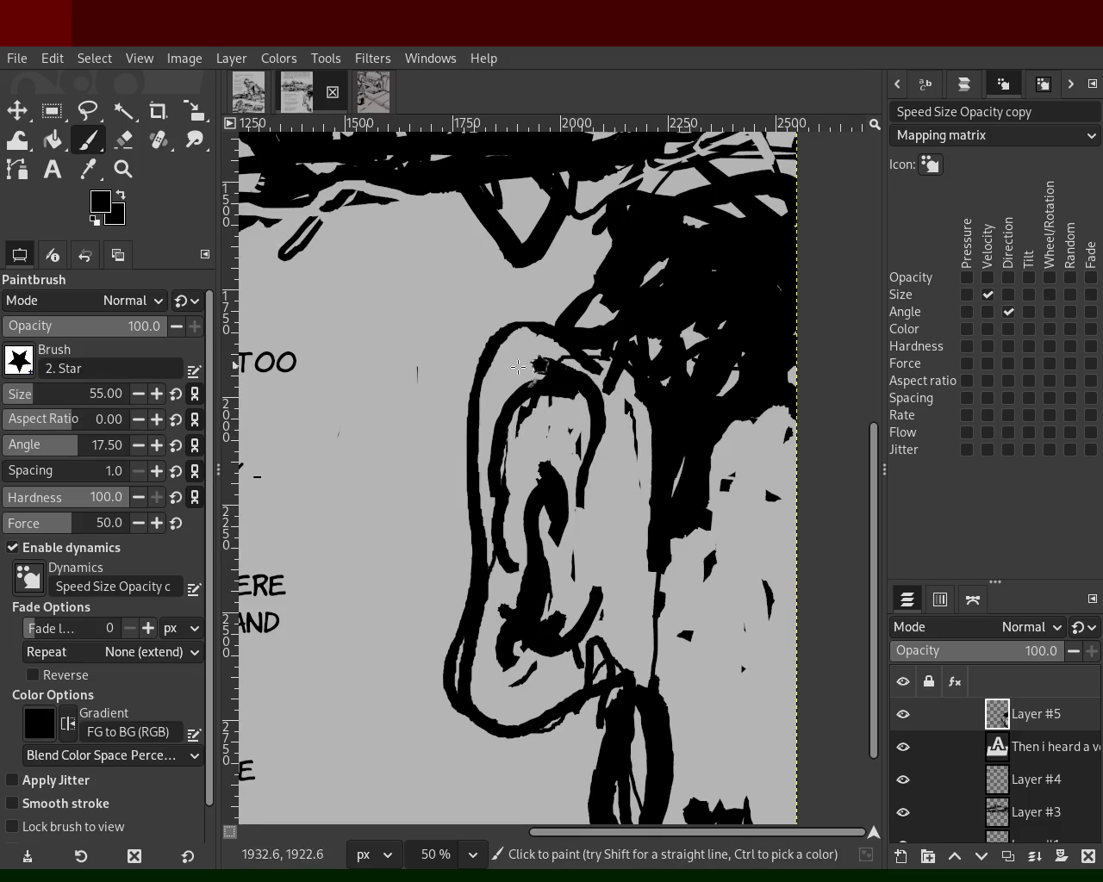
pyautogui.moveTo(532, 363); pyautogui.dragTo(507, 568)
pyautogui.moveTo(497, 493); pyautogui.dragTo(502, 644)
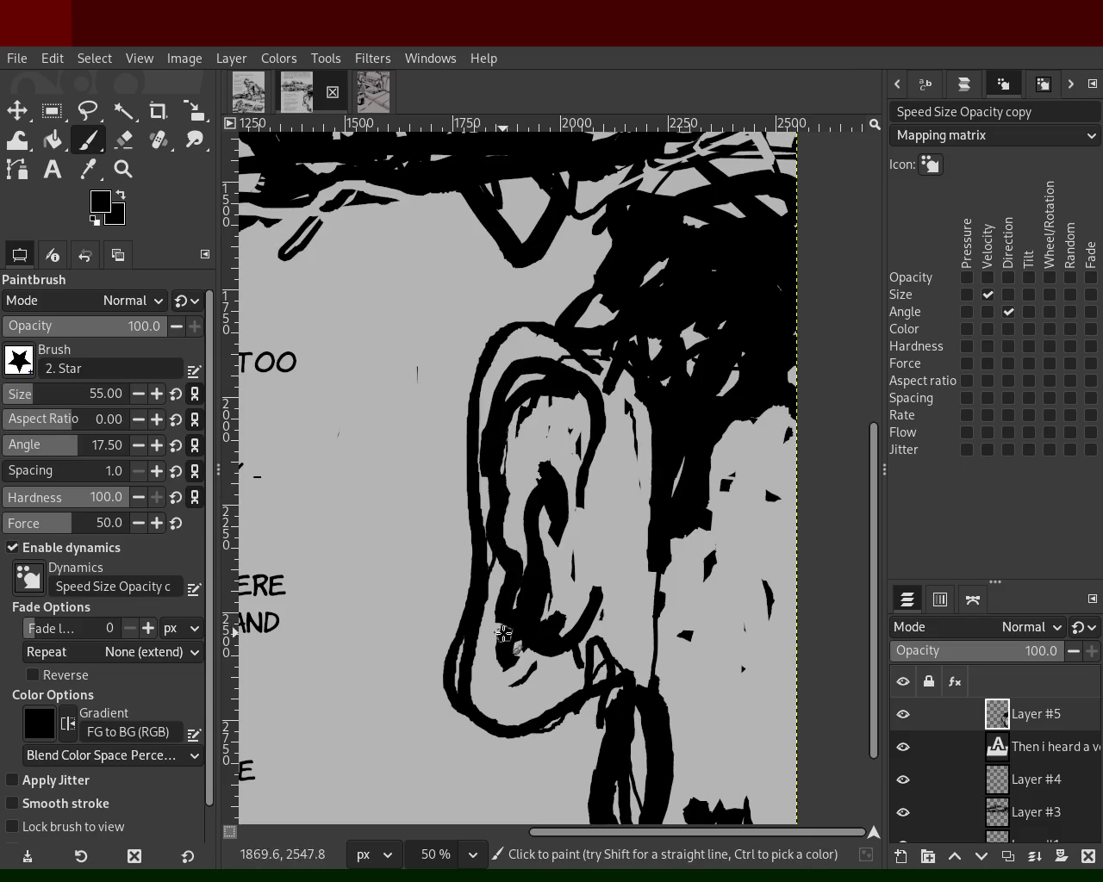
pyautogui.hotkey('ctrl', 'z')
pyautogui.keyDown('ctrl'); pyautogui.click(500, 608); pyautogui.keyUp('ctrl')
pyautogui.moveTo(517, 334)
pyautogui.mouseDown()
pyautogui.moveTo(464, 682)
pyautogui.moveTo(501, 648)
pyautogui.mouseUp()
pyautogui.hotkey('ctrl', 'z')
pyautogui.keyDown('ctrl'); pyautogui.click(525, 607); pyautogui.keyUp('ctrl')
pyautogui.hotkey('ctrl', 'z')
# - Paint a short stroke toward the lobe and a long line down the ear's right edge
pyautogui.keyDown('ctrl'); pyautogui.click(550, 705); pyautogui.keyUp('ctrl')
pyautogui.keyDown('ctrl'); pyautogui.click(550, 716); pyautogui.keyUp('ctrl')
pyautogui.moveTo(603, 636); pyautogui.dragTo(604, 693)
pyautogui.moveTo(647, 412)
pyautogui.mouseDown()
pyautogui.moveTo(643, 496)
pyautogui.moveTo(600, 602)
pyautogui.moveTo(648, 530)
pyautogui.mouseUp()
pyautogui.hotkey('ctrl', 'z')
pyautogui.keyDown('ctrl'); pyautogui.click(607, 500); pyautogui.keyUp('ctrl')
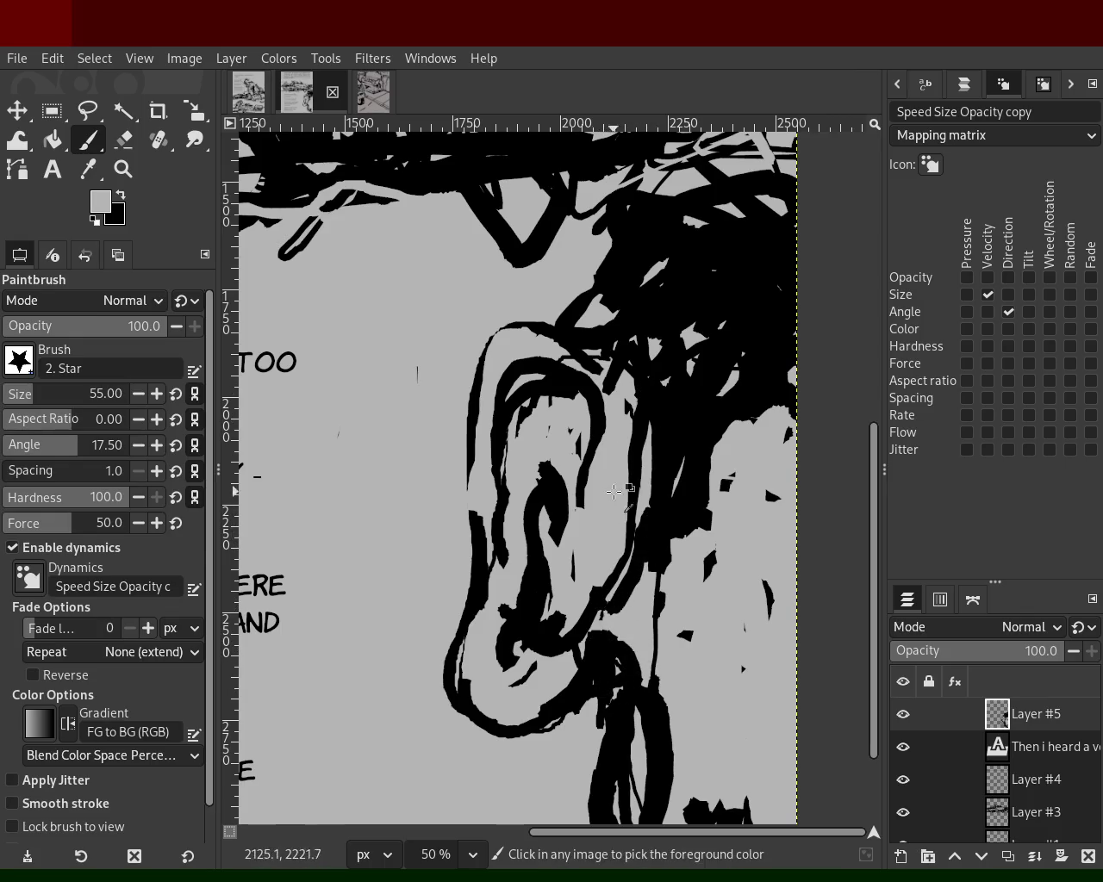
# - Zoom in on the ear and erase strokes along its lower strand and next to the hair
pyautogui.press('z')
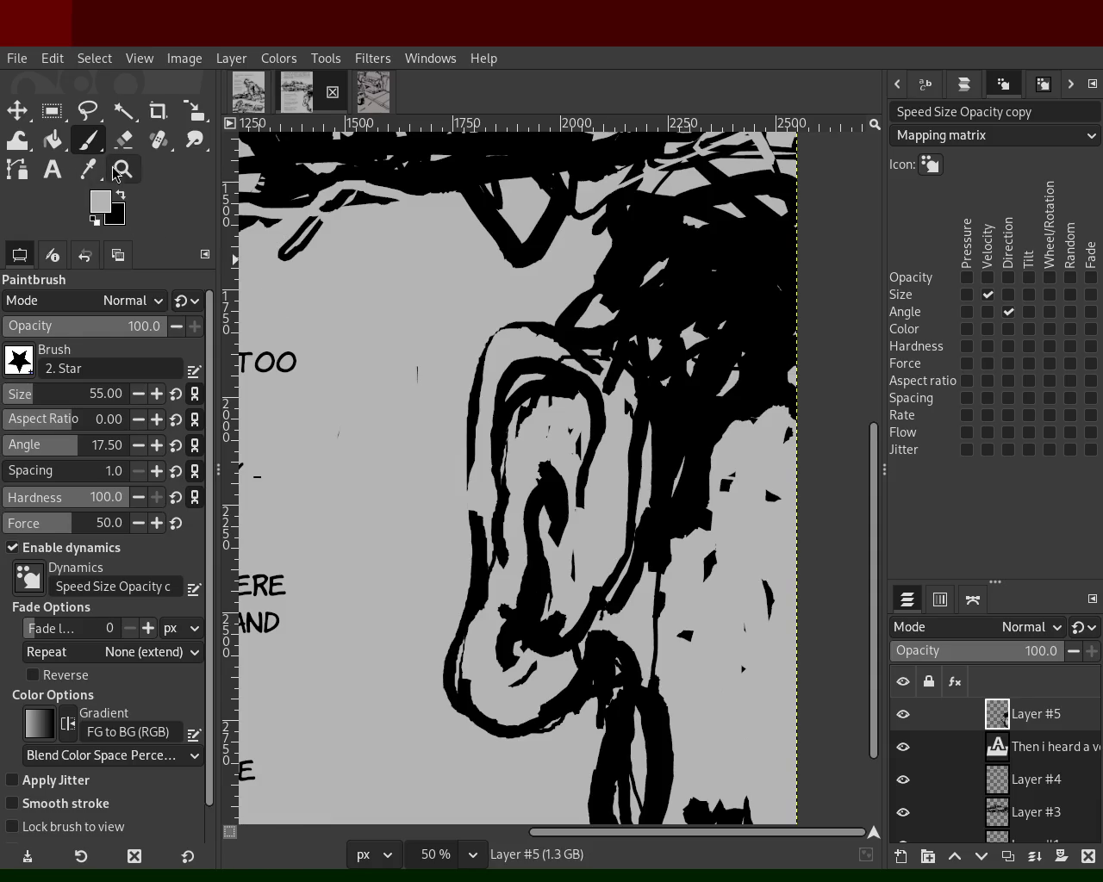
pyautogui.keyDown('ctrl'); pyautogui.click(515, 474); pyautogui.keyUp('ctrl')
pyautogui.keyDown('ctrl'); pyautogui.click(519, 461); pyautogui.keyUp('ctrl')
pyautogui.keyDown('ctrl'); pyautogui.click(523, 451); pyautogui.keyUp('ctrl')
pyautogui.click(523, 451)
pyautogui.click(523, 451)
pyautogui.keyDown('ctrl'); pyautogui.click(534, 465); pyautogui.keyUp('ctrl')
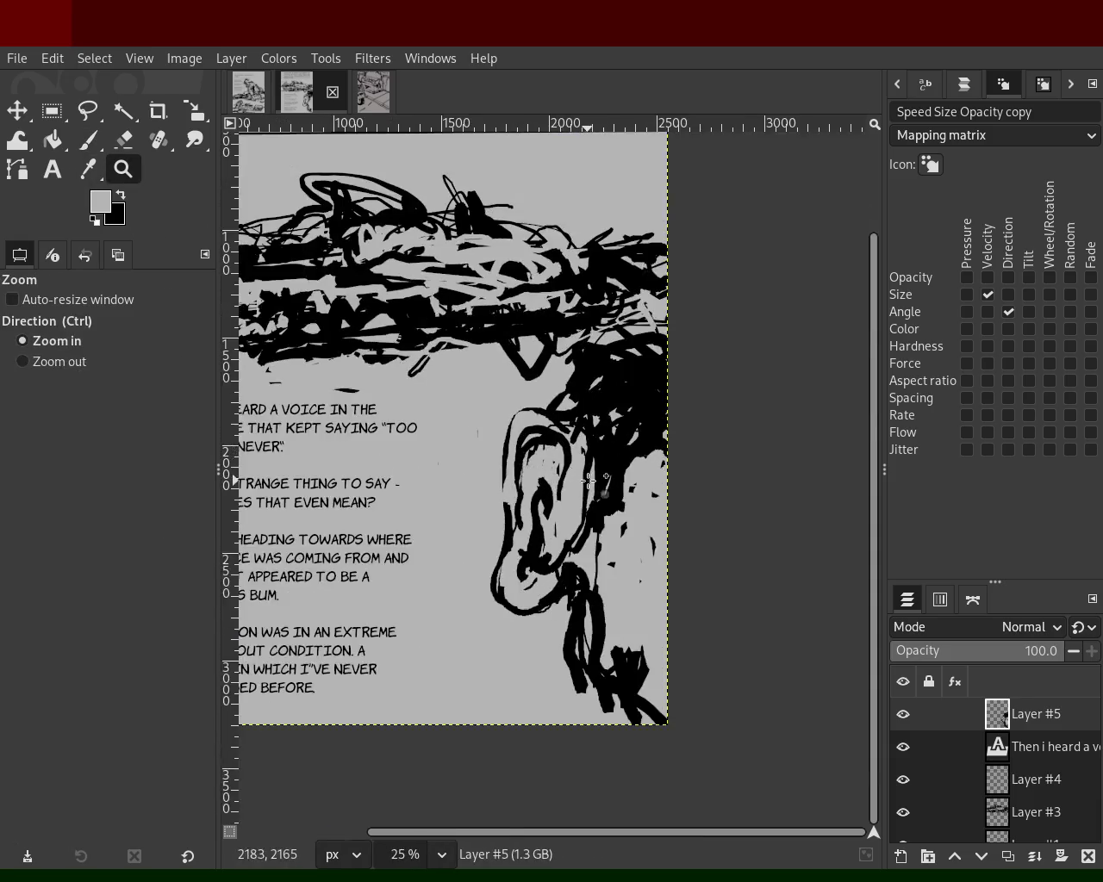
pyautogui.click(552, 492)
pyautogui.click(552, 491)
pyautogui.keyDown('ctrl'); pyautogui.click(561, 514); pyautogui.keyUp('ctrl')
pyautogui.keyDown('ctrl'); pyautogui.click(562, 514); pyautogui.keyUp('ctrl')
pyautogui.click(577, 526)
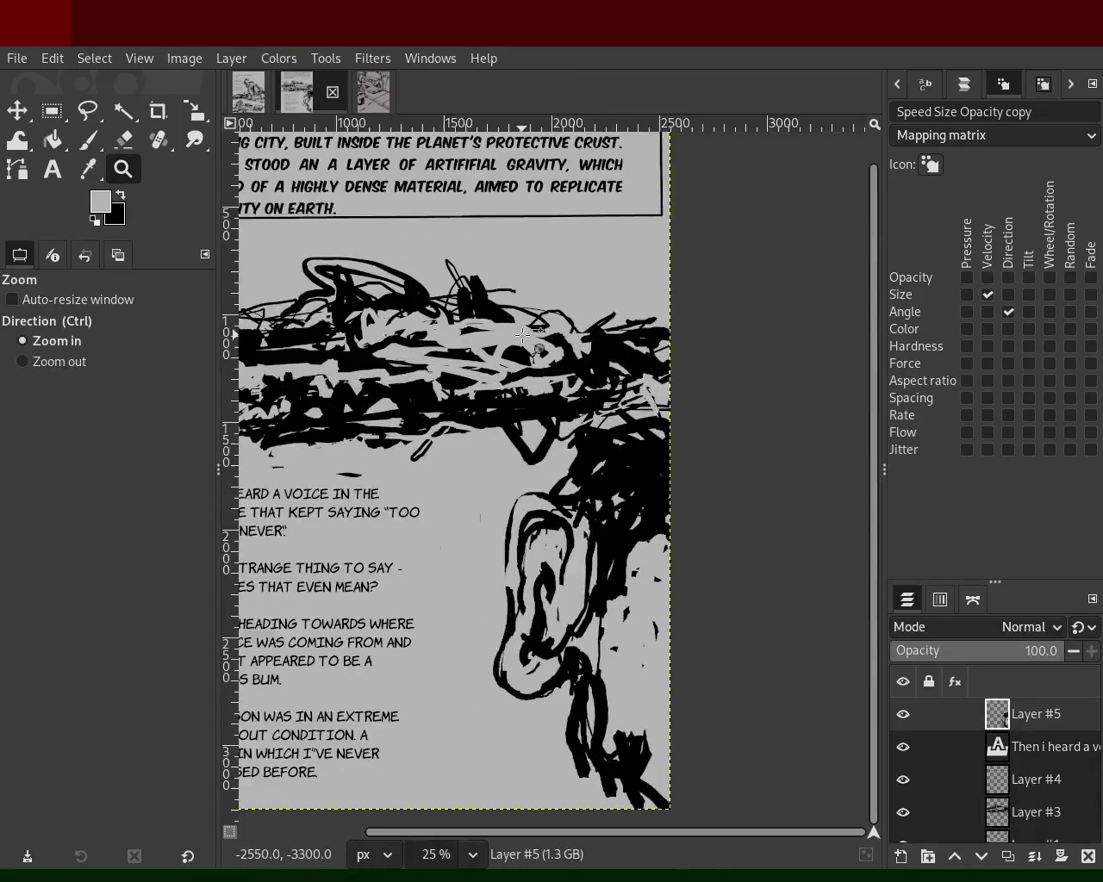
pyautogui.click(595, 538)
pyautogui.keyDown('ctrl'); pyautogui.click(612, 551); pyautogui.keyUp('ctrl')
pyautogui.click(625, 561)
pyautogui.keyDown('ctrl'); pyautogui.click(625, 562); pyautogui.keyUp('ctrl')
pyautogui.keyDown('ctrl'); pyautogui.click(616, 568); pyautogui.keyUp('ctrl')
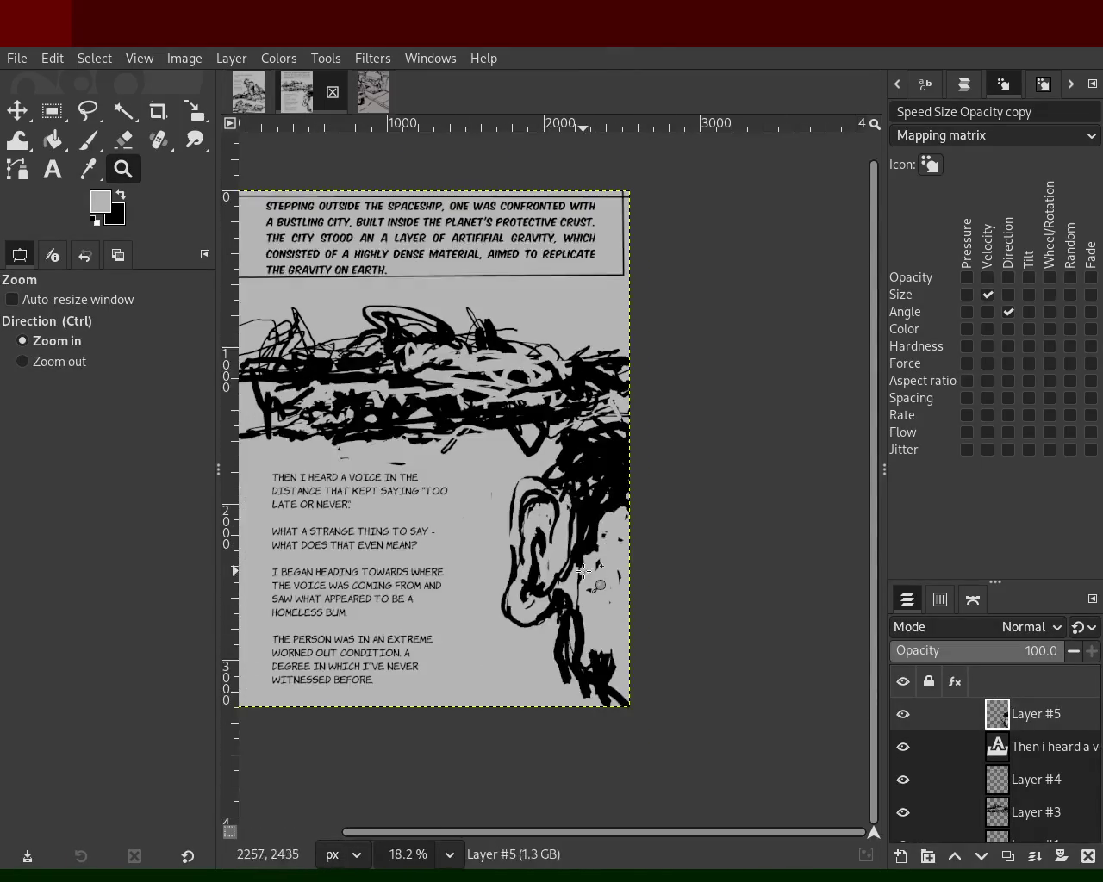
pyautogui.click(608, 577)
pyautogui.hotkey('shift', 'e')
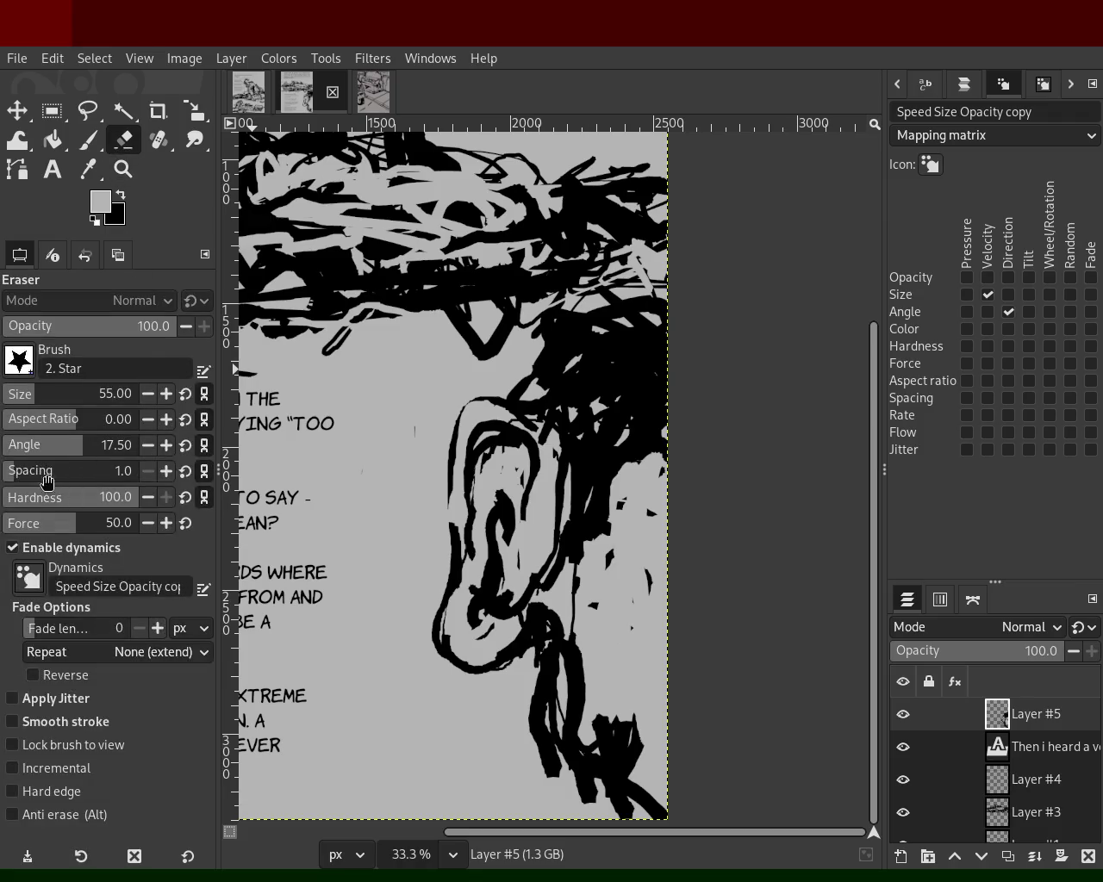
pyautogui.moveTo(599, 642)
pyautogui.mouseDown()
pyautogui.moveTo(561, 647)
pyautogui.moveTo(579, 678)
pyautogui.moveTo(579, 724)
pyautogui.moveTo(615, 729)
pyautogui.mouseUp()
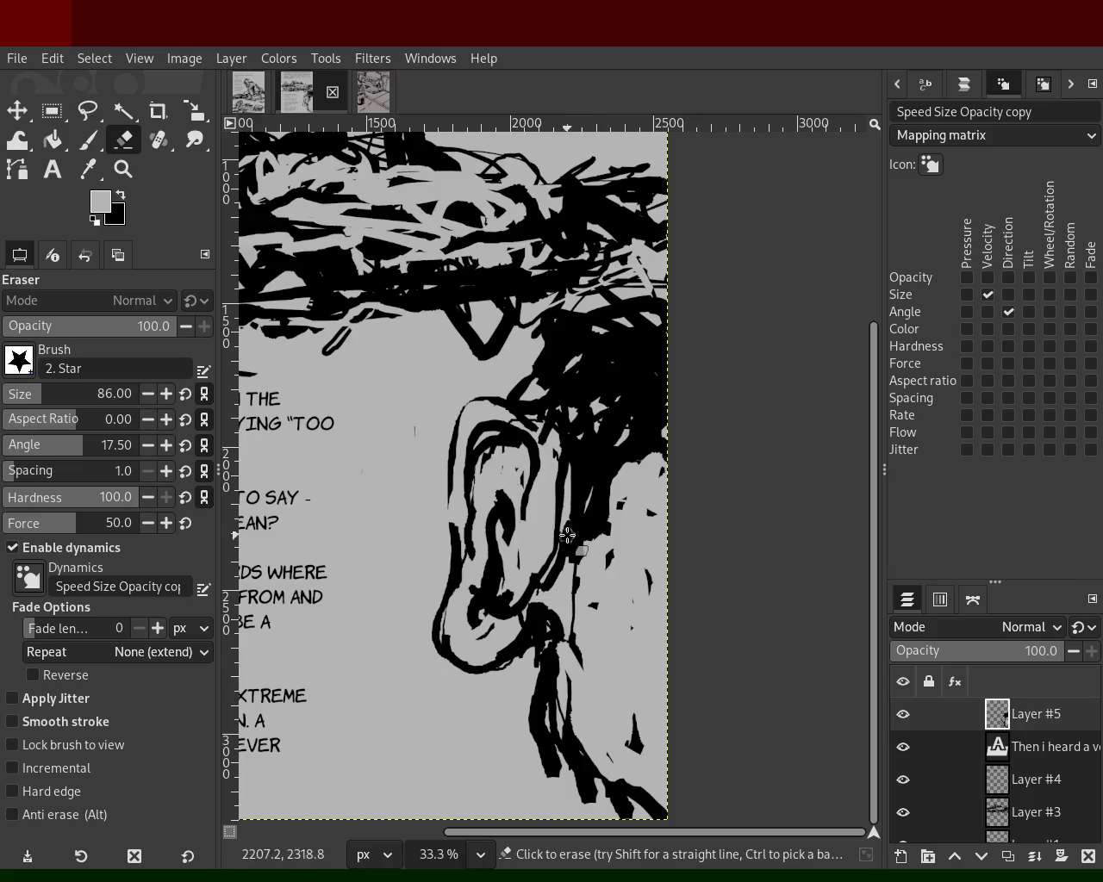
pyautogui.moveTo(488, 379)
pyautogui.mouseDown()
pyautogui.moveTo(536, 402)
pyautogui.moveTo(534, 378)
pyautogui.moveTo(578, 455)
pyautogui.moveTo(545, 383)
pyautogui.moveTo(572, 312)
pyautogui.moveTo(587, 307)
pyautogui.mouseUp()
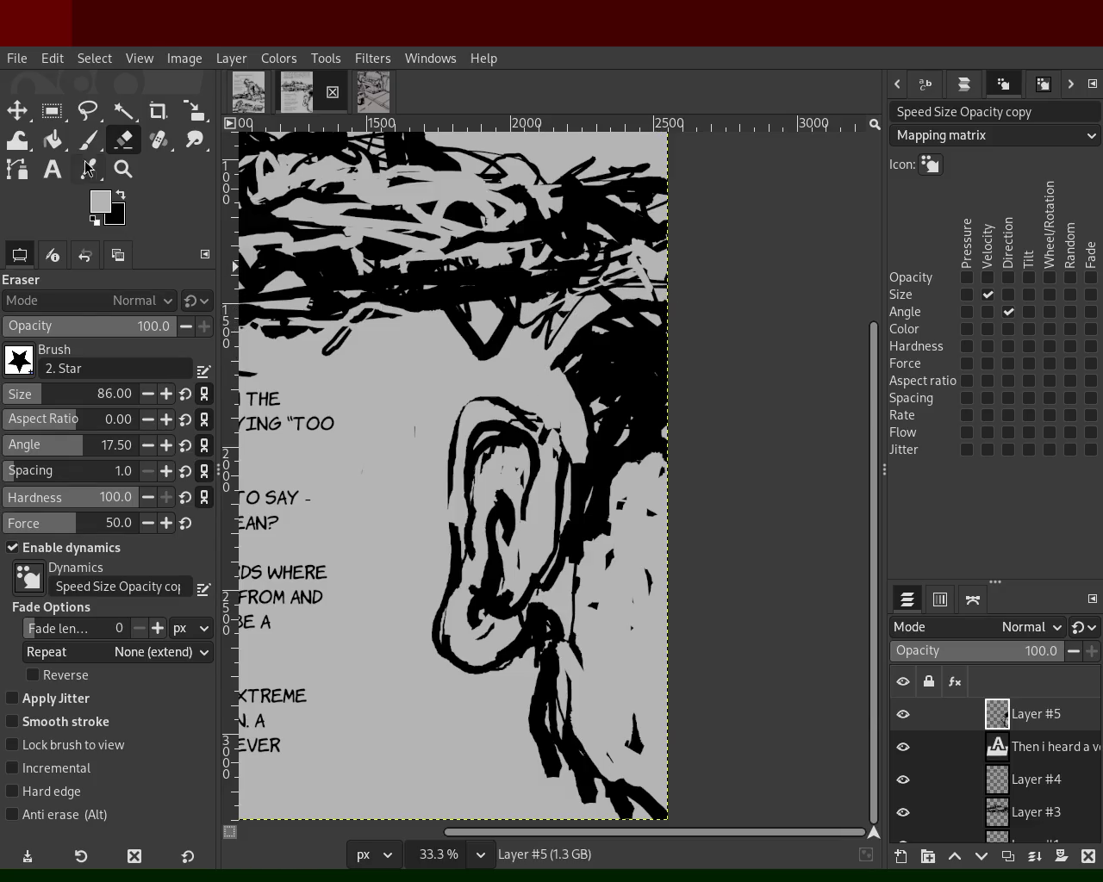
# - With a size 101 paintbrush, fill the hair area above the ear with solid black
pyautogui.click(87, 110)
pyautogui.click(89, 139)
pyautogui.moveTo(32, 399); pyautogui.dragTo(40, 398)
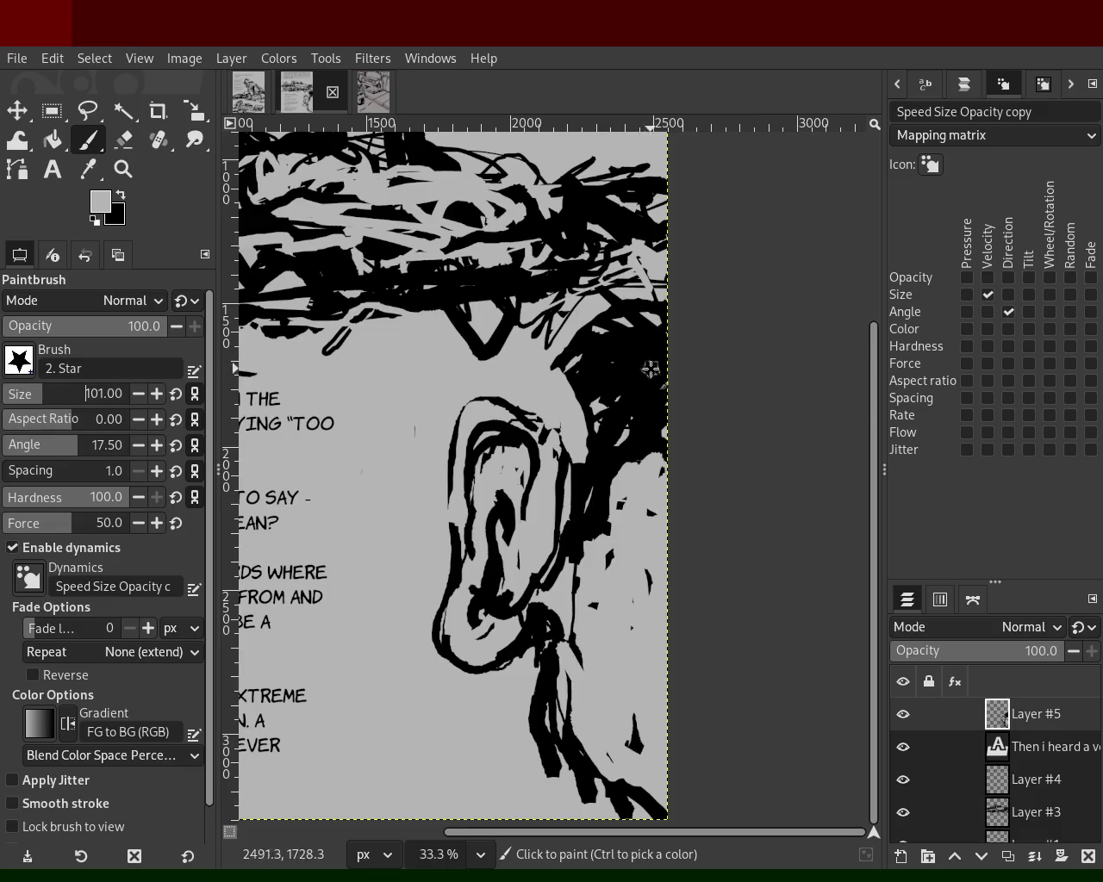
pyautogui.keyDown('ctrl'); pyautogui.click(590, 398); pyautogui.keyUp('ctrl')
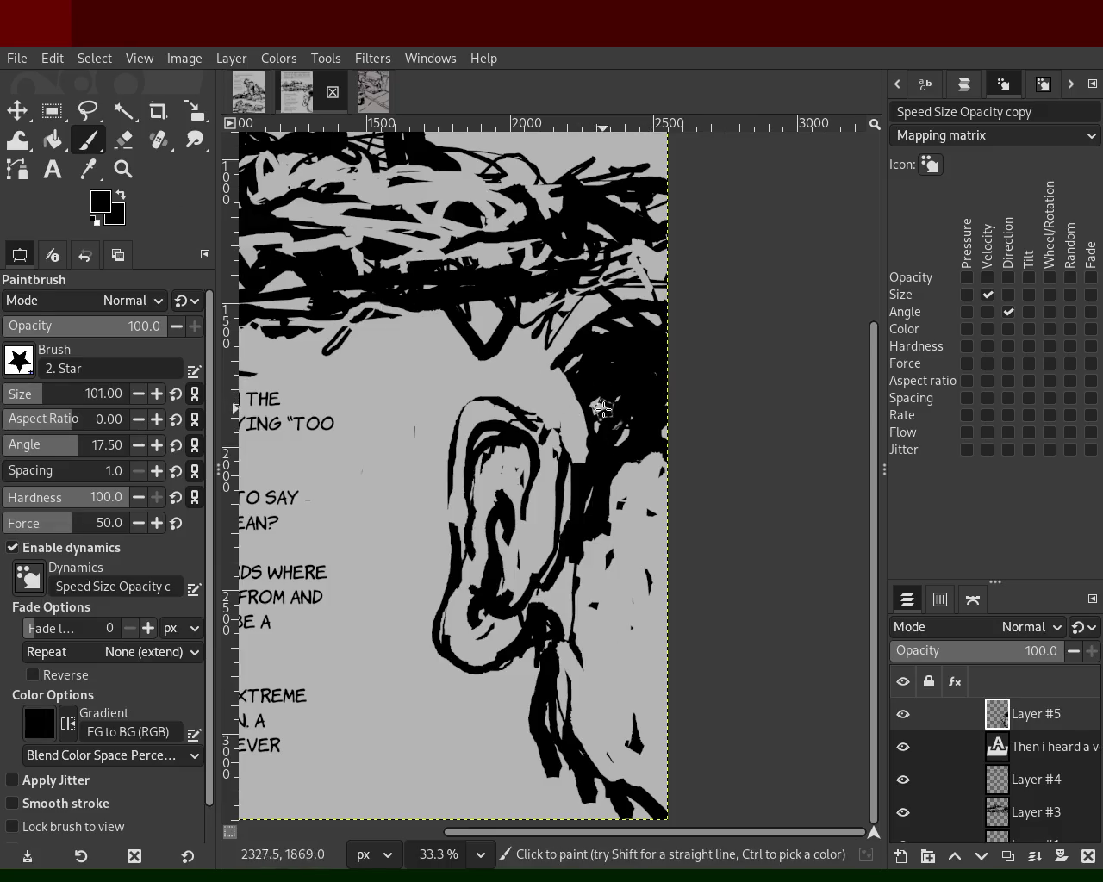
pyautogui.moveTo(611, 447)
pyautogui.mouseDown()
pyautogui.moveTo(691, 305)
pyautogui.moveTo(561, 360)
pyautogui.moveTo(598, 394)
pyautogui.moveTo(610, 454)
pyautogui.moveTo(637, 455)
pyautogui.moveTo(595, 604)
pyautogui.moveTo(647, 474)
pyautogui.mouseUp()
pyautogui.keyDown('ctrl'); pyautogui.click(576, 707); pyautogui.keyUp('ctrl')
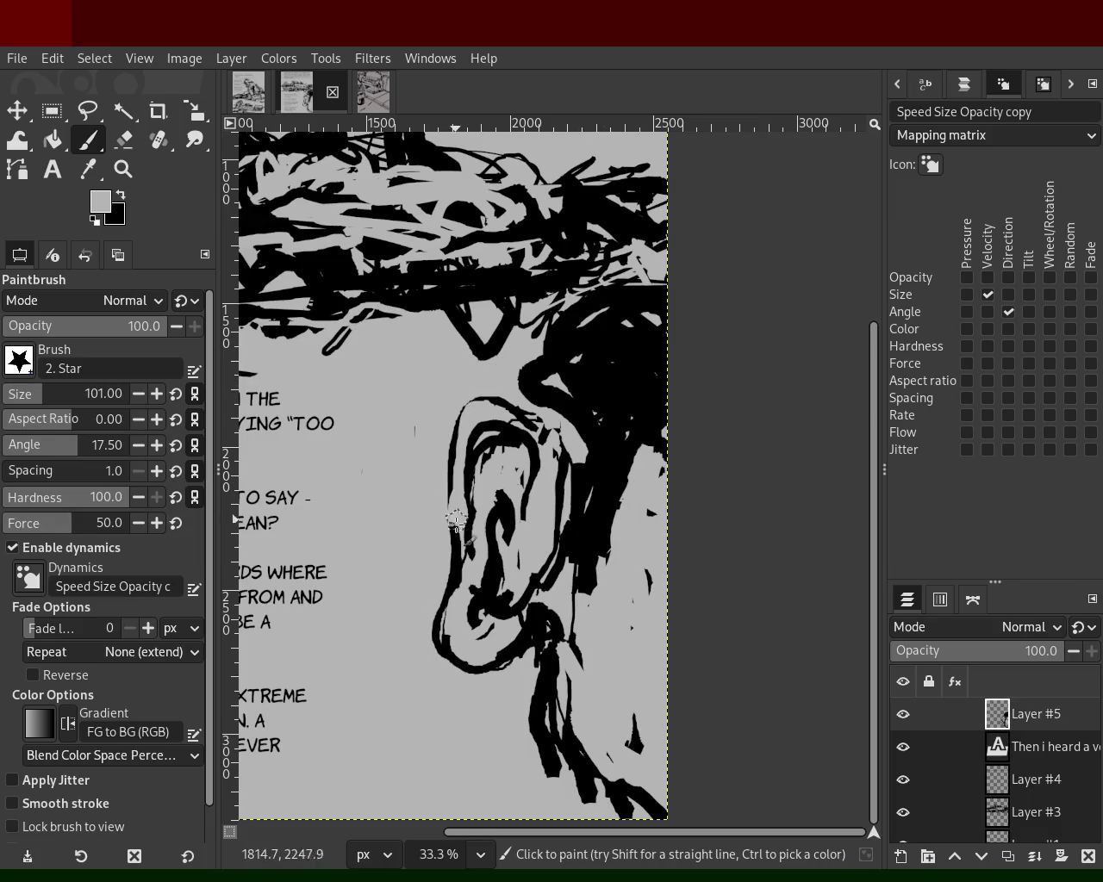
pyautogui.hotkey('ctrl', 'z')
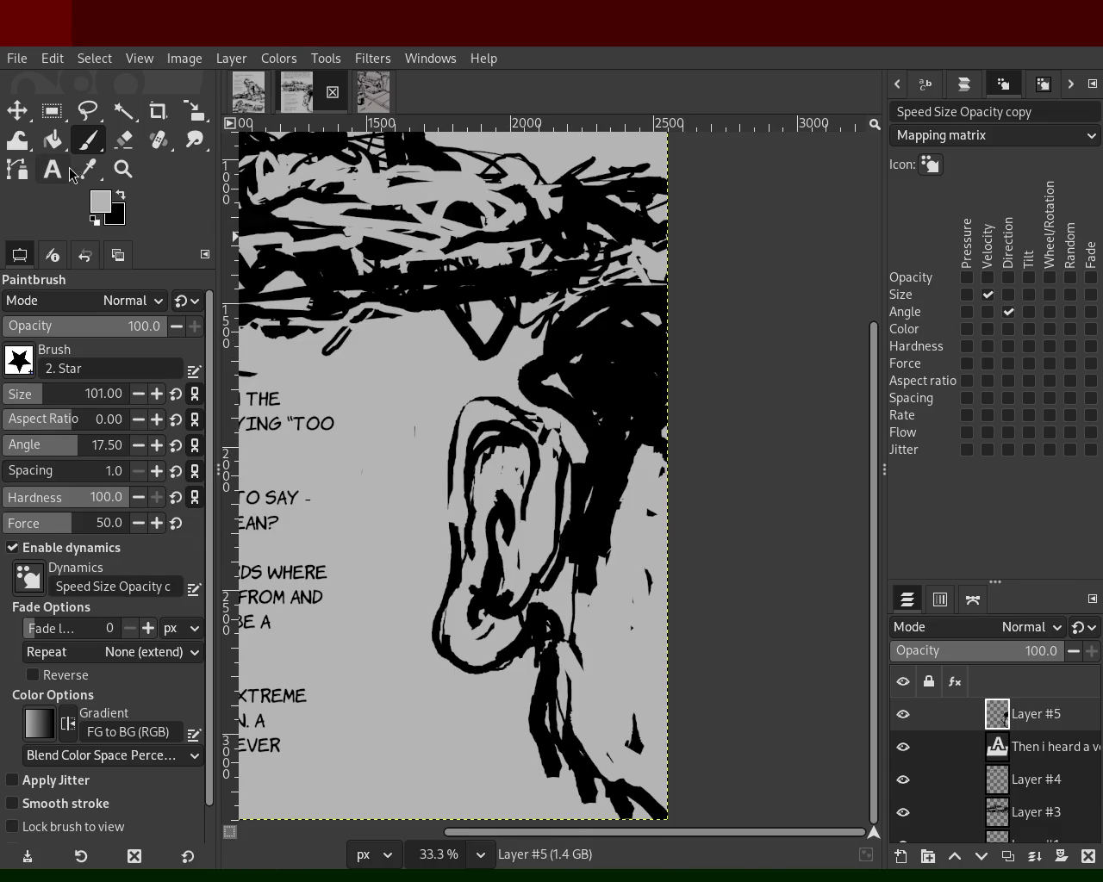
# - Fill the remaining grey gaps in the hair right of the ear with black
pyautogui.hotkey('shift', 'e')
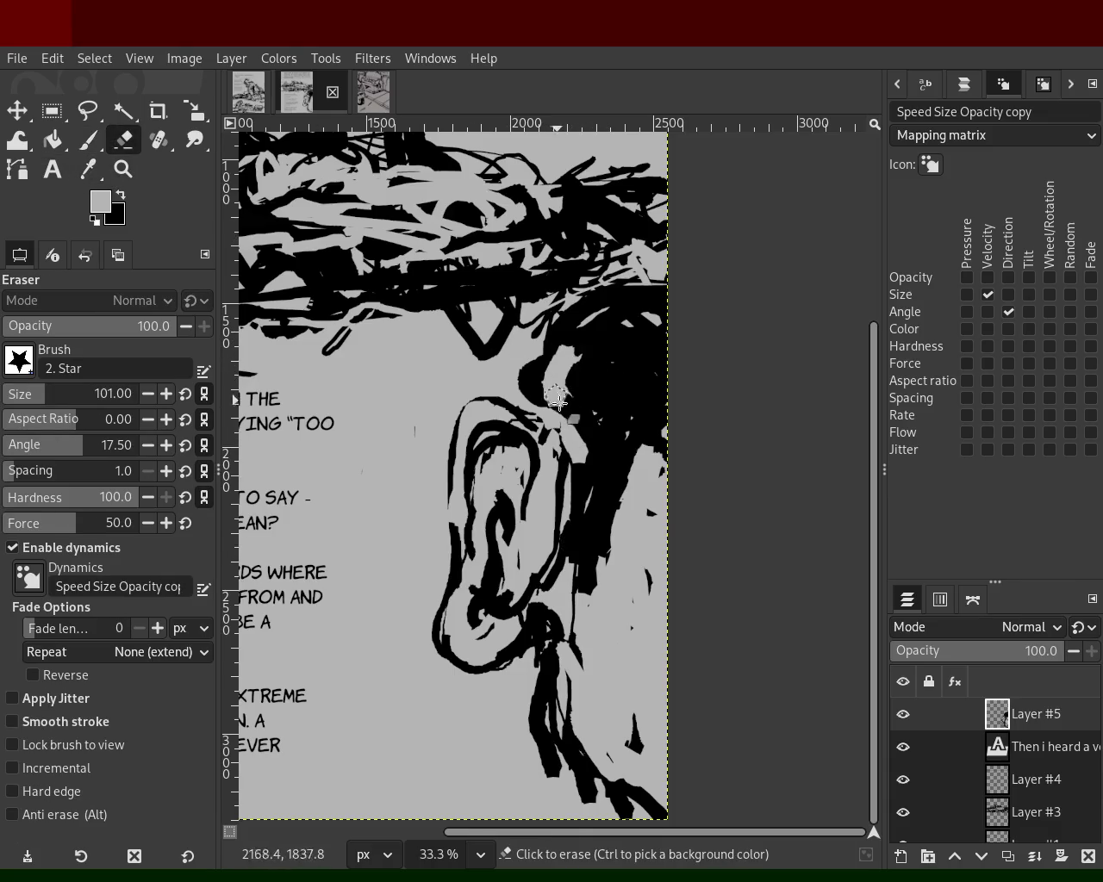
pyautogui.press('p')
pyautogui.keyDown('ctrl'); pyautogui.click(591, 346); pyautogui.keyUp('ctrl')
pyautogui.moveTo(592, 347)
pyautogui.mouseDown()
pyautogui.moveTo(614, 520)
pyautogui.moveTo(594, 622)
pyautogui.moveTo(645, 819)
pyautogui.mouseUp()
# - Grey out the heavy strokes below the ear and draw one thin curved neck line from the lobe
pyautogui.keyDown('ctrl'); pyautogui.click(655, 507); pyautogui.keyUp('ctrl')
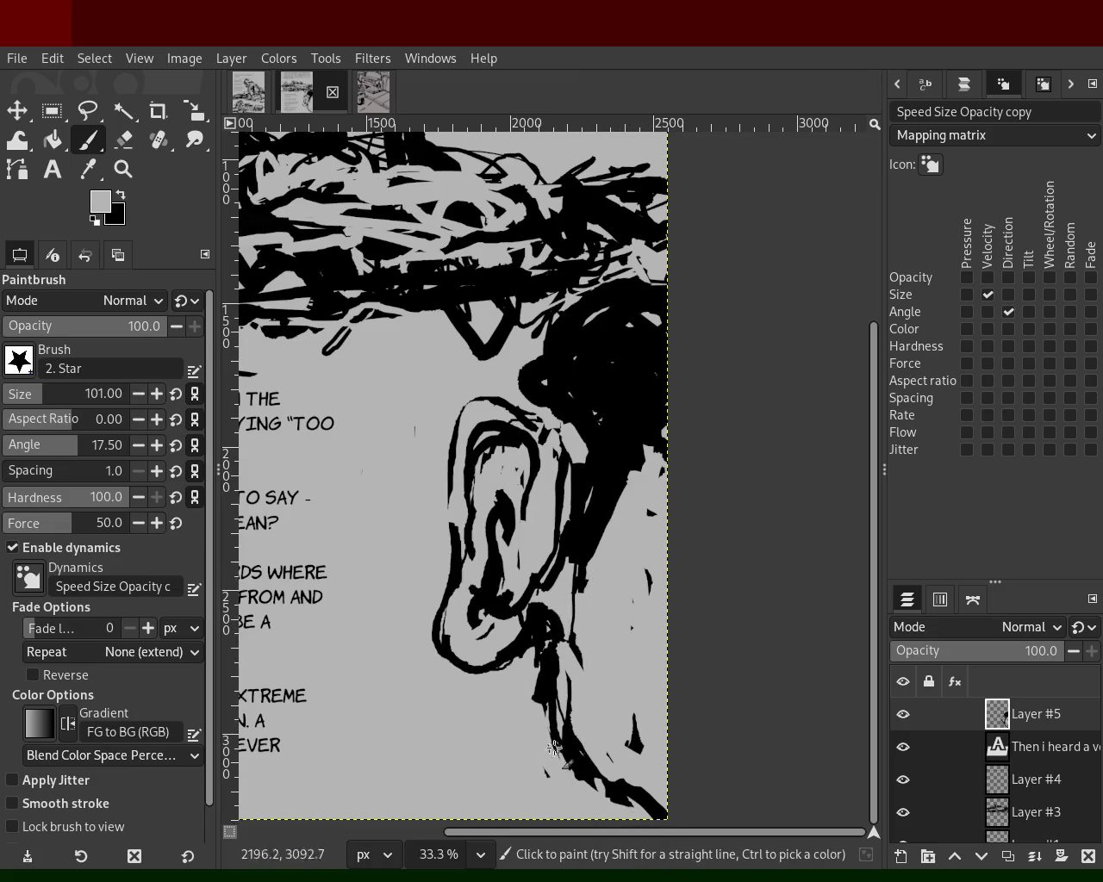
pyautogui.moveTo(591, 657)
pyautogui.mouseDown()
pyautogui.moveTo(602, 772)
pyautogui.moveTo(563, 741)
pyautogui.moveTo(603, 624)
pyautogui.moveTo(538, 689)
pyautogui.moveTo(556, 664)
pyautogui.mouseUp()
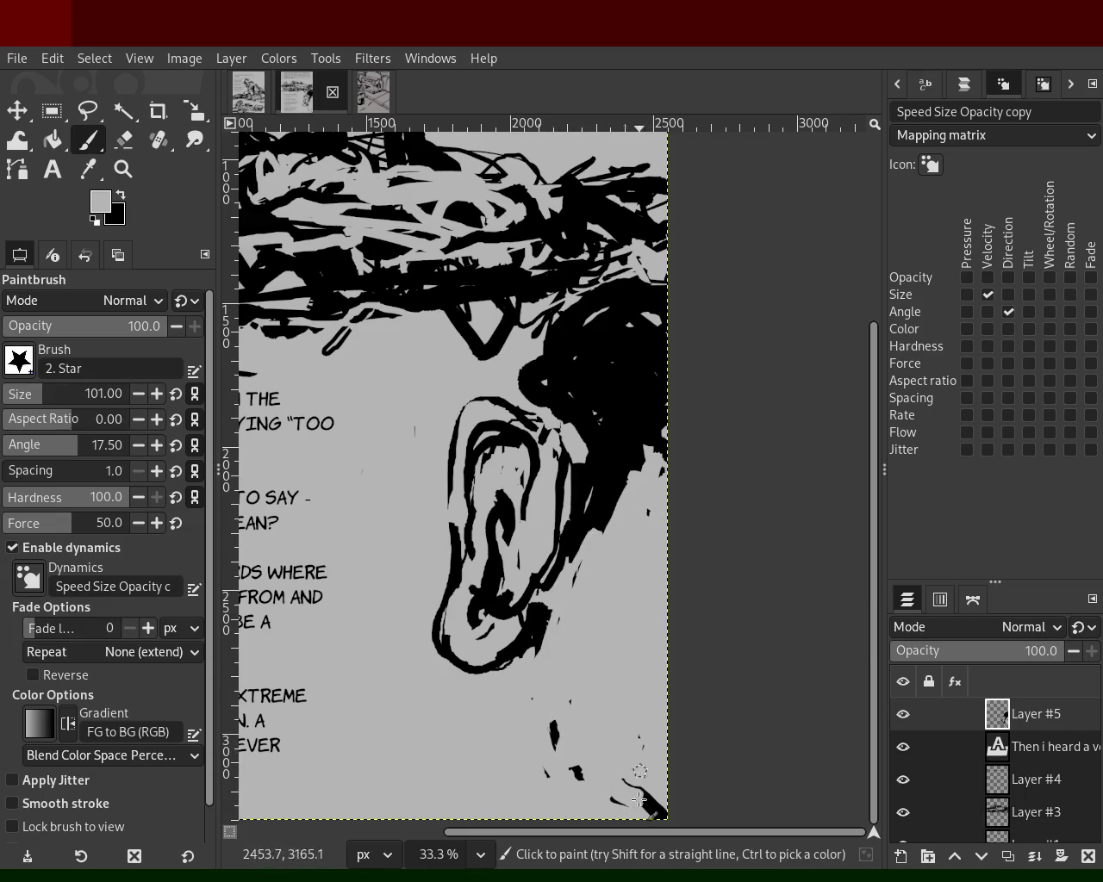
pyautogui.keyDown('ctrl'); pyautogui.click(560, 507); pyautogui.keyUp('ctrl')
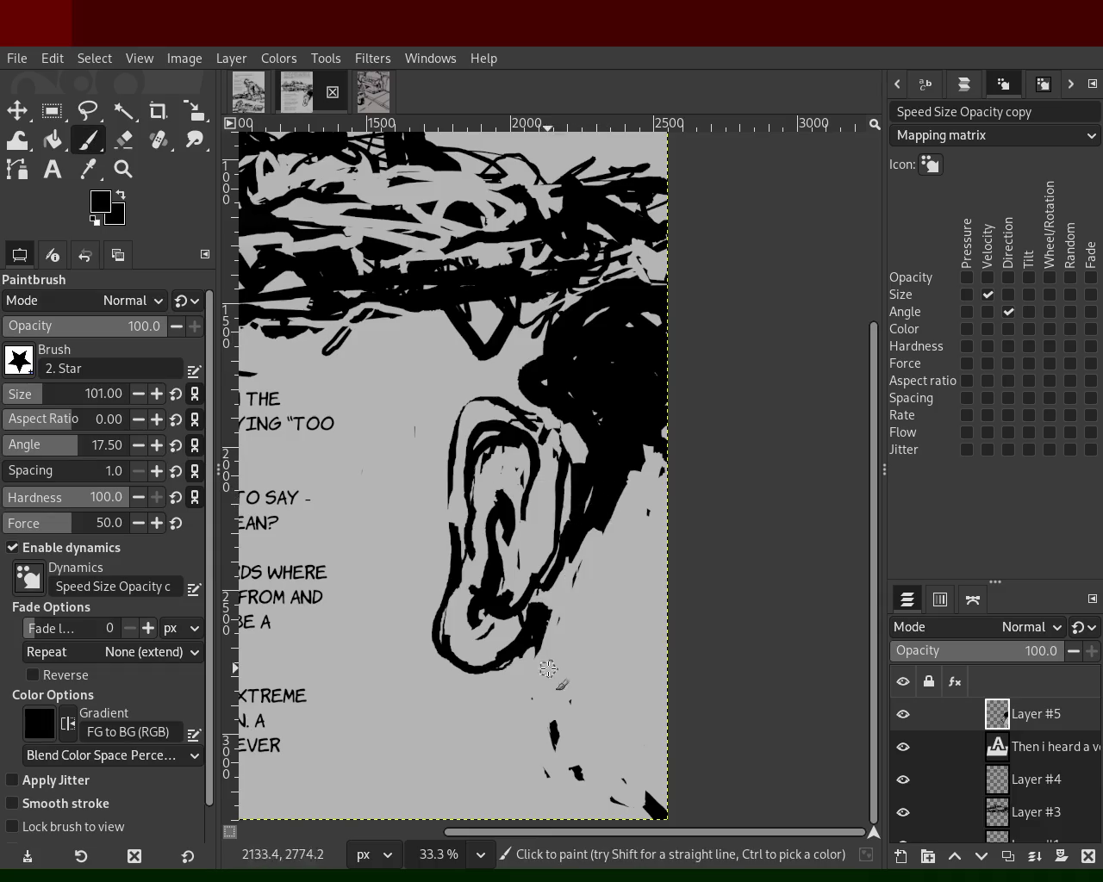
pyautogui.moveTo(543, 669); pyautogui.dragTo(586, 814)
pyautogui.hotkey('ctrl', 'z')
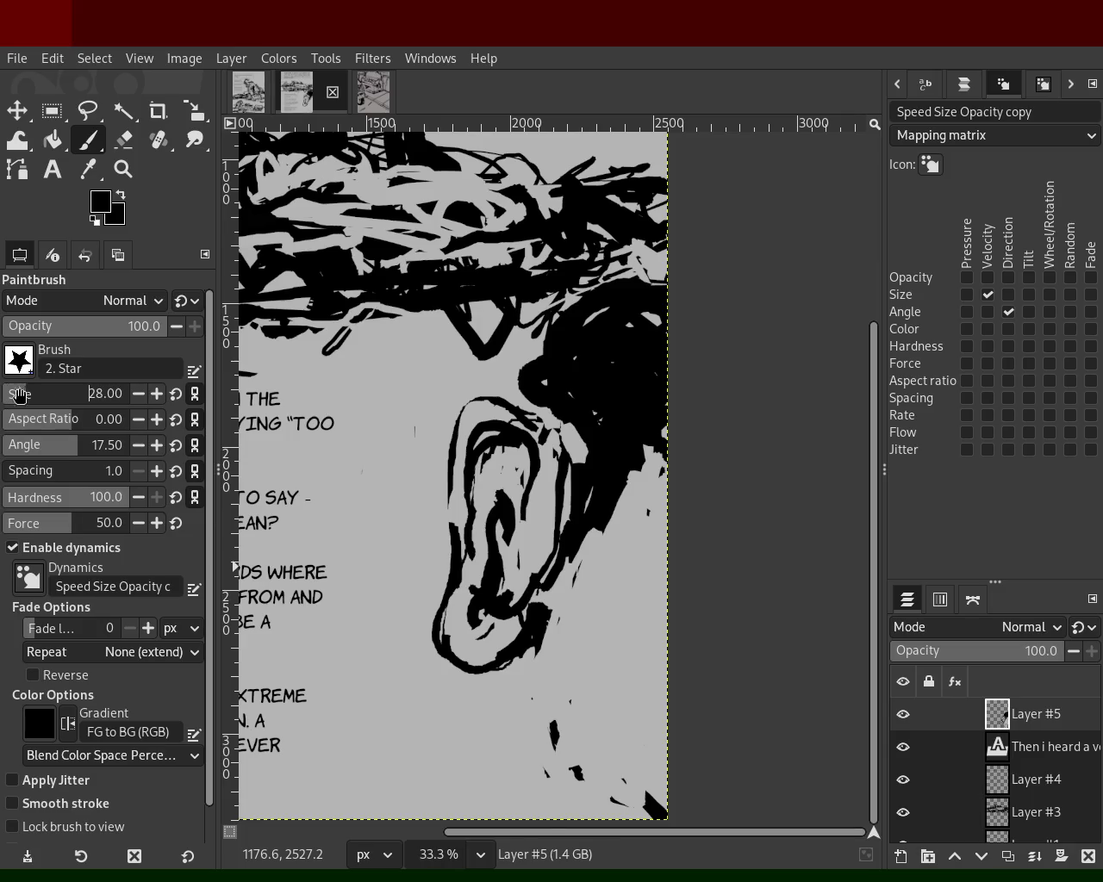
pyautogui.moveTo(556, 613); pyautogui.dragTo(590, 810)
pyautogui.hotkey('ctrl', 'z')
pyautogui.hotkey('ctrl', 'y')
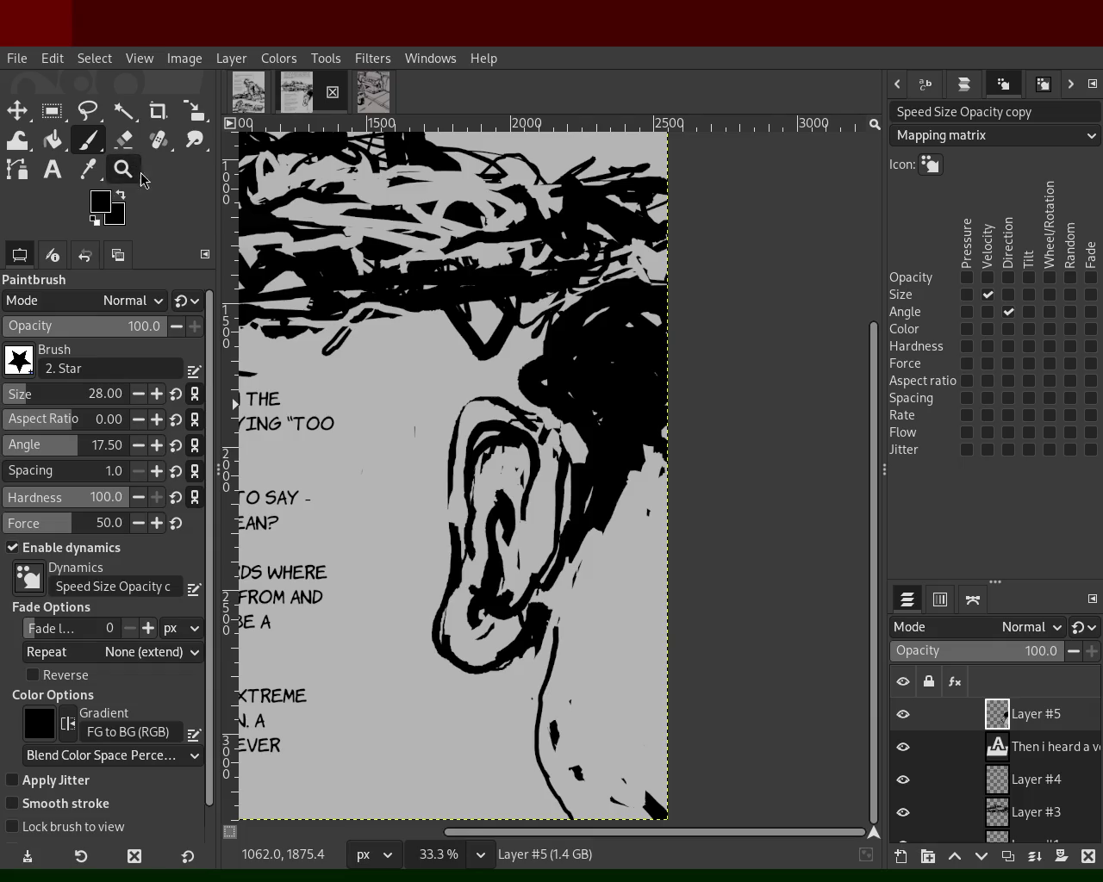
# - Zoom in and out to review the whole ear comic page
pyautogui.click(124, 169)
pyautogui.scroll(-2, 601, 534)
pyautogui.scroll(1, 600, 534)
pyautogui.scroll(1, 600, 535)
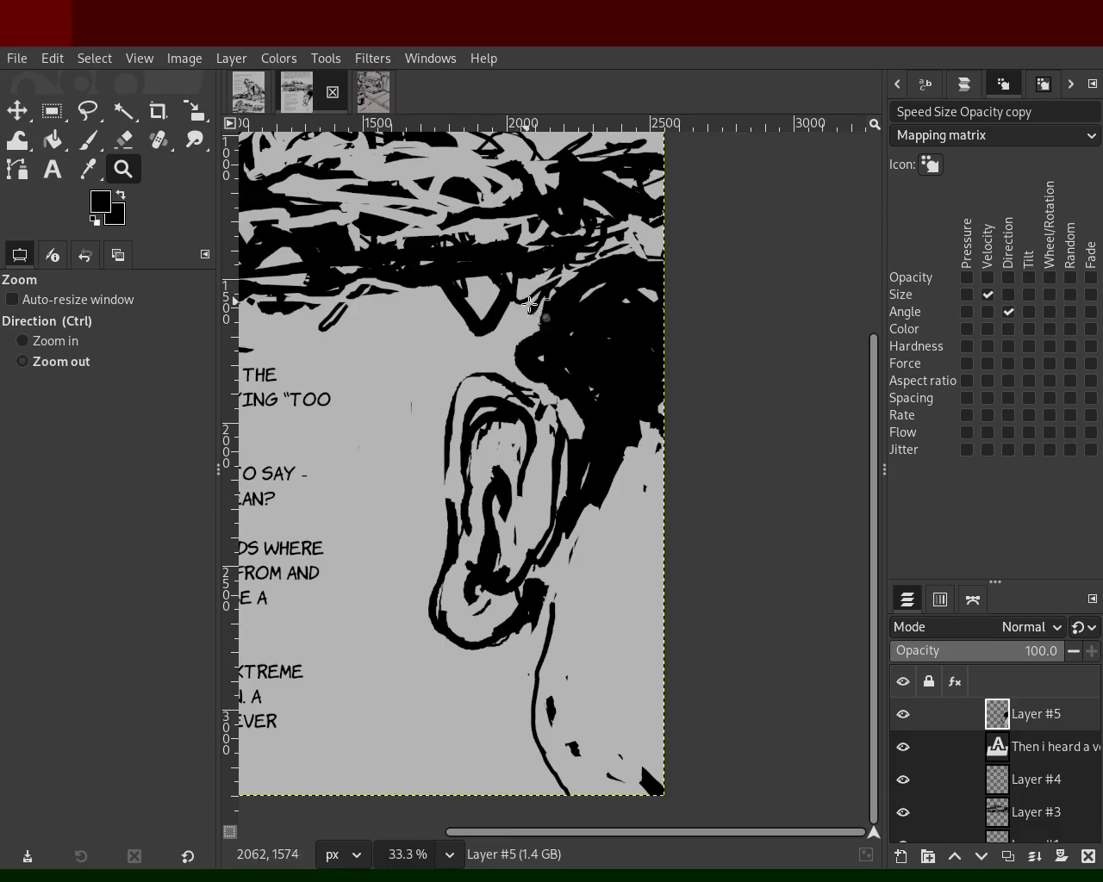
pyautogui.scroll(-1, 536, 314)
pyautogui.scroll(-2, 537, 343)
pyautogui.scroll(2, 382, 256)
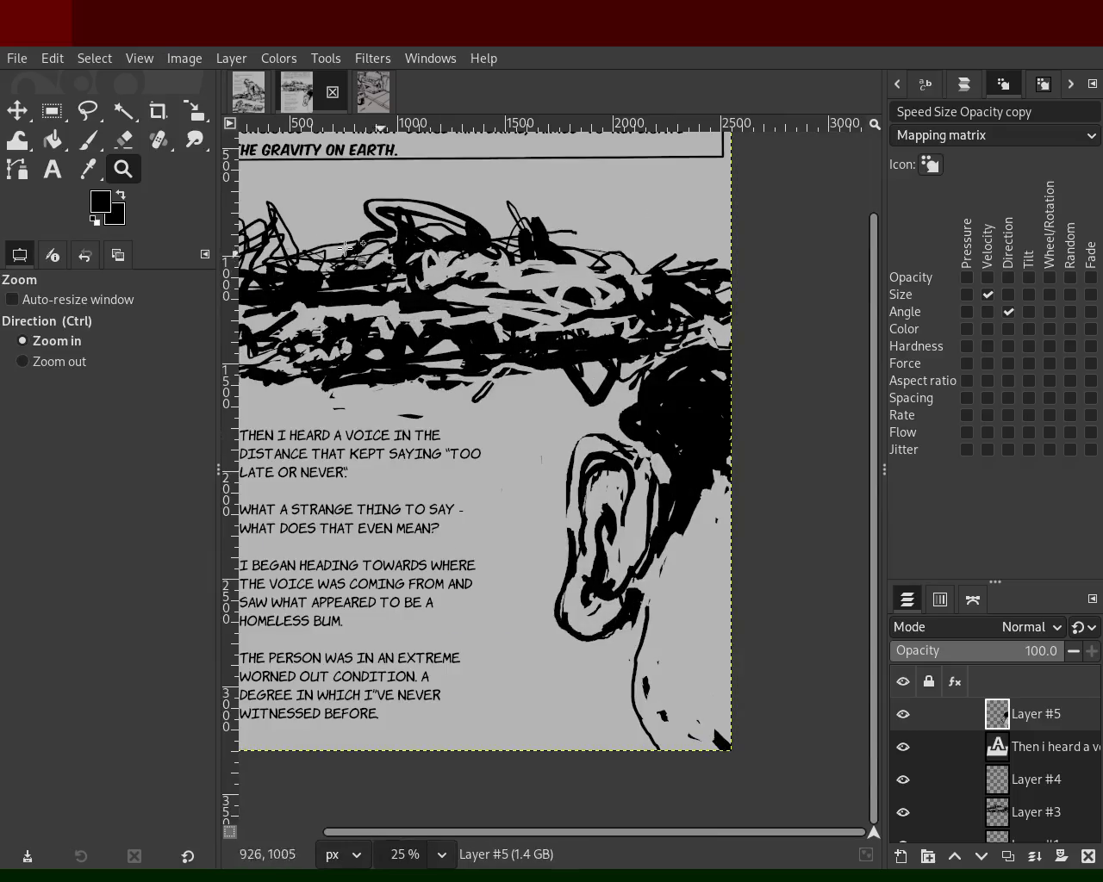
# - Glance at the spaceship comic page, then return to the ear page and review it
pyautogui.click(249, 99)
pyautogui.scroll(1, 503, 382)
pyautogui.scroll(-1, 506, 385)
pyautogui.scroll(-1, 446, 327)
pyautogui.scroll(2, 453, 327)
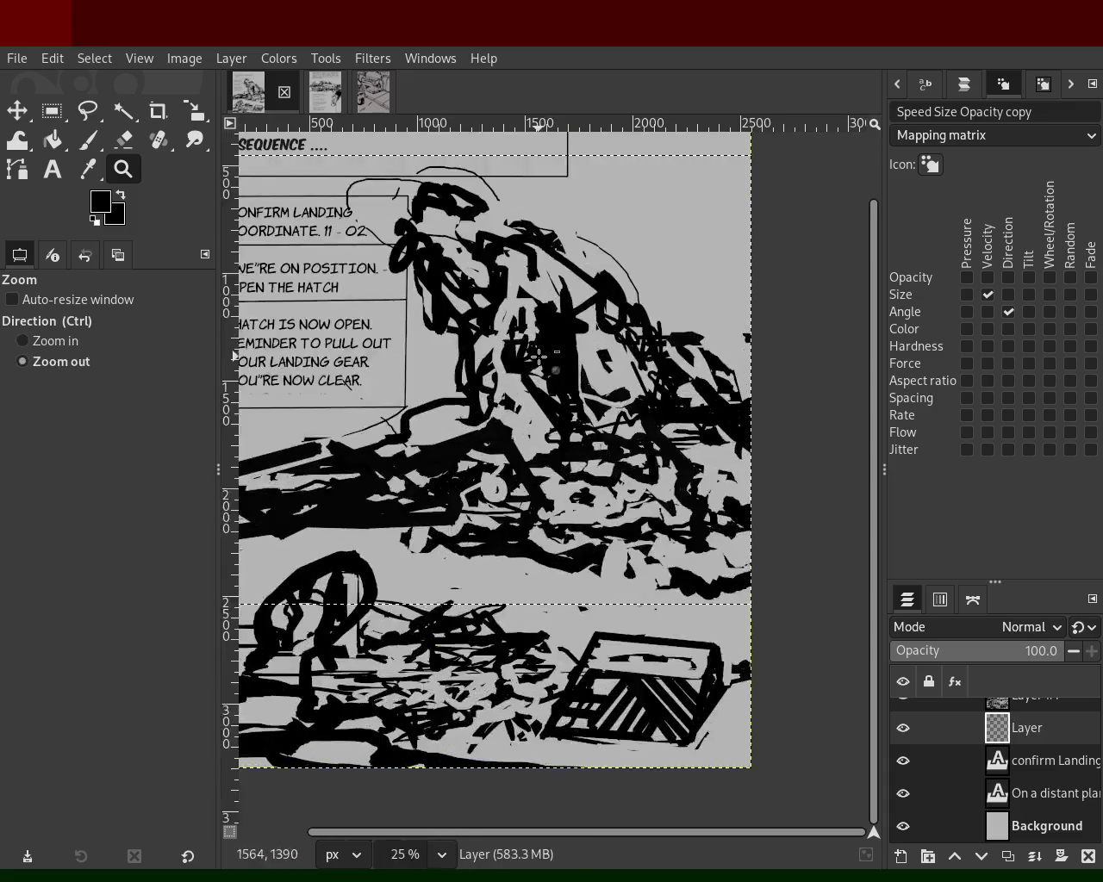
pyautogui.click(325, 91)
pyautogui.scroll(-1, 496, 386)
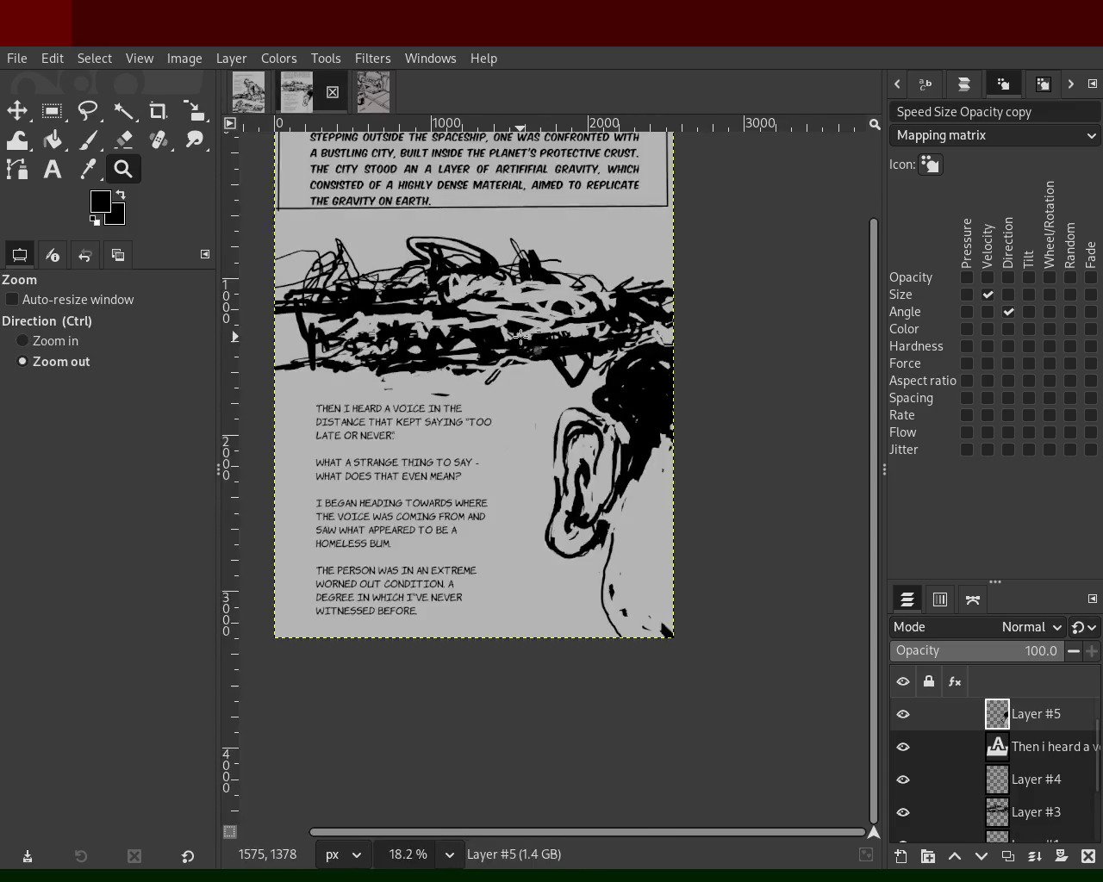
pyautogui.scroll(1, 496, 386)
pyautogui.scroll(-1, 496, 386)
pyautogui.scroll(1, 512, 378)
pyautogui.scroll(-1, 526, 370)
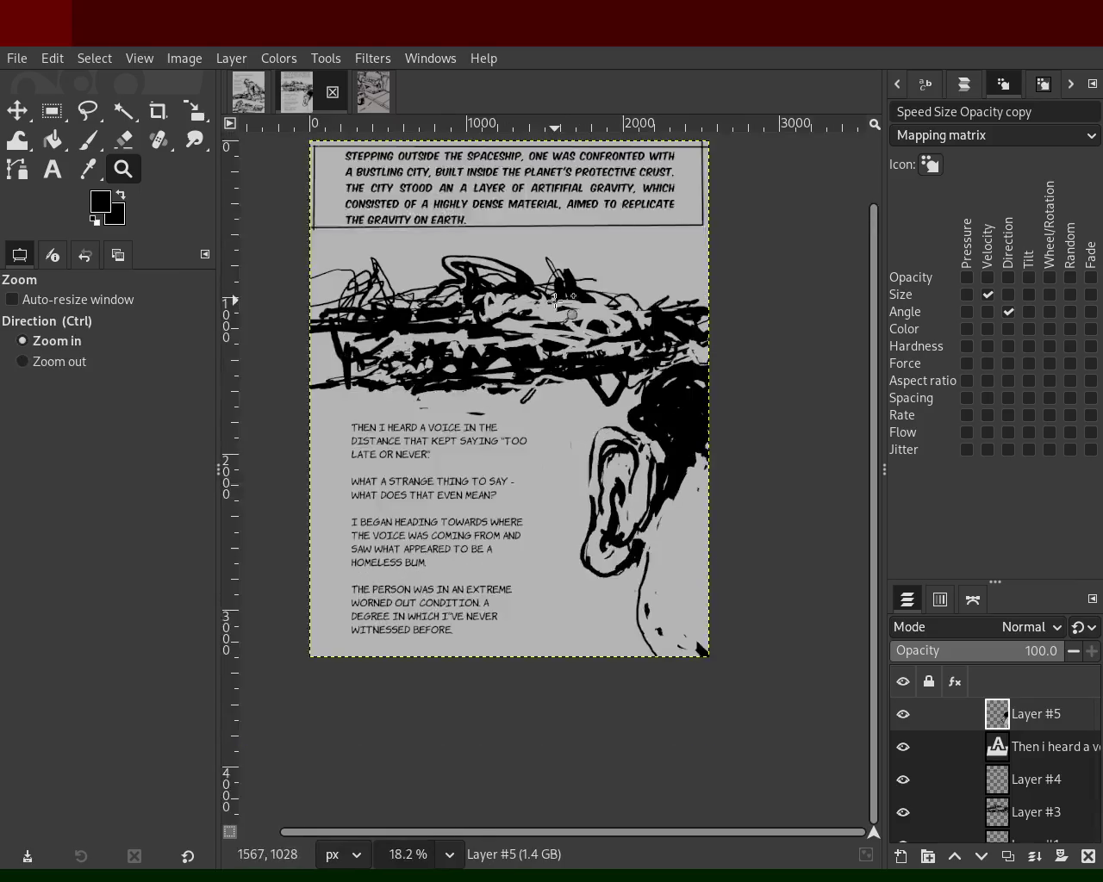
pyautogui.scroll(1, 536, 365)
pyautogui.scroll(-1, 540, 362)
pyautogui.scroll(1, 569, 337)
pyautogui.scroll(-1, 569, 336)
pyautogui.scroll(1, 569, 336)
pyautogui.scroll(-1, 570, 334)
pyautogui.scroll(1, 570, 334)
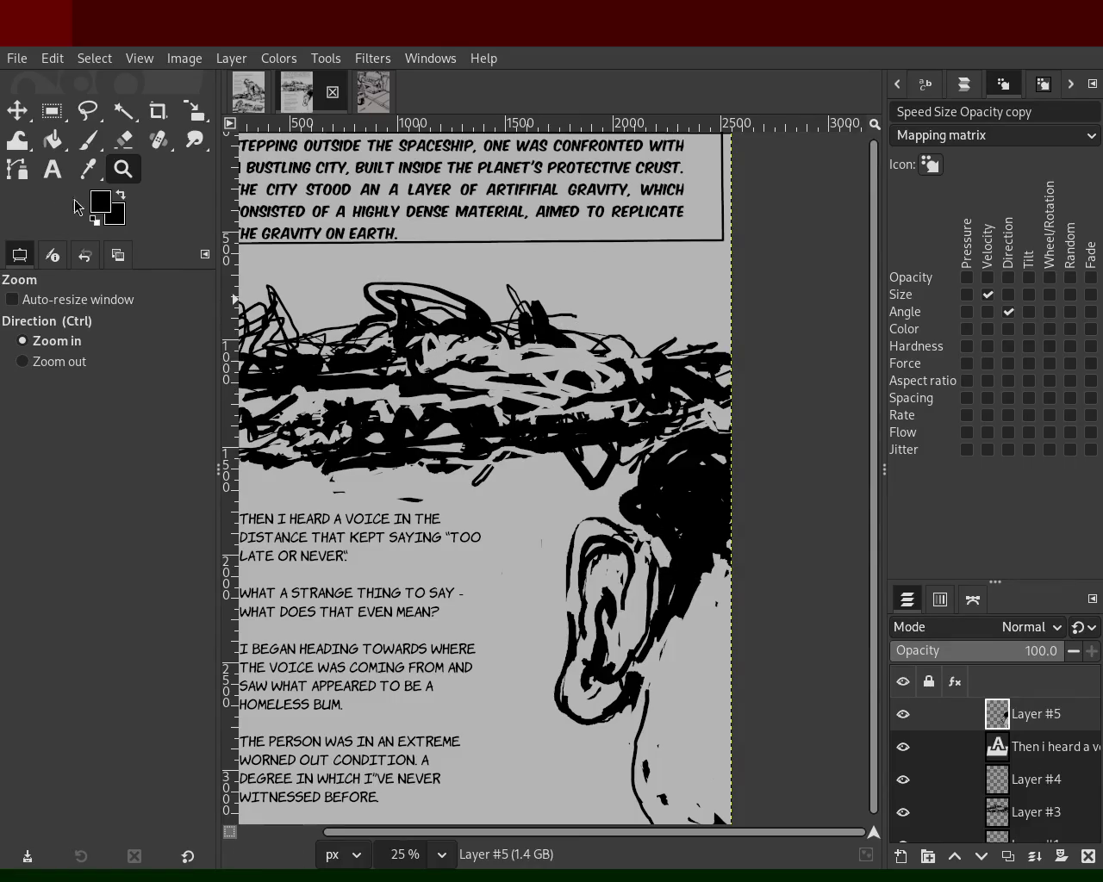
# - Save the ear comic page with Ctrl+S and bring up the machine street sketch
pyautogui.click(90, 140)
pyautogui.scroll(6, 19, 394)
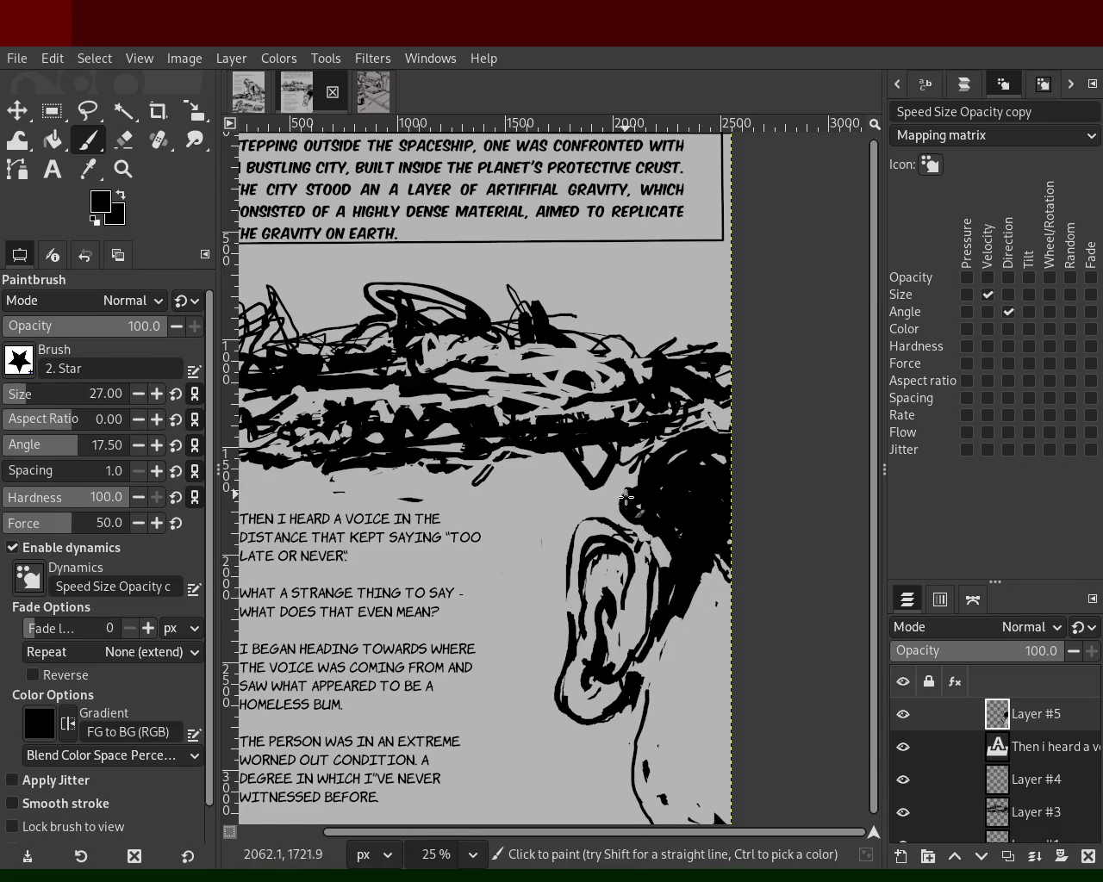
pyautogui.click(373, 91)
pyautogui.click(296, 91)
pyautogui.hotkey('ctrl', 's')
pyautogui.click(373, 92)
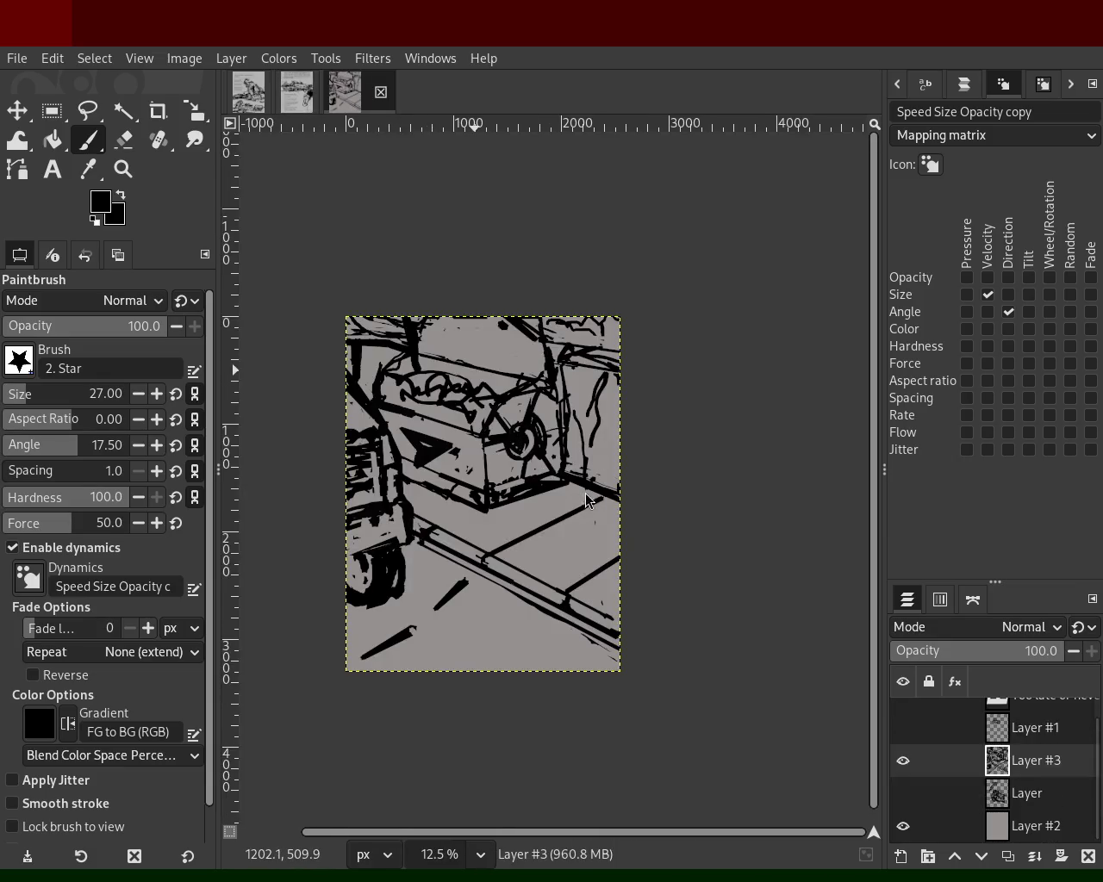
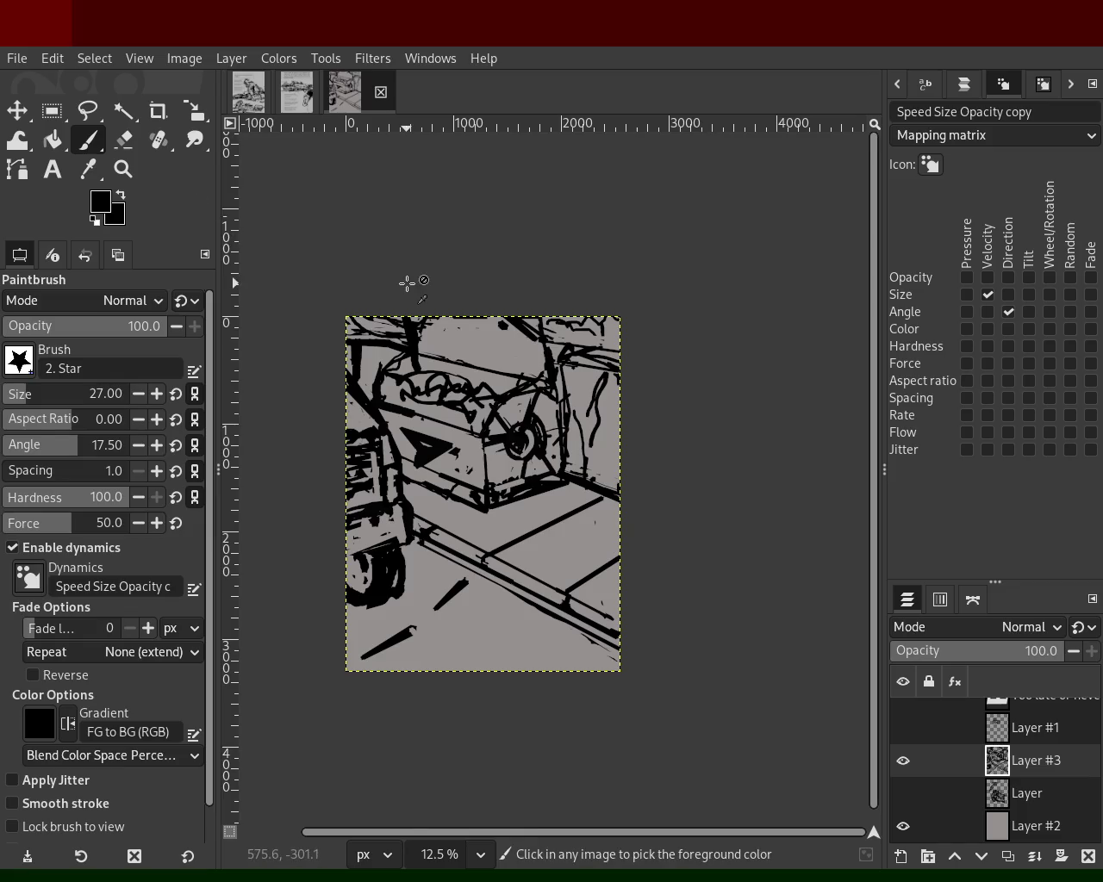
# - Zoom in on the scribble in the machine drawing and paint black loops over it
pyautogui.click(125, 177)
pyautogui.keyDown('ctrl'); pyautogui.click(365, 278); pyautogui.keyUp('ctrl')
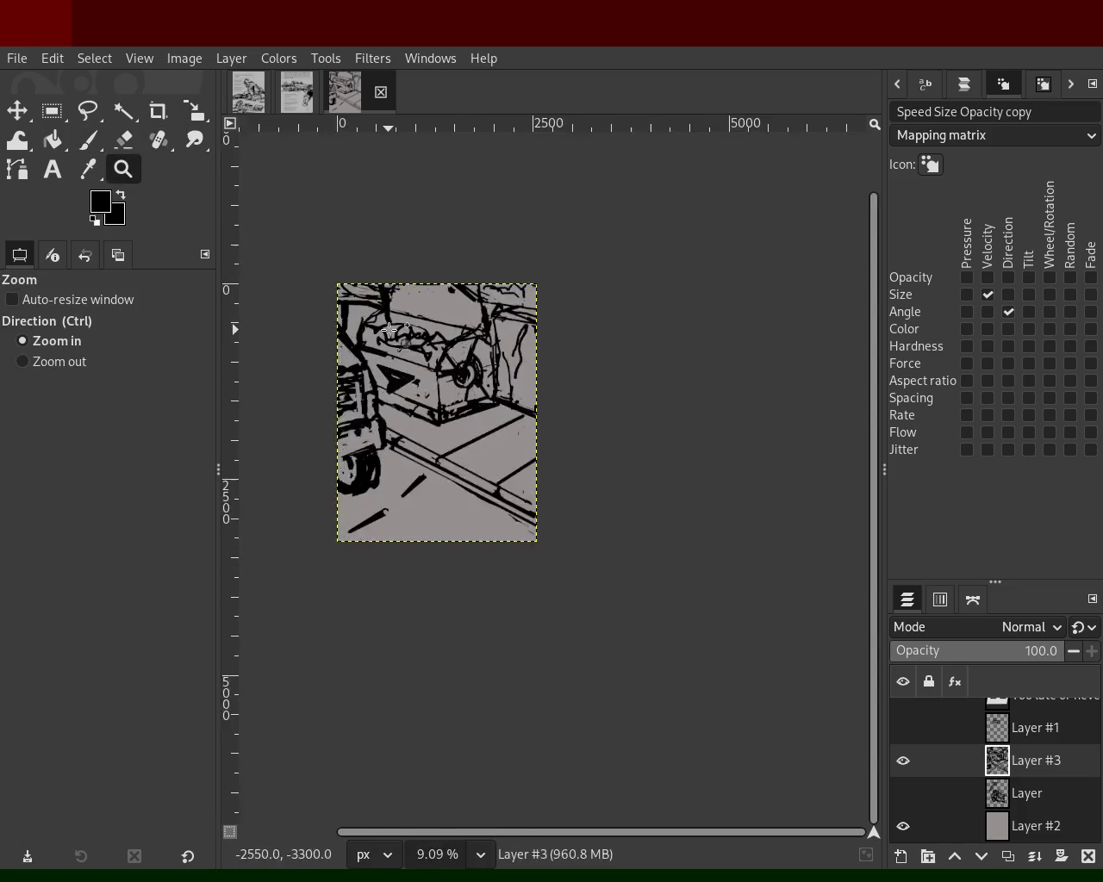
pyautogui.click(448, 344)
pyautogui.keyDown('ctrl'); pyautogui.click(448, 345); pyautogui.keyUp('ctrl')
pyautogui.click(448, 345)
pyautogui.click(465, 353)
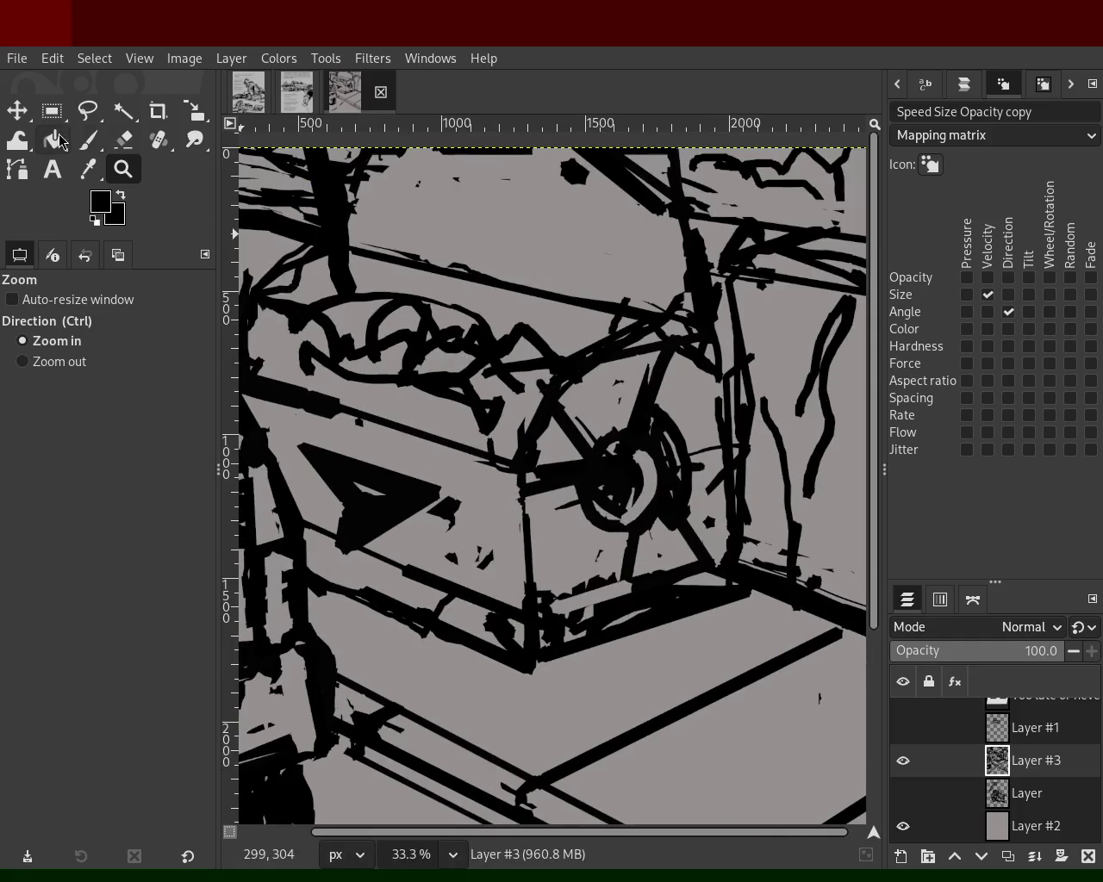
pyautogui.press('p')
pyautogui.moveTo(393, 330); pyautogui.dragTo(459, 316)
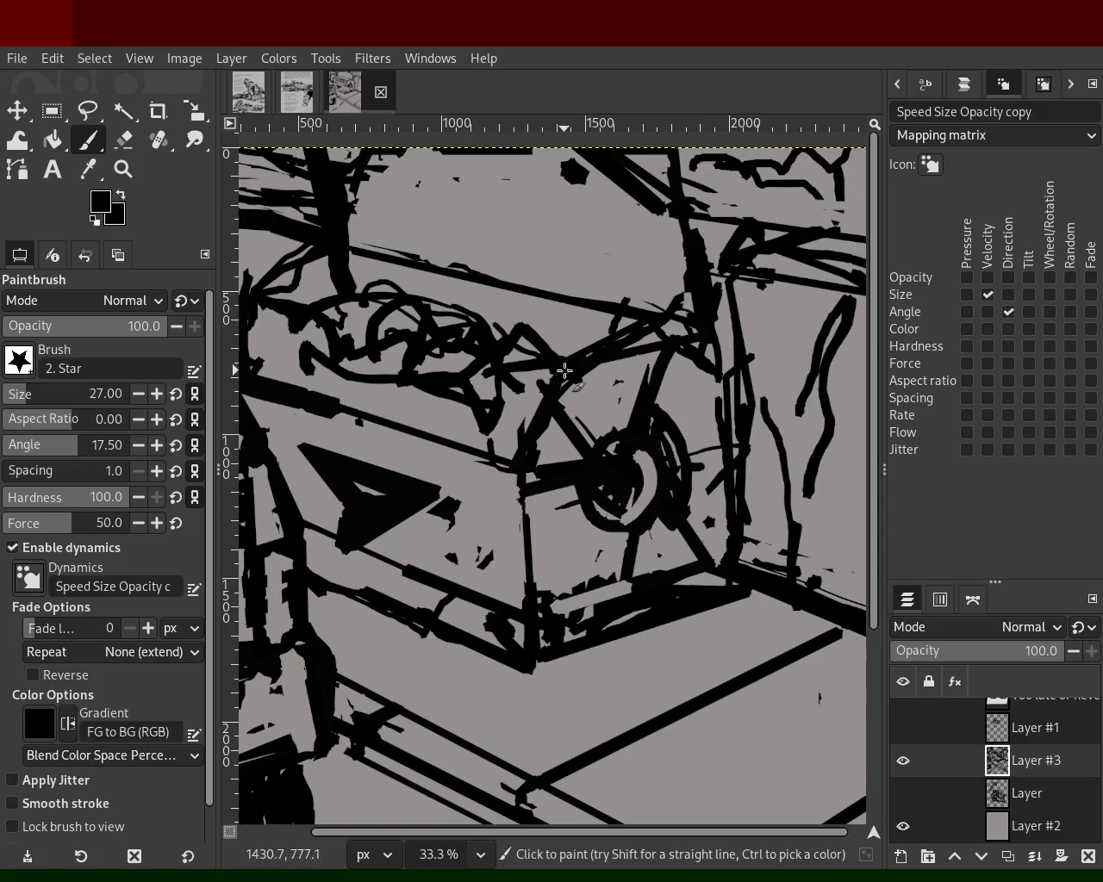
pyautogui.moveTo(522, 366)
pyautogui.mouseDown()
pyautogui.moveTo(291, 297)
pyautogui.moveTo(428, 308)
pyautogui.moveTo(561, 366)
pyautogui.moveTo(366, 312)
pyautogui.mouseUp()
# - Switch the paint colour to the grey page tone and zoom out over the page
pyautogui.keyDown('ctrl'); pyautogui.click(263, 274); pyautogui.keyUp('ctrl')
pyautogui.click(122, 169)
pyautogui.click(595, 428)
pyautogui.click(594, 429)
pyautogui.click(595, 429)
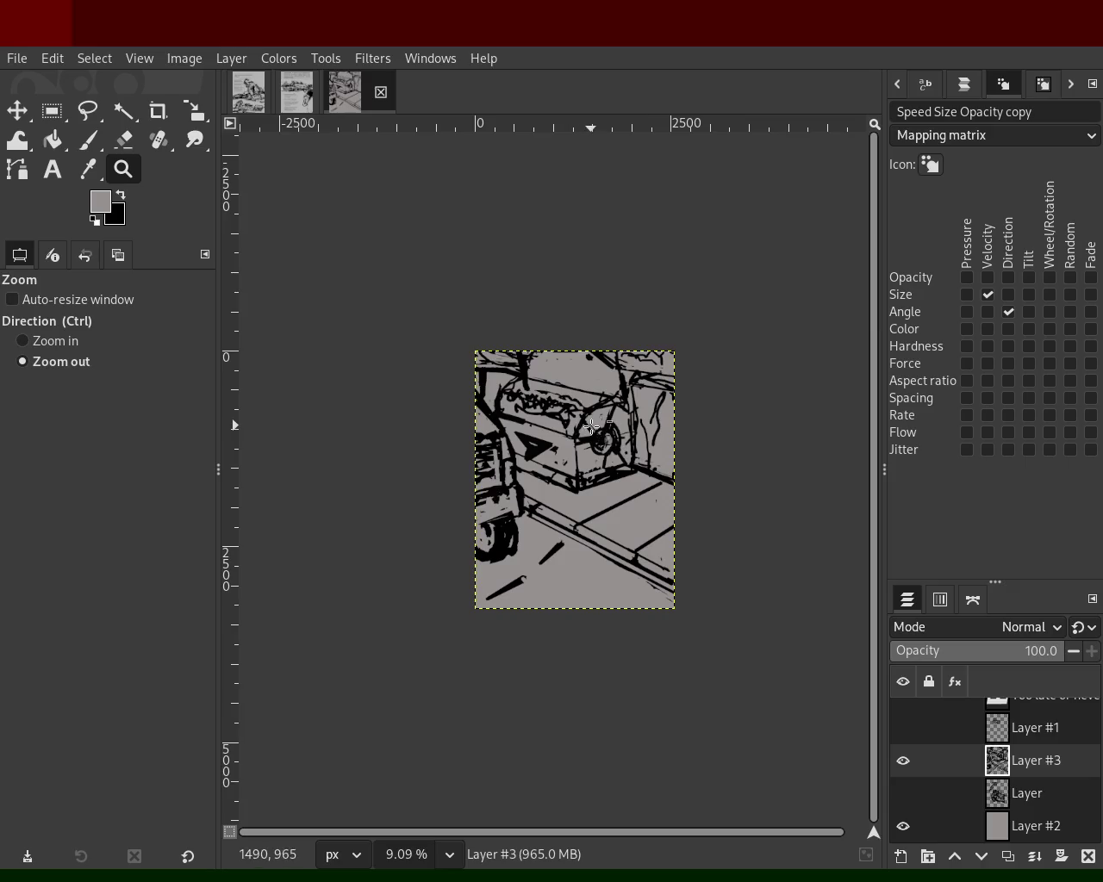
pyautogui.click(595, 428)
pyautogui.click(595, 428)
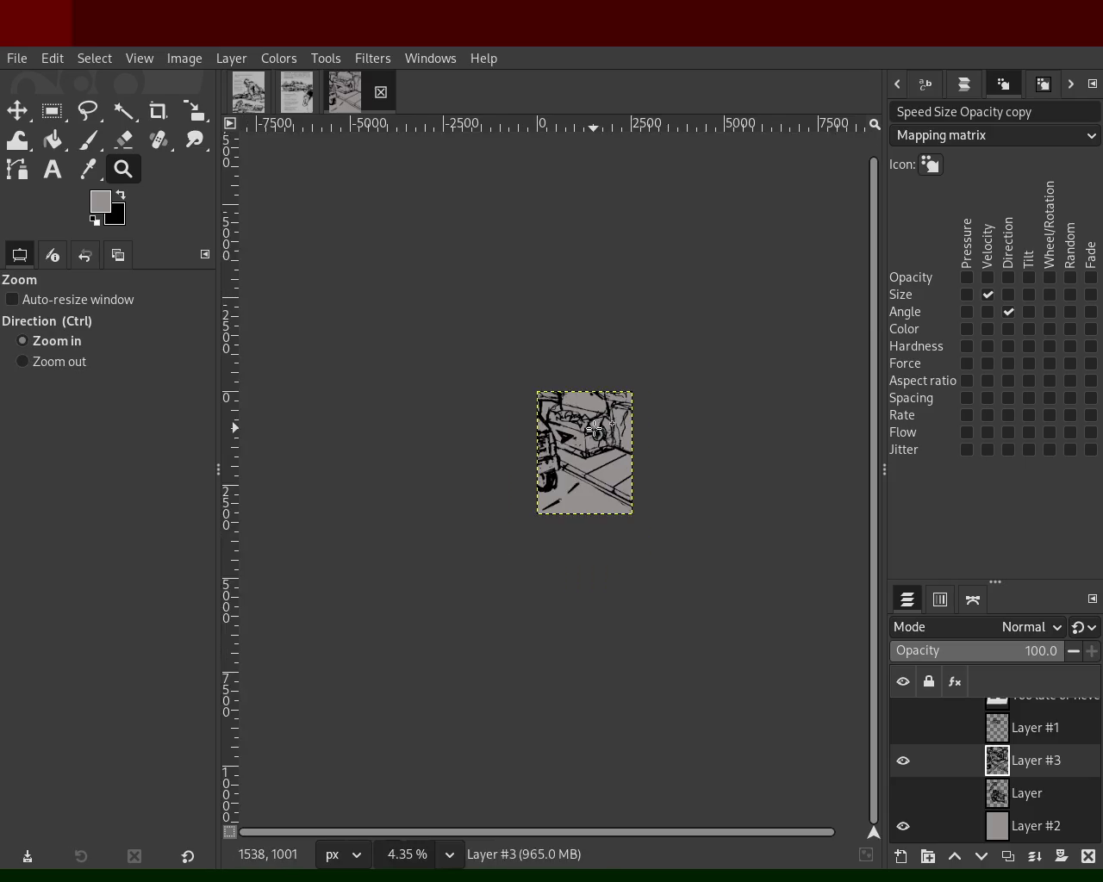
pyautogui.keyDown('ctrl'); pyautogui.click(595, 428); pyautogui.keyUp('ctrl')
pyautogui.keyDown('ctrl'); pyautogui.click(595, 429); pyautogui.keyUp('ctrl')
pyautogui.keyDown('ctrl'); pyautogui.click(594, 428); pyautogui.keyUp('ctrl')
pyautogui.keyDown('ctrl'); pyautogui.click(595, 428); pyautogui.keyUp('ctrl')
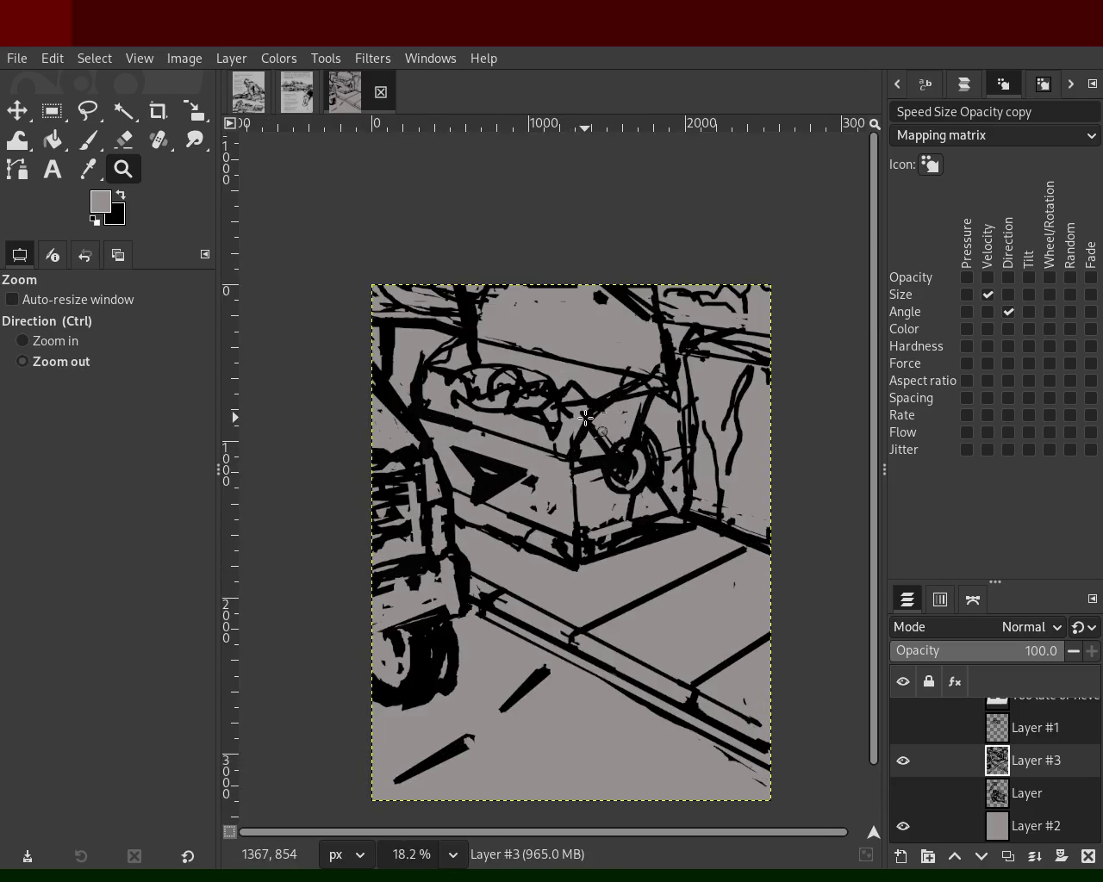
# - Zoom back in, save the image as 67.xcf, and bring up the city comic page
pyautogui.click(573, 420)
pyautogui.click(573, 421)
pyautogui.keyDown('ctrl'); pyautogui.click(573, 421); pyautogui.keyUp('ctrl')
pyautogui.keyDown('ctrl'); pyautogui.click(556, 407); pyautogui.keyUp('ctrl')
pyautogui.hotkey('ctrl', 's')
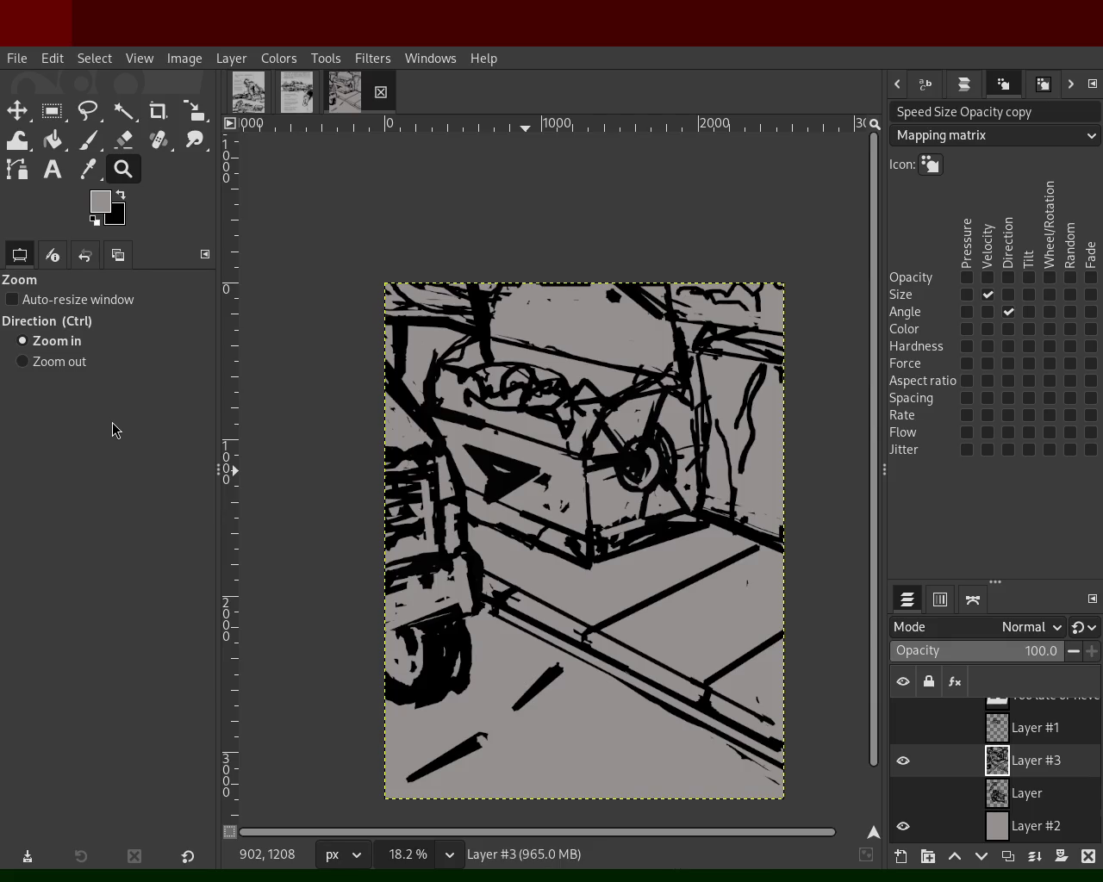
pyautogui.click(296, 91)
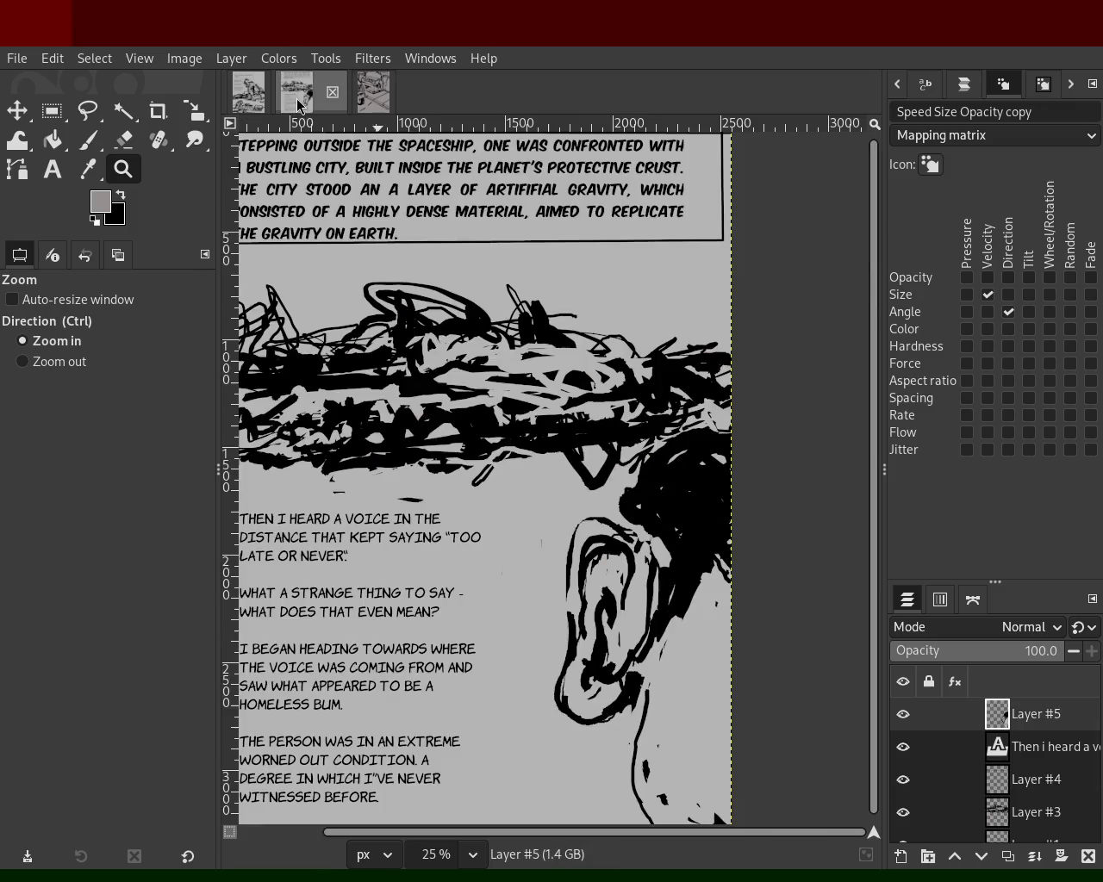
# - Scroll over the city comic page to check it, then switch to the landing-sequence page
pyautogui.scroll(-2, 681, 506)
pyautogui.scroll(2, 681, 507)
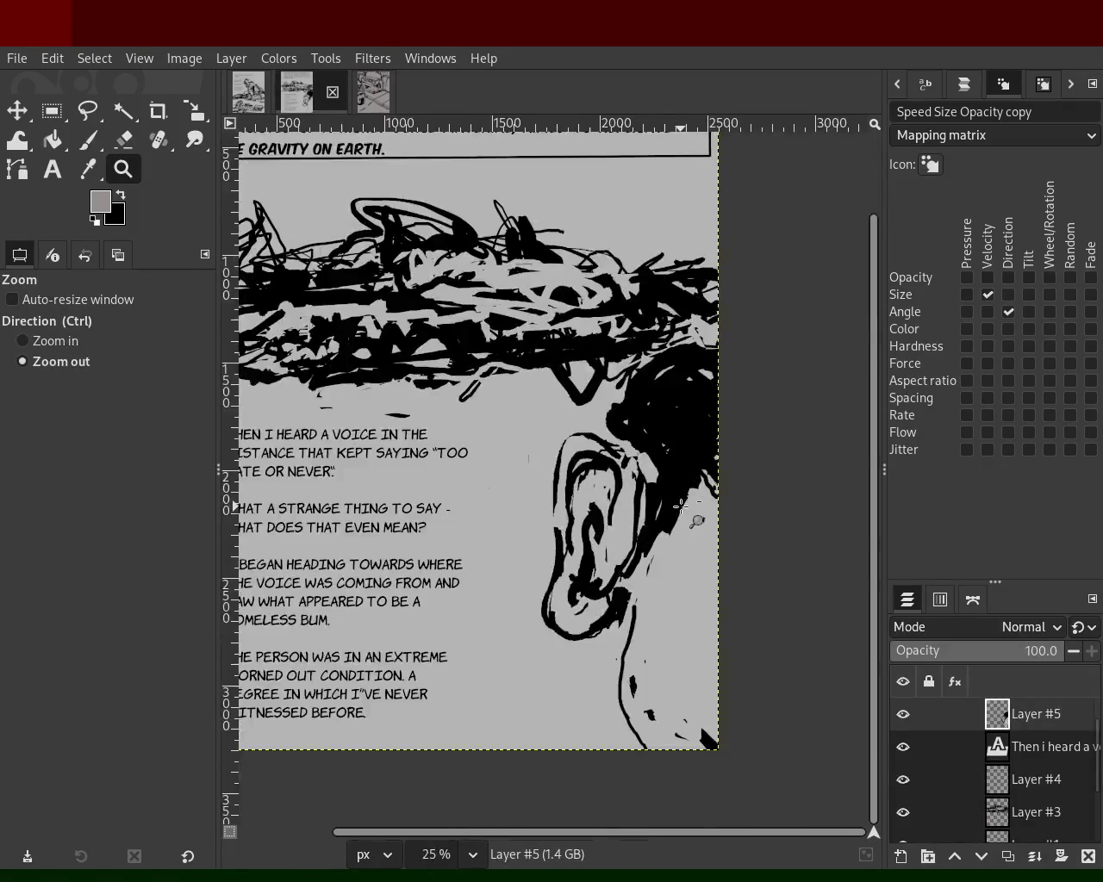
pyautogui.scroll(-3, 681, 507)
pyautogui.scroll(2, 604, 528)
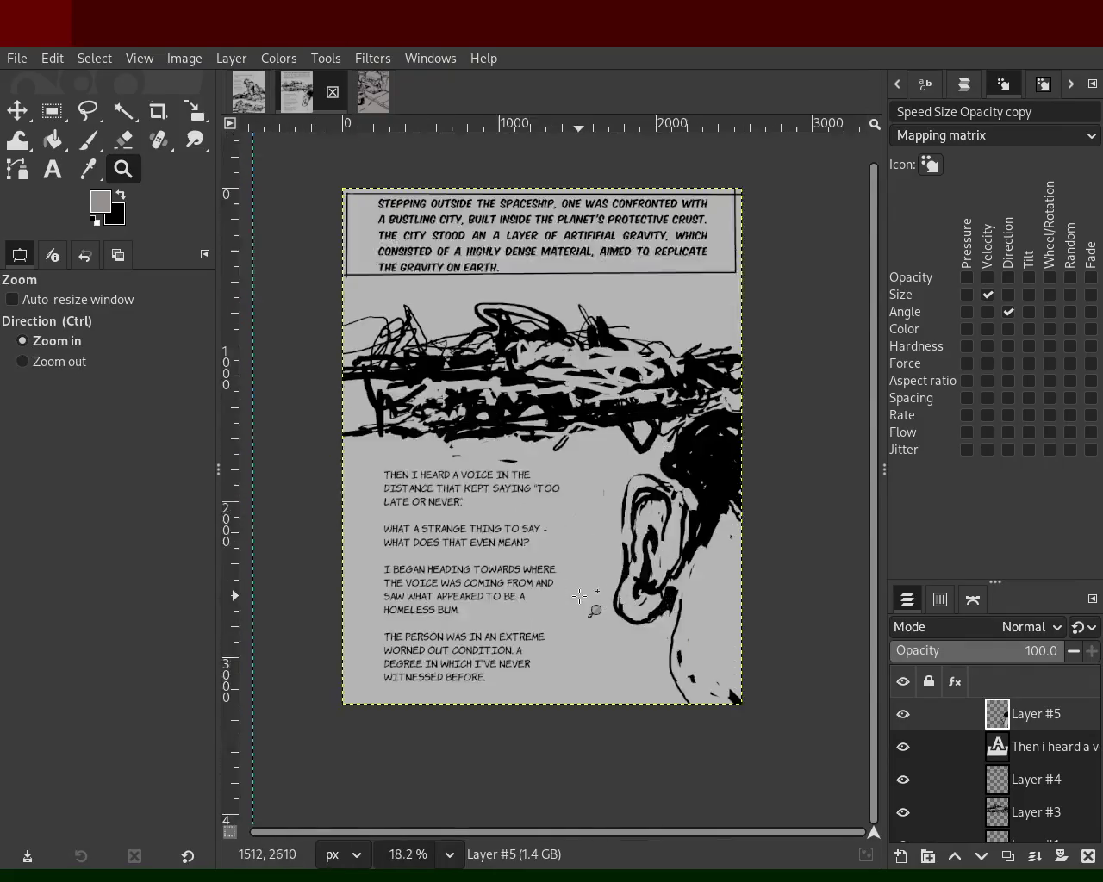
pyautogui.scroll(1, 579, 595)
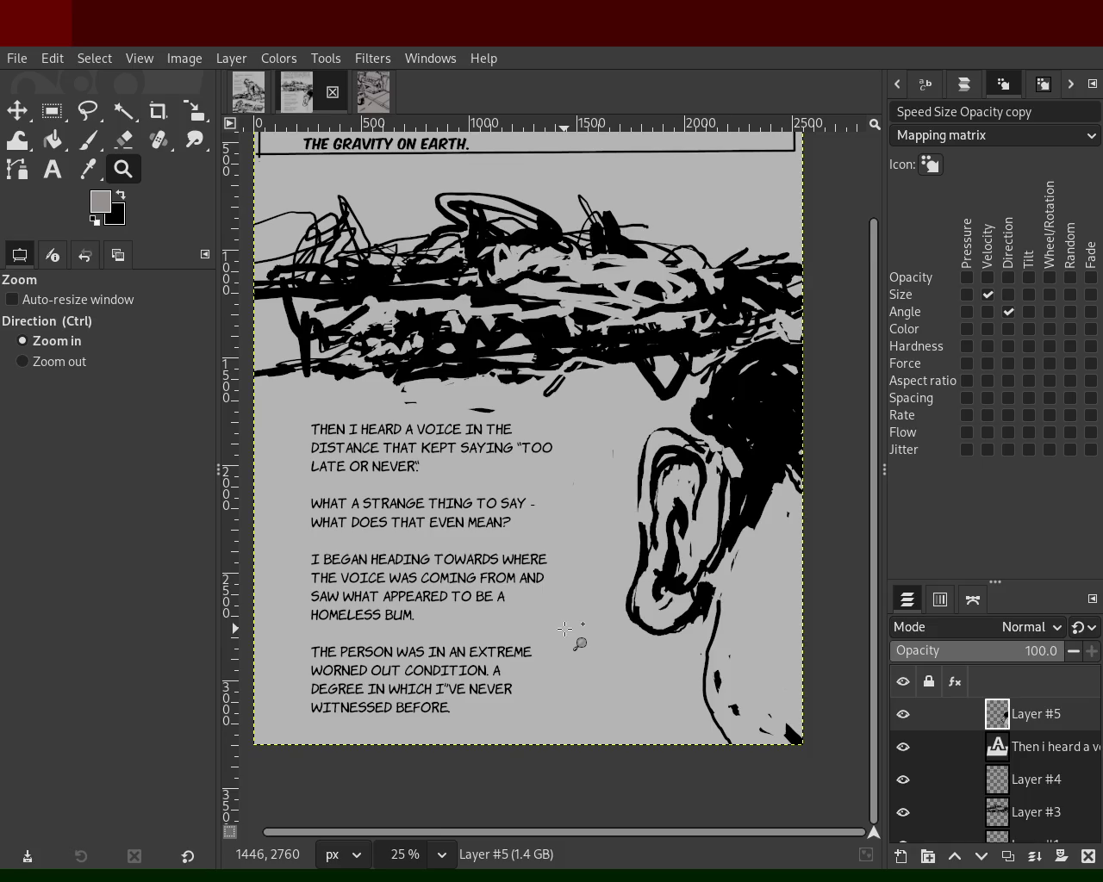
pyautogui.click(253, 98)
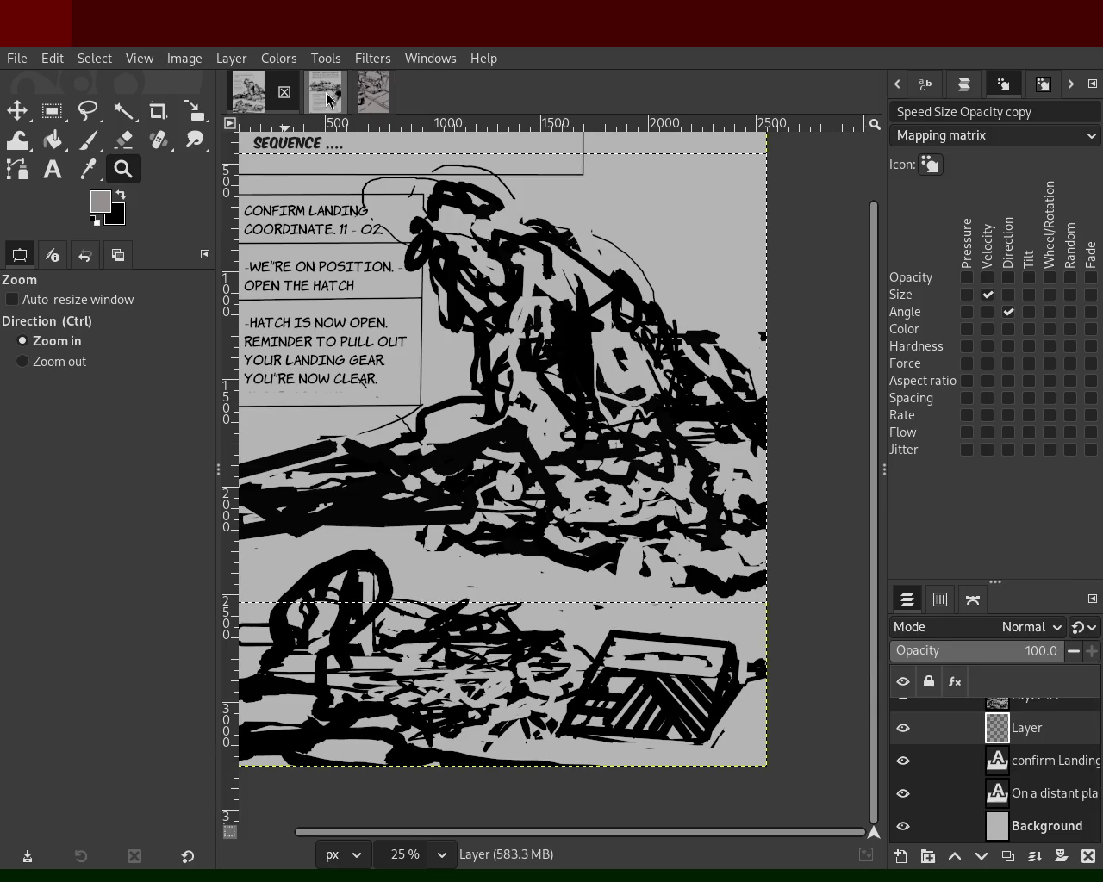
# - Fit the landing page in view and open its top caption for text editing
pyautogui.keyDown('ctrl'); pyautogui.click(590, 370); pyautogui.keyUp('ctrl')
pyautogui.click(581, 372)
pyautogui.keyDown('ctrl'); pyautogui.click(581, 372); pyautogui.keyUp('ctrl')
pyautogui.click(543, 269)
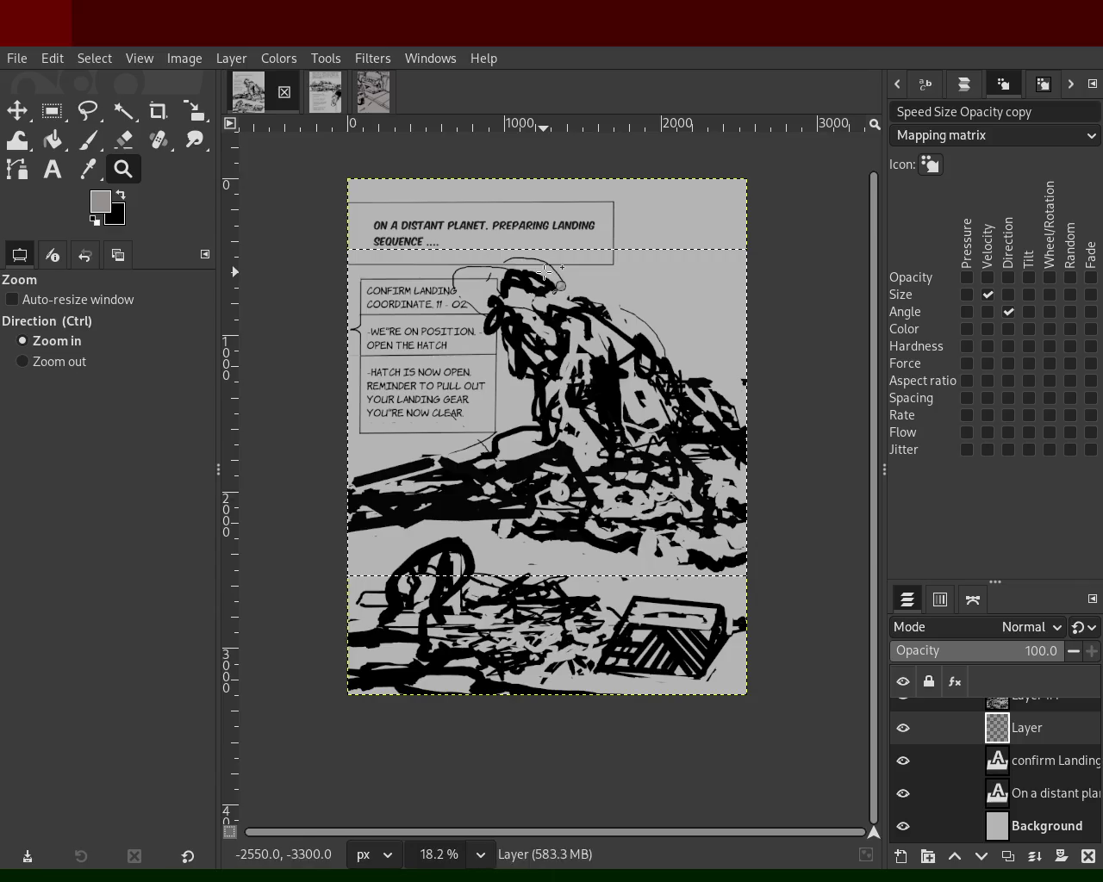
pyautogui.click(63, 178)
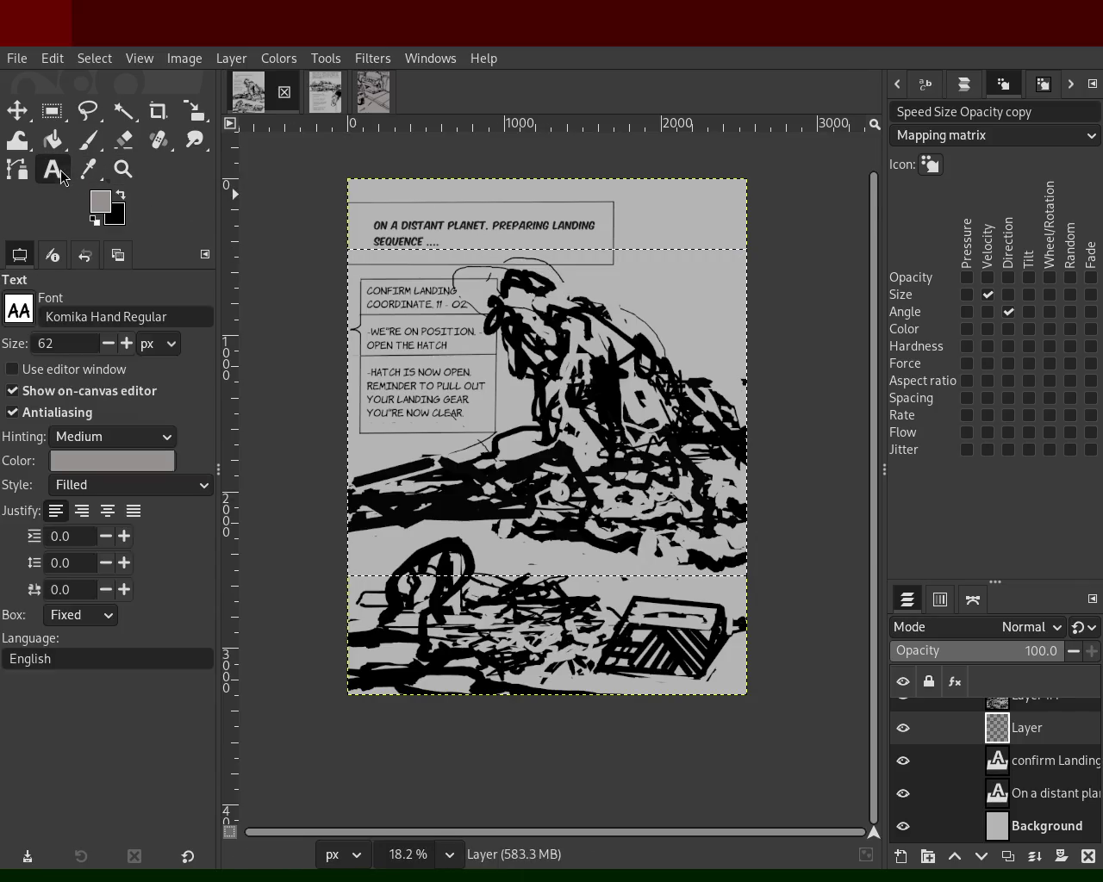
pyautogui.doubleClick(431, 228)
# - Replace 'On a distant planet.' with 'Regular passanger transport', correcting the typos
pyautogui.moveTo(483, 225); pyautogui.dragTo(321, 219)
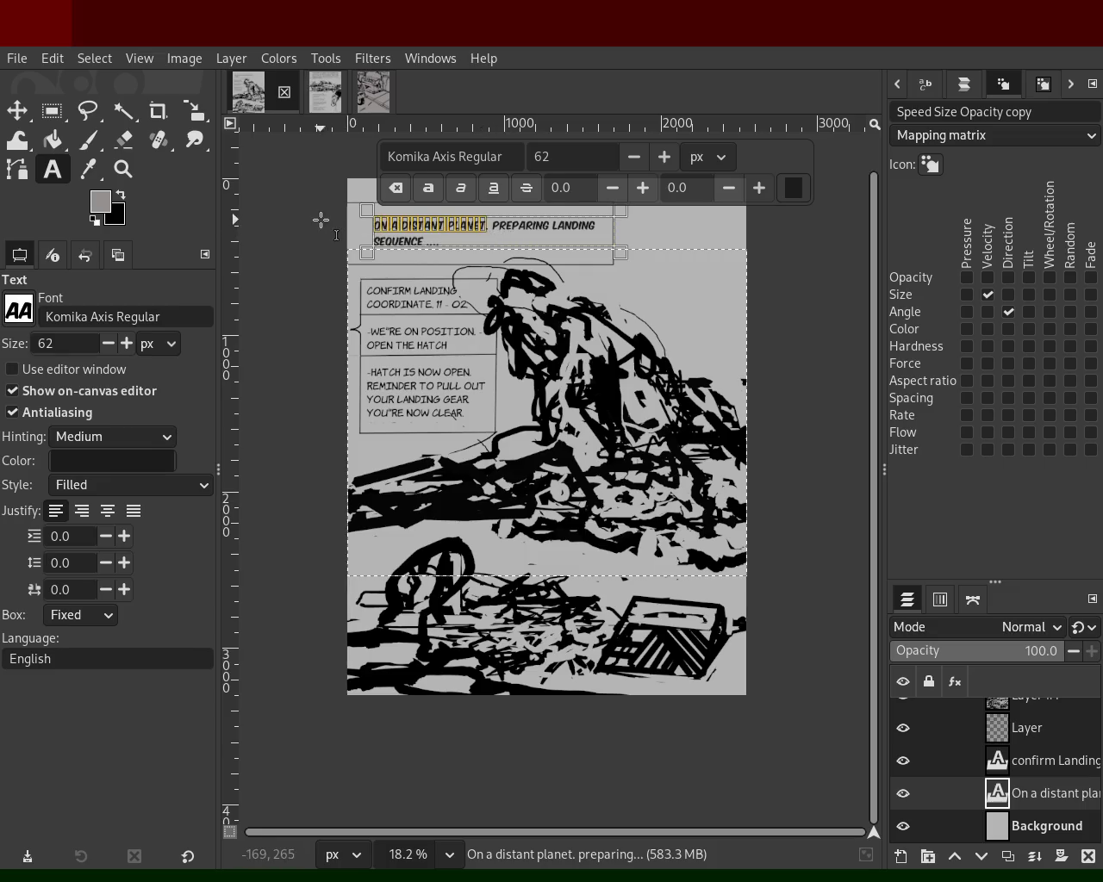
pyautogui.write('T')
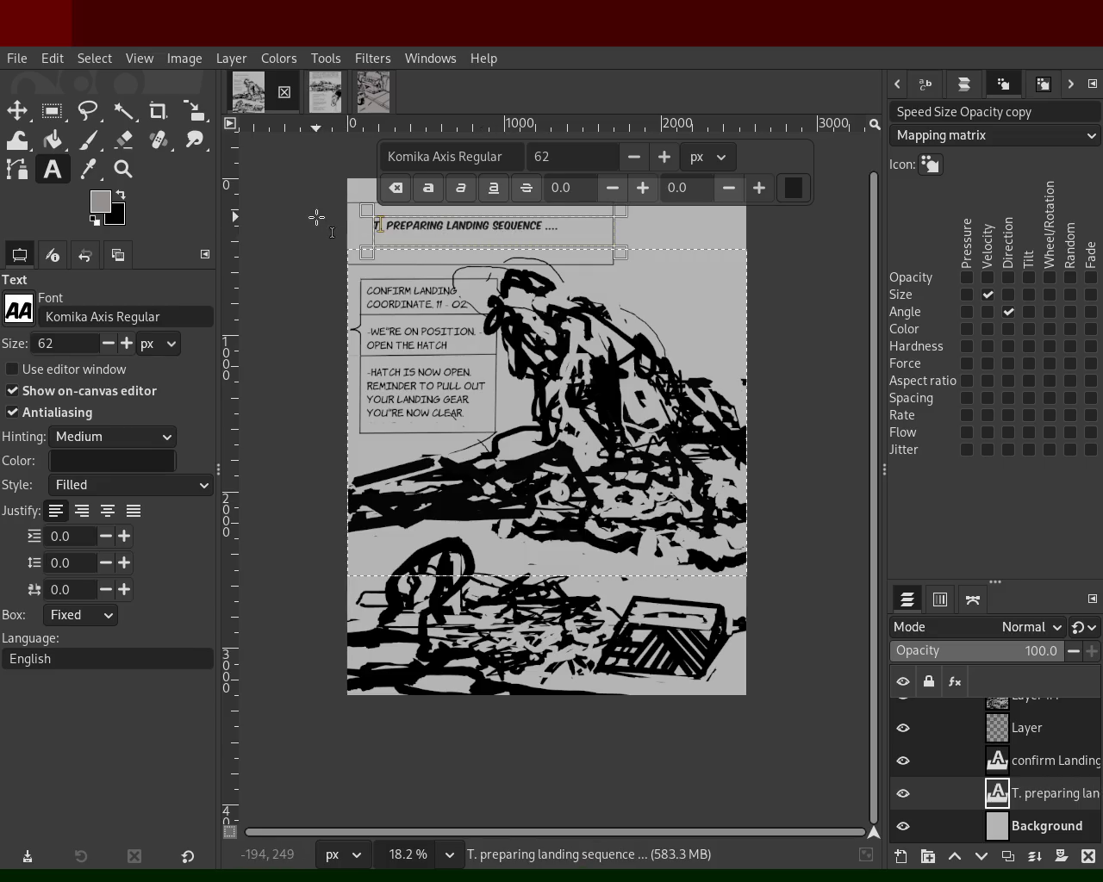
pyautogui.write('ranspri')
pyautogui.press('BackSpace')
pyautogui.press('BackSpace')
pyautogui.press('BackSpace')
pyautogui.press('BackSpace')
pyautogui.press('BackSpace')
pyautogui.press('BackSpace')
pyautogui.press('BackSpace')
pyautogui.press('BackSpace')
pyautogui.write('Re')
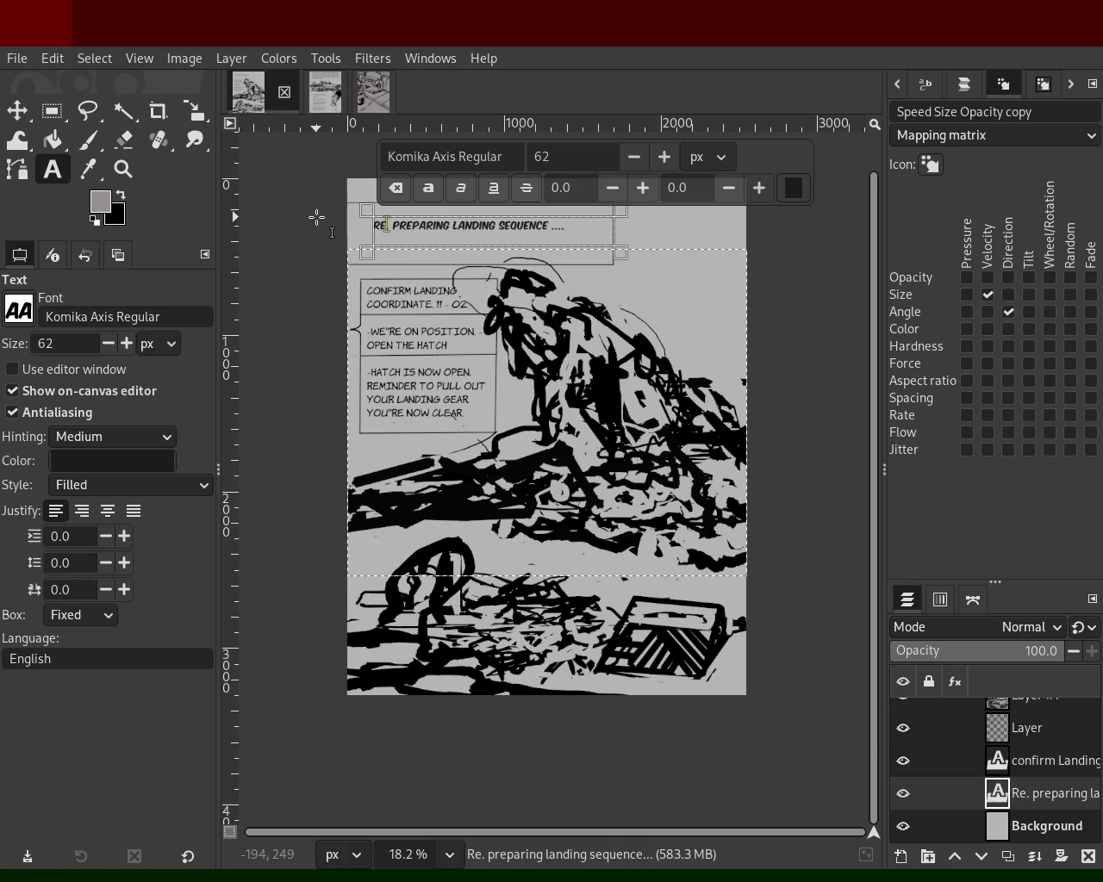
pyautogui.write('gular transport')
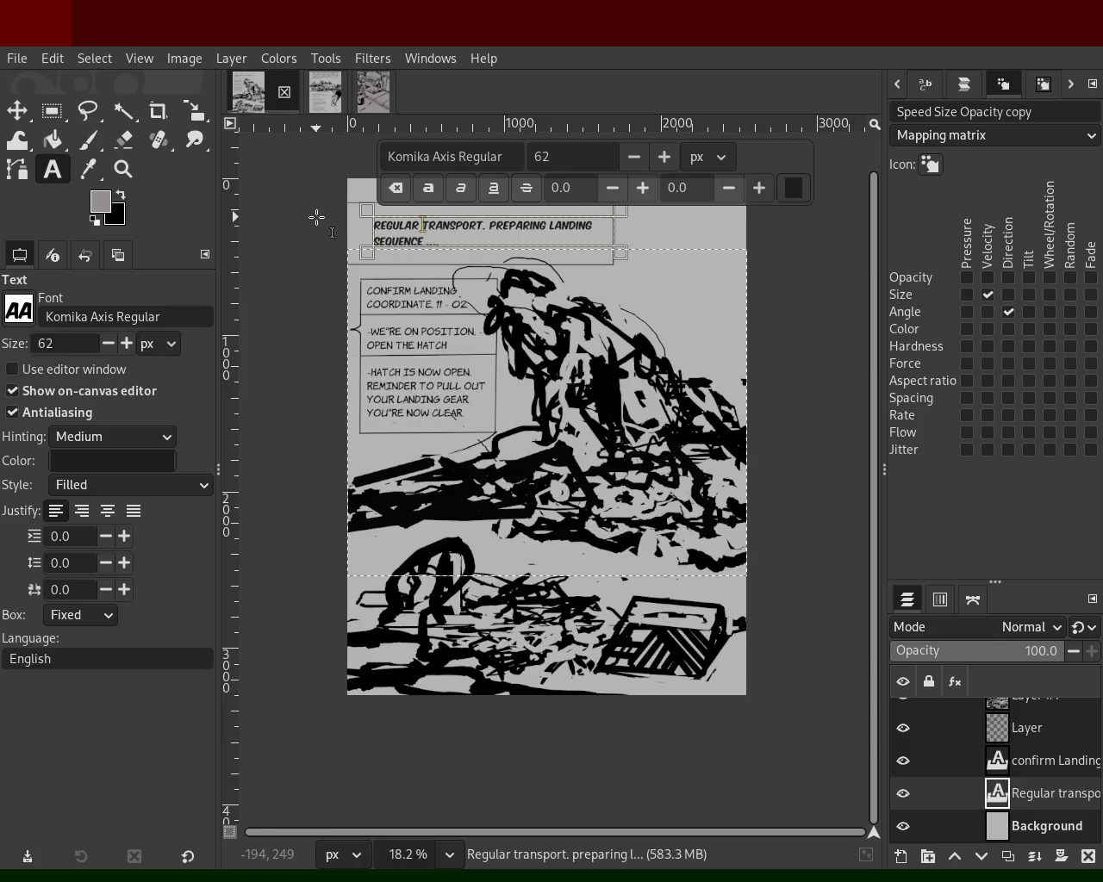
pyautogui.write('pa')
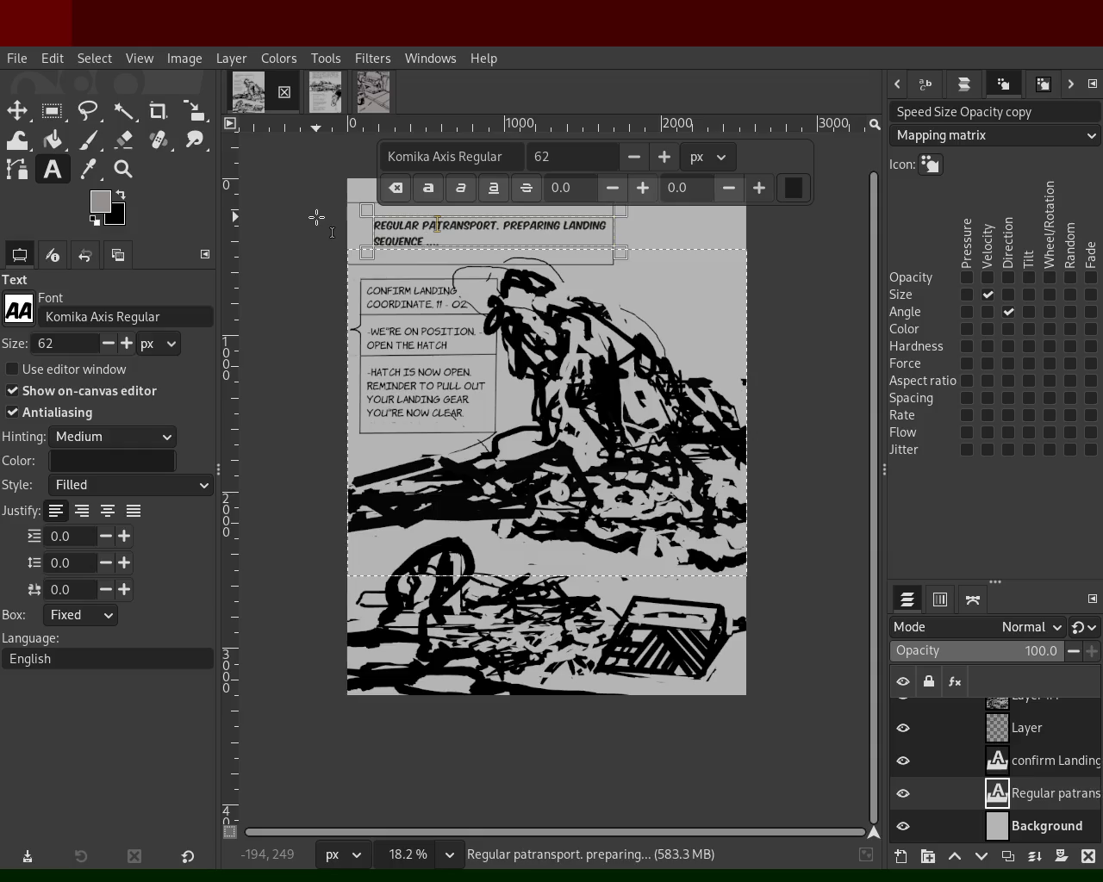
pyautogui.write('sa')
pyautogui.press('BackSpace')
pyautogui.write('sanger')
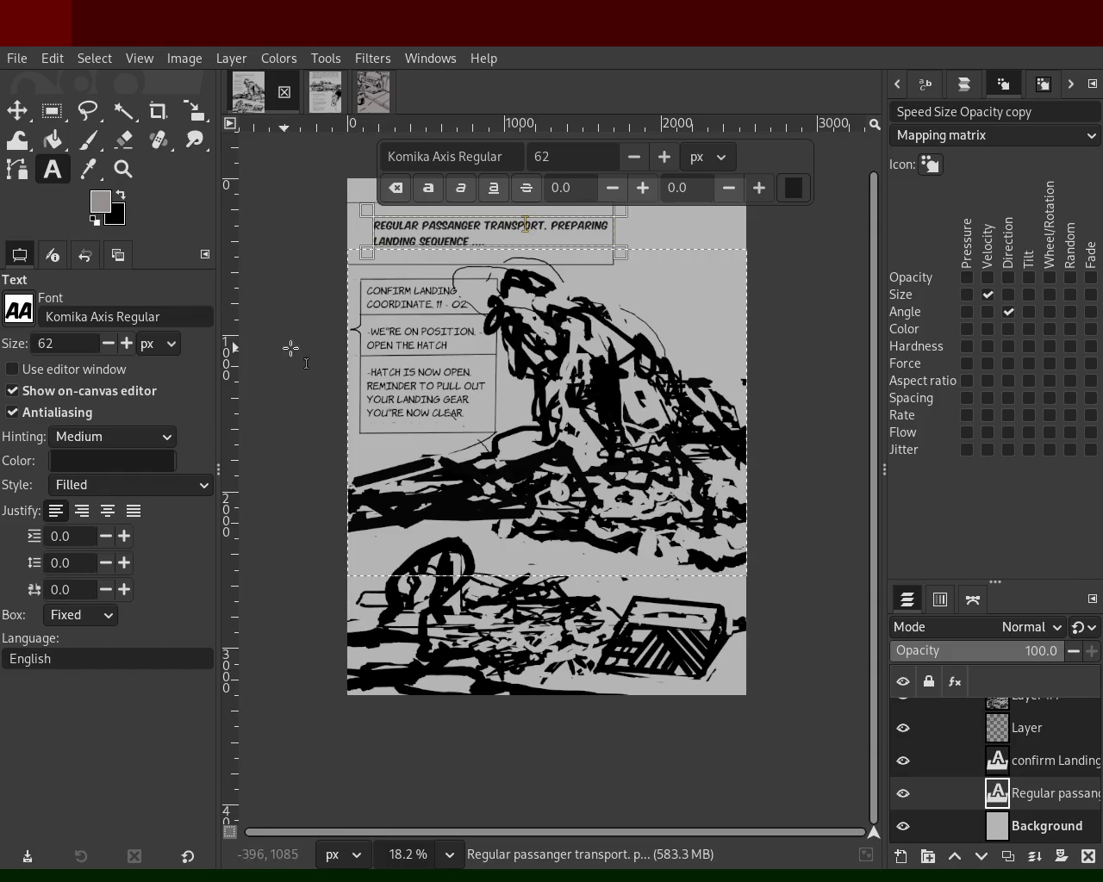
# - Check the confirm-landing bubble text and the caption, then zoom in on the page
pyautogui.click(1023, 762)
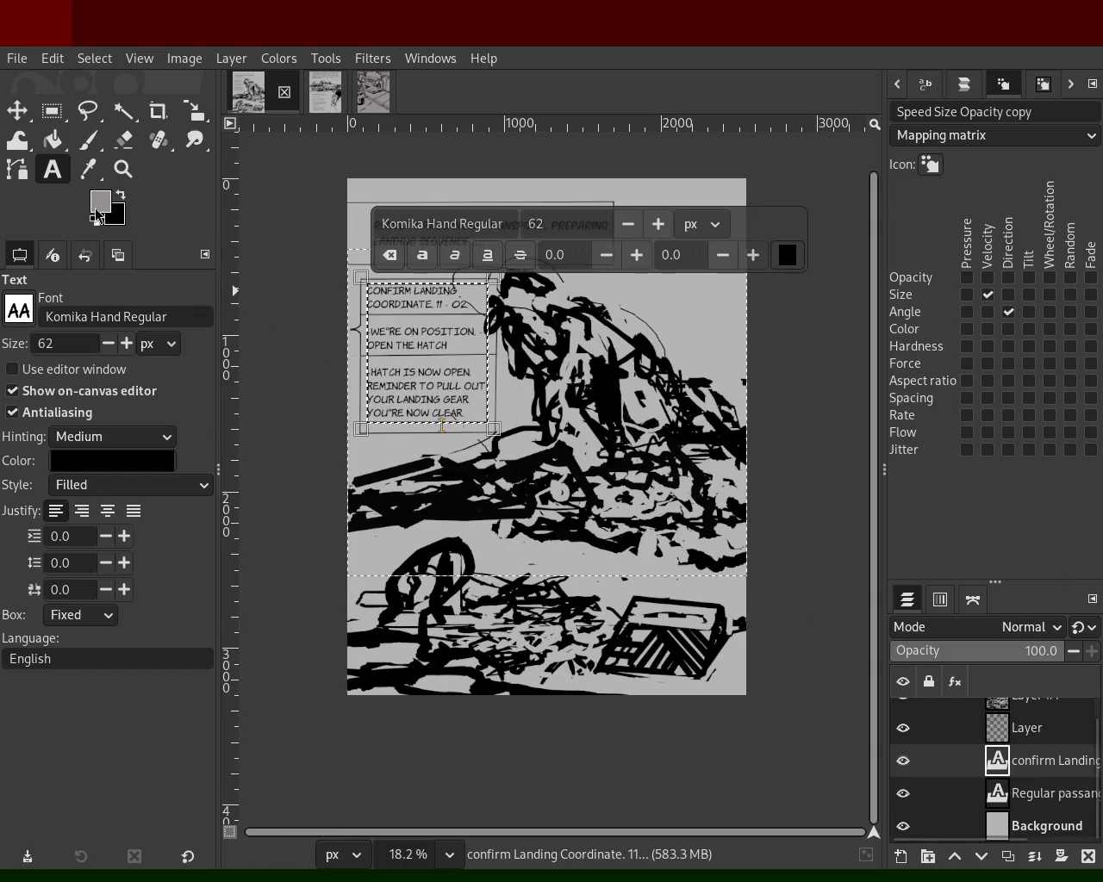
pyautogui.click(1028, 800)
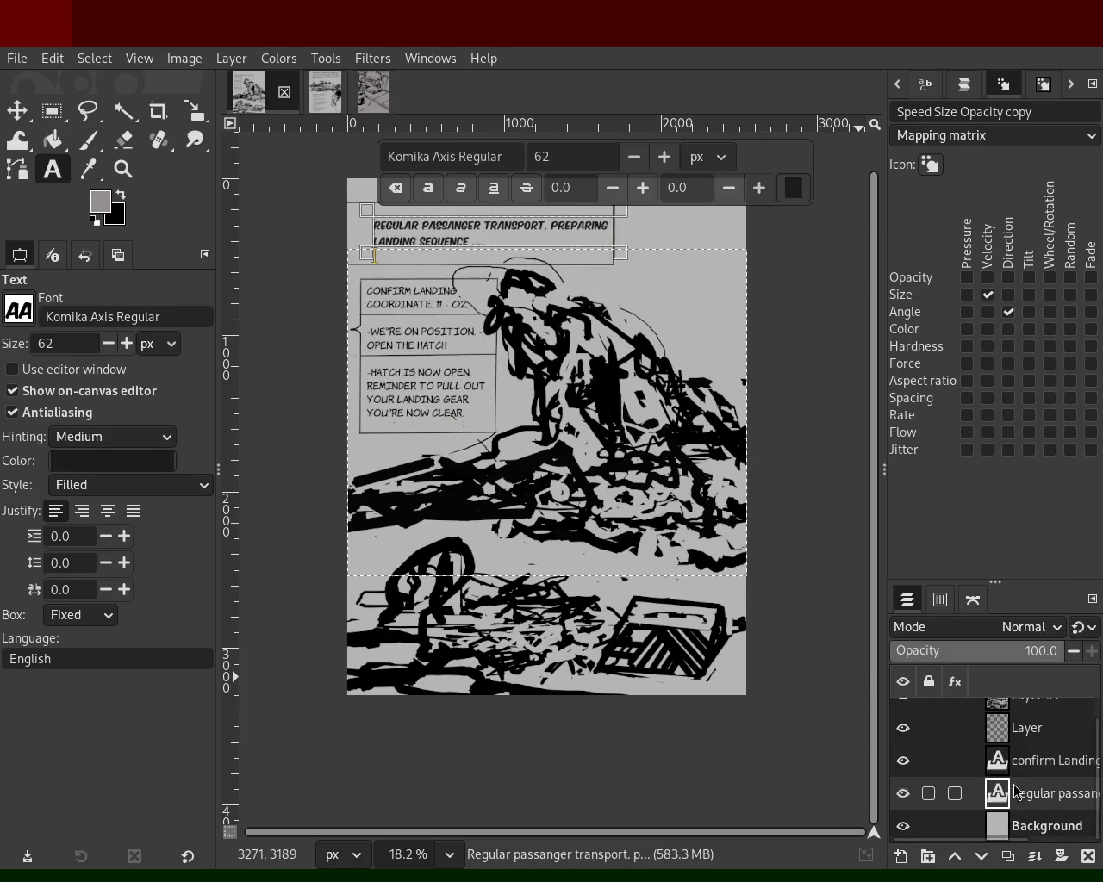
pyautogui.click(122, 168)
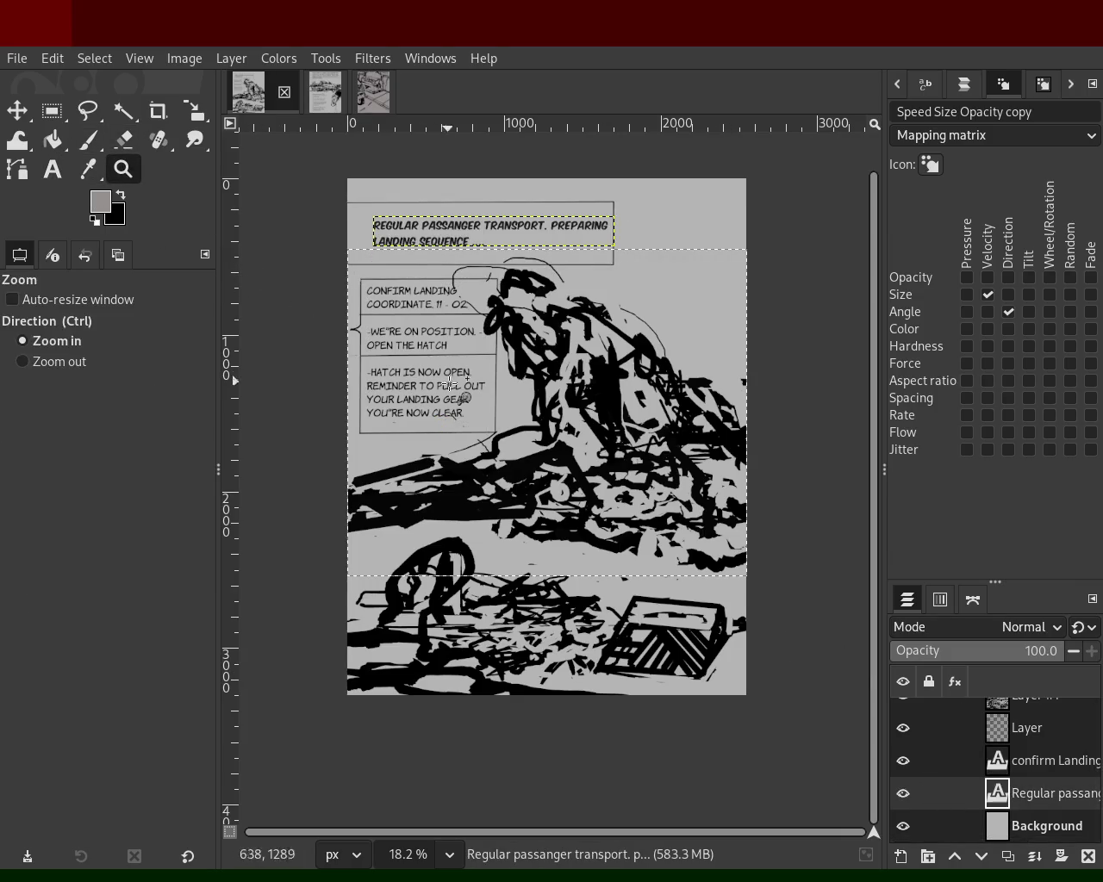
pyautogui.click(290, 304)
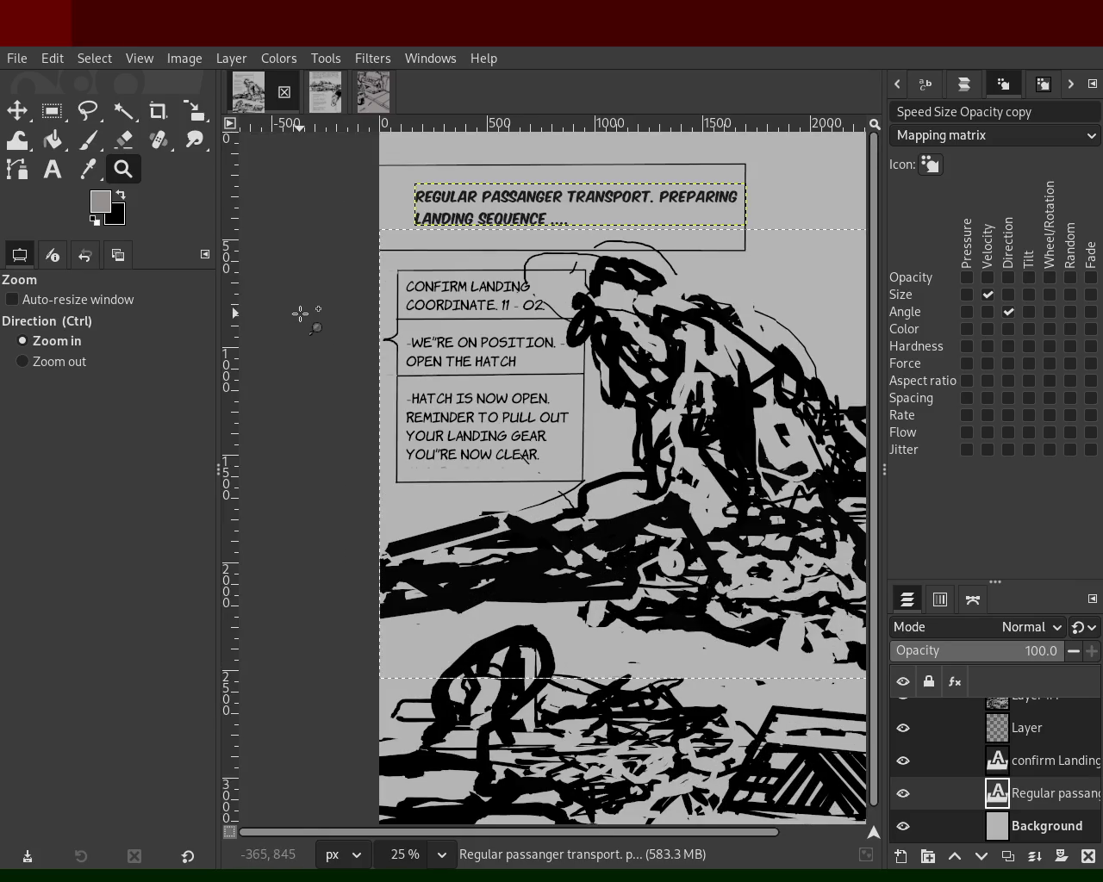
# - Scroll around the edited landing page to review the new caption
pyautogui.scroll(-1, 306, 296)
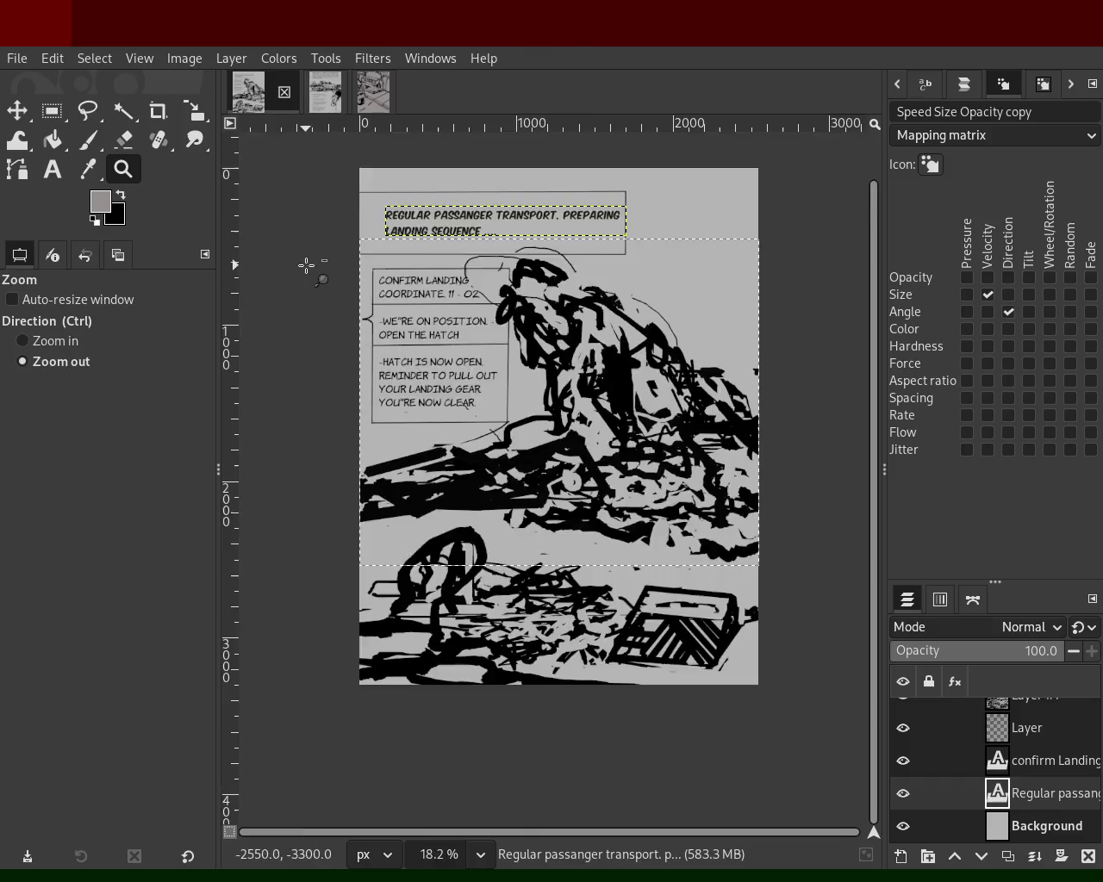
pyautogui.hscroll(3, 306, 296)
pyautogui.scroll(1, 344, 259)
pyautogui.scroll(-2, 480, 304)
pyautogui.scroll(2, 480, 304)
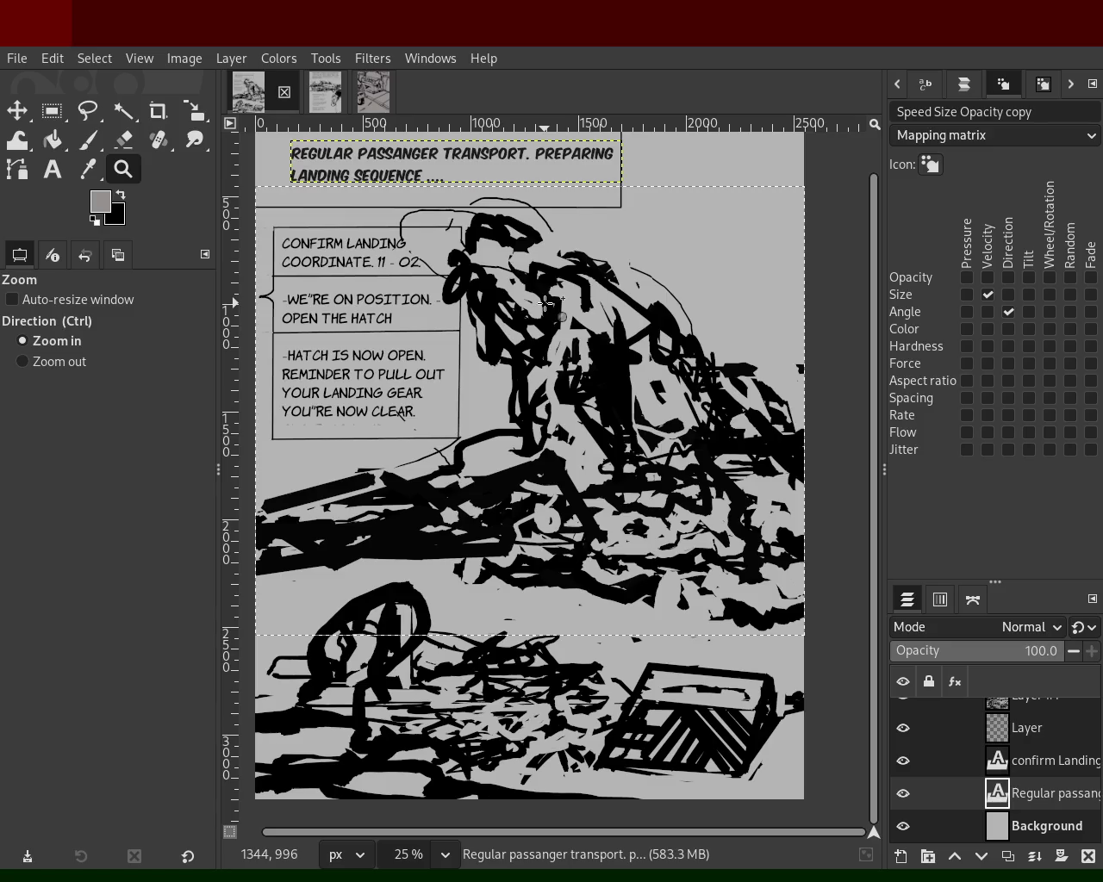
pyautogui.scroll(-1, 546, 303)
pyautogui.scroll(1, 546, 304)
# - Switch to the city comic page and scroll over its narrative text
pyautogui.click(336, 97)
pyautogui.scroll(-1, 571, 341)
pyautogui.scroll(-1, 571, 341)
pyautogui.scroll(2, 571, 341)
pyautogui.scroll(-2, 571, 340)
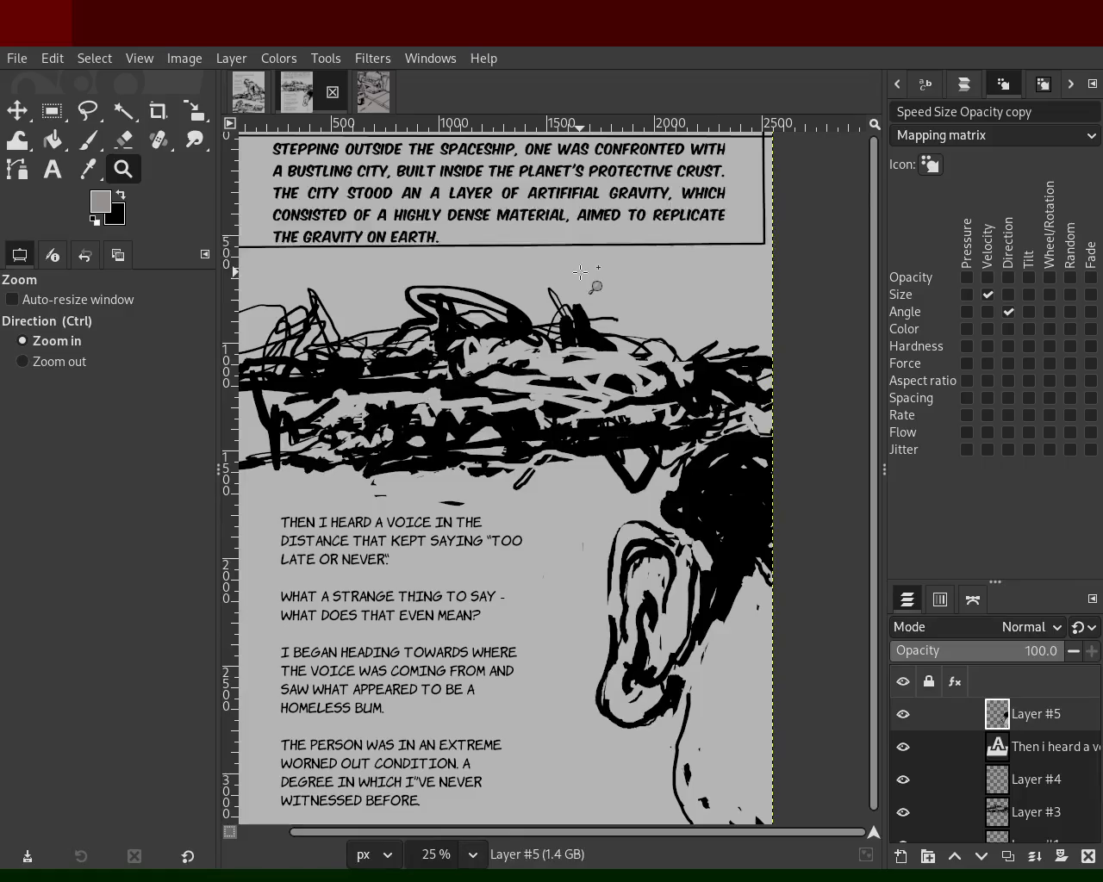
pyautogui.scroll(2, 483, 392)
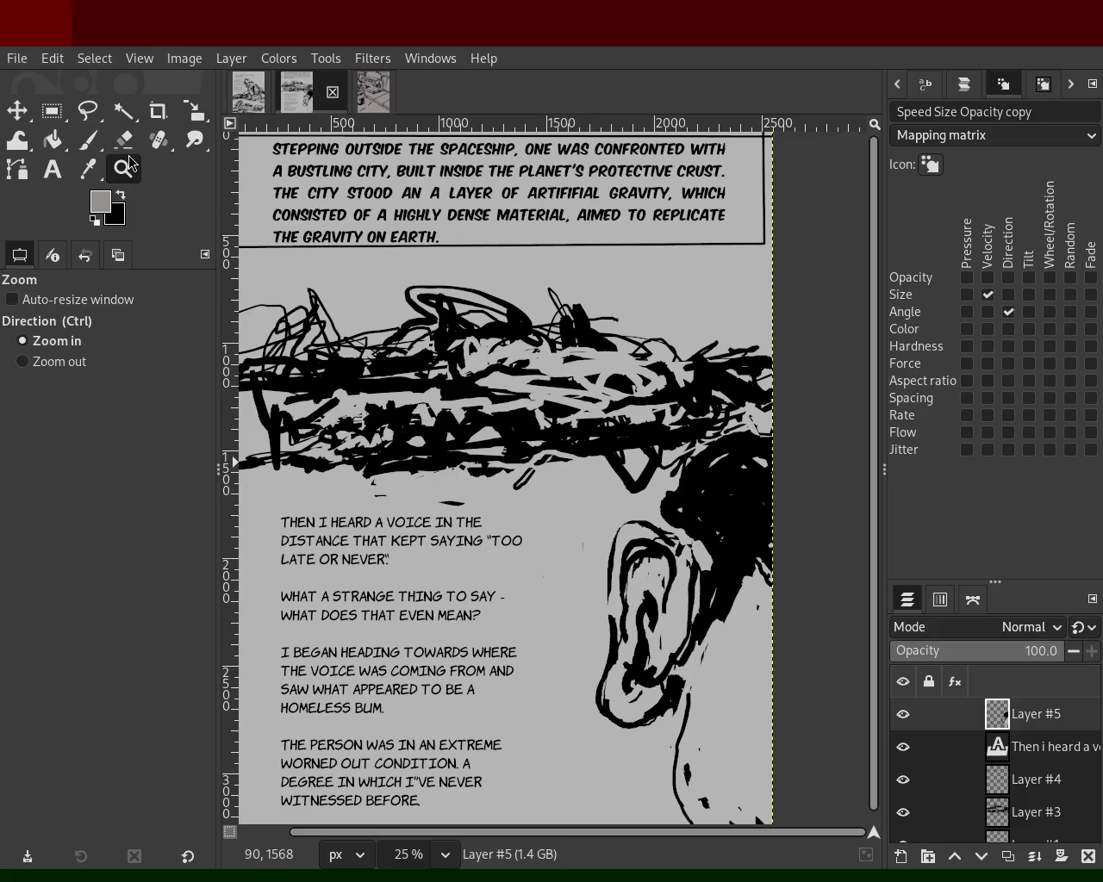
pyautogui.click(53, 169)
# - Delete the word 'before.' from the city page narration, glance at the vehicle sketch, and return
pyautogui.click(433, 800)
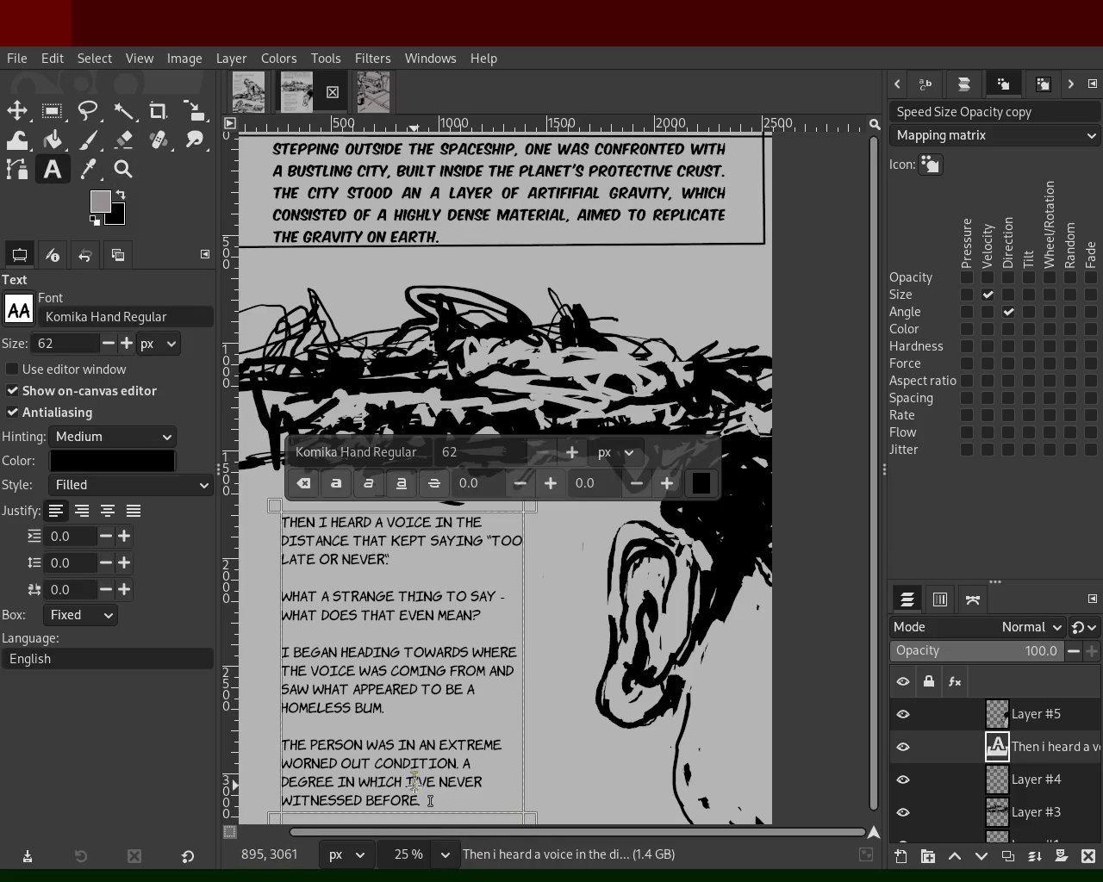
pyautogui.doubleClick(394, 801)
pyautogui.press('BackSpace')
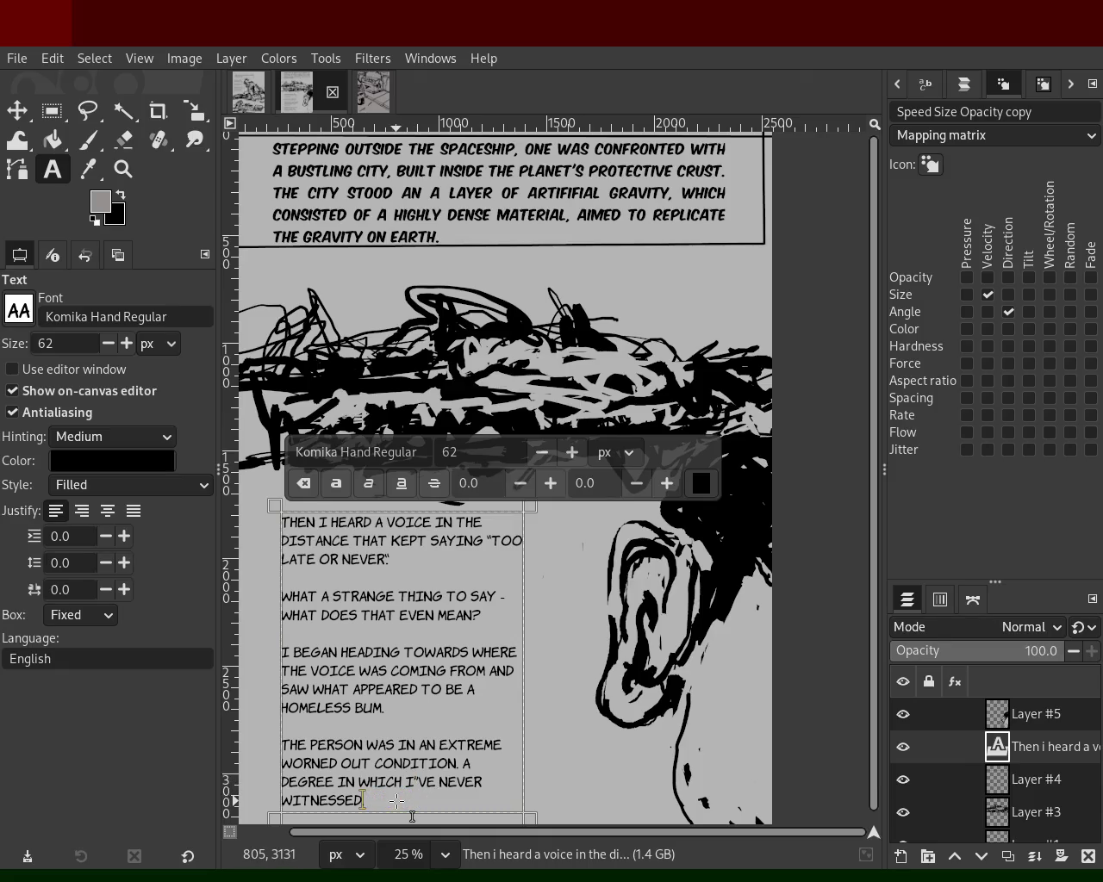
pyautogui.click(373, 91)
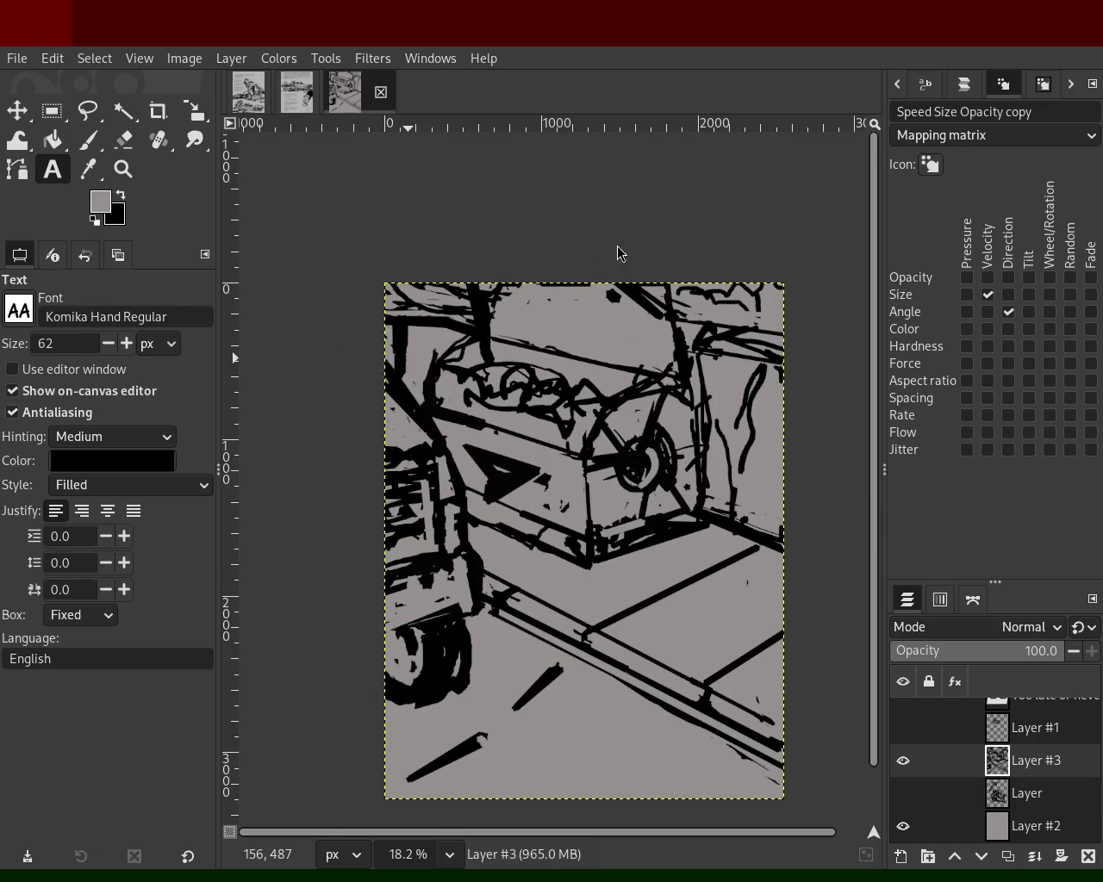
pyautogui.click(296, 91)
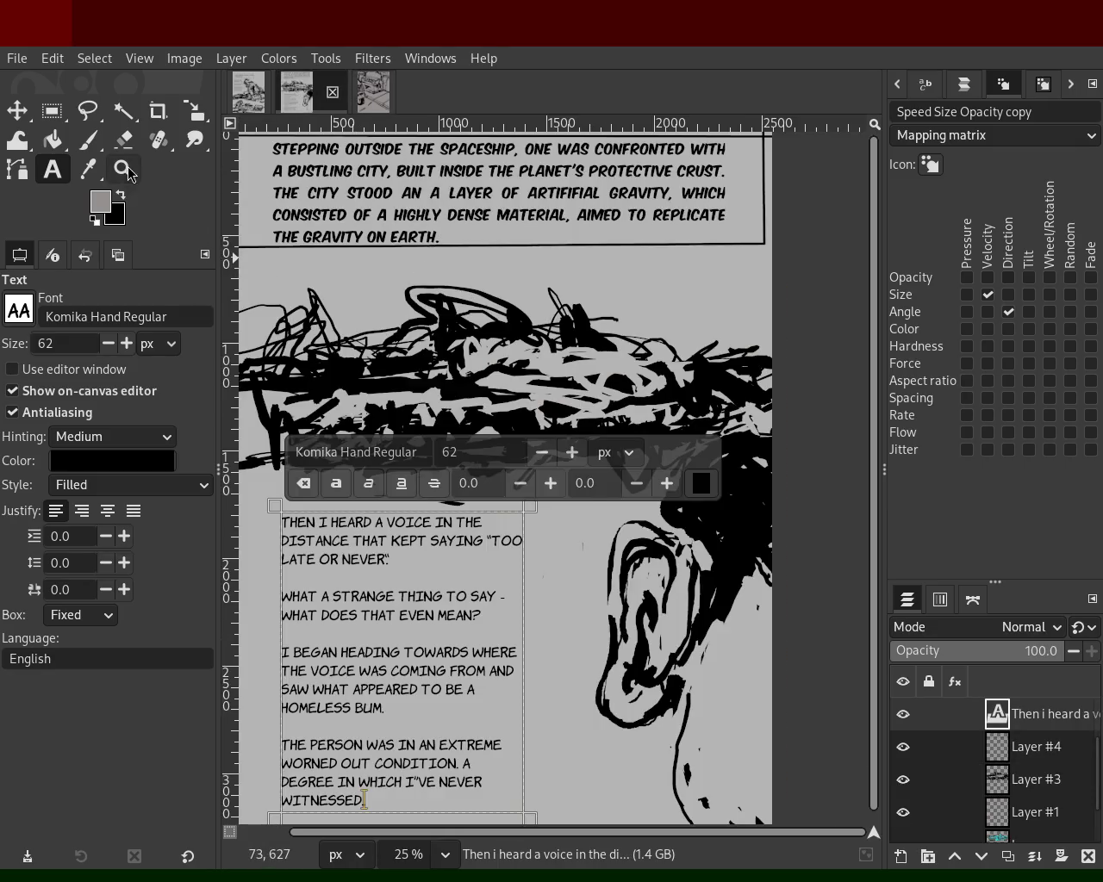
# - Zoom in on the ear drawing on the narration page
pyautogui.click(123, 169)
pyautogui.scroll(-3, 546, 353)
pyautogui.scroll(2, 547, 353)
pyautogui.keyDown('ctrl'); pyautogui.click(546, 353); pyautogui.keyUp('ctrl')
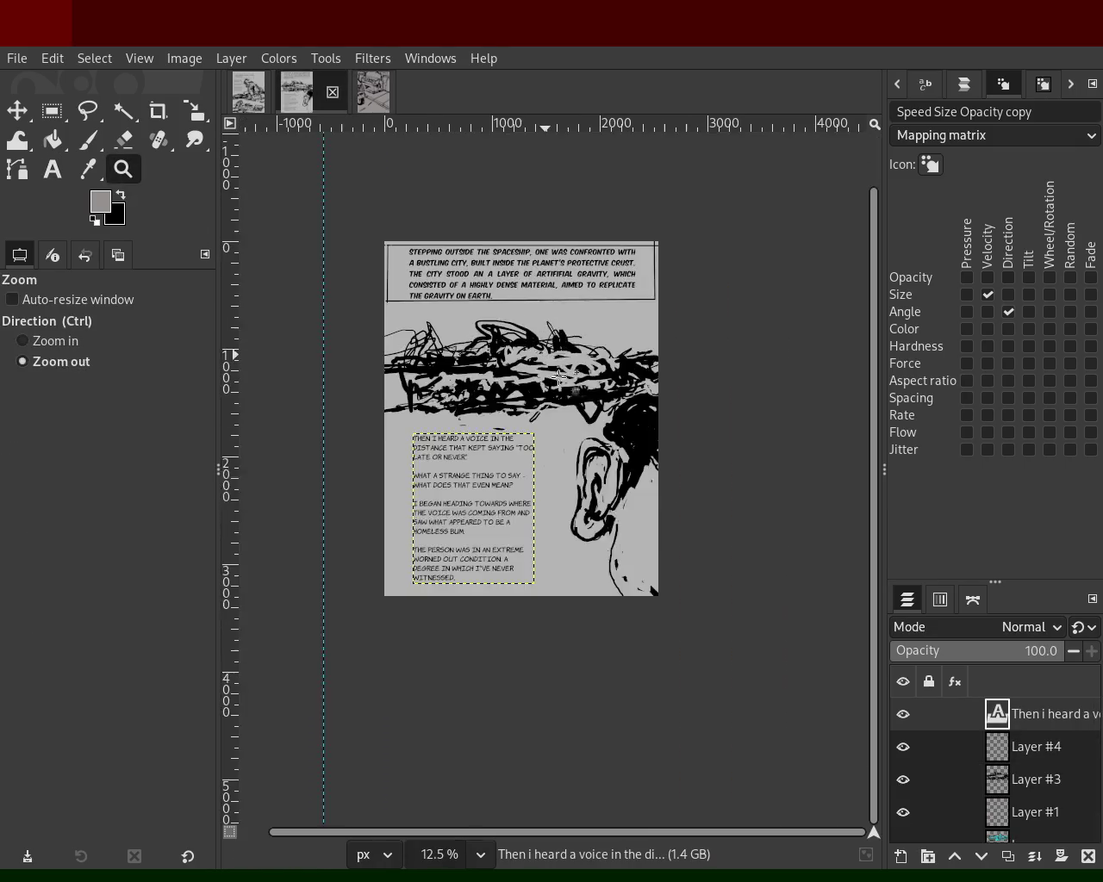
pyautogui.click(663, 507)
pyautogui.click(654, 586)
pyautogui.click(655, 586)
# - Pick black from the canvas for the Paintbrush, make Layer #3 active, and zoom back out
pyautogui.click(87, 140)
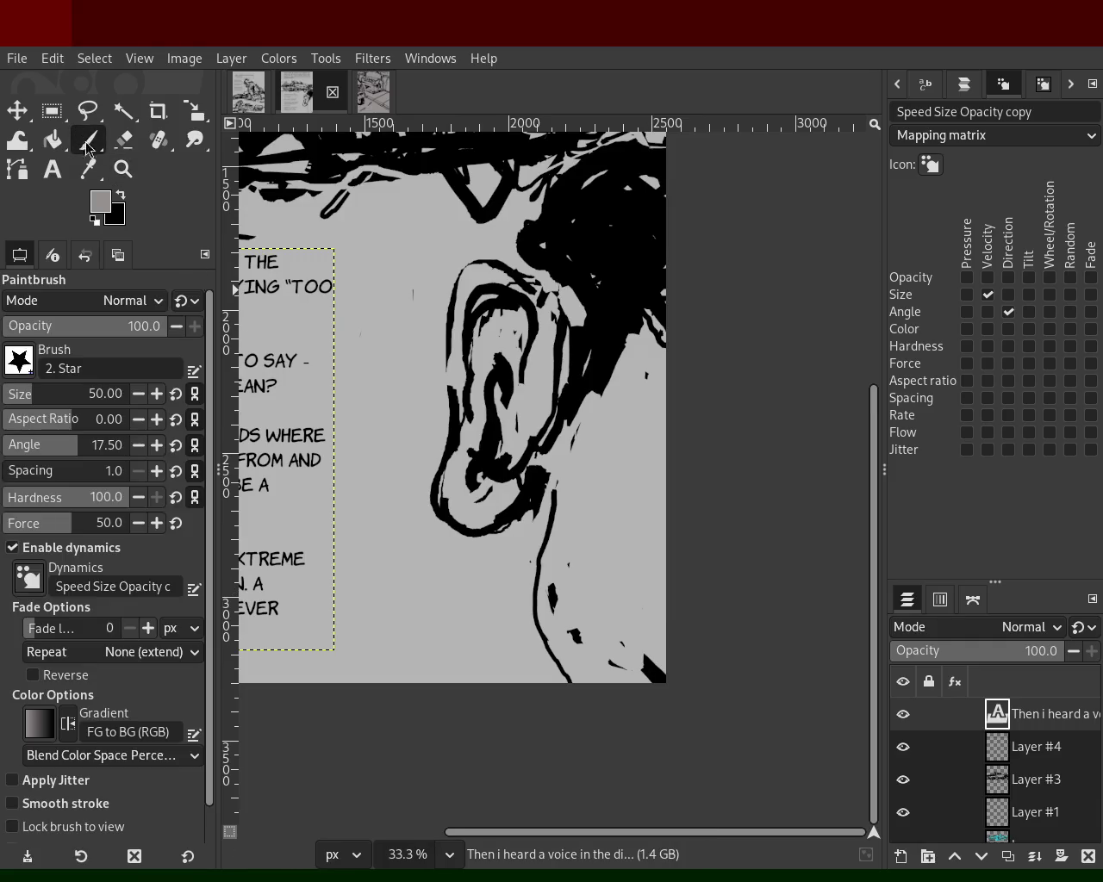
pyautogui.keyDown('ctrl'); pyautogui.click(648, 673); pyautogui.keyUp('ctrl')
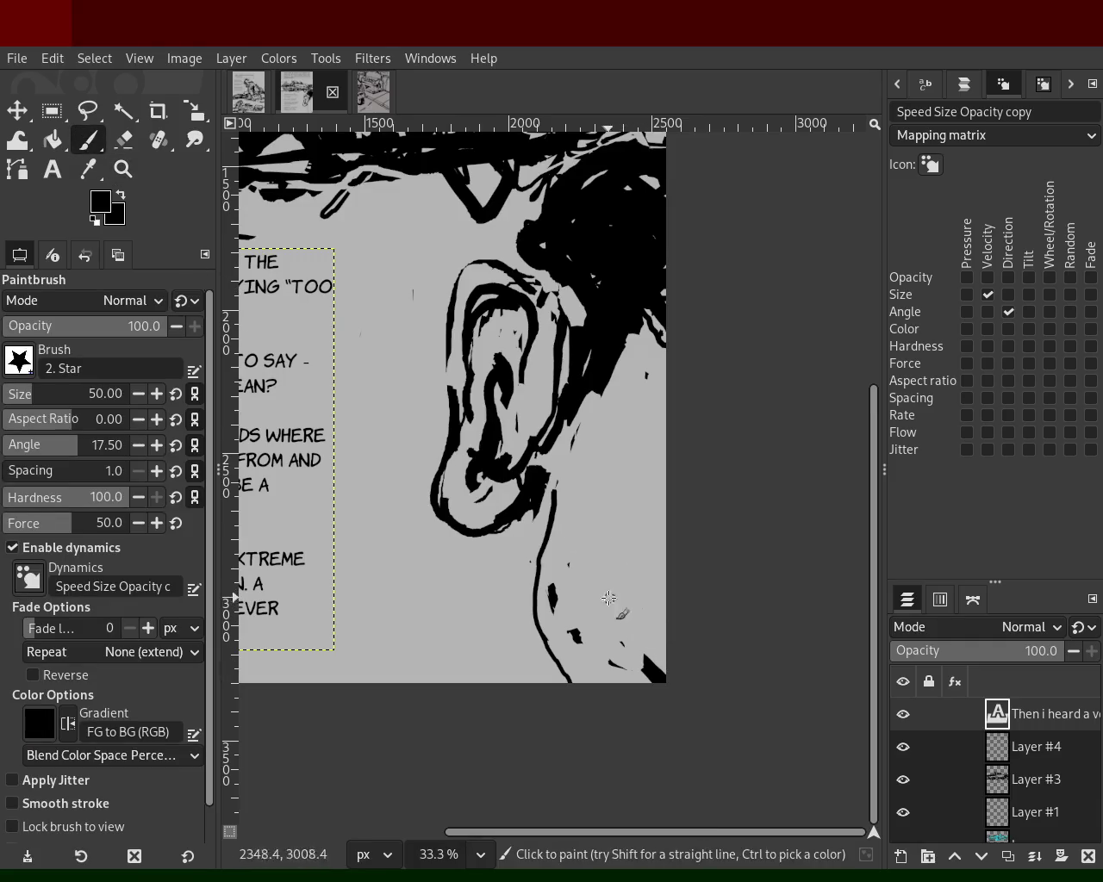
pyautogui.click(1001, 776)
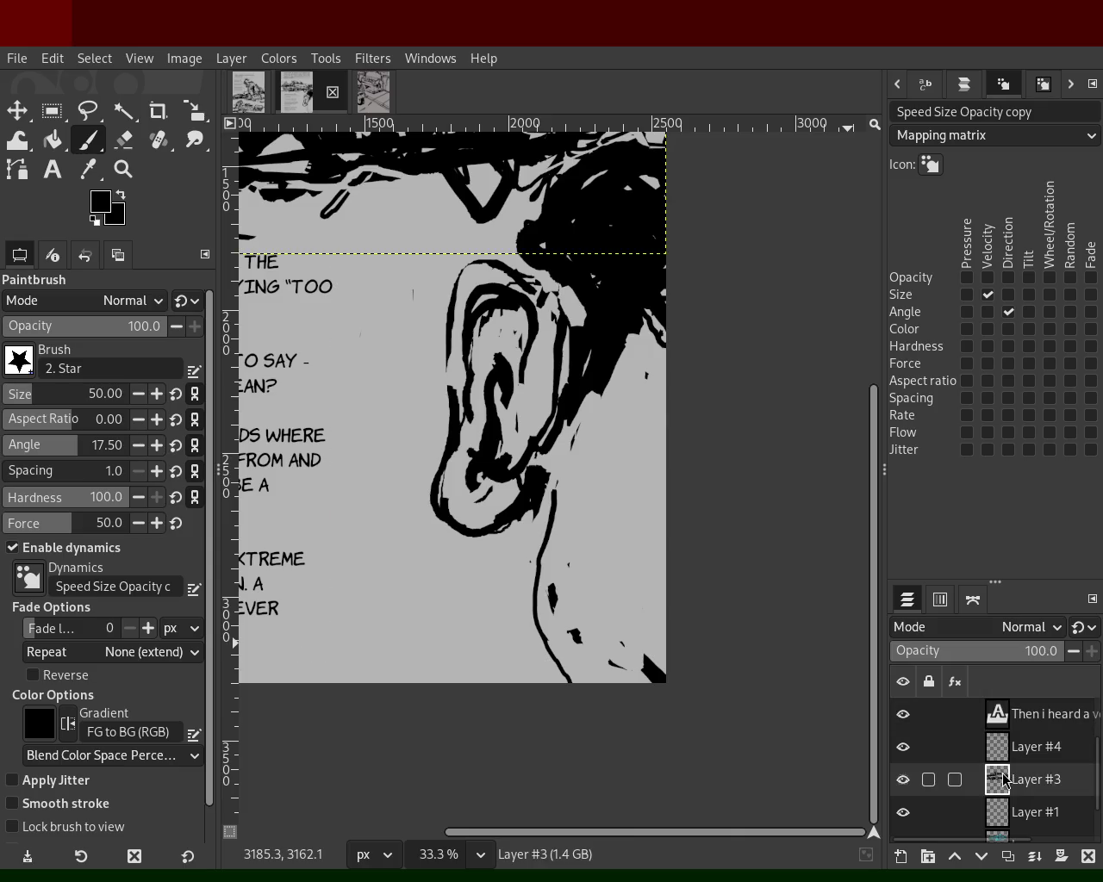
pyautogui.scroll(-1, 1017, 793)
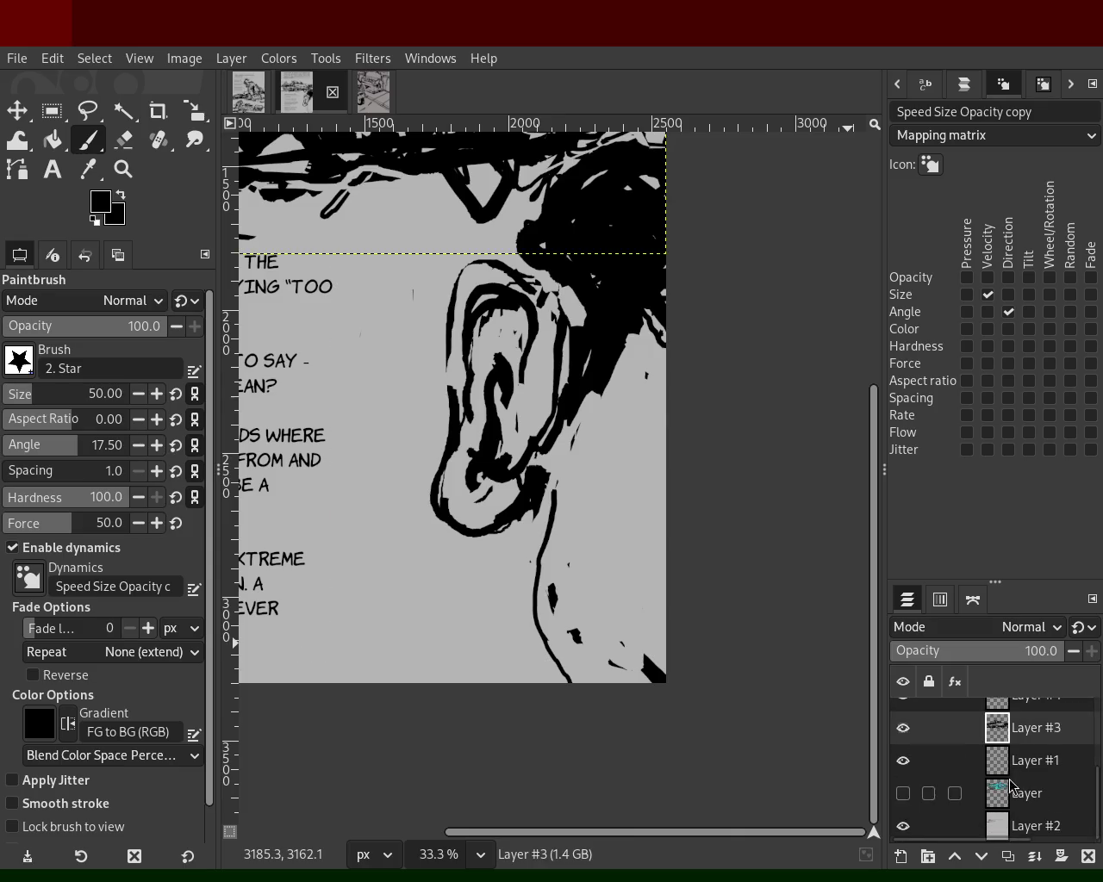
pyautogui.click(123, 169)
pyautogui.press('-')
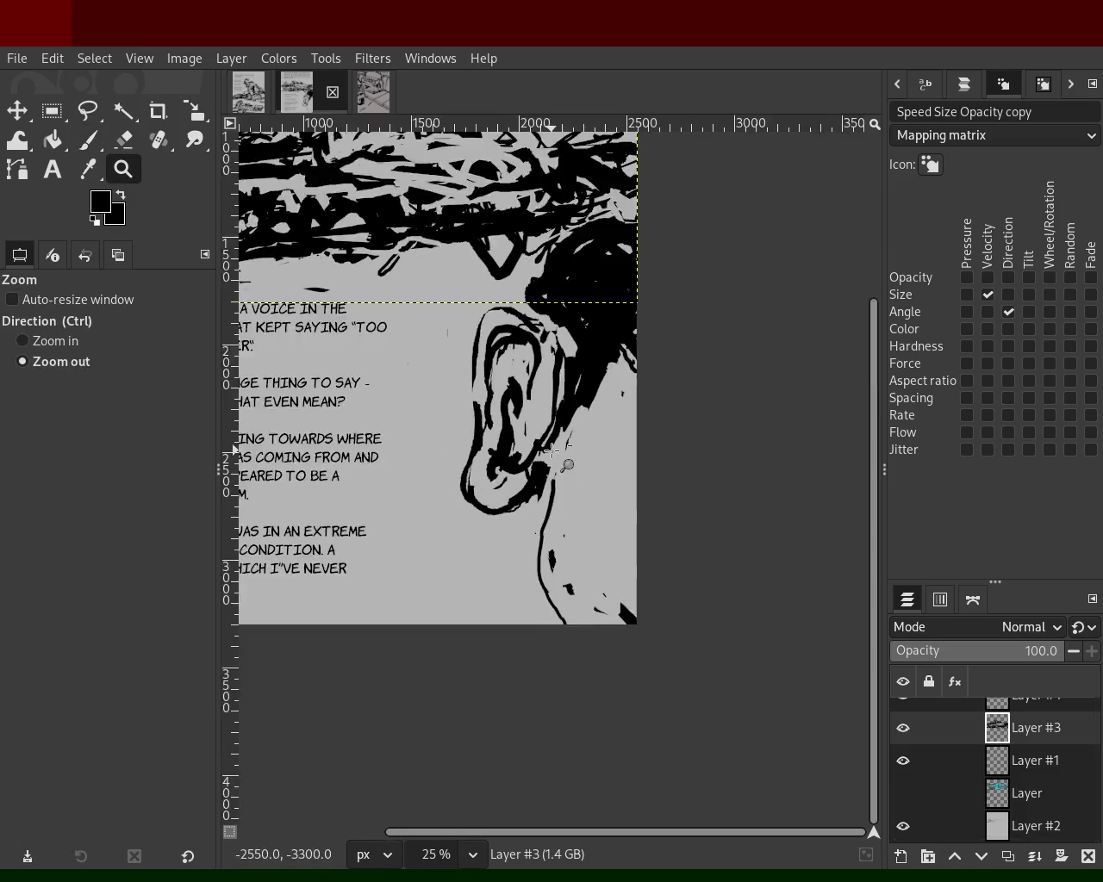
pyautogui.press('-')
pyautogui.click(466, 374)
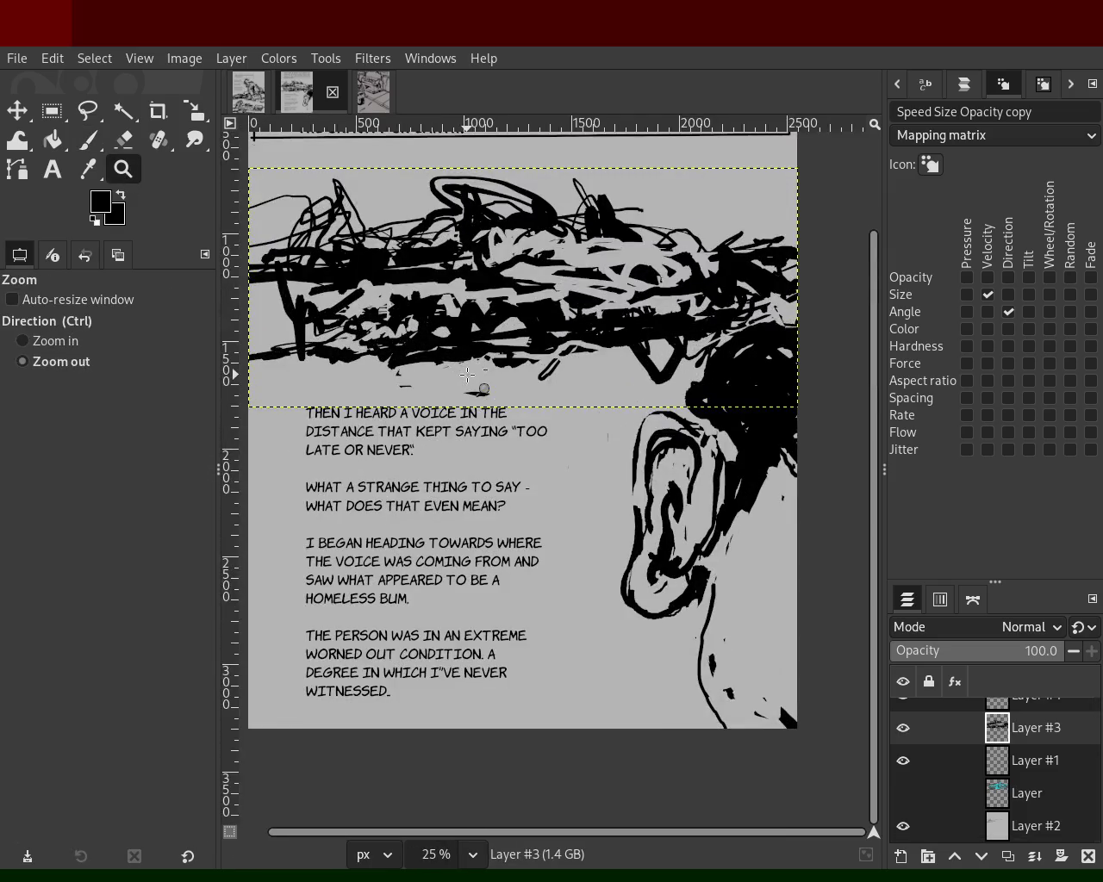
pyautogui.keyDown('ctrl'); pyautogui.click(542, 362); pyautogui.keyUp('ctrl')
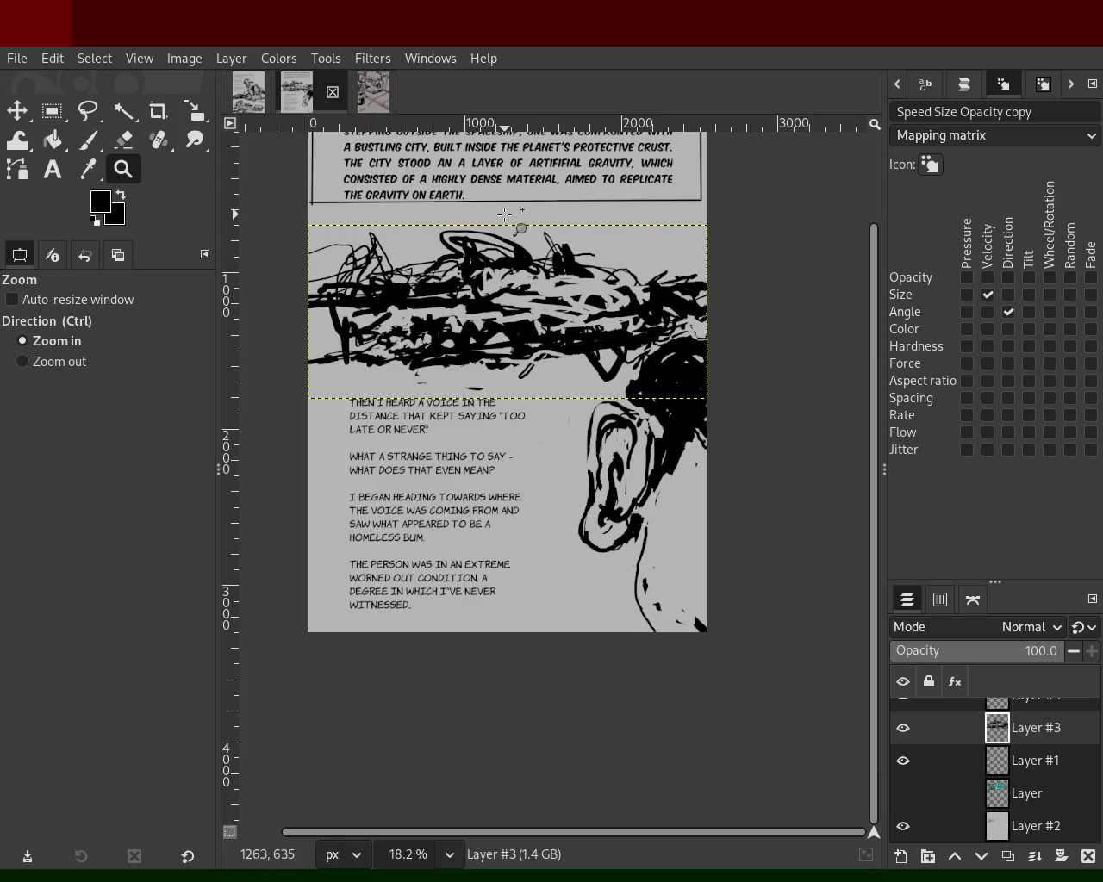
# - Look over the vehicle sketch image
pyautogui.click(370, 91)
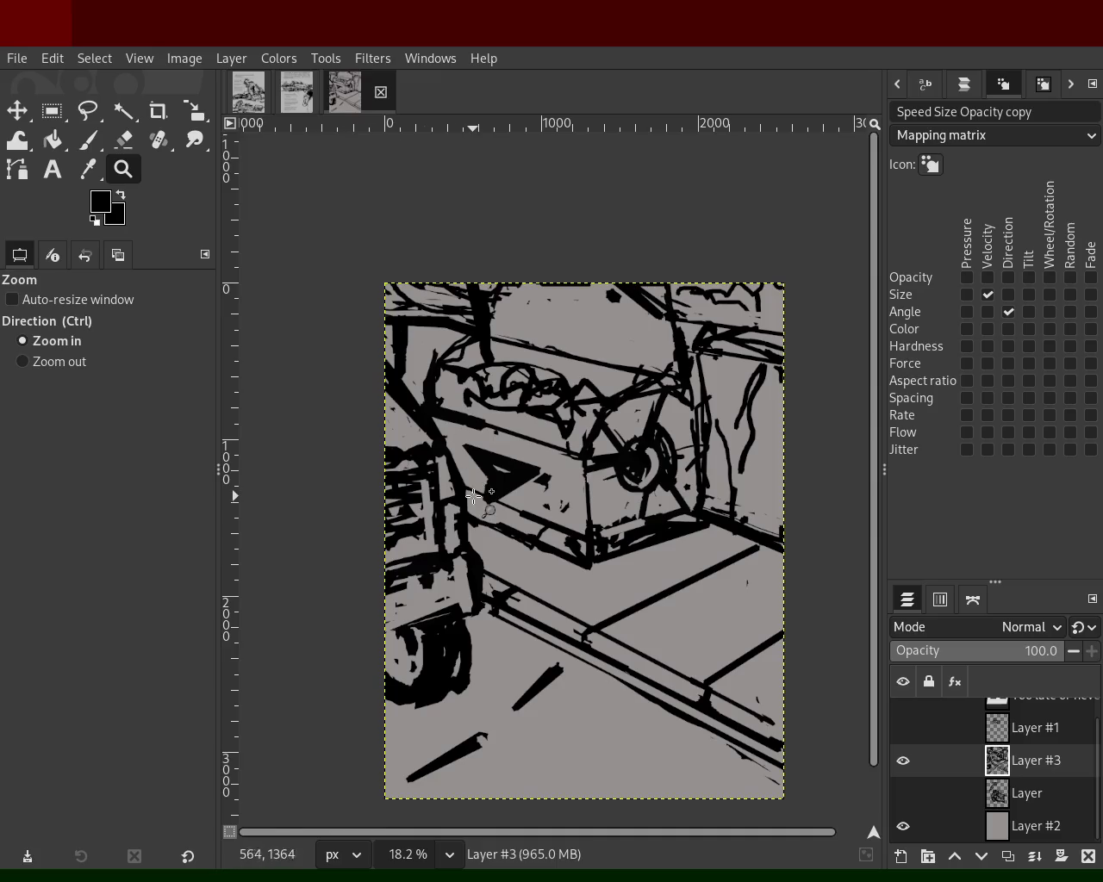
pyautogui.keyDown('ctrl'); pyautogui.scroll(-2, 474, 497); pyautogui.keyUp('ctrl')
pyautogui.keyDown('ctrl'); pyautogui.scroll(2, 474, 497); pyautogui.keyUp('ctrl')
pyautogui.keyDown('ctrl'); pyautogui.scroll(-1, 474, 497); pyautogui.keyUp('ctrl')
pyautogui.keyDown('ctrl'); pyautogui.scroll(1, 474, 497); pyautogui.keyUp('ctrl')
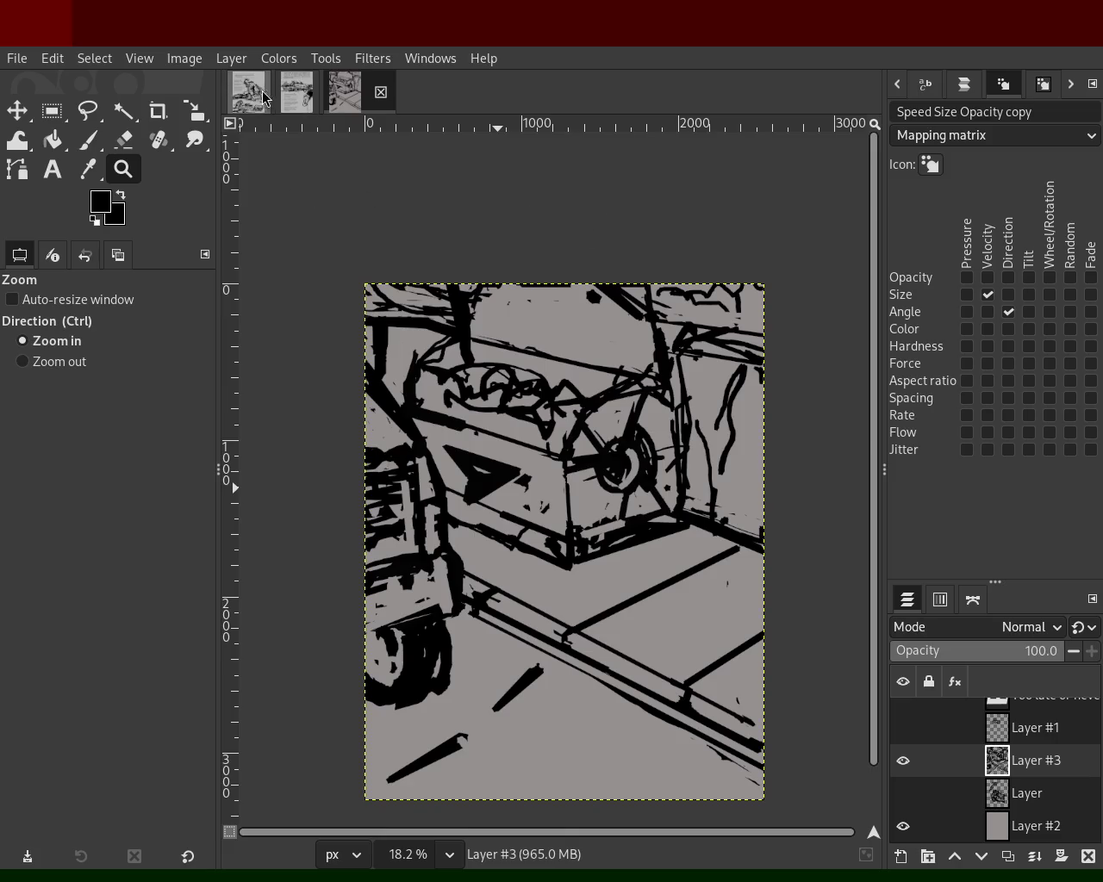
# - Return to the landing-sequence page via the narration page and zoom out to see it whole
pyautogui.click(300, 101)
pyautogui.click(255, 100)
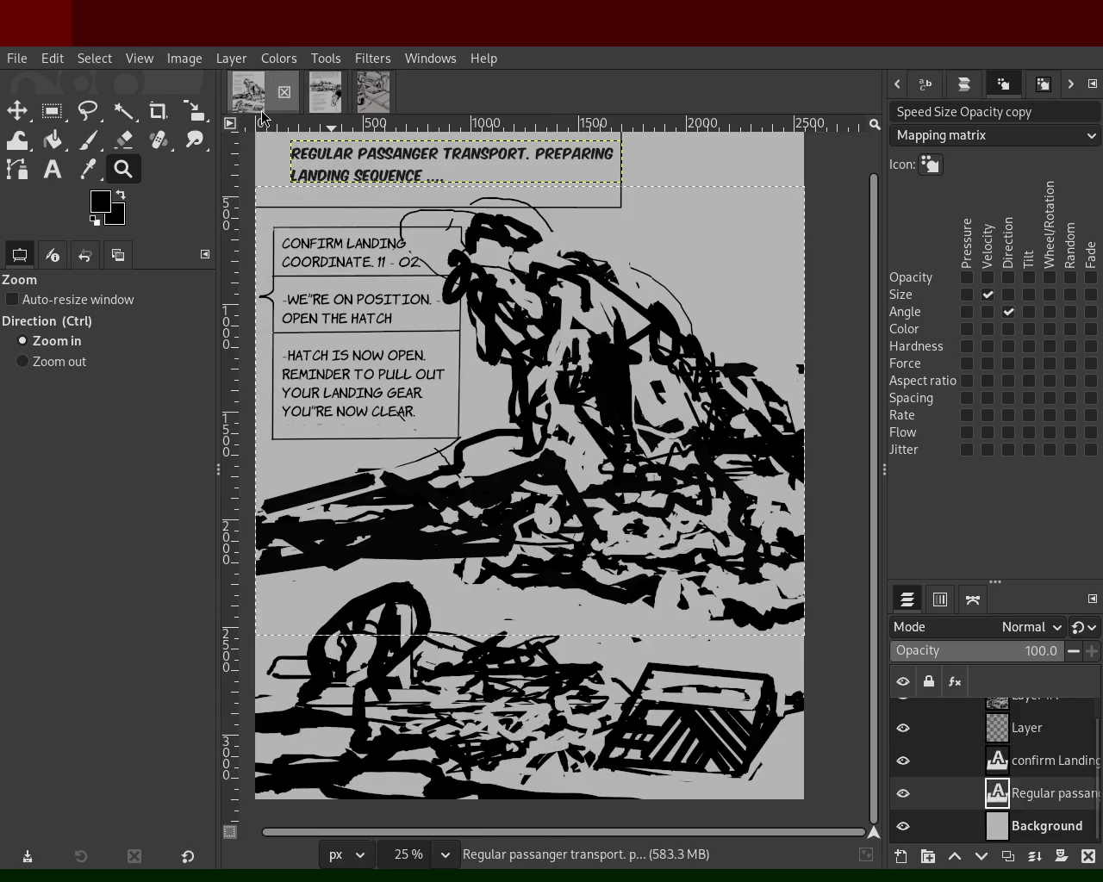
pyautogui.scroll(-1, 523, 407)
pyautogui.scroll(-1, 523, 407)
pyautogui.scroll(2, 523, 408)
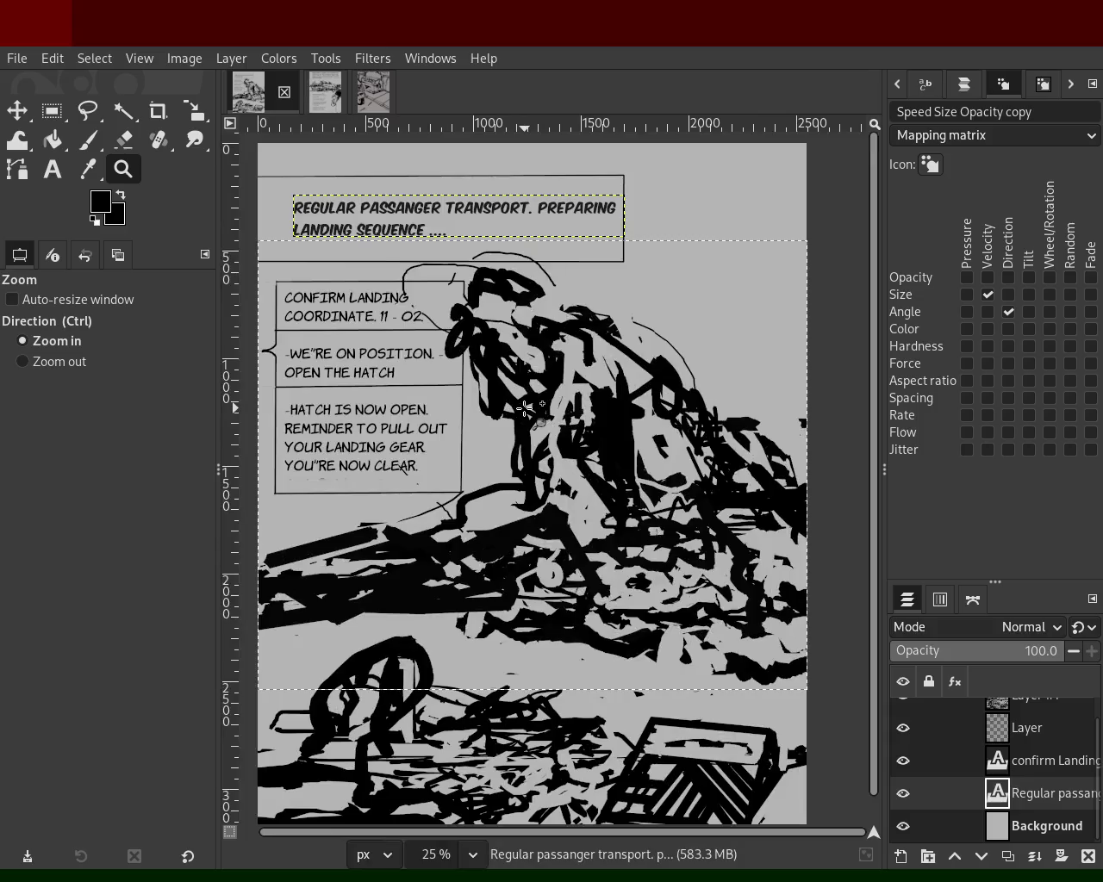
pyautogui.keyDown('ctrl'); pyautogui.click(523, 388); pyautogui.keyUp('ctrl')
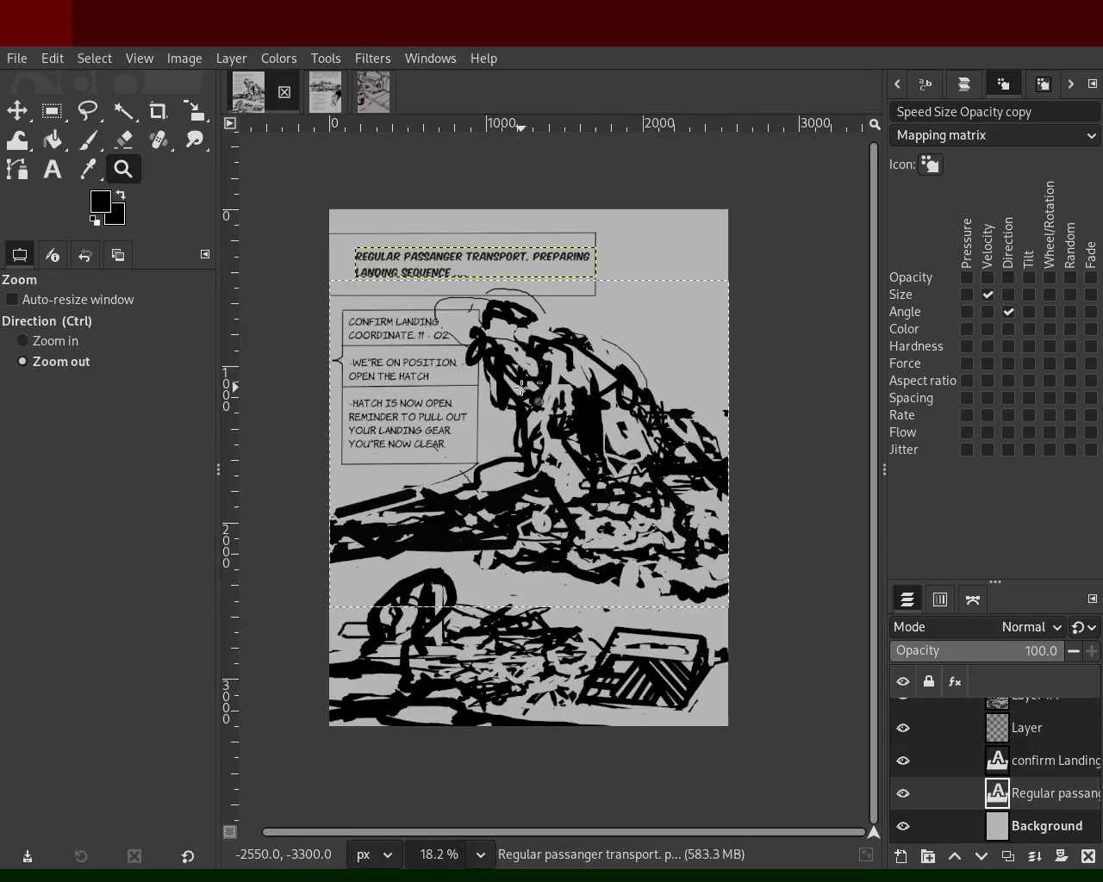
pyautogui.click(491, 397)
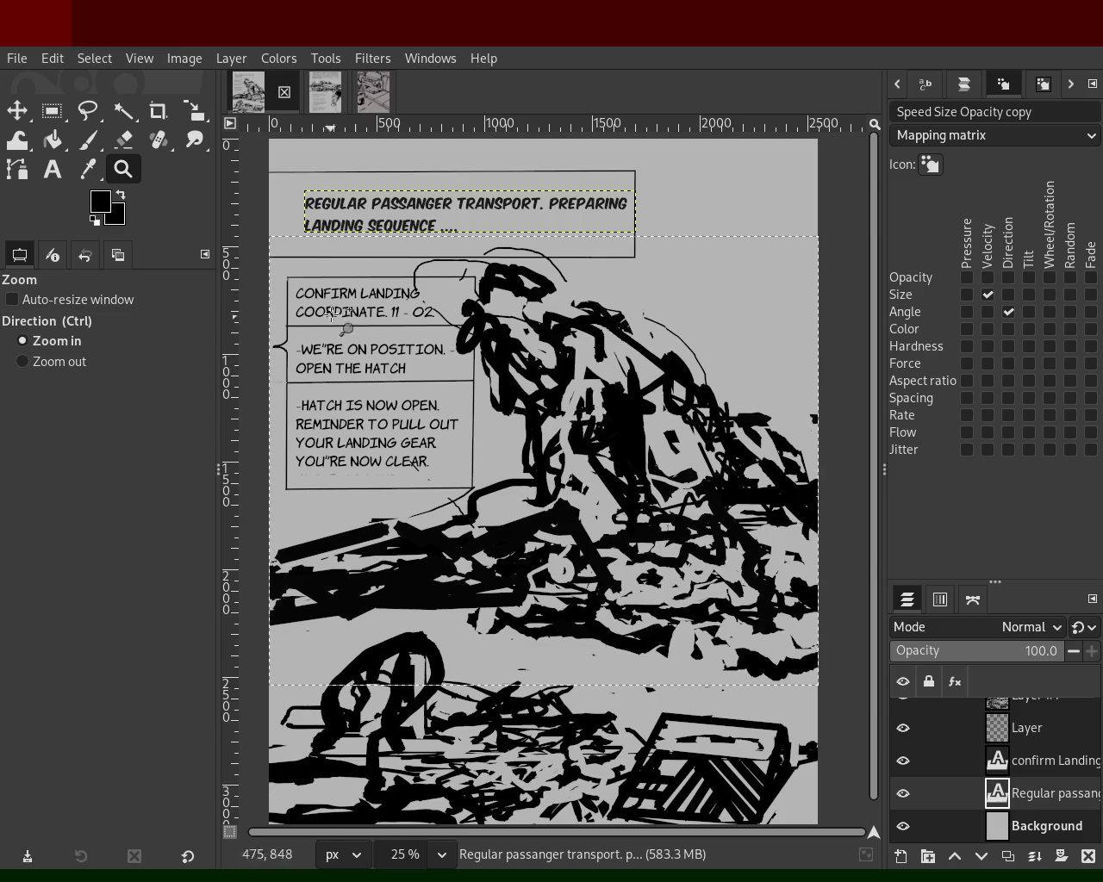
pyautogui.press('ctrl')
pyautogui.keyDown('ctrl'); pyautogui.click(405, 403); pyautogui.keyUp('ctrl')
pyautogui.click(435, 447)
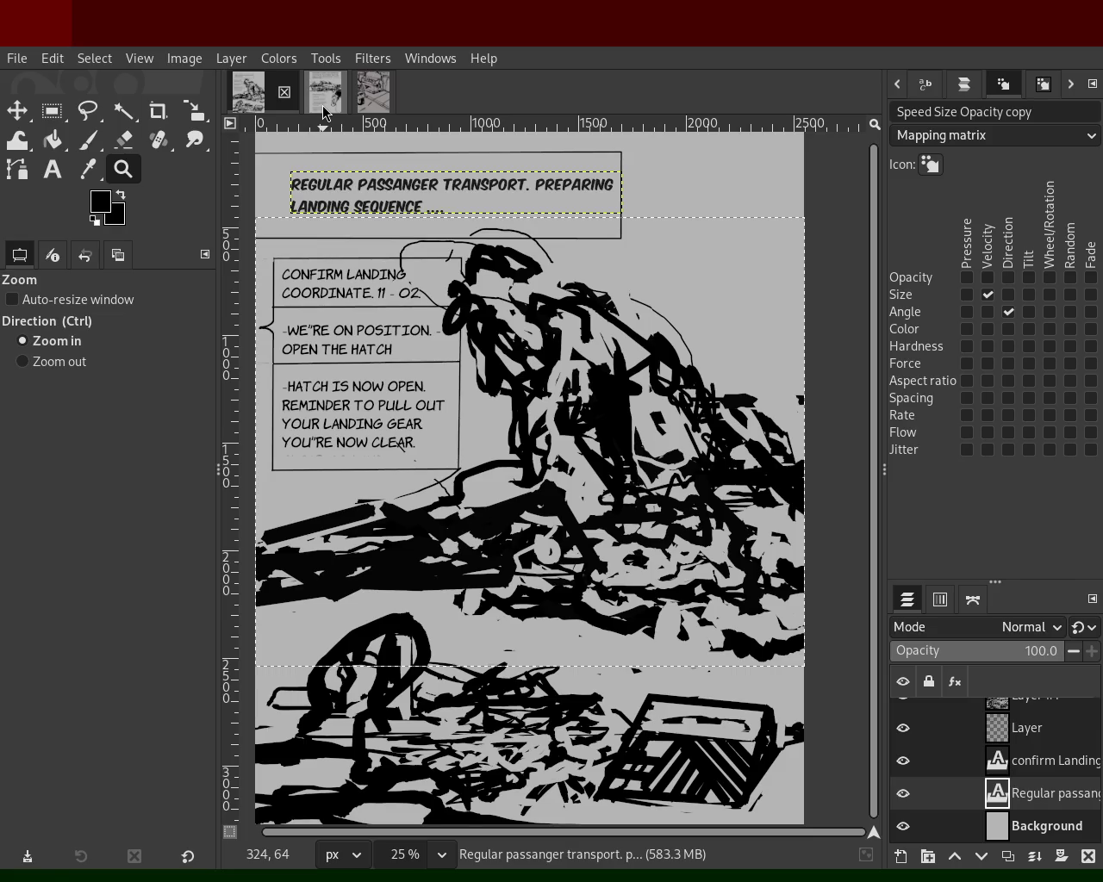
# - Switch to the spaceship narration page with the ear drawing and scroll and zoom over it
pyautogui.click(323, 112)
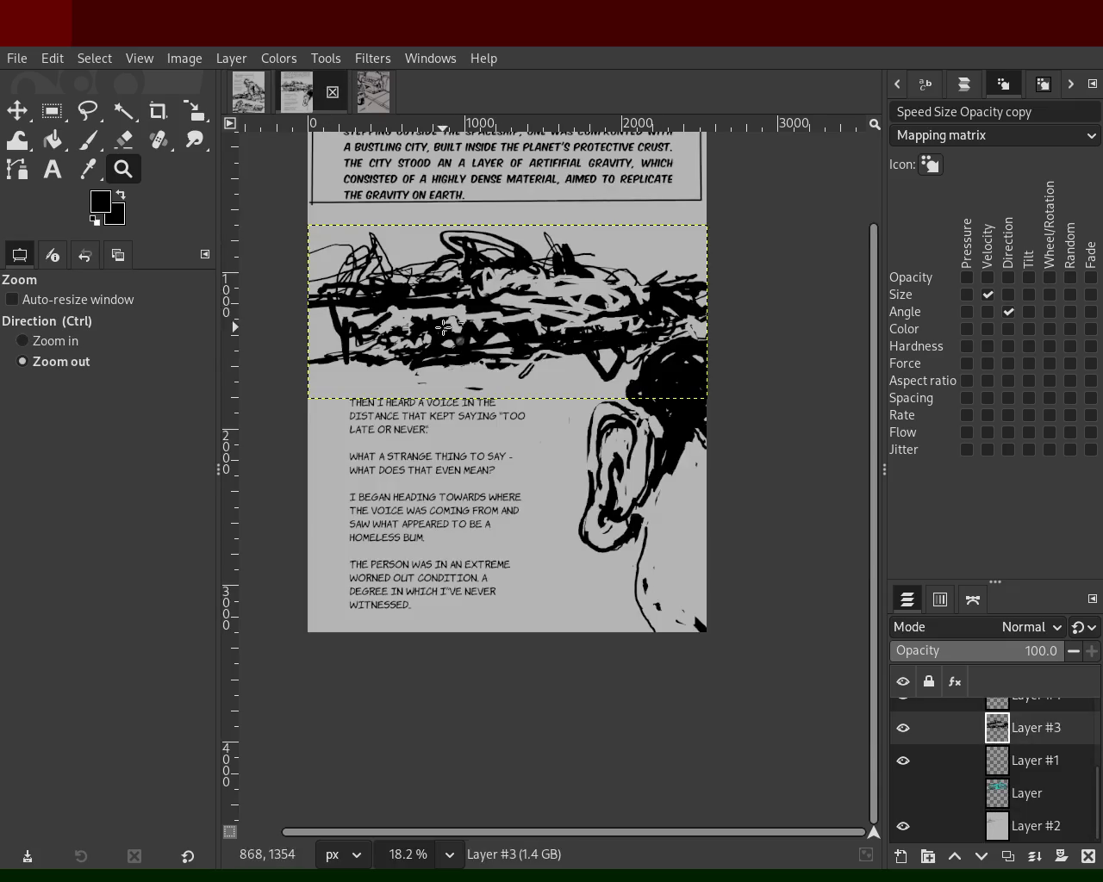
pyautogui.scroll(1, 454, 263)
pyautogui.scroll(-2, 454, 263)
pyautogui.scroll(2, 504, 231)
pyautogui.scroll(-1, 504, 231)
pyautogui.scroll(1, 504, 231)
pyautogui.scroll(-1, 504, 231)
pyautogui.scroll(1, 500, 250)
pyautogui.scroll(-1, 495, 276)
pyautogui.scroll(1, 489, 299)
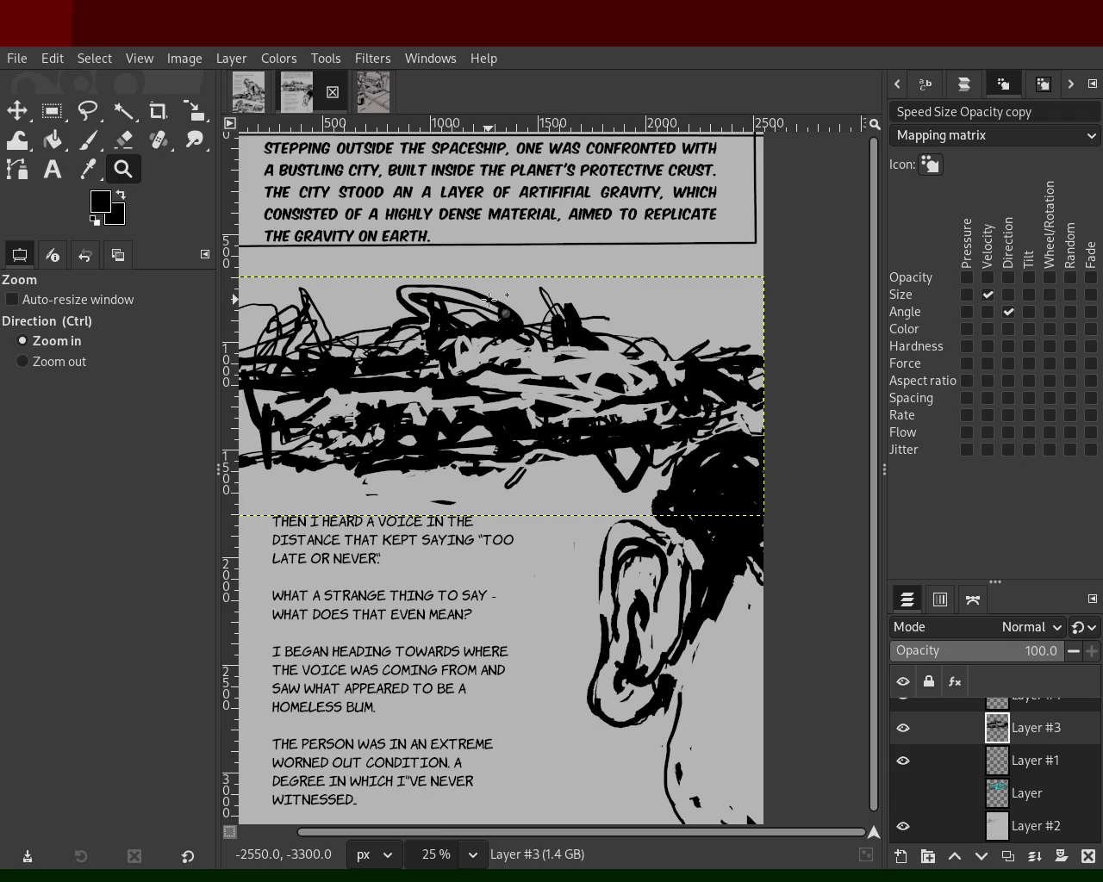
pyautogui.scroll(-1, 493, 336)
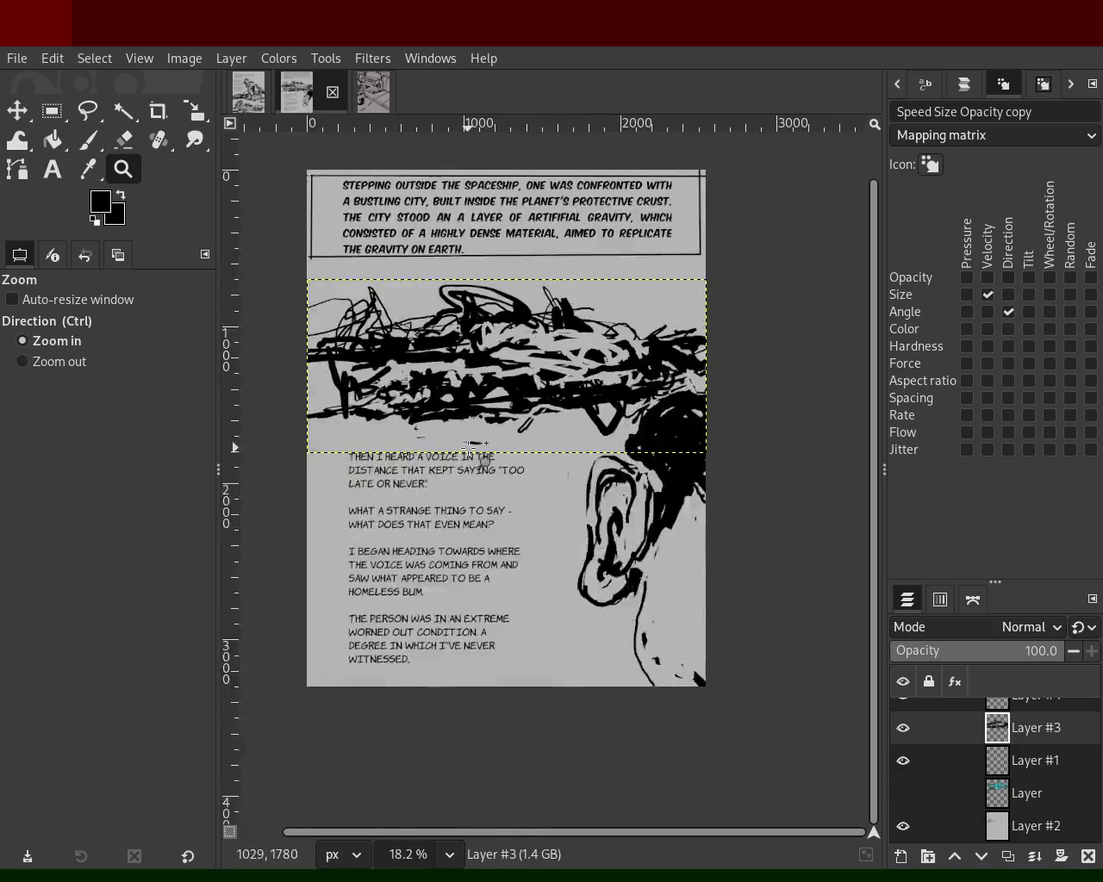
pyautogui.scroll(1, 498, 362)
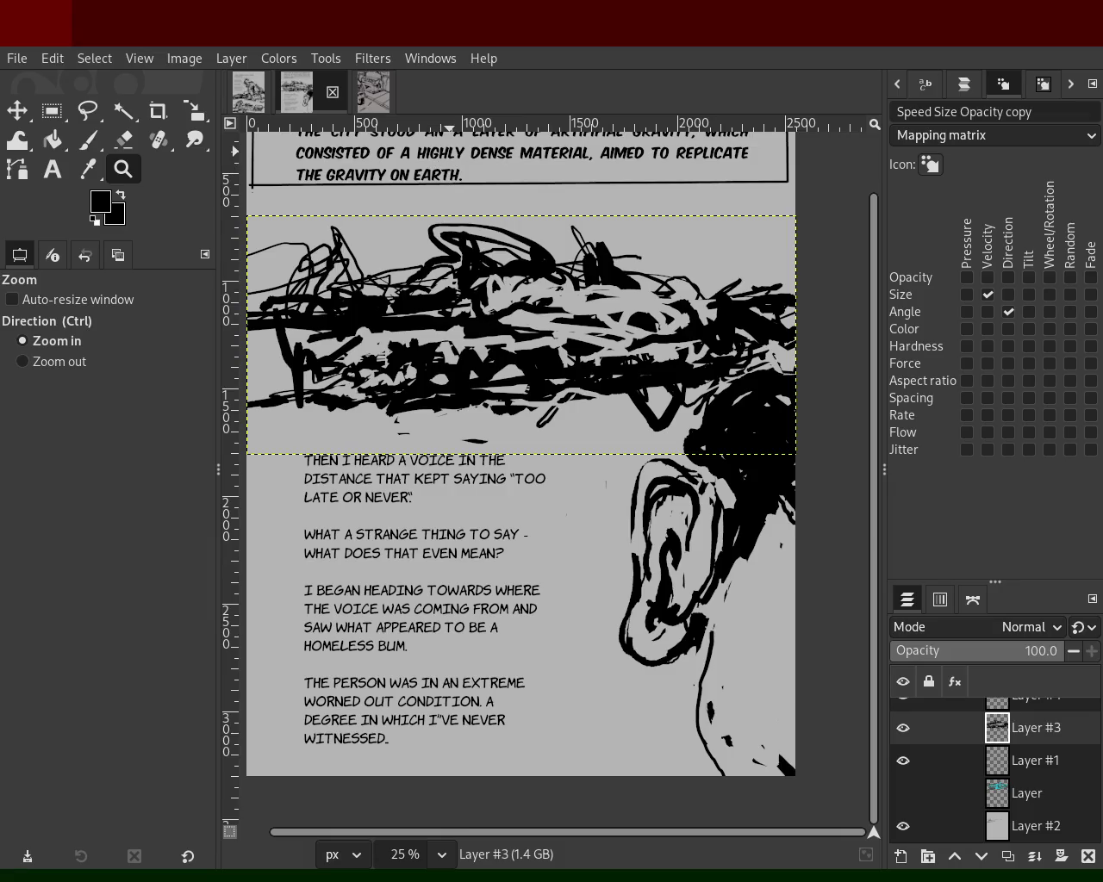
pyautogui.keyDown('ctrl'); pyautogui.click(594, 401); pyautogui.keyUp('ctrl')
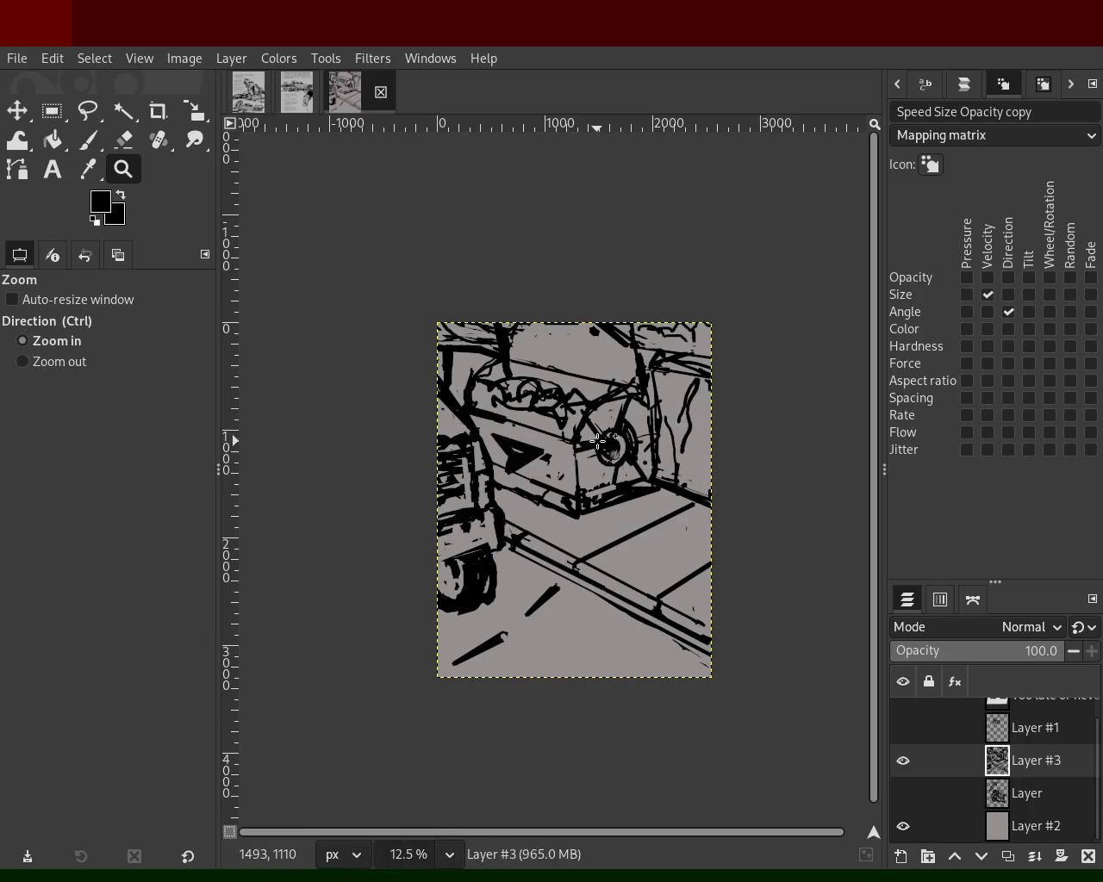
# - Zoom in on the lower image, then switch to the spaceship narration page and scroll over it
pyautogui.click(599, 449)
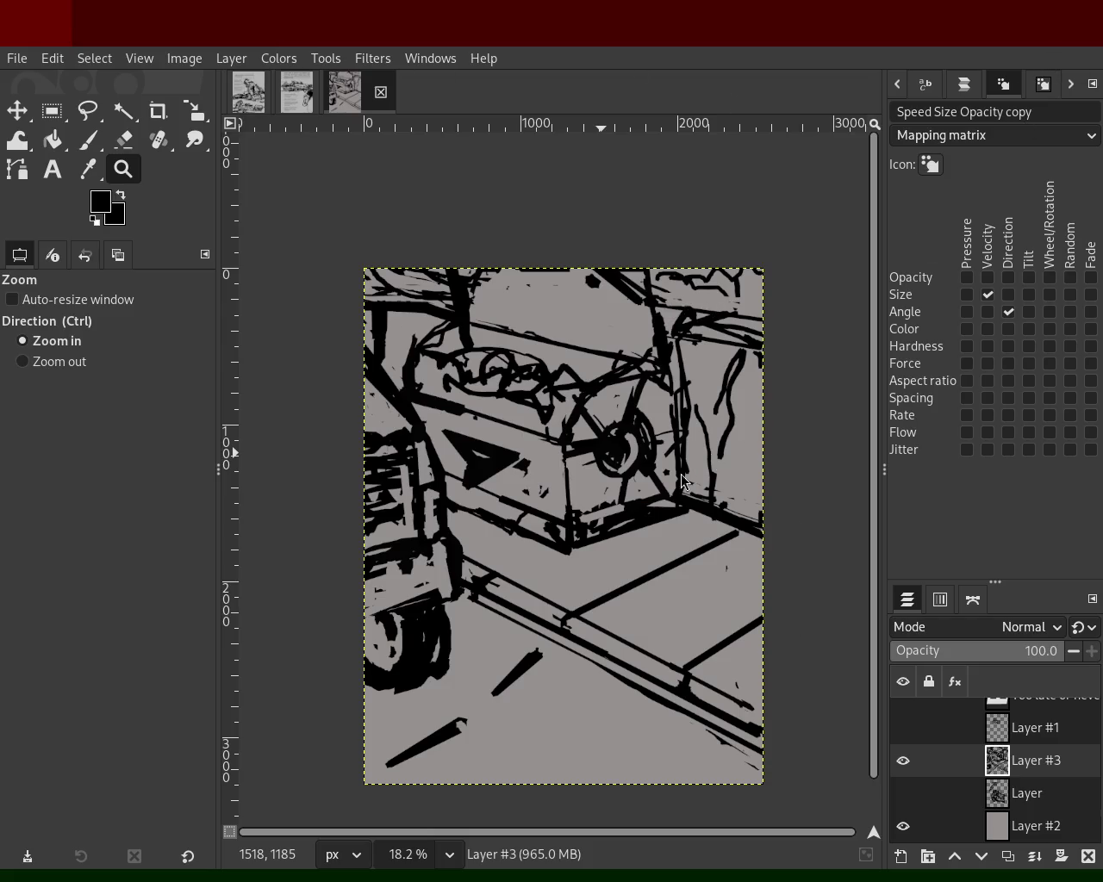
pyautogui.click(297, 92)
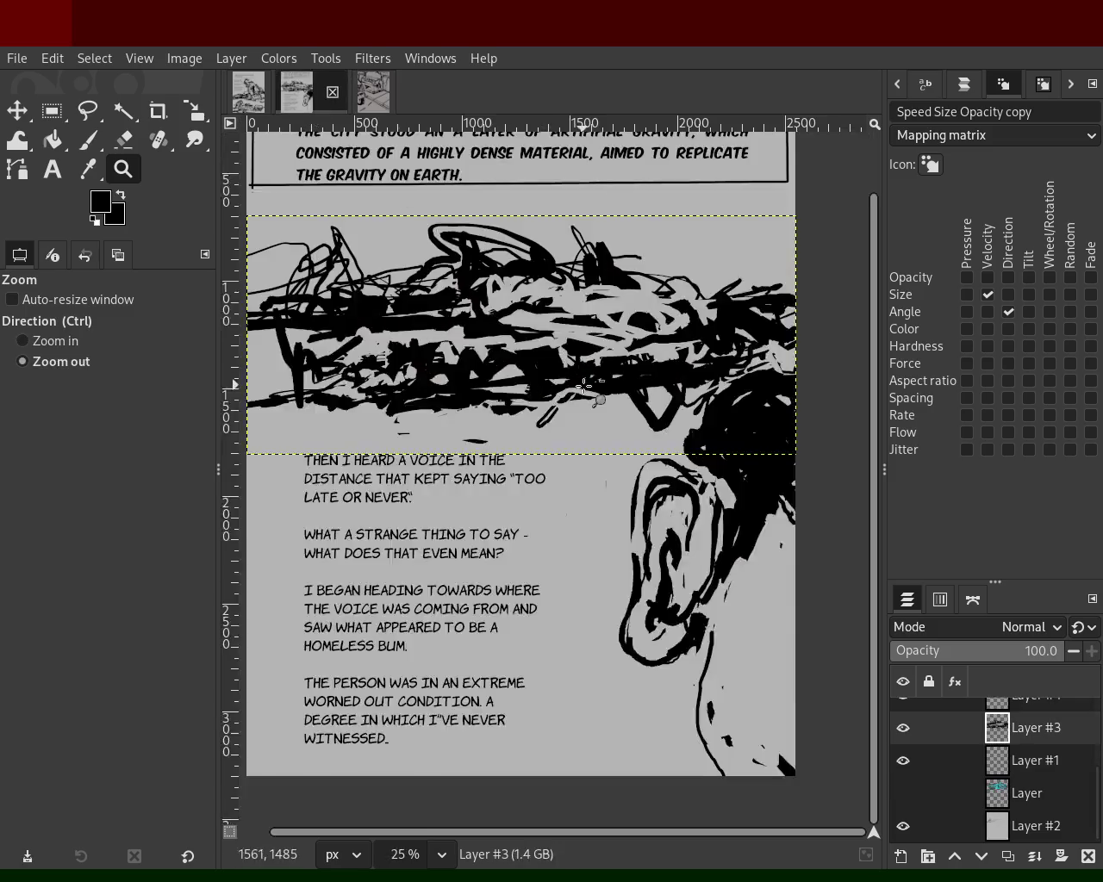
pyautogui.scroll(2, 575, 334)
pyautogui.scroll(-2, 576, 335)
pyautogui.scroll(1, 576, 334)
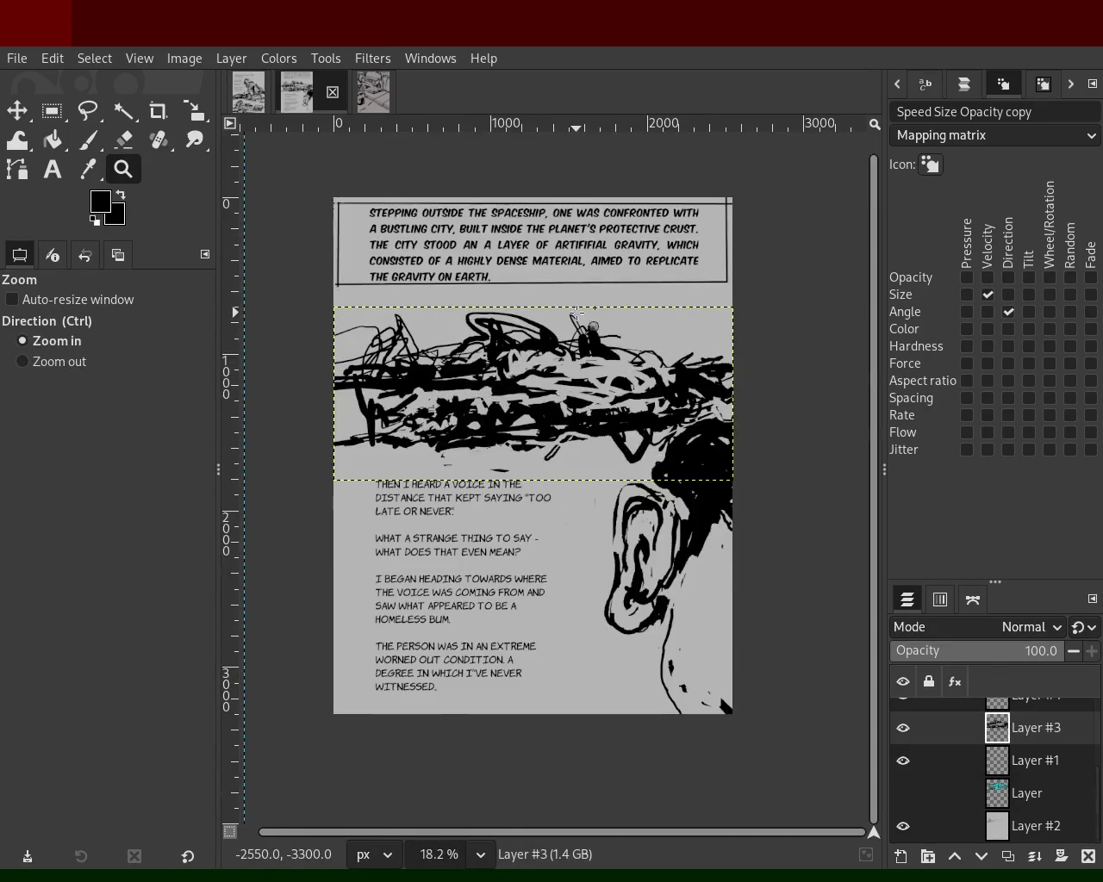
# - Switch to the landing-sequence page and scroll over it
pyautogui.click(248, 92)
pyautogui.scroll(-2, 491, 387)
pyautogui.scroll(2, 491, 387)
pyautogui.scroll(-1, 491, 387)
pyautogui.scroll(1, 499, 413)
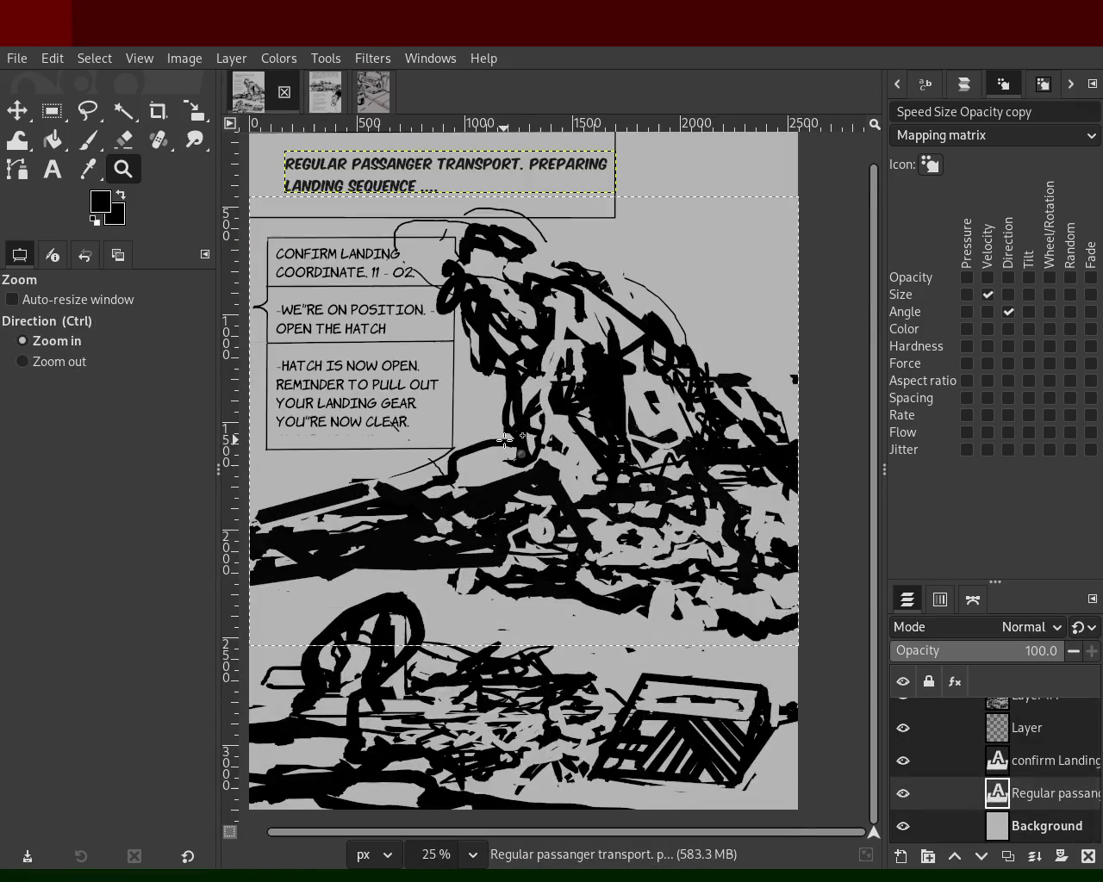
pyautogui.scroll(-1, 505, 440)
pyautogui.scroll(1, 505, 440)
pyautogui.scroll(-1, 482, 423)
pyautogui.scroll(1, 444, 390)
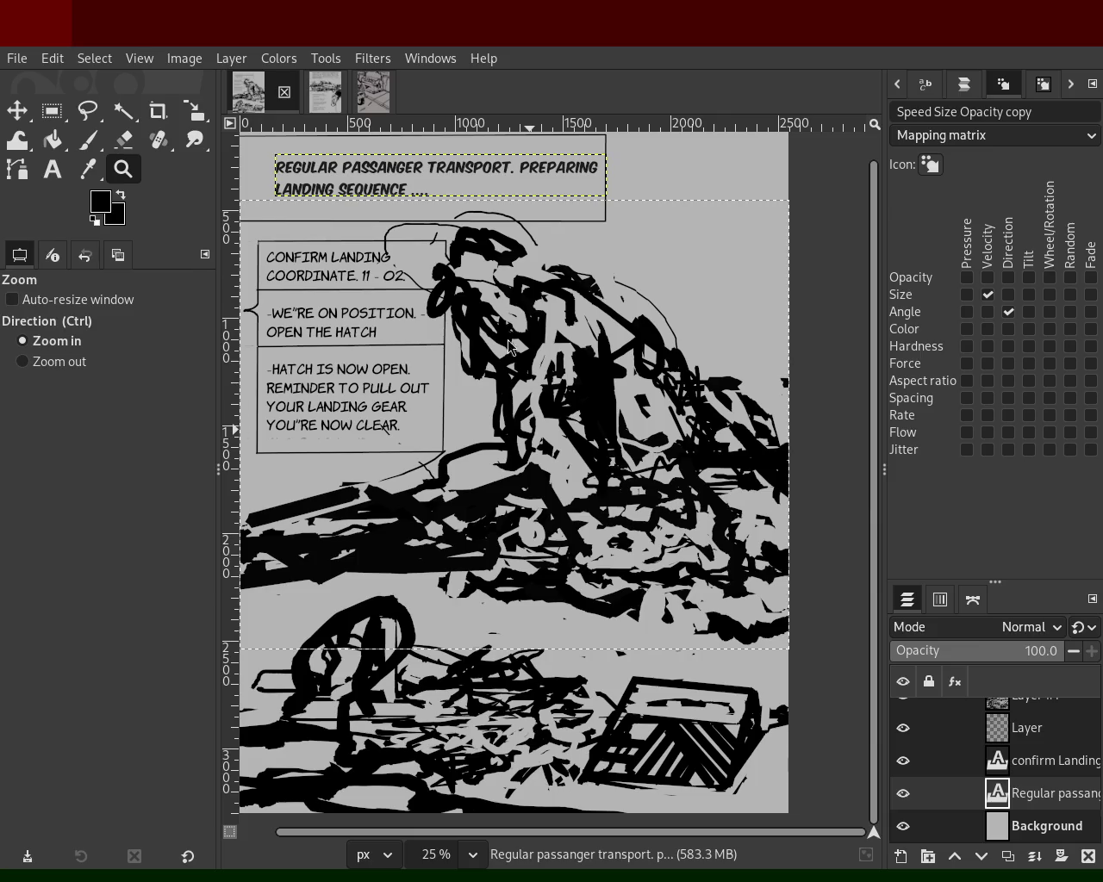
# - Zoom in and out on the narration page, then flip to the car sketch and back
pyautogui.click(325, 91)
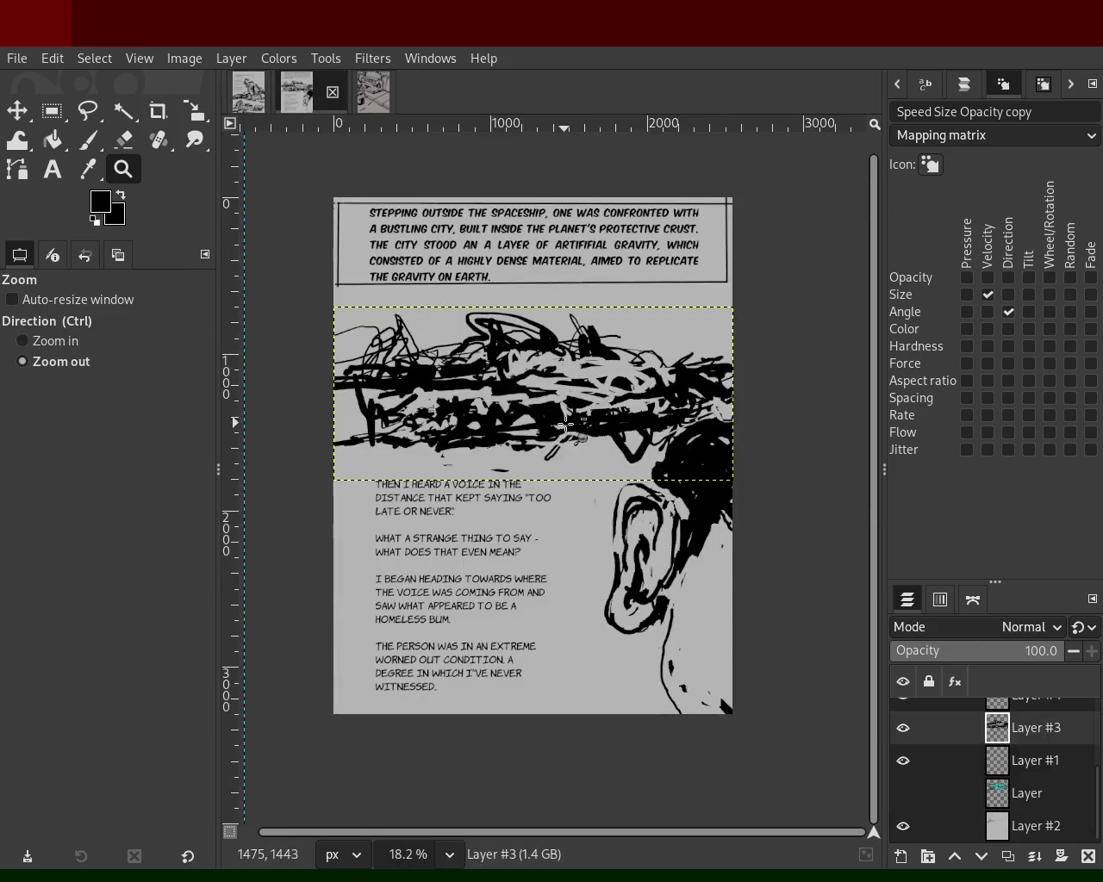
pyautogui.keyDown('ctrl'); pyautogui.click(575, 404); pyautogui.keyUp('ctrl')
pyautogui.click(575, 404)
pyautogui.keyDown('ctrl'); pyautogui.click(575, 404); pyautogui.keyUp('ctrl')
pyautogui.click(575, 404)
pyautogui.keyDown('ctrl'); pyautogui.click(578, 387); pyautogui.keyUp('ctrl')
pyautogui.click(578, 387)
pyautogui.keyDown('ctrl'); pyautogui.click(579, 383); pyautogui.keyUp('ctrl')
pyautogui.click(578, 379)
pyautogui.keyDown('ctrl'); pyautogui.click(578, 373); pyautogui.keyUp('ctrl')
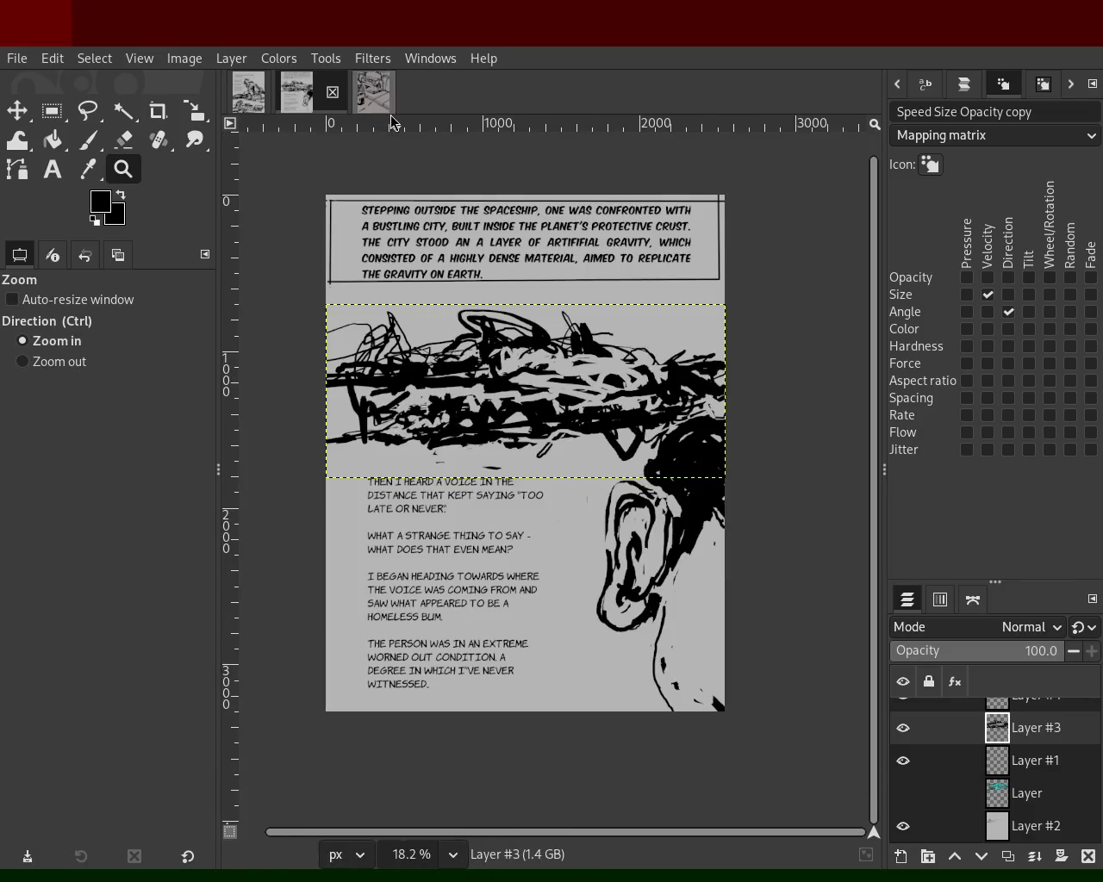
pyautogui.click(373, 91)
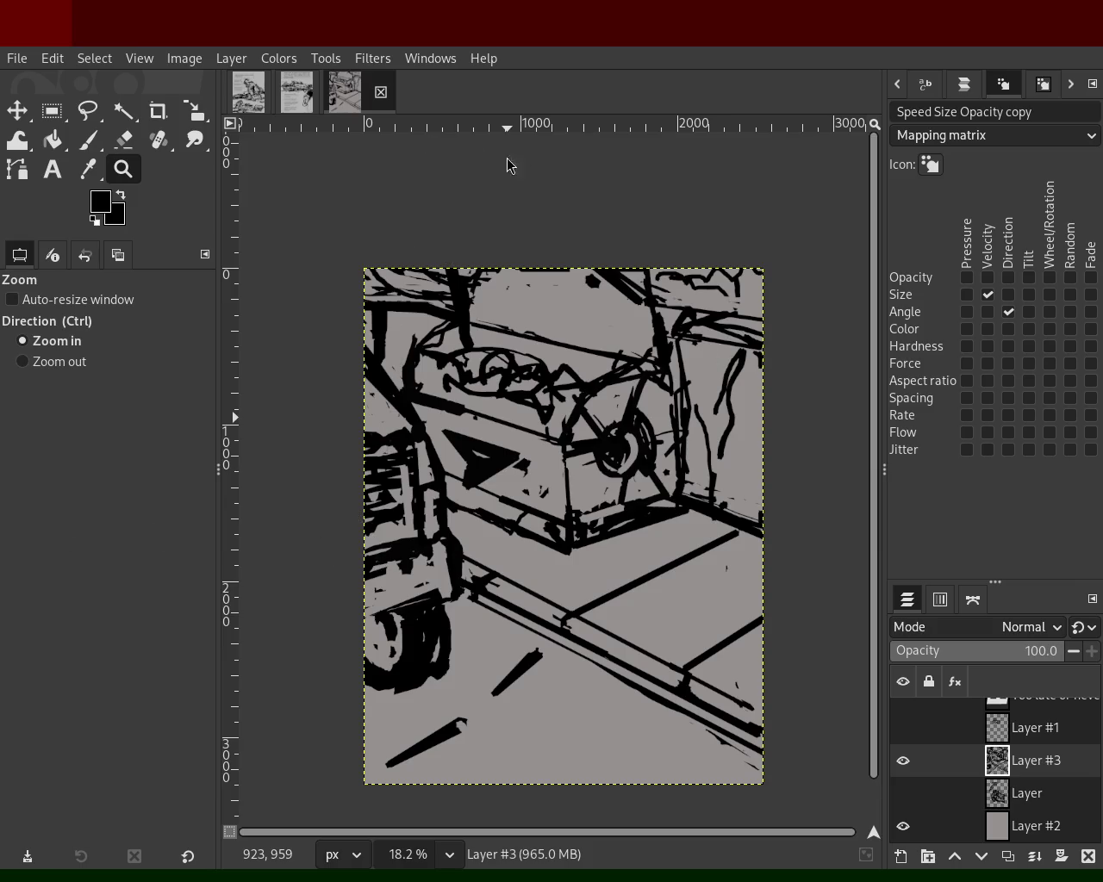
pyautogui.click(296, 91)
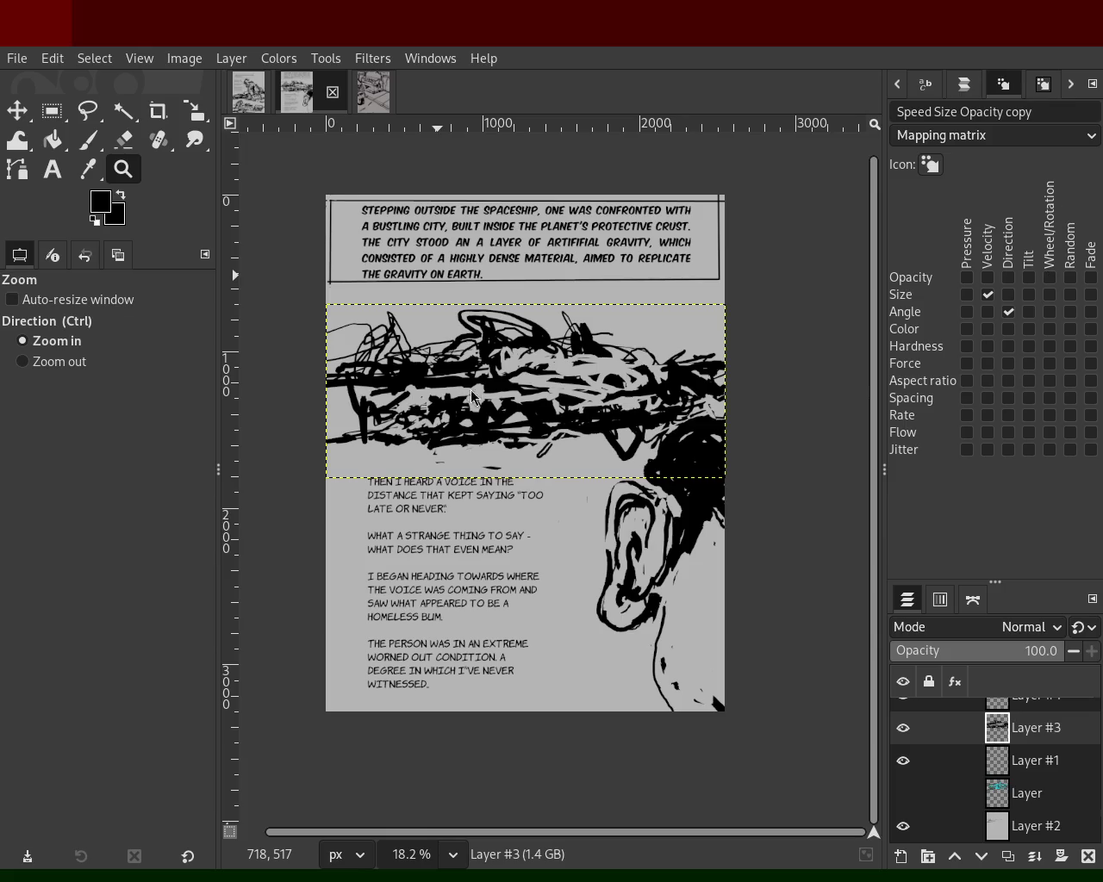
# - Scroll over the city page to view its narration box, scribbled band and ear drawing
pyautogui.scroll(2, 491, 412)
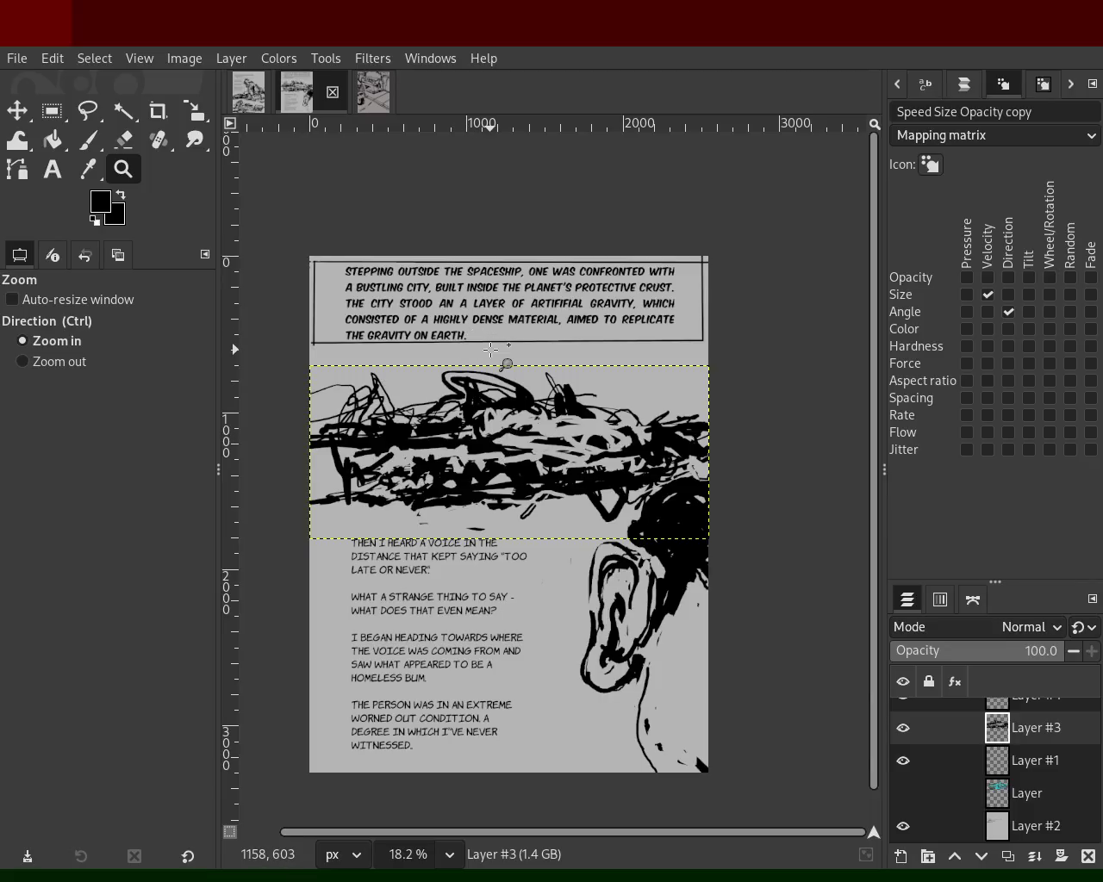
# - Look over the landing and city pages, then save the truck sketch page as 67.xcf
pyautogui.click(259, 108)
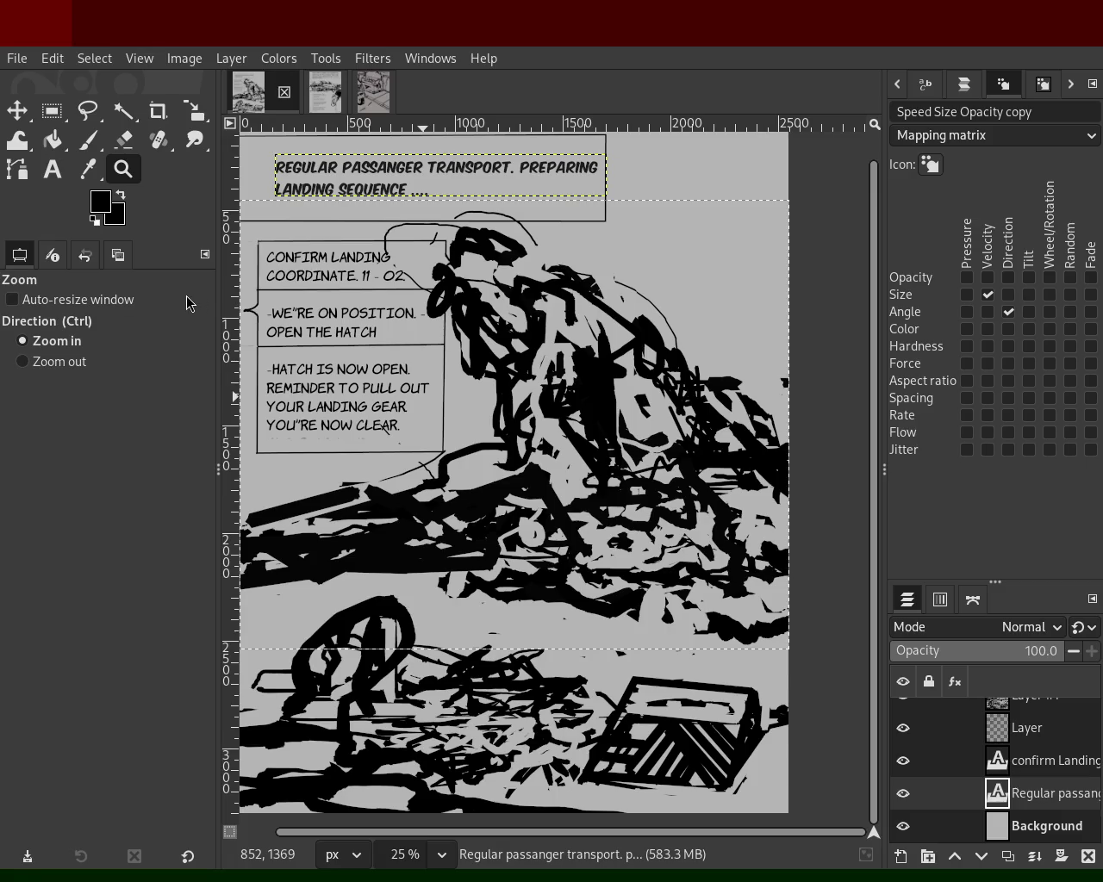
pyautogui.click(323, 99)
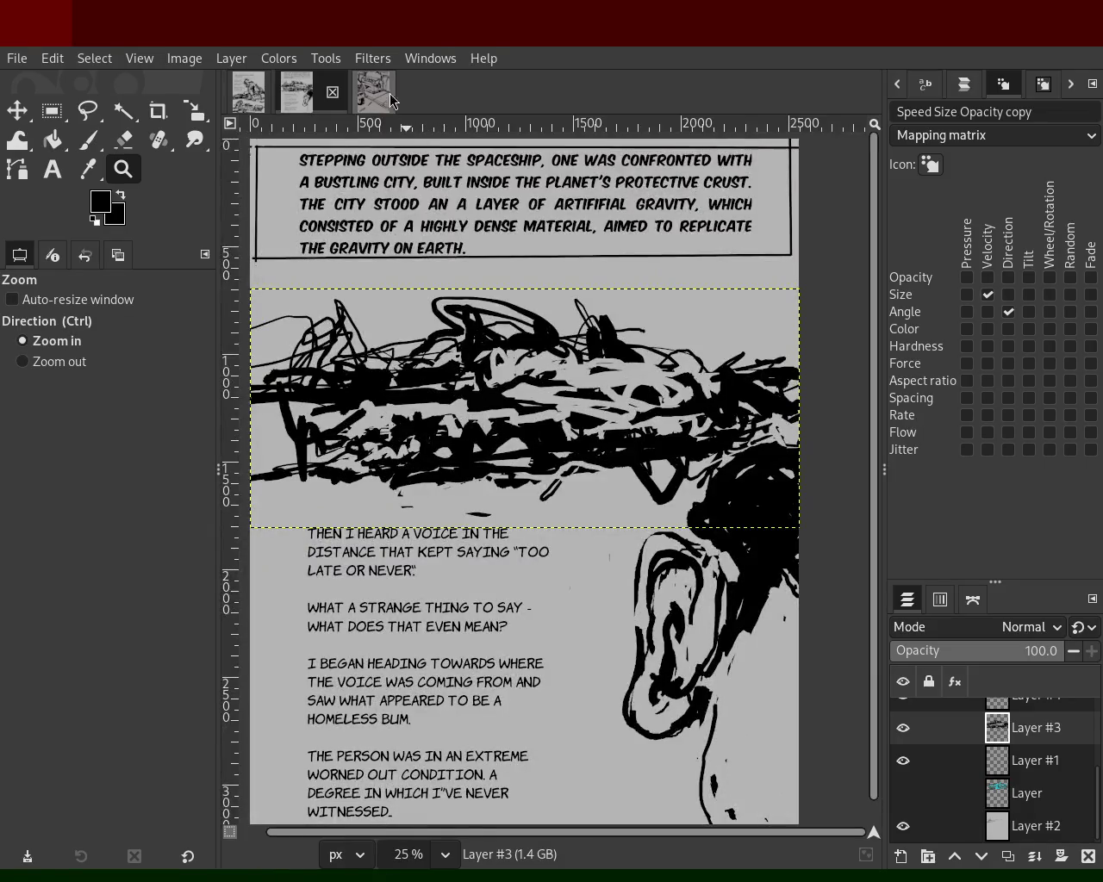
pyautogui.click(393, 101)
pyautogui.scroll(-2, 510, 438)
pyautogui.scroll(2, 509, 438)
pyautogui.scroll(-1, 509, 437)
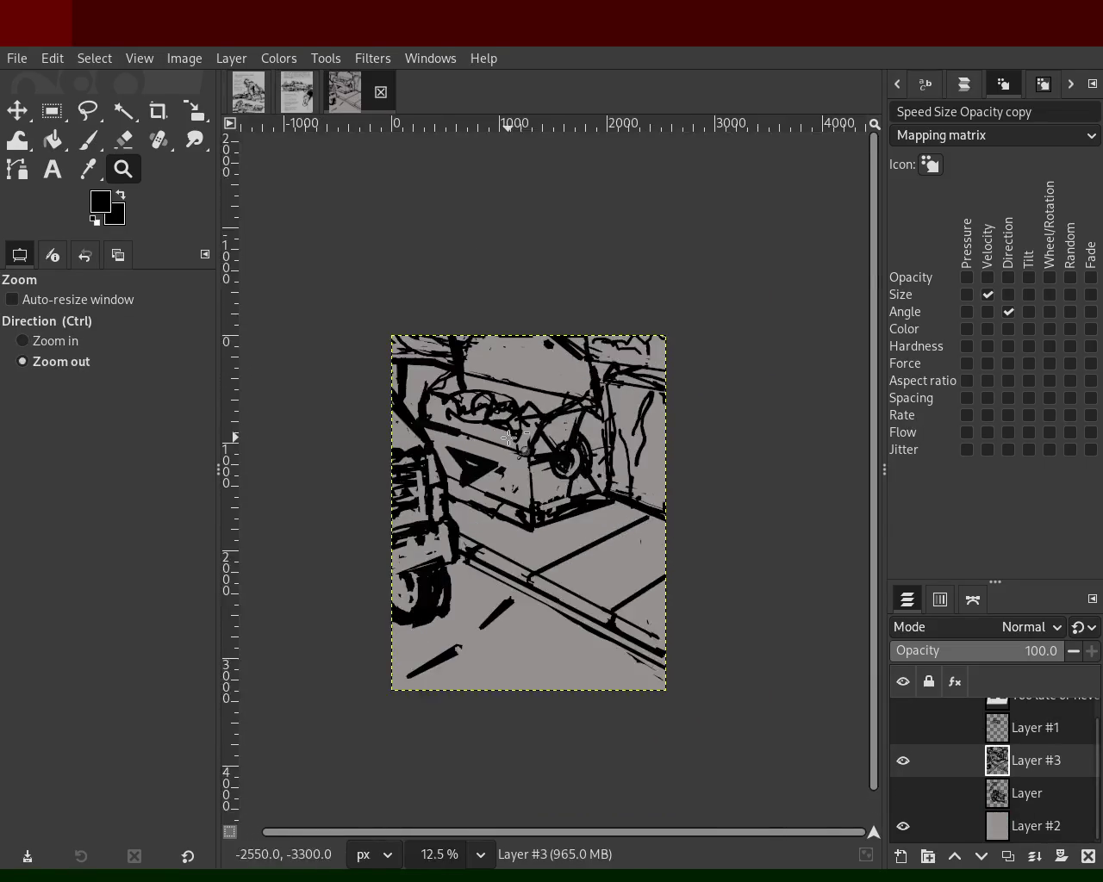
pyautogui.hotkey('ctrl', 's')
# - Zoom in closely on the truck sketch and scroll through it
pyautogui.click(542, 482)
pyautogui.press('5')
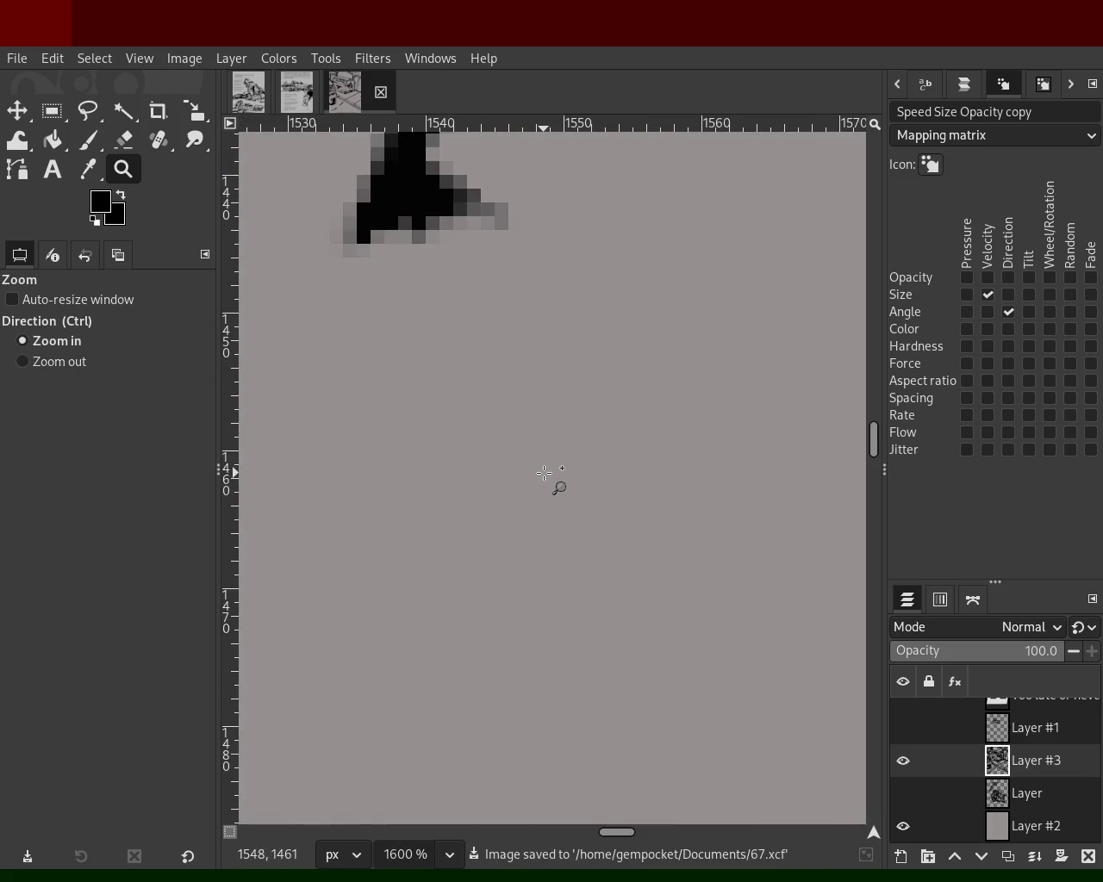
pyautogui.scroll(-3, 545, 474)
pyautogui.scroll(-3, 545, 473)
pyautogui.scroll(-1, 544, 474)
pyautogui.scroll(-4, 545, 473)
pyautogui.scroll(-4, 544, 473)
pyautogui.scroll(2, 544, 473)
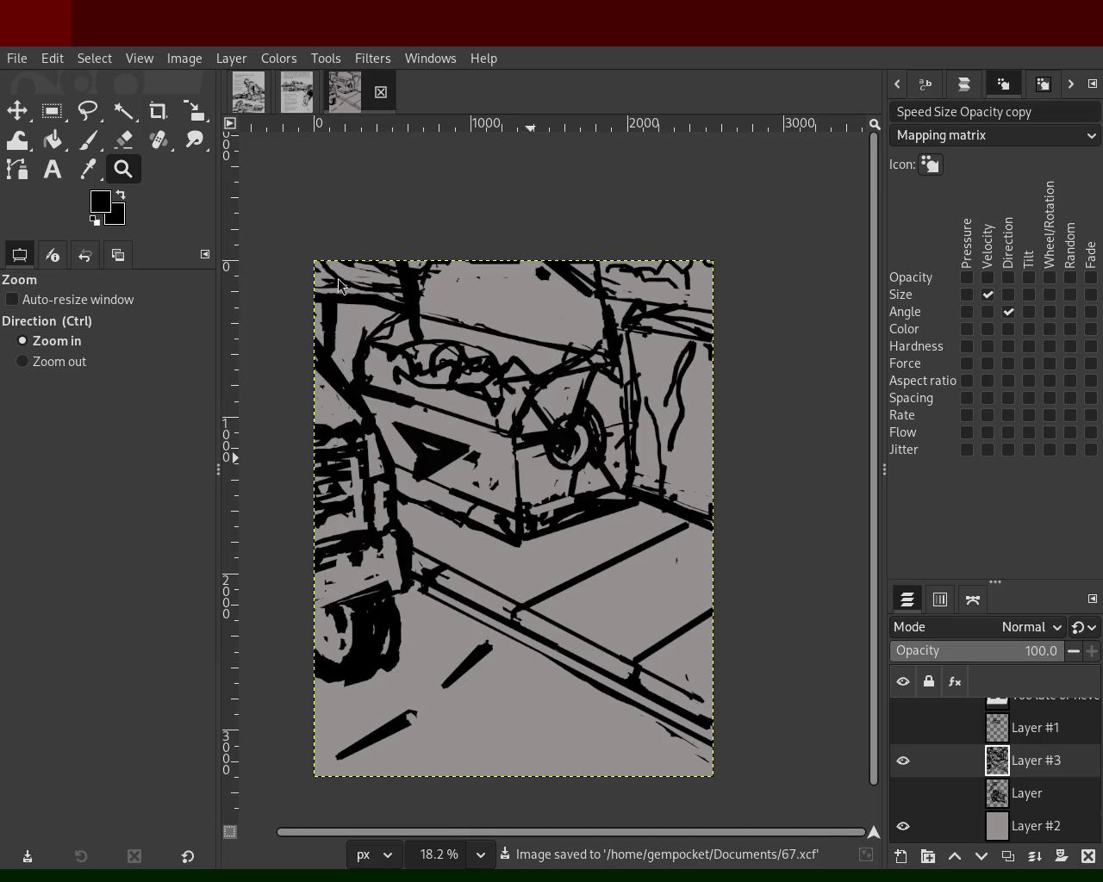
# - Review the spaceship city page, then zoom in on the landing sequence page
pyautogui.click(309, 101)
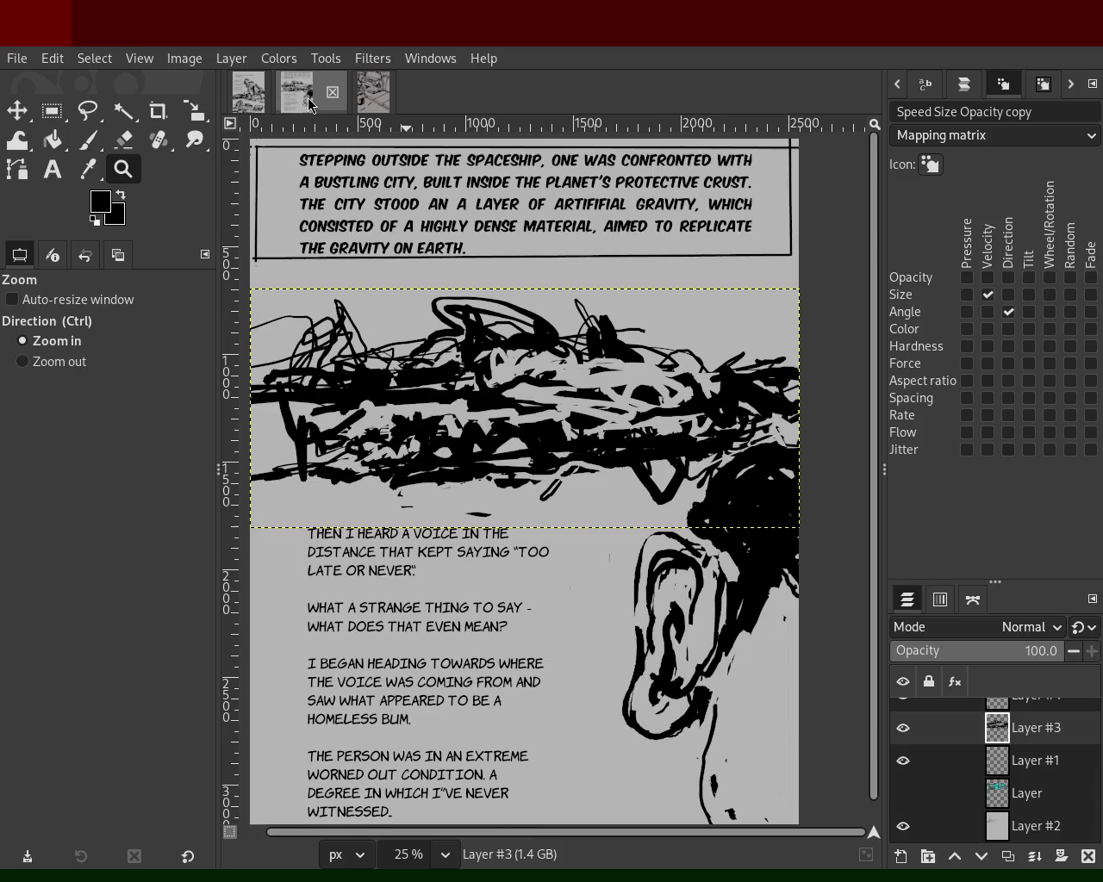
pyautogui.scroll(-1, 518, 474)
pyautogui.scroll(1, 514, 399)
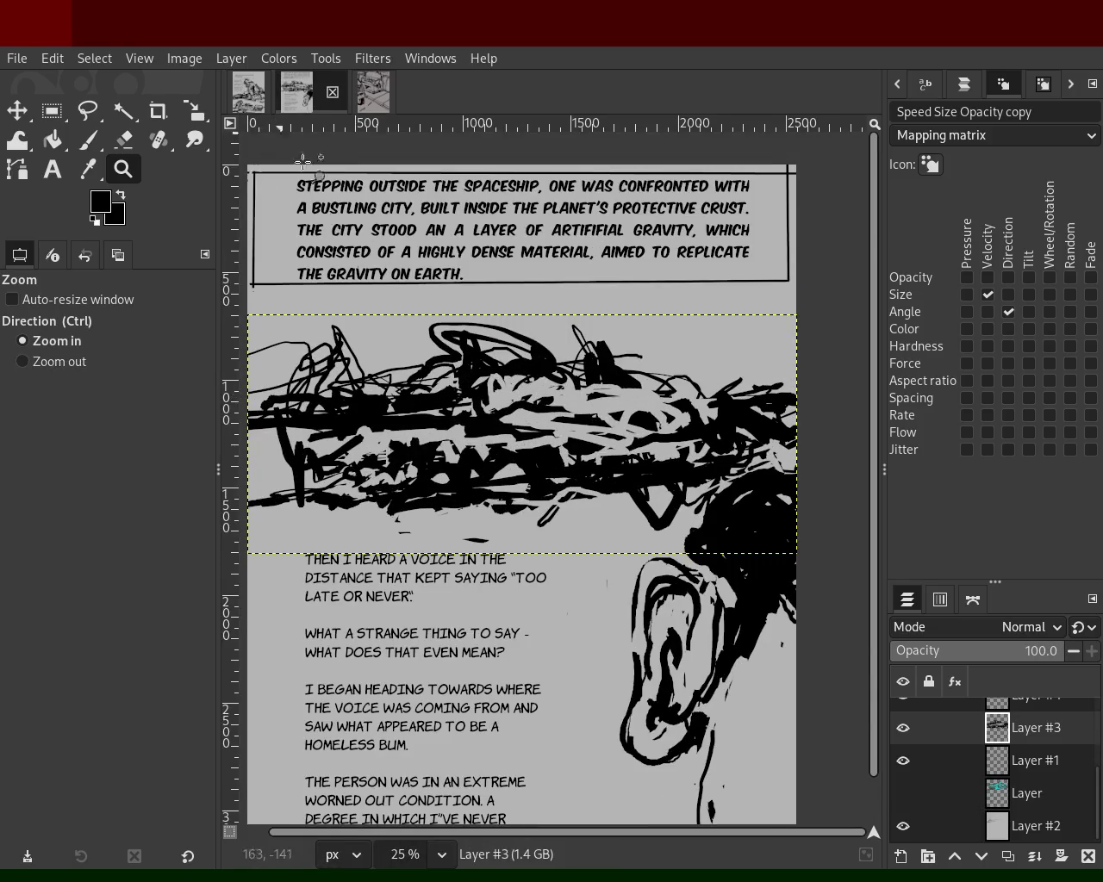
pyautogui.click(248, 91)
pyautogui.scroll(-1, 441, 342)
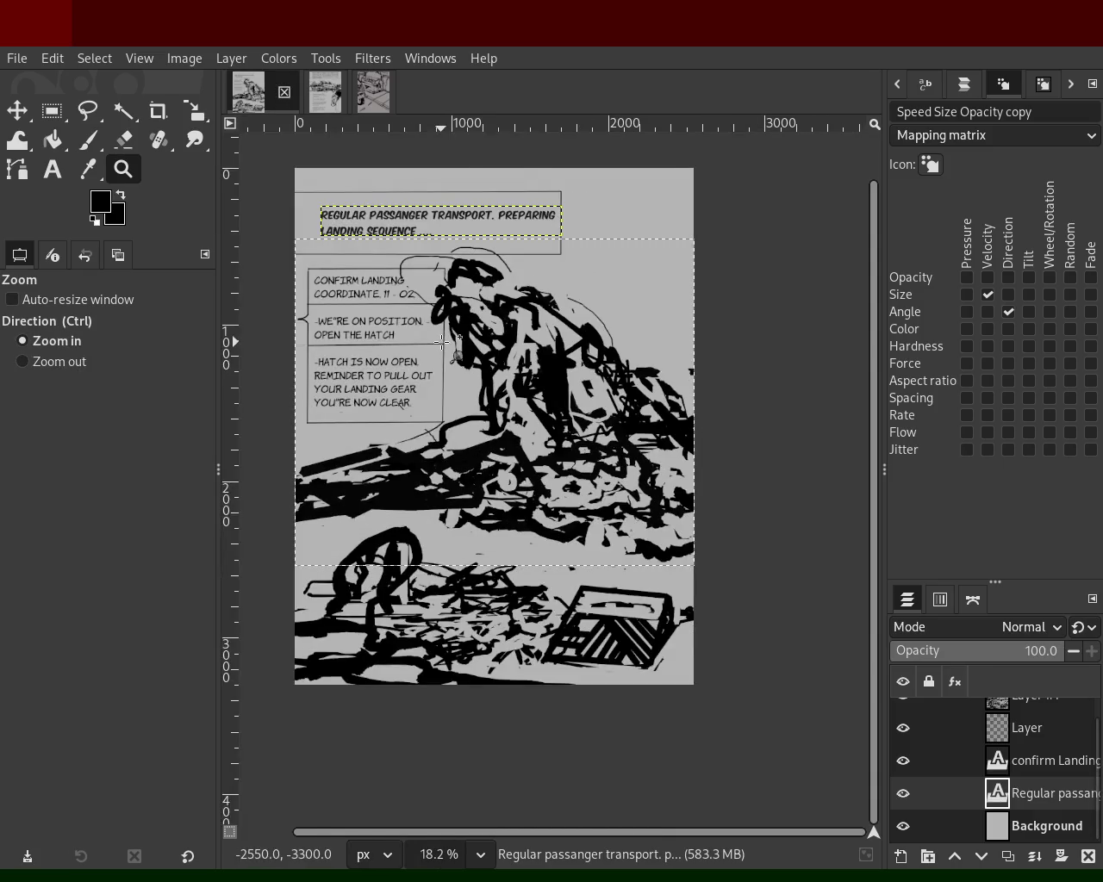
pyautogui.click(441, 342)
pyautogui.keyDown('ctrl'); pyautogui.click(445, 341); pyautogui.keyUp('ctrl')
pyautogui.click(448, 340)
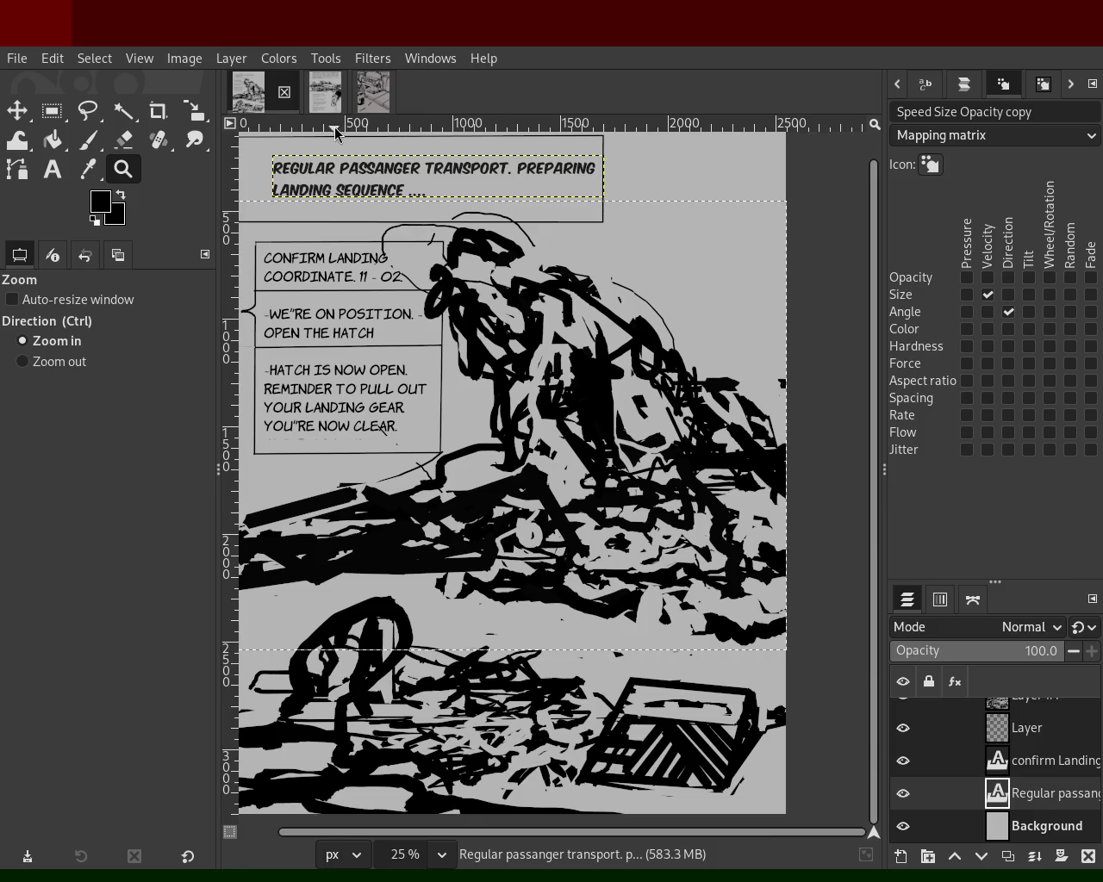
# - Zoom out and back in on the city page, then return to the truck sketch
pyautogui.click(333, 99)
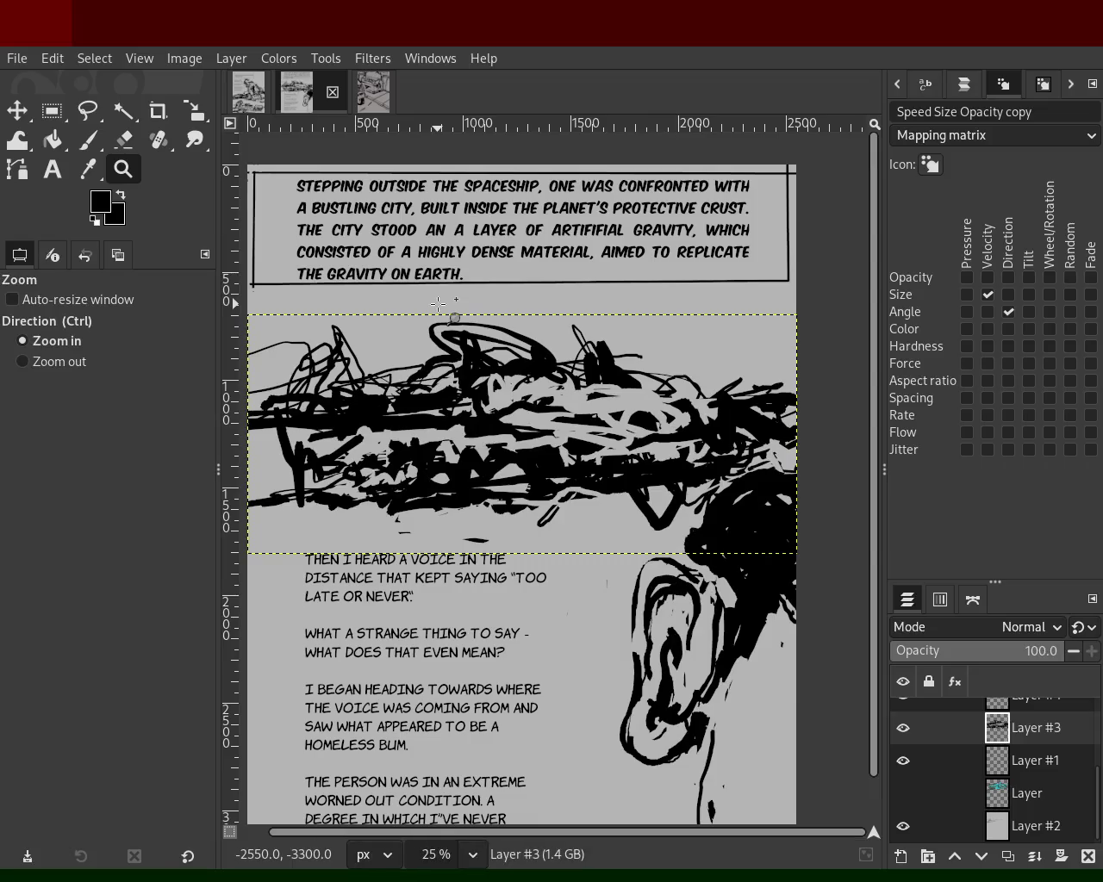
pyautogui.keyDown('ctrl'); pyautogui.click(438, 304); pyautogui.keyUp('ctrl')
pyautogui.click(481, 369)
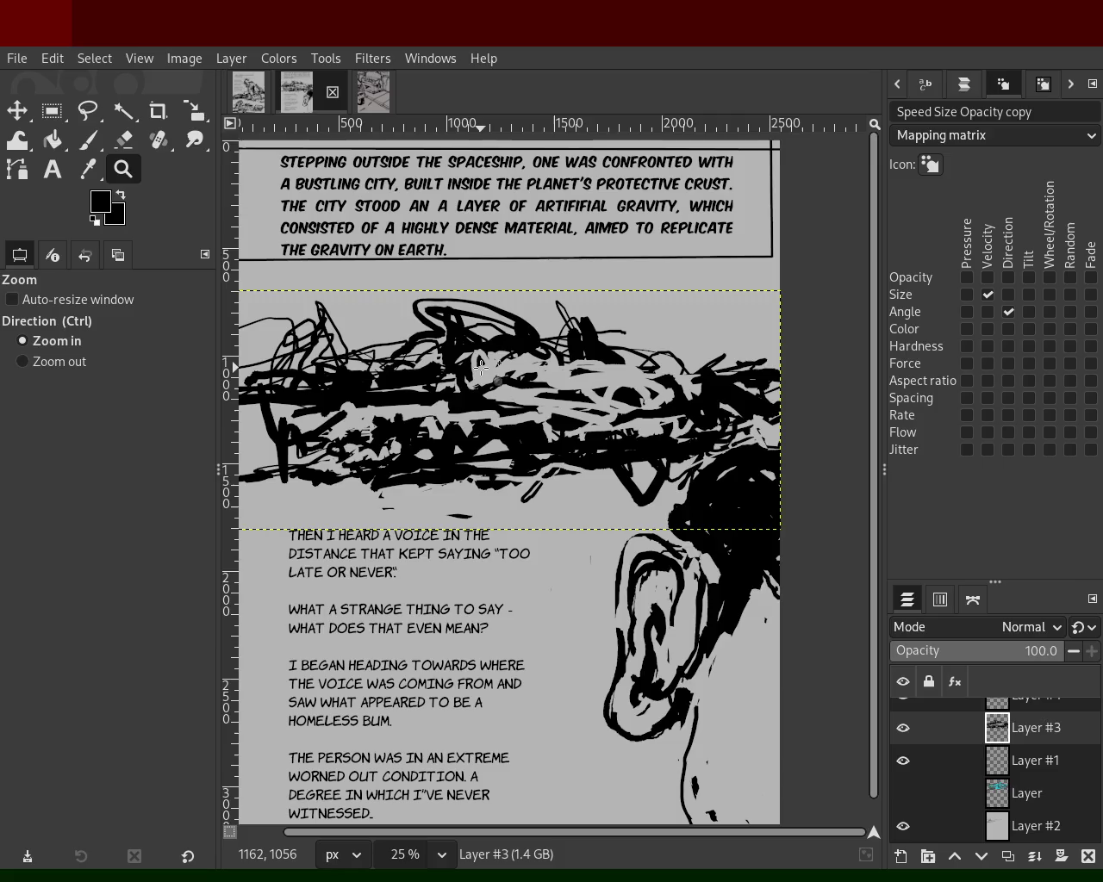
pyautogui.click(373, 92)
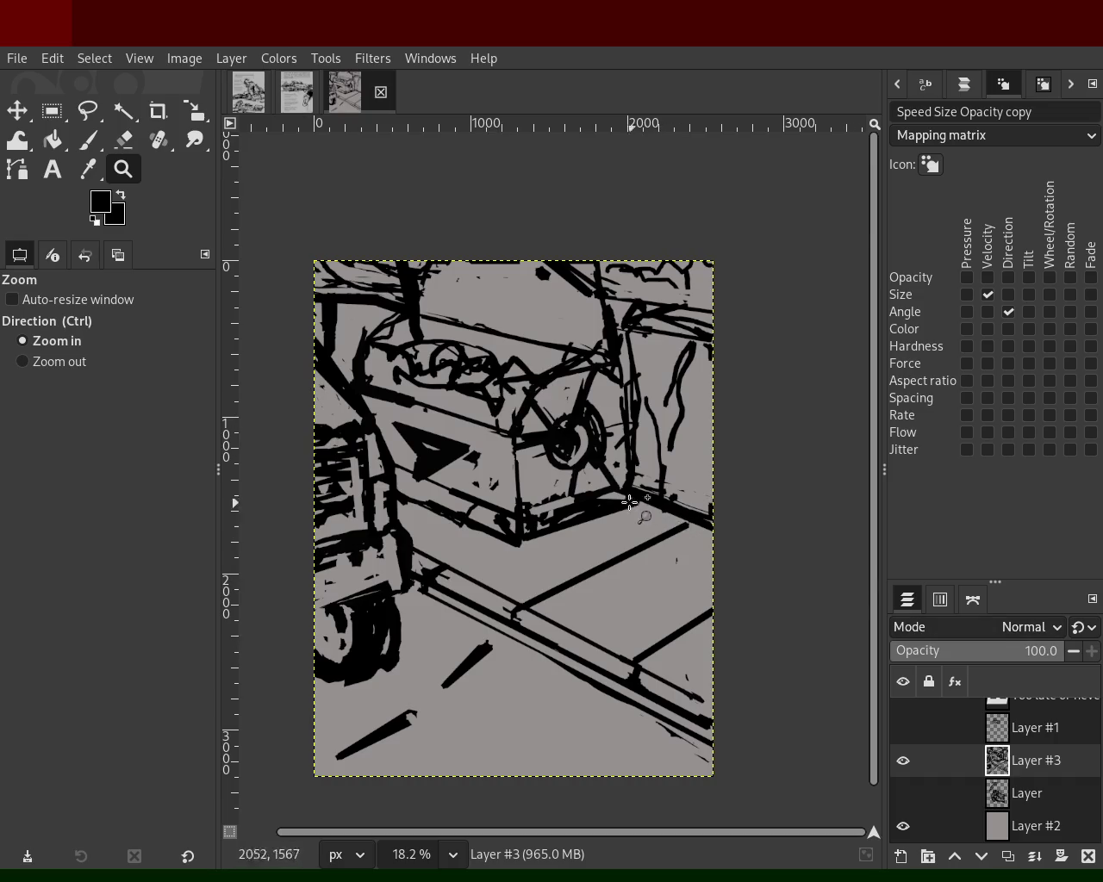
# - Switch to the spaceship city page, then on to the landing sequence page
pyautogui.click(294, 107)
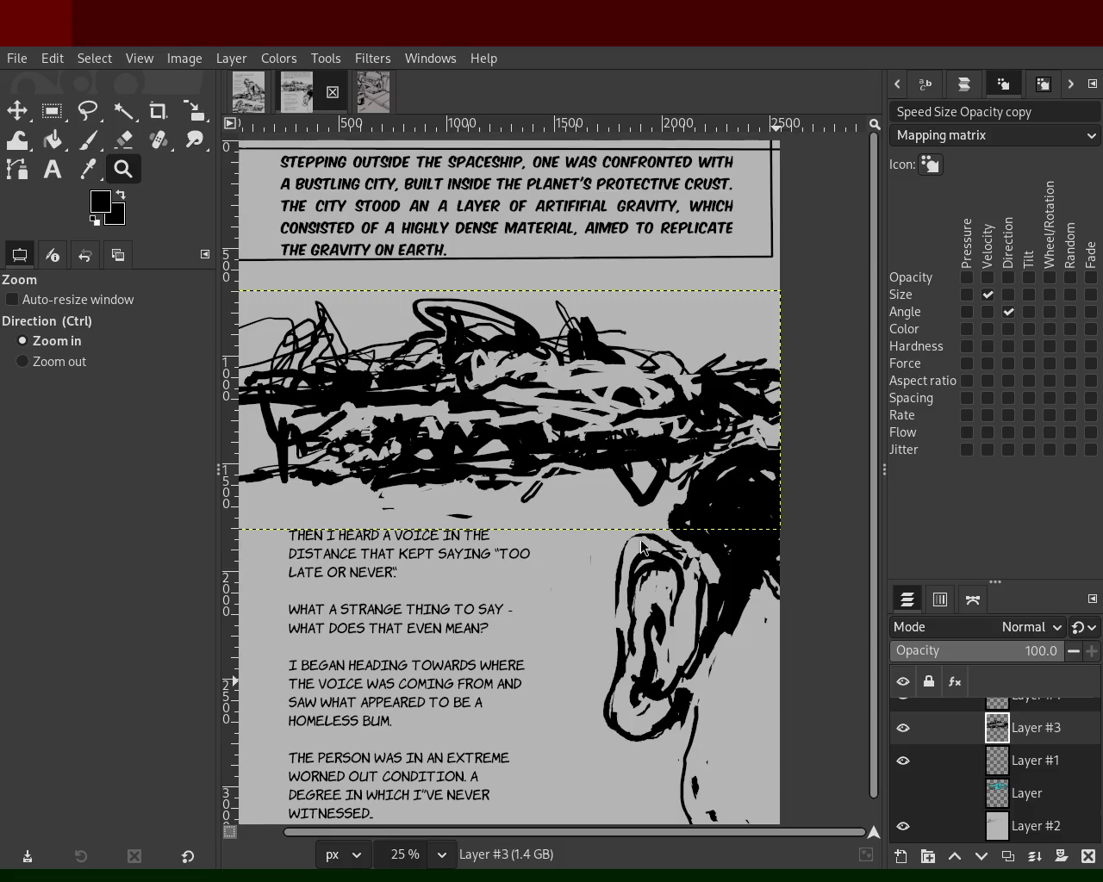
pyautogui.click(248, 91)
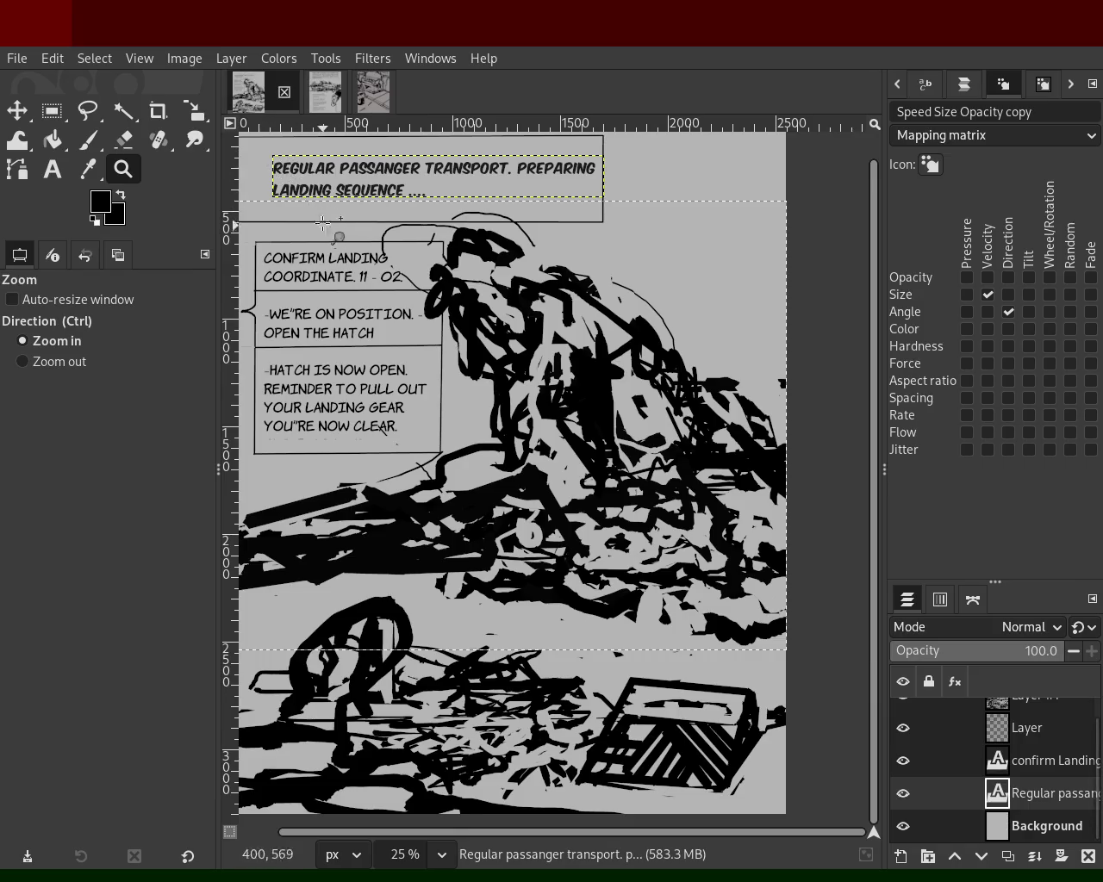
# - On the truck page, hide Layer #3, Layer #1 and the 'Too late or never' text
pyautogui.click(366, 111)
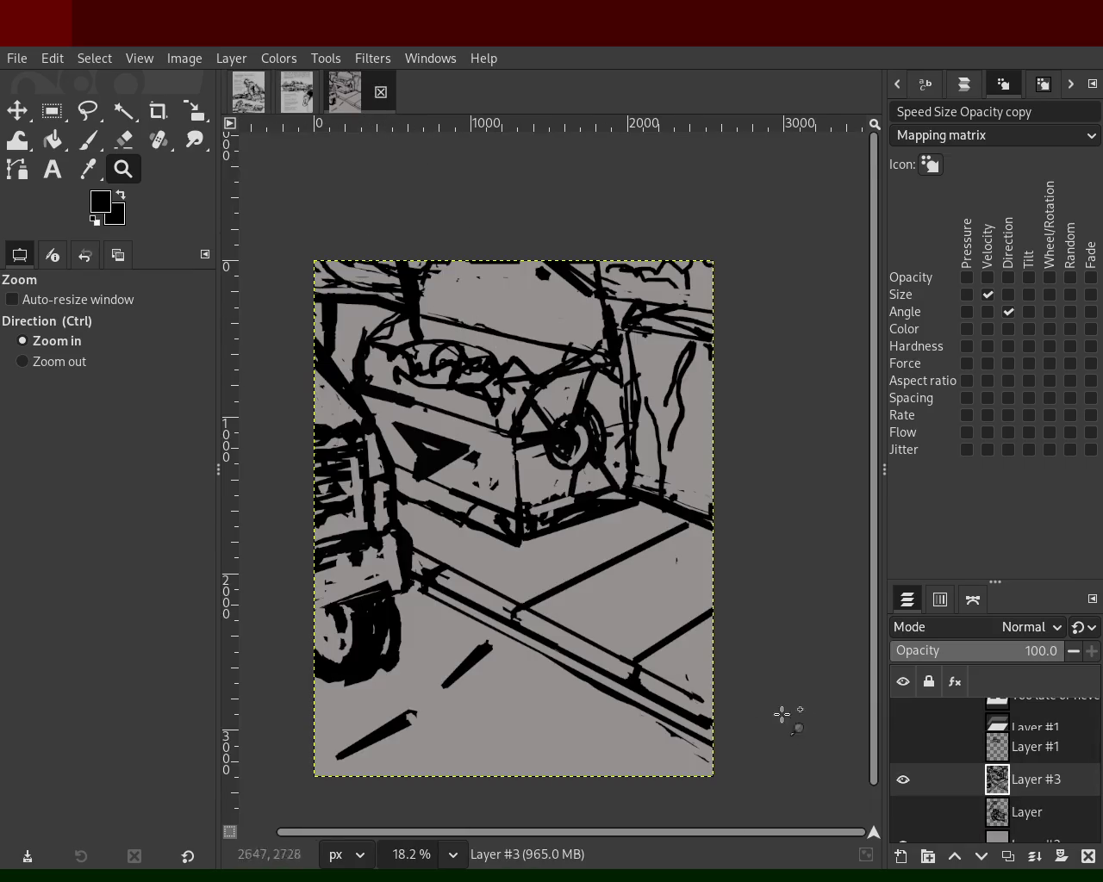
pyautogui.click(903, 746)
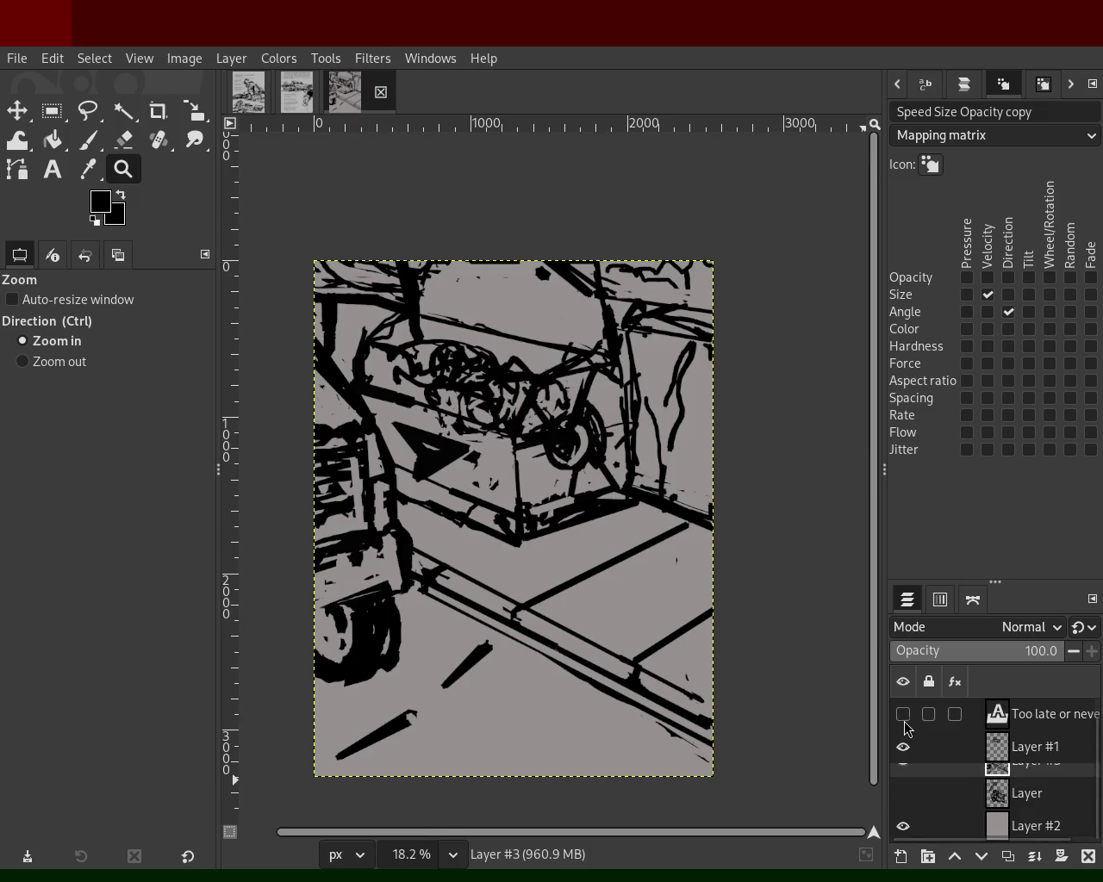
pyautogui.click(903, 714)
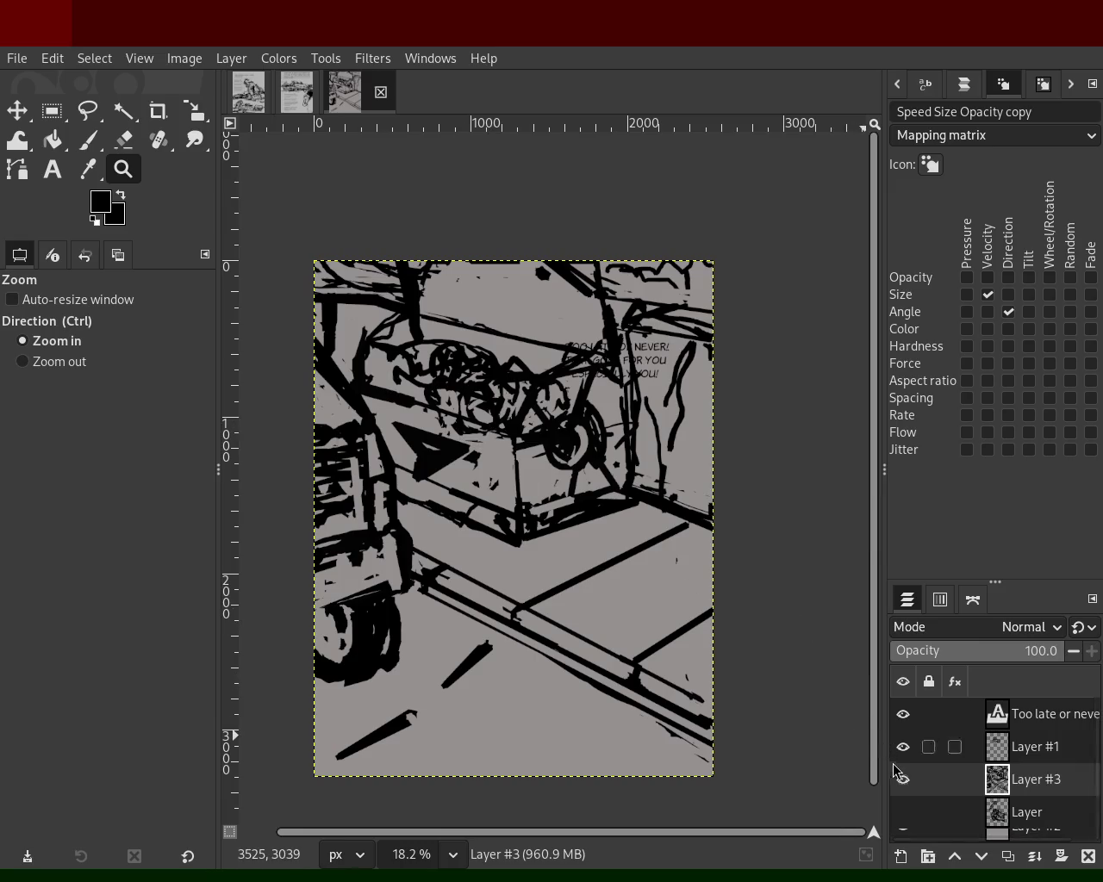
pyautogui.click(903, 779)
pyautogui.click(903, 746)
pyautogui.click(899, 748)
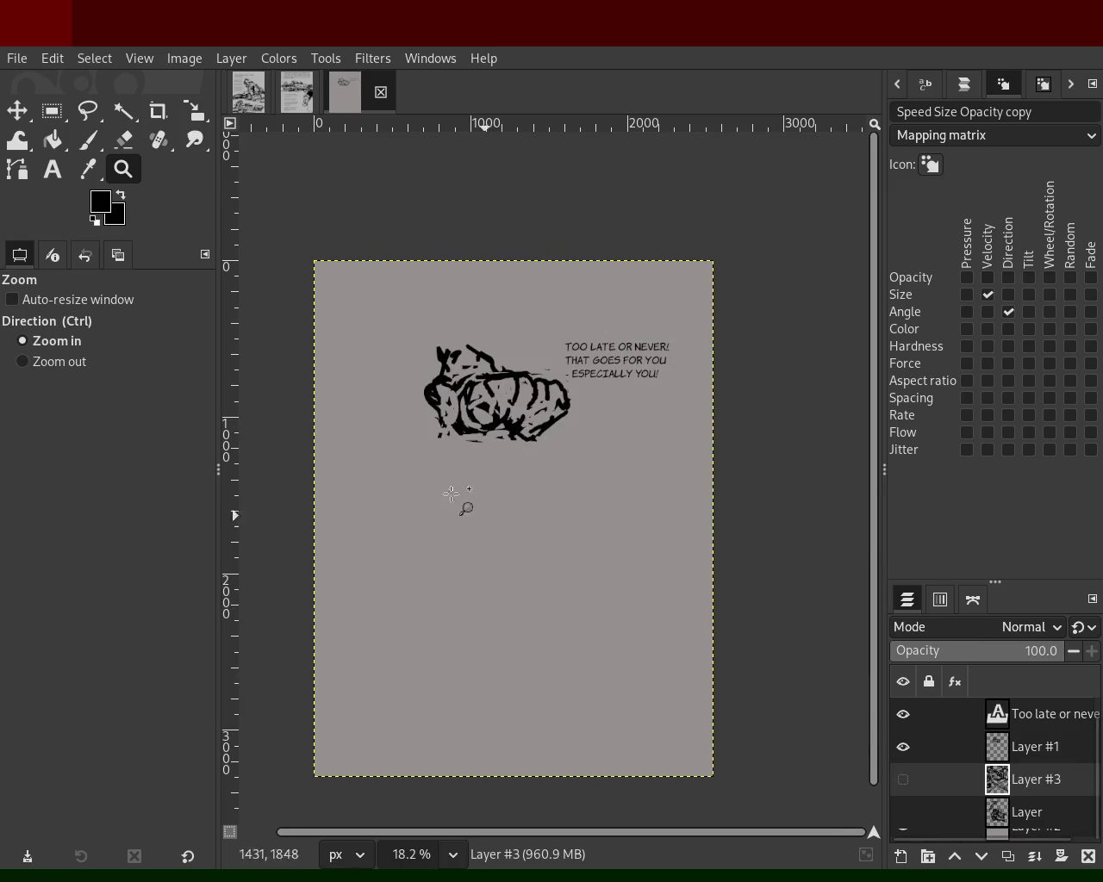
pyautogui.click(903, 747)
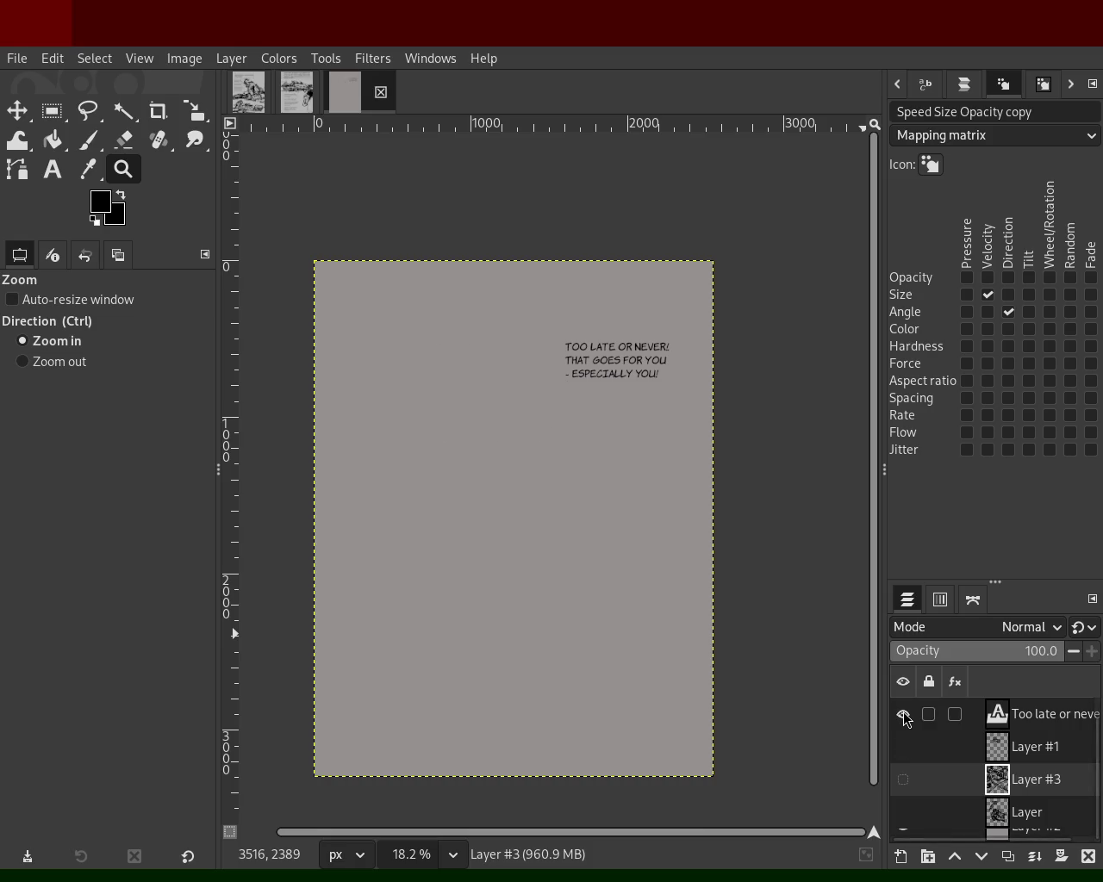
pyautogui.click(903, 715)
# - Show the figure on 'Layer' and toggle Layer #1's scribbles on and off to compare
pyautogui.click(903, 812)
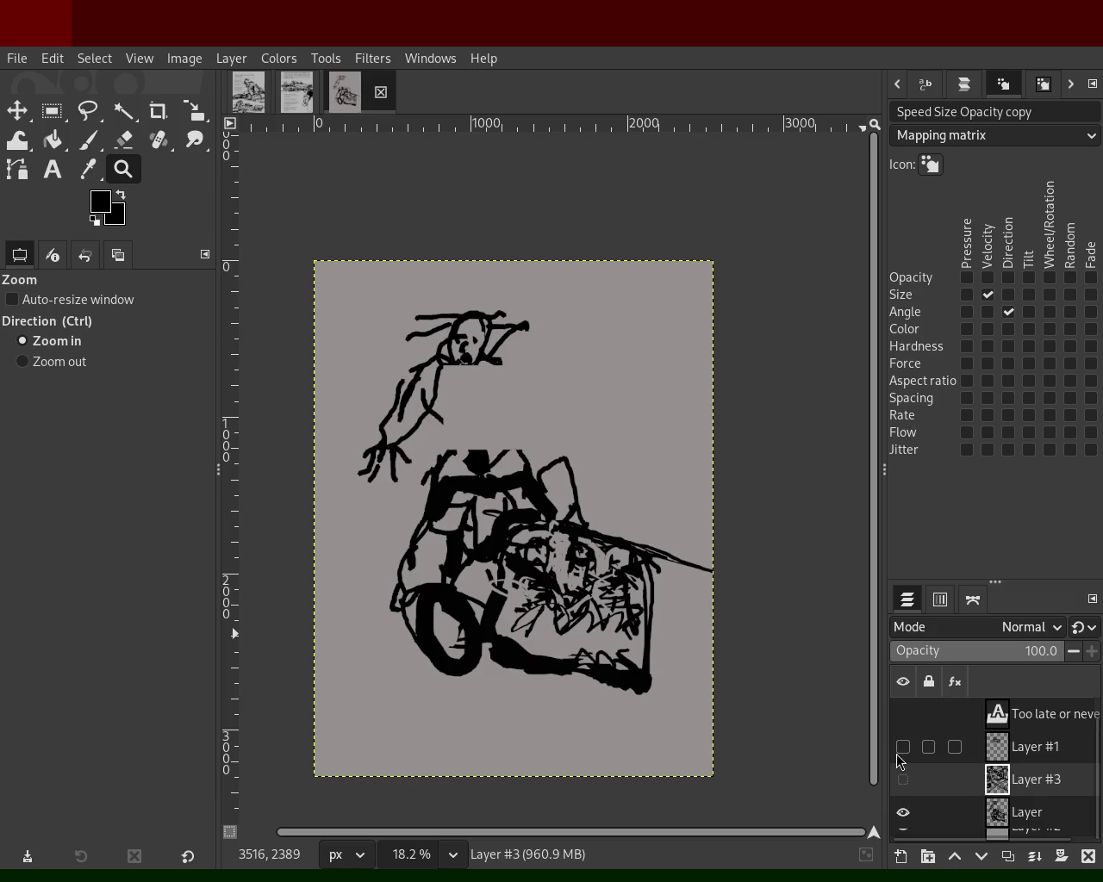
pyautogui.click(901, 748)
pyautogui.click(903, 747)
pyautogui.click(902, 747)
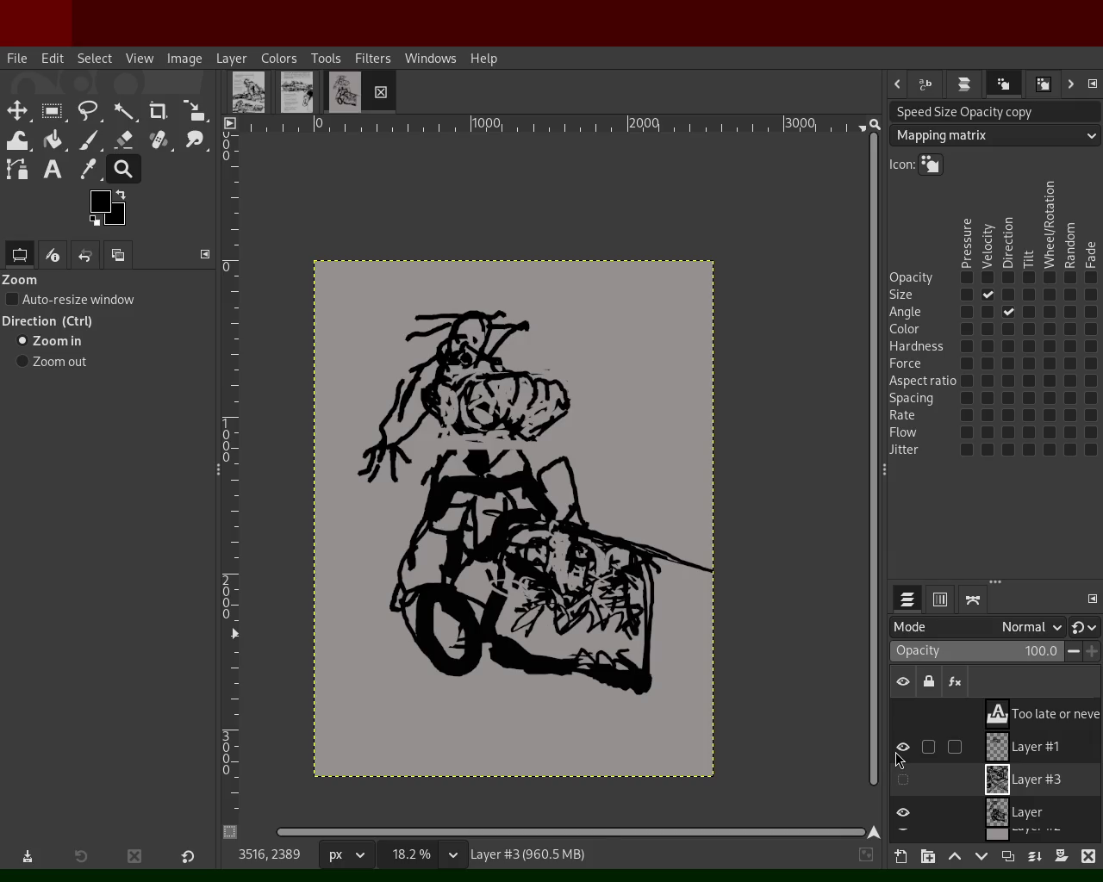
pyautogui.click(897, 753)
pyautogui.click(897, 753)
pyautogui.click(898, 756)
pyautogui.click(899, 757)
# - Leave only the figure visible, with the text and Layer #1's torso scribble hidden
pyautogui.scroll(-1, 897, 758)
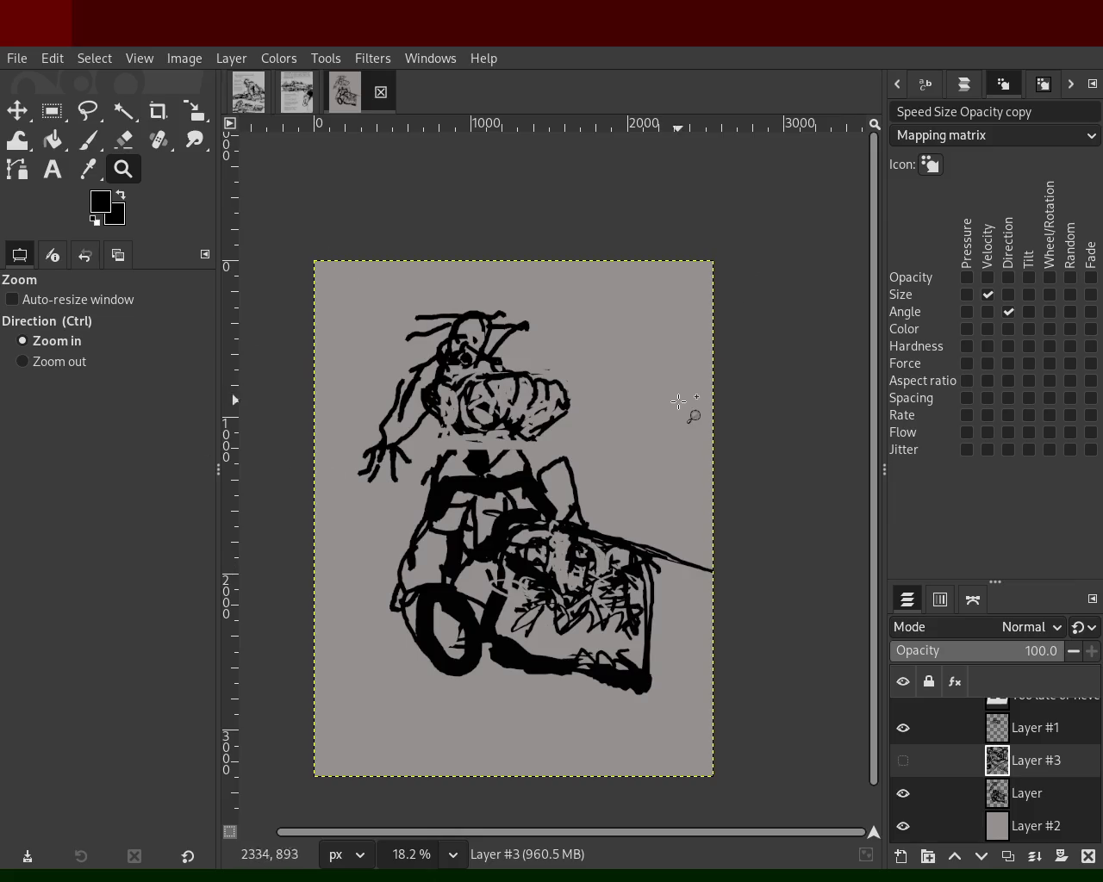
pyautogui.scroll(1, 901, 739)
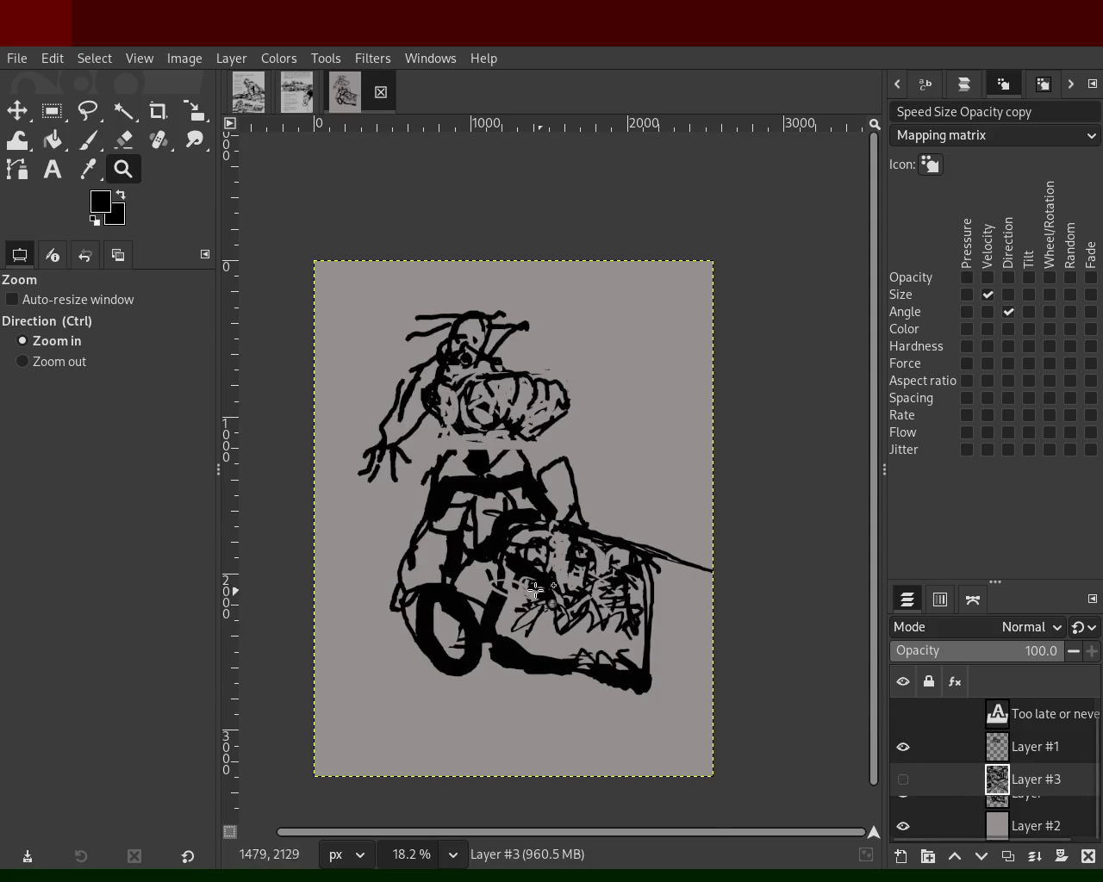
pyautogui.scroll(-1, 948, 758)
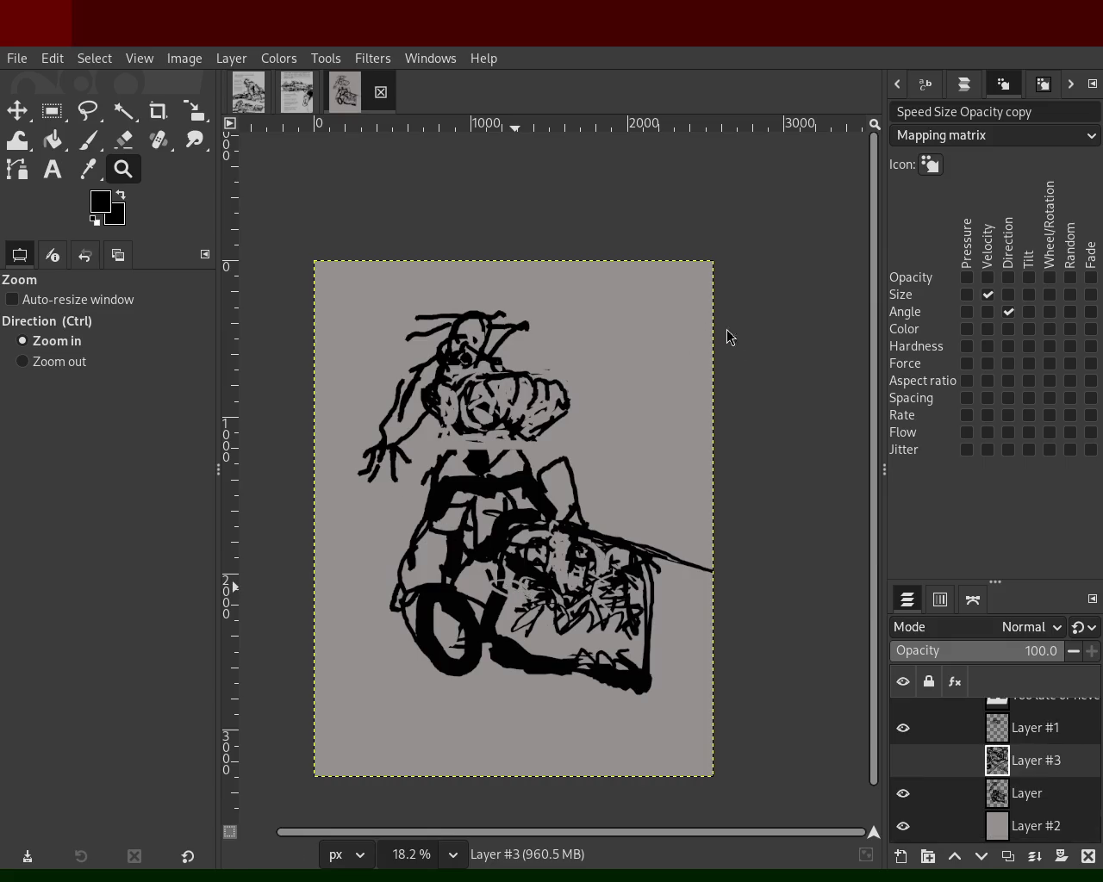
pyautogui.scroll(1, 908, 775)
pyautogui.click(906, 726)
pyautogui.click(903, 715)
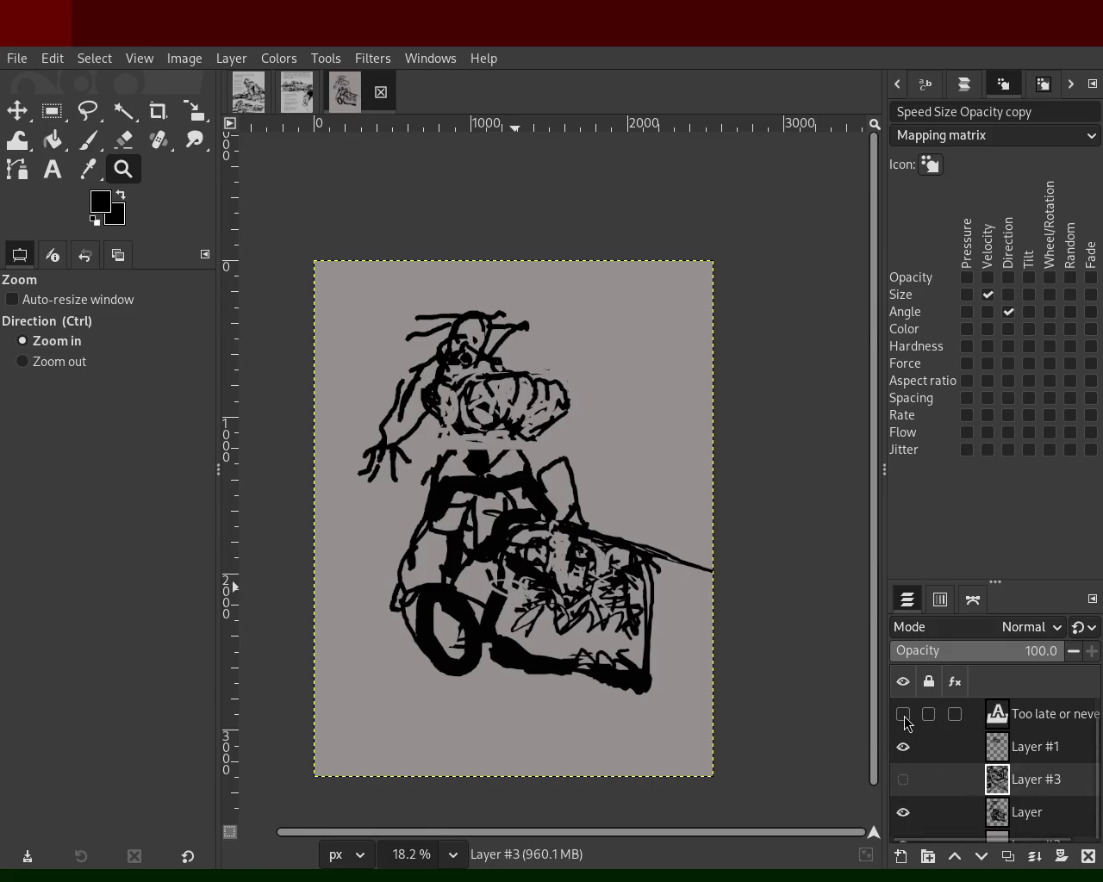
pyautogui.click(903, 747)
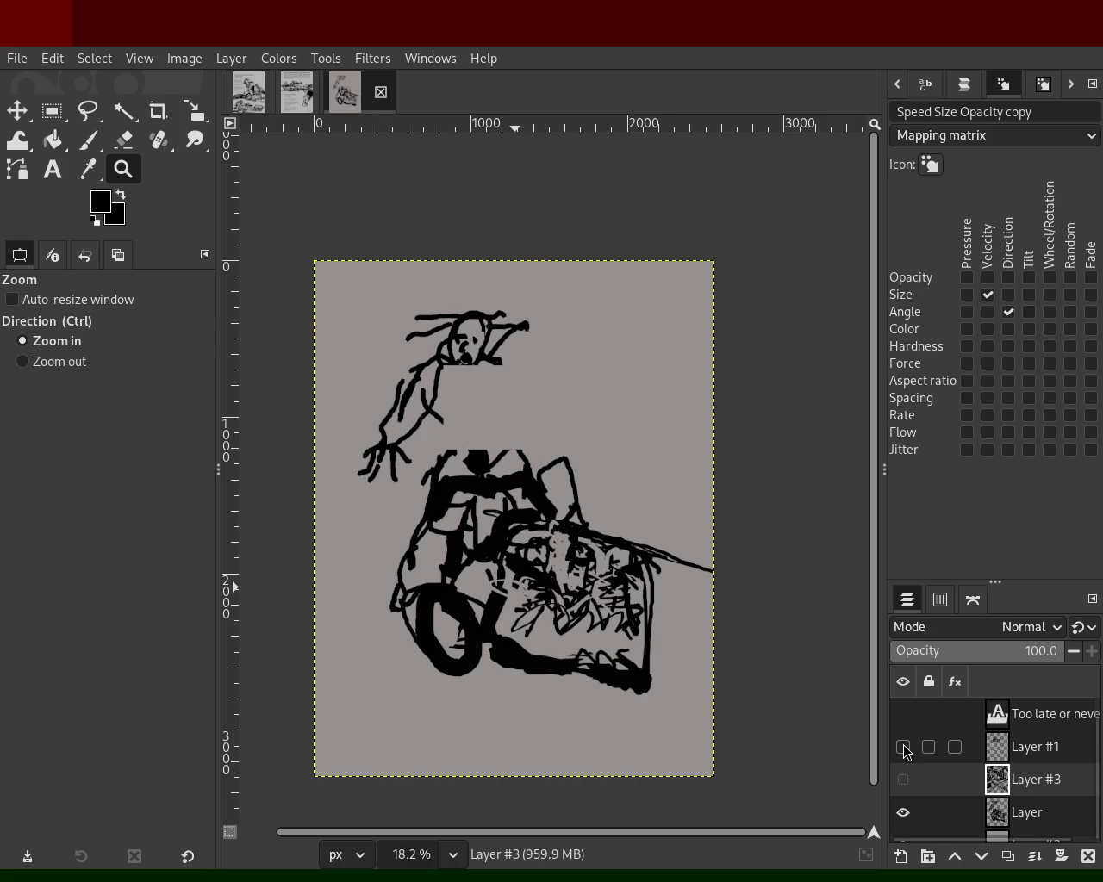